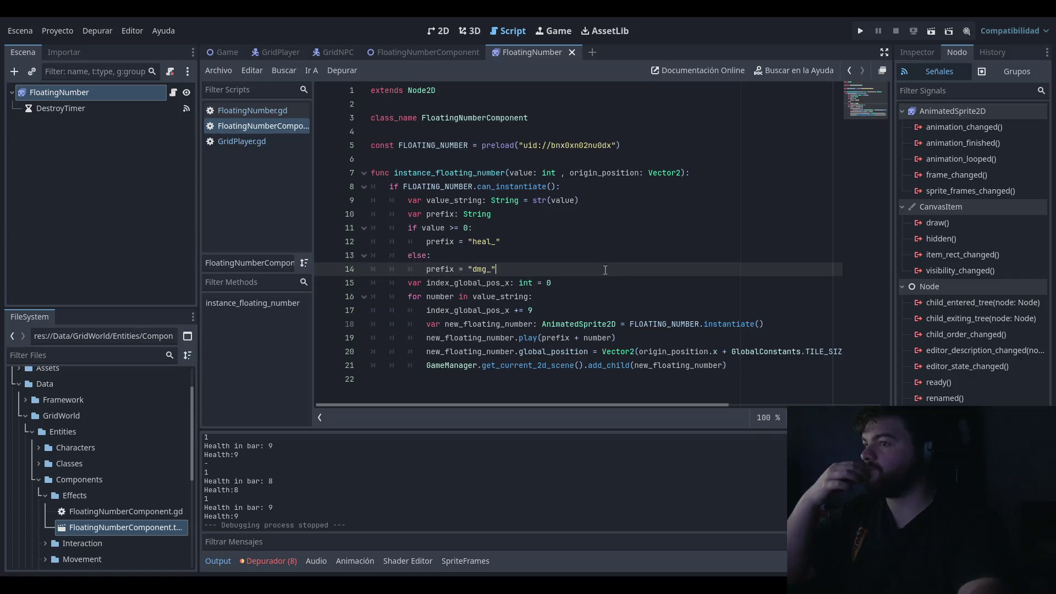
Step: On line 21, replace get_current_2d_scene with get_current_gui_scene() using autocomplete
key("Up")
key("Up")
key("Up")
key("Up")
key("Up")
key("Up")
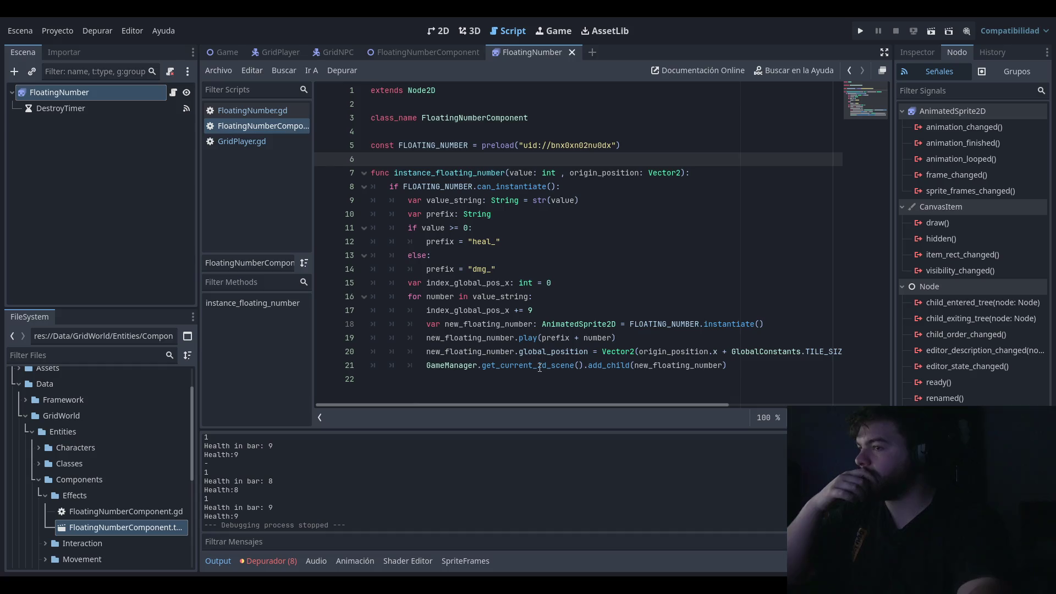
double_click(539, 365)
type("get")
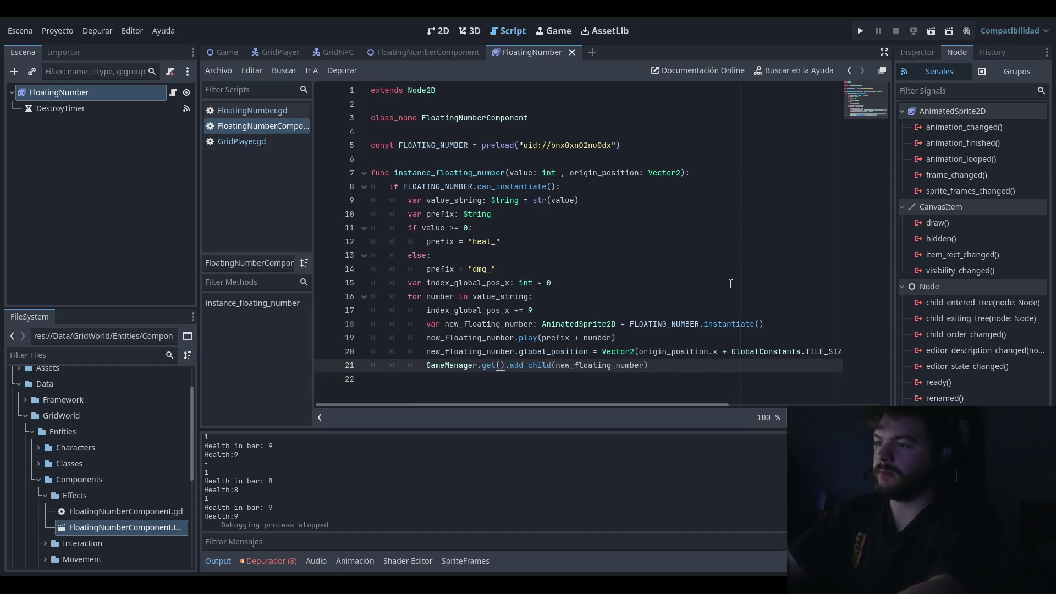
type("_curr")
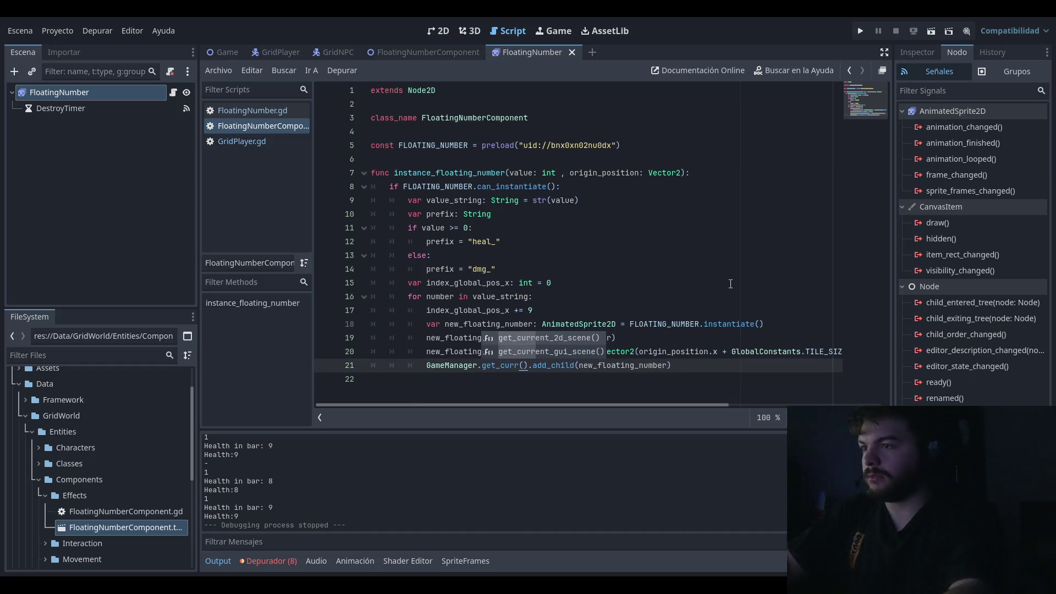
key("Down")
key("Return")
left_click(730, 282)
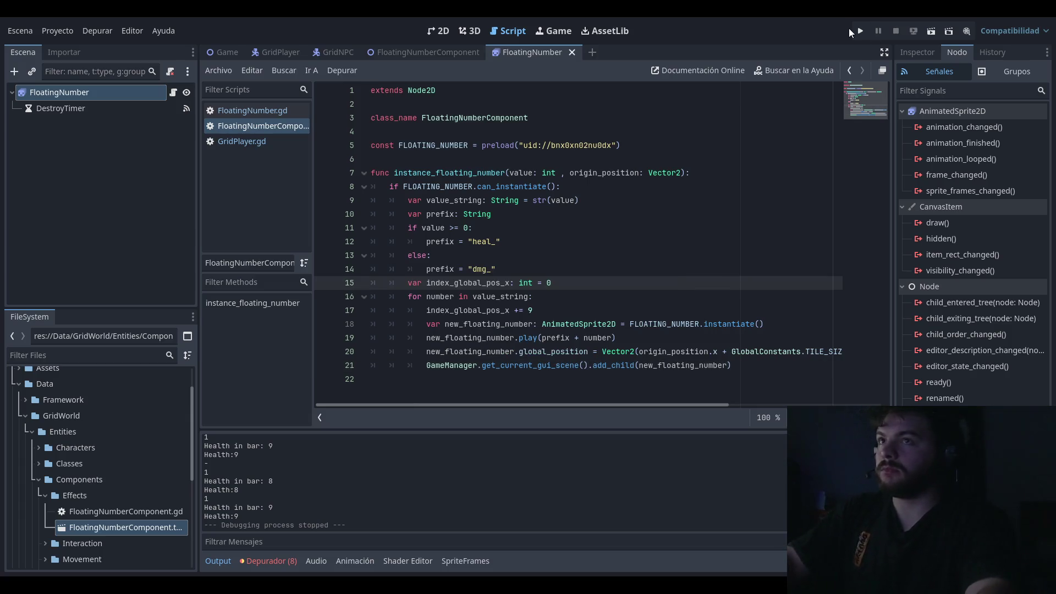
left_click(858, 30)
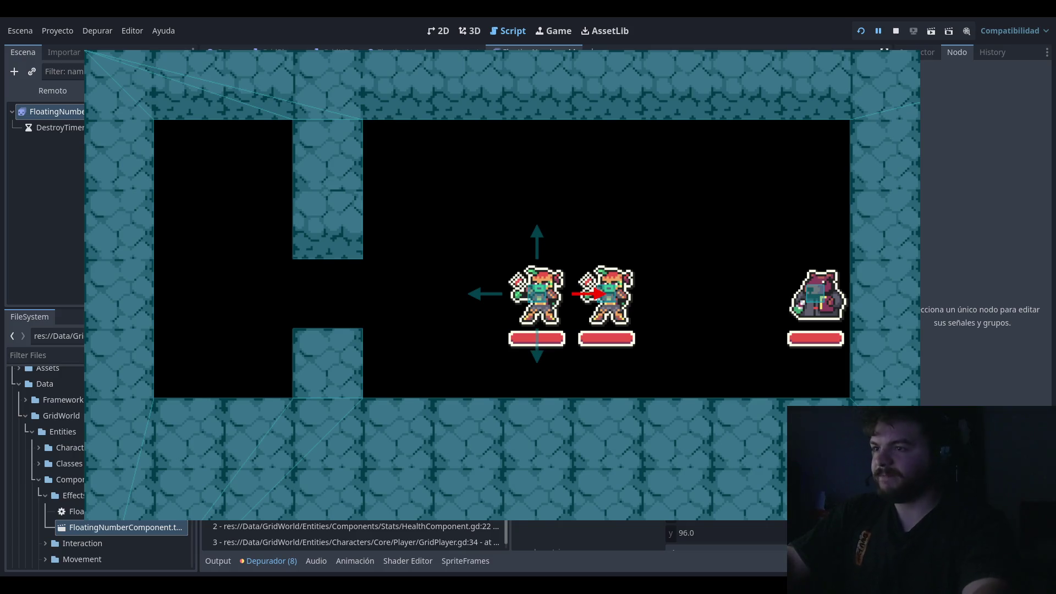
left_click(896, 30)
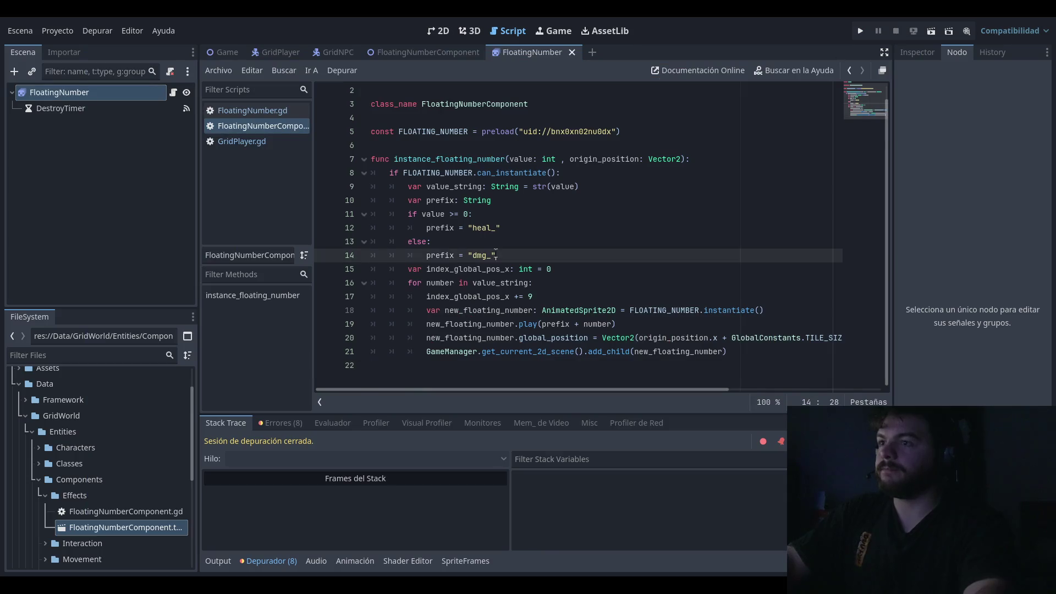
Step: After line 18, add an if branch for "+" or "-" that calls play(number)
left_click(556, 228)
left_click(577, 250)
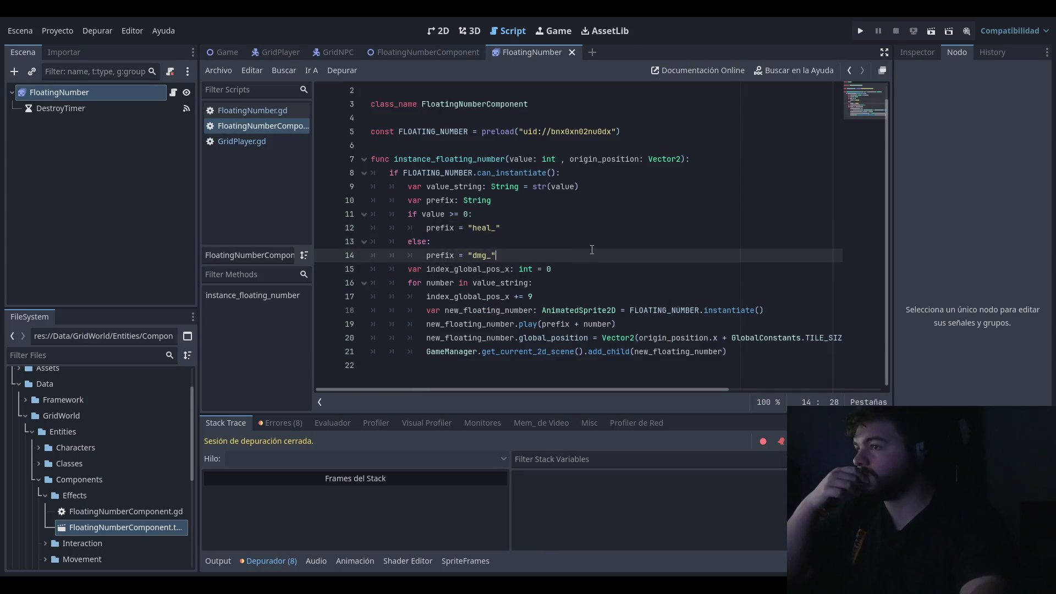
left_click(605, 228)
left_click(628, 269)
left_click(757, 311)
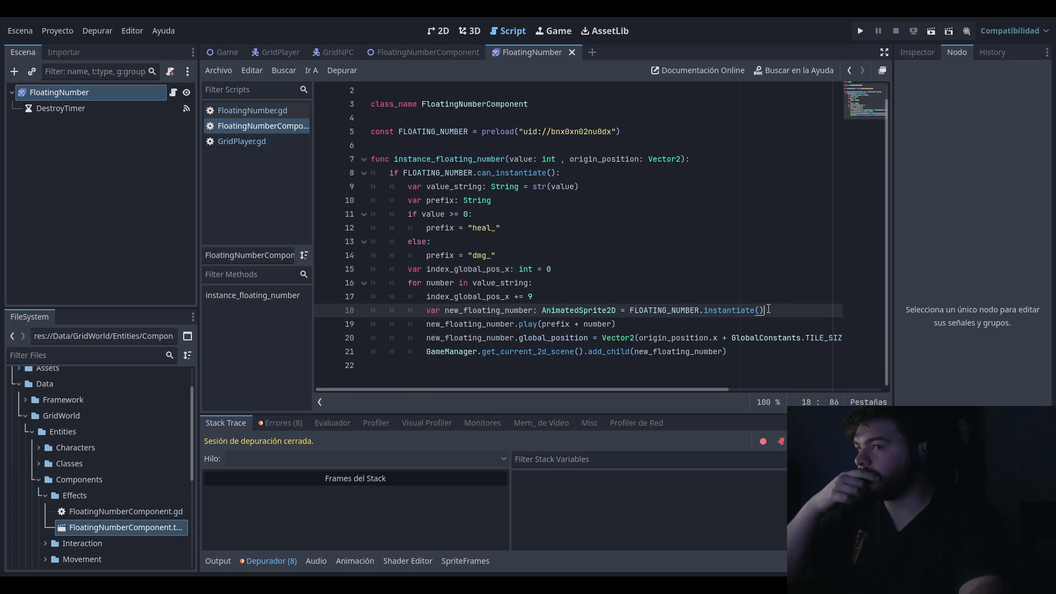
key("Return")
type("if number ==")
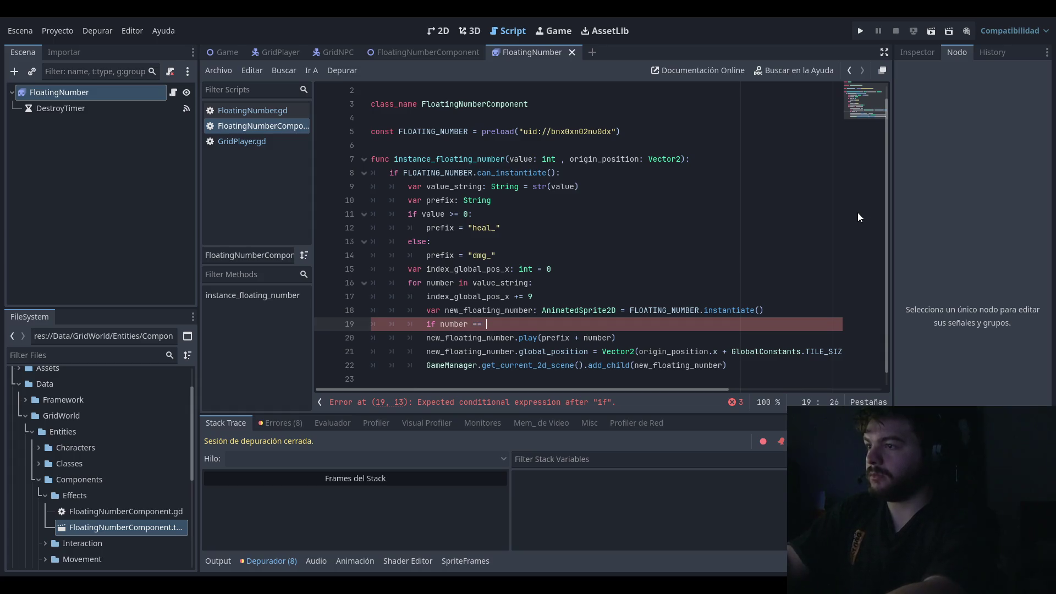
type("\"+\"")
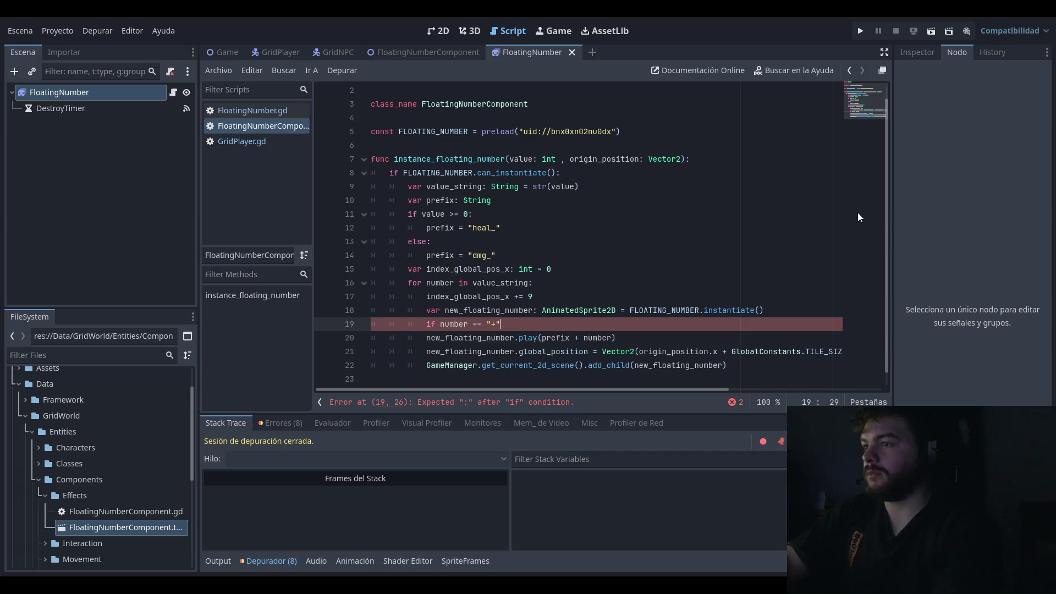
type(" \"-")
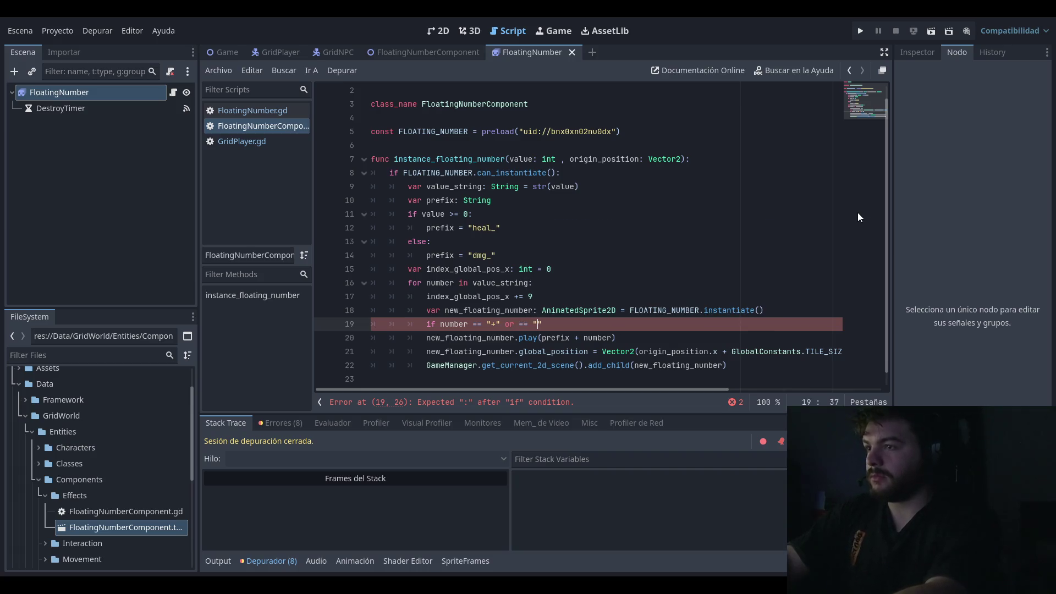
type(":")
key("Return")
type("new_floating_number")
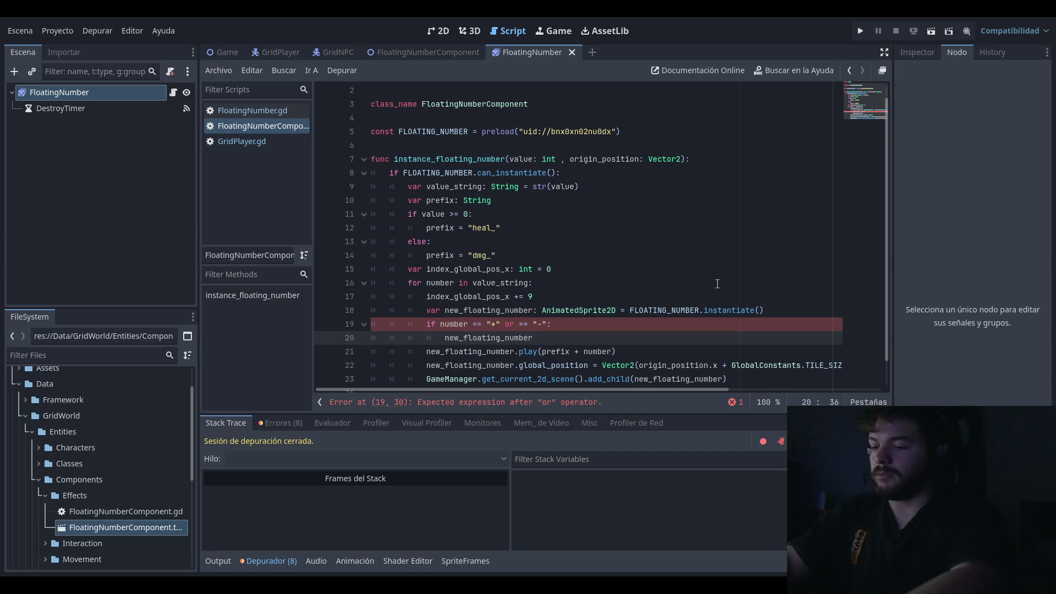
type(".play")
key("Return")
type("number")
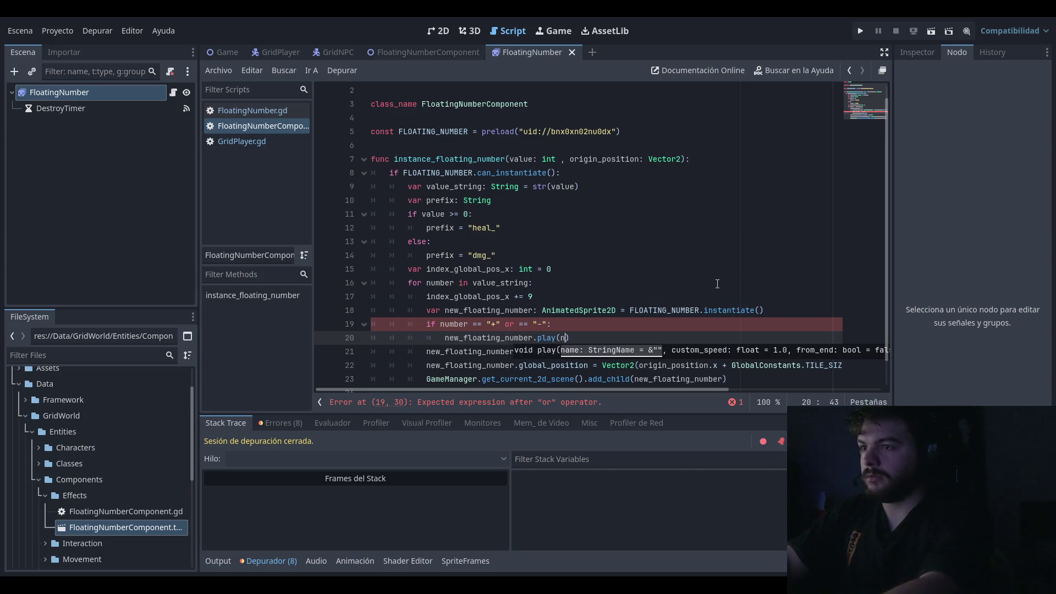
key("Return")
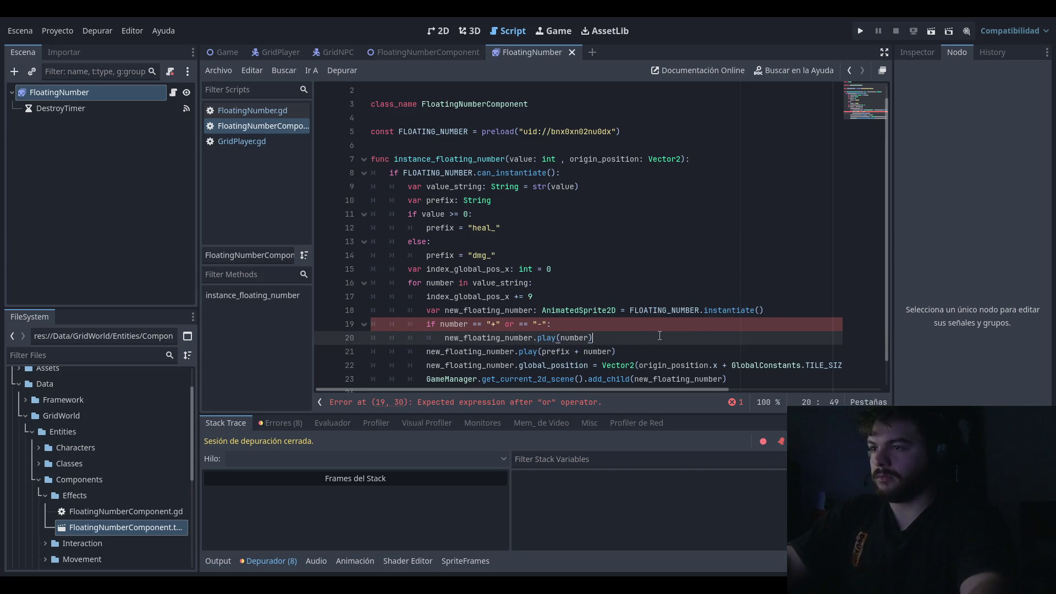
Step: Add an else: line and complete the second number comparison on line 19
key("BackSpace")
type("elsE:")
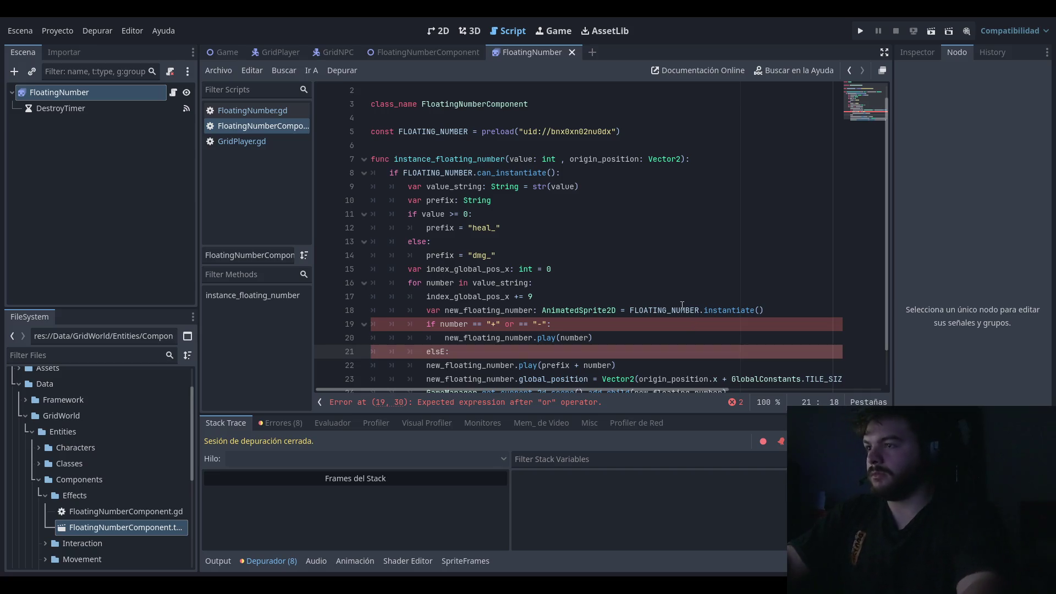
key("Up")
key("Up")
key("Up")
key("Down")
key("End")
key("Left")
key("Left")
key("Left")
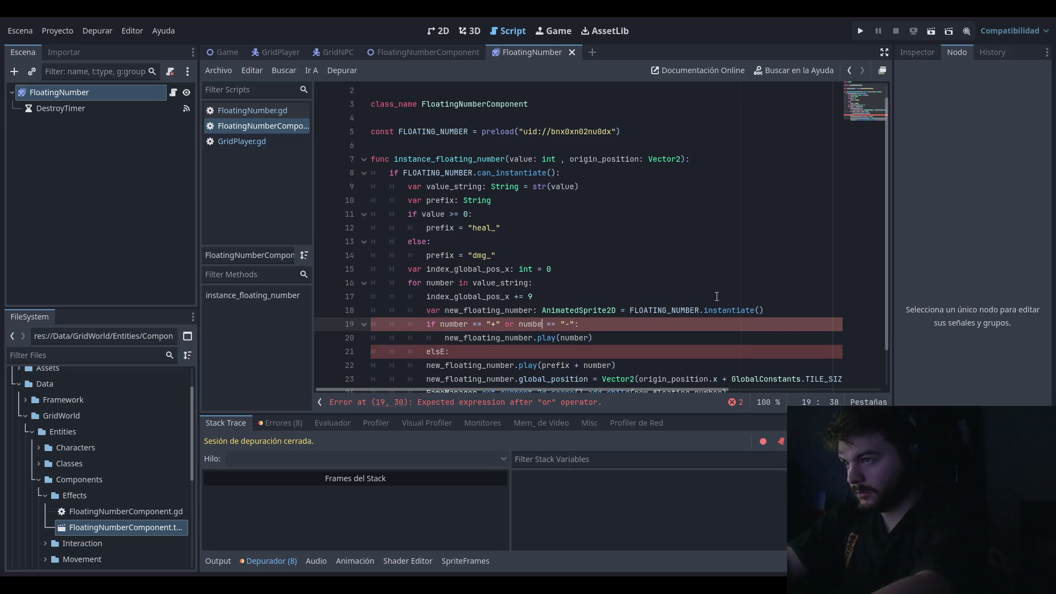
type("er")
key("Escape")
Step: Correct 'elsE' to 'else' and indent play(prefix + number) under the else branch
key("Down")
key("Down")
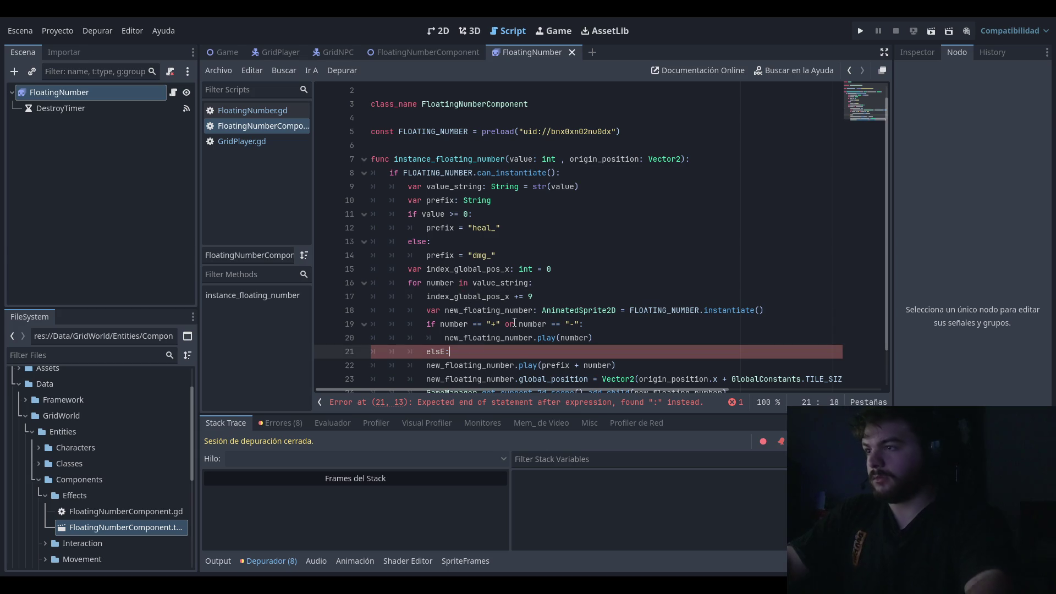
key("Left")
key("BackSpace")
type("e")
key("Down")
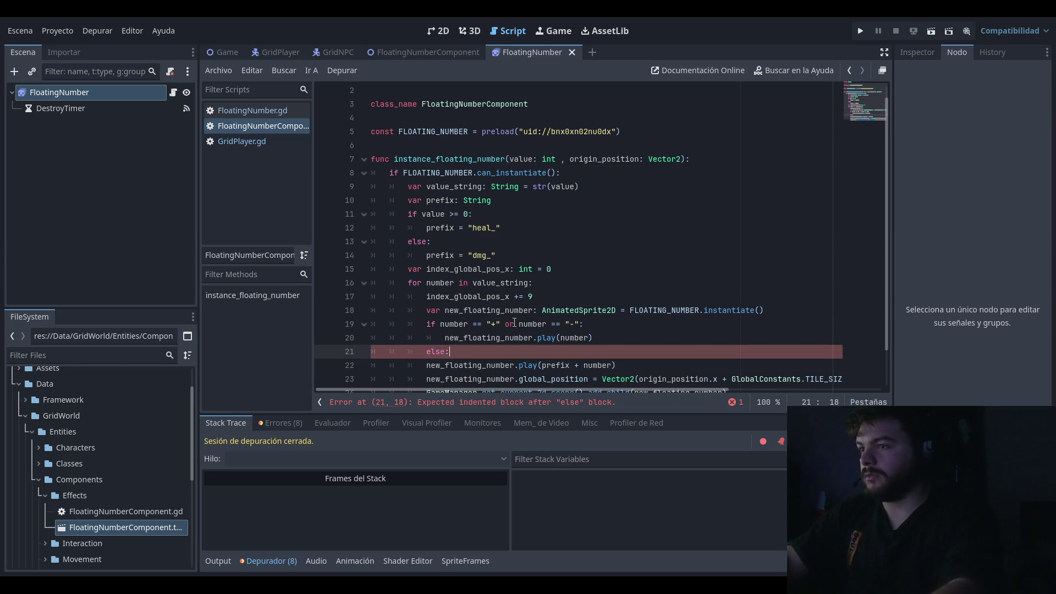
key("Home")
key("Tab")
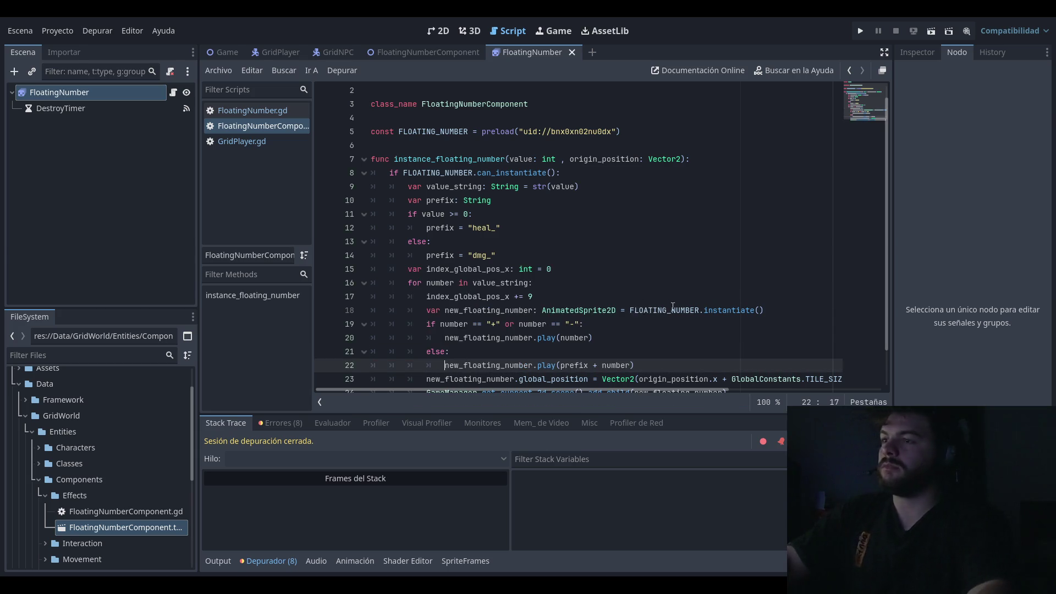
left_click_drag(744, 255, 744, 242)
left_click(858, 32)
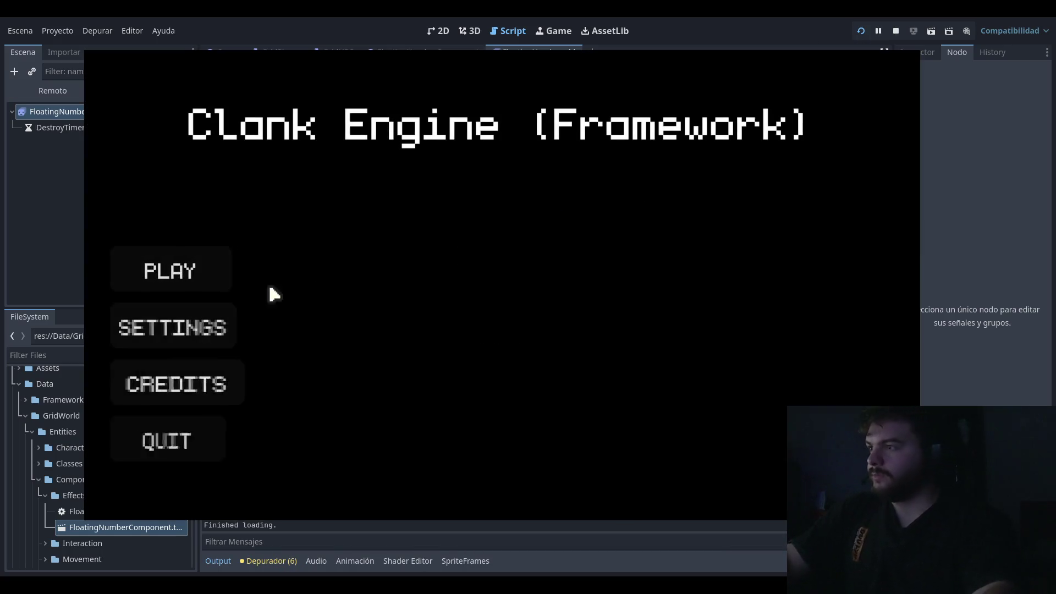
key("Left")
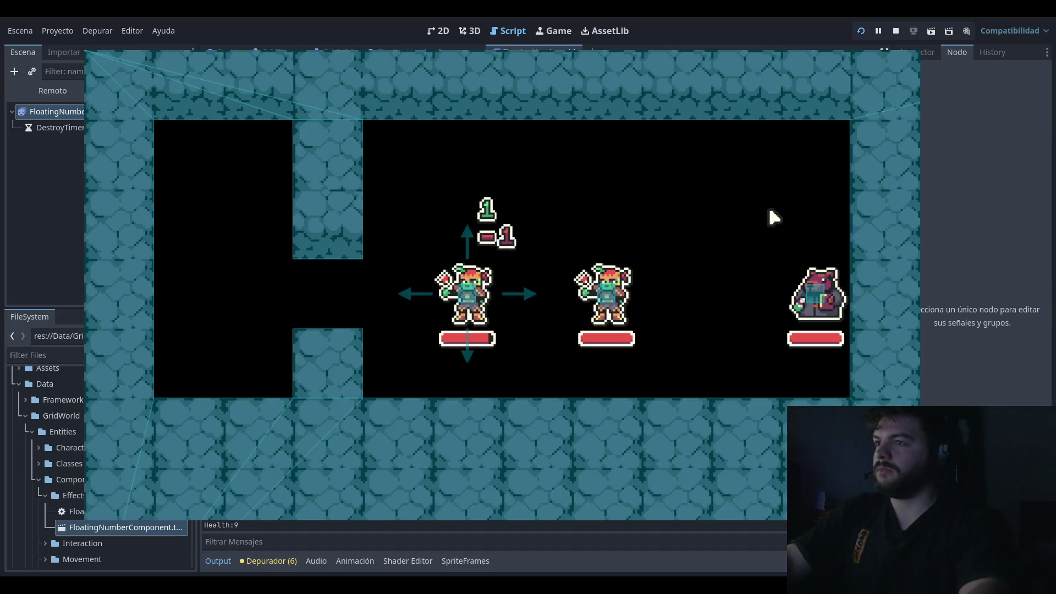
key("F8")
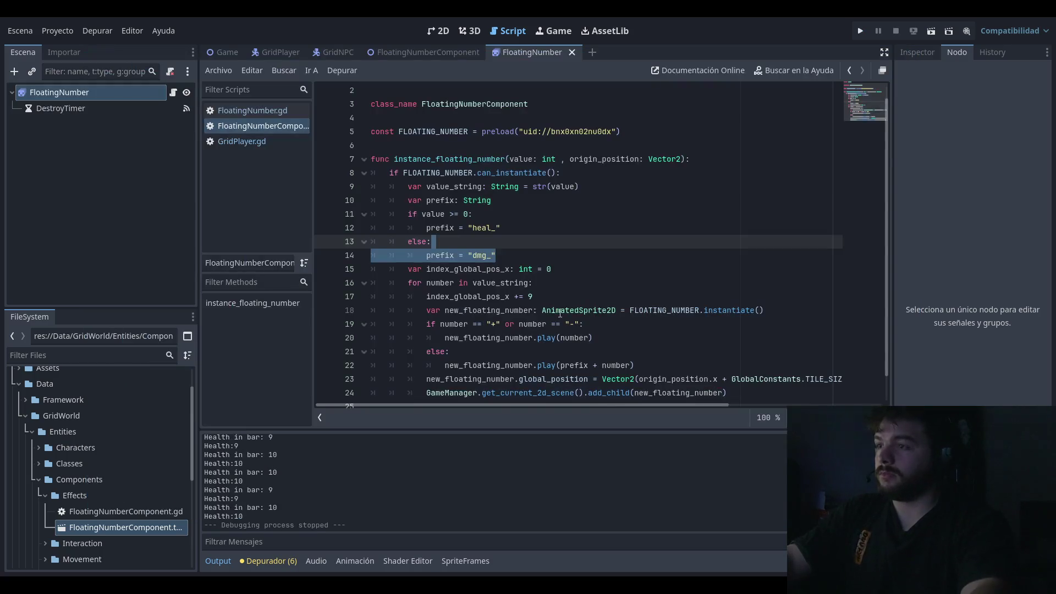
Step: Insert print(number) at the top of the plus/minus branch and run the game to test
left_click(634, 338)
key("Up")
key("Up")
key("Up")
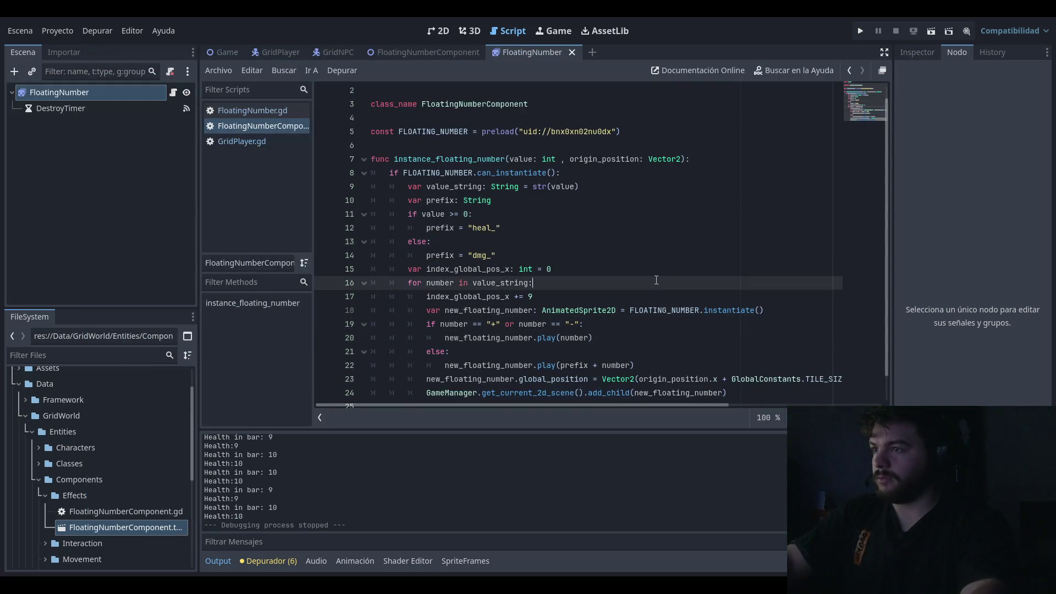
left_click(576, 258)
scroll(576, 258, "down", 1)
left_click(594, 296)
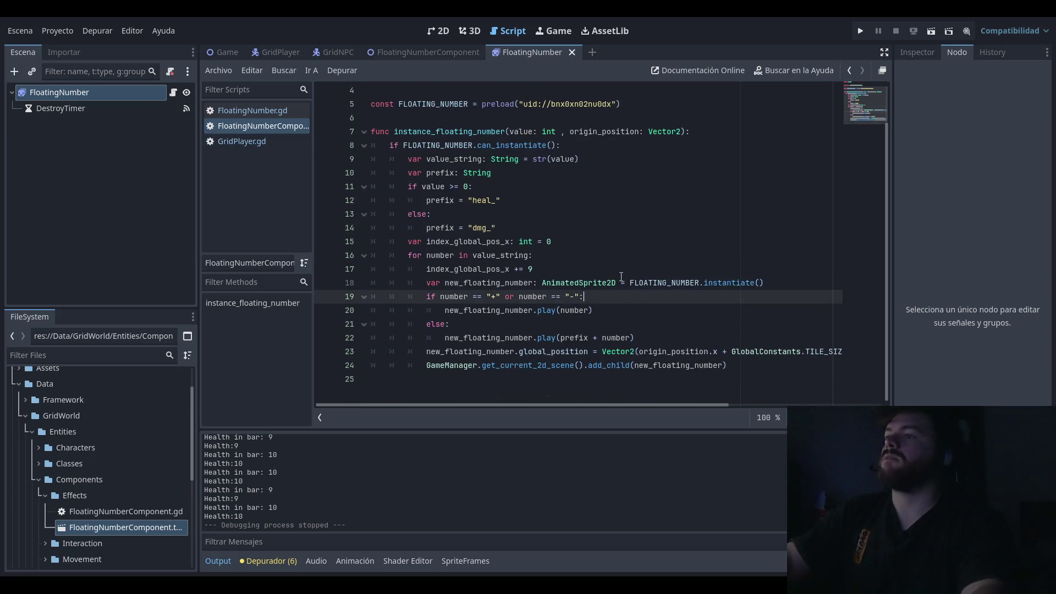
left_click(605, 241)
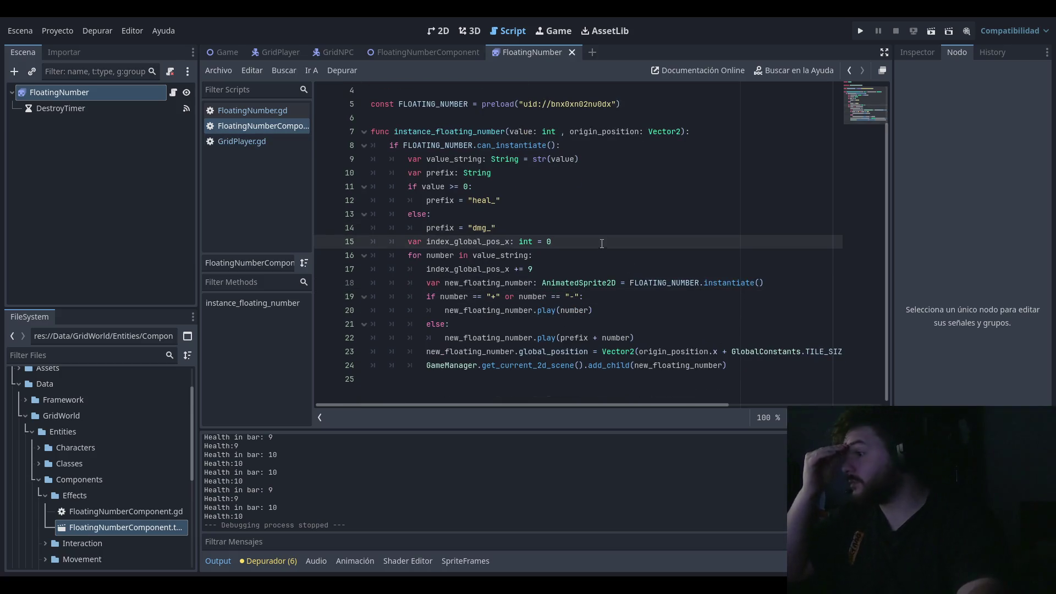
scroll(577, 482, "up", 2)
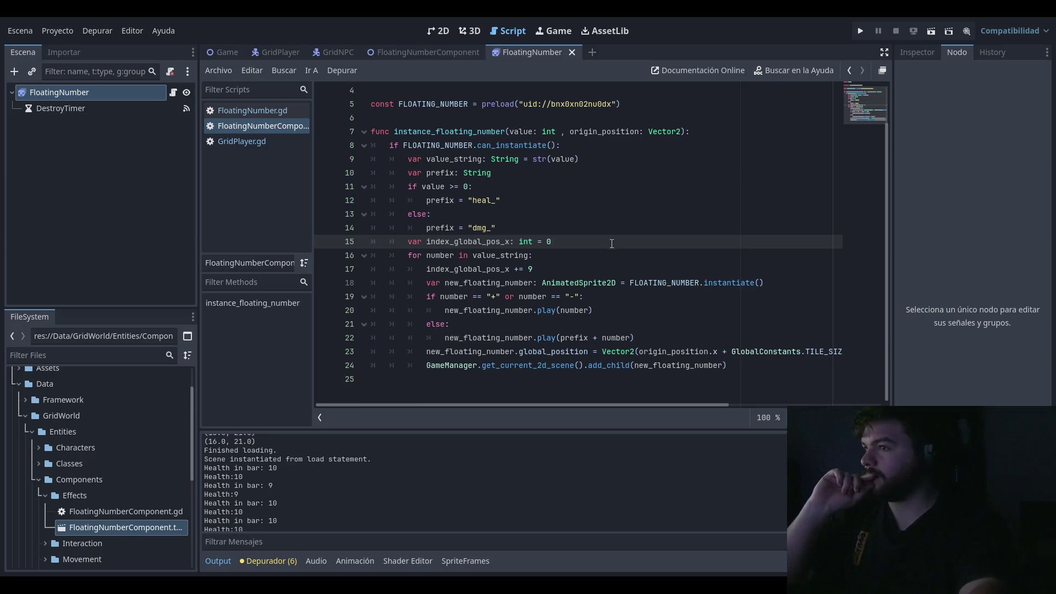
left_click(661, 301)
key("Return")
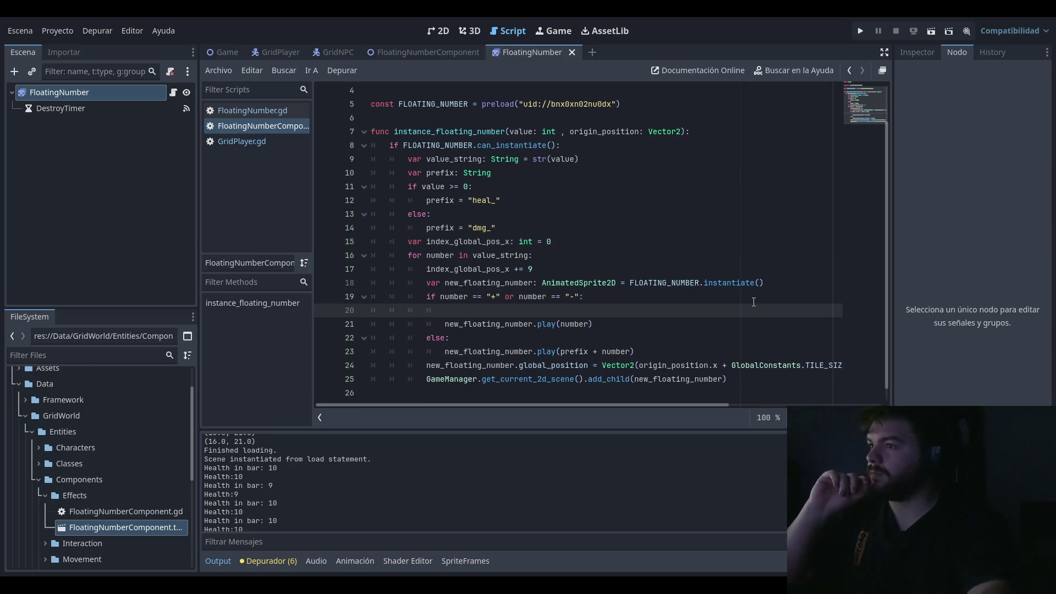
type("print")
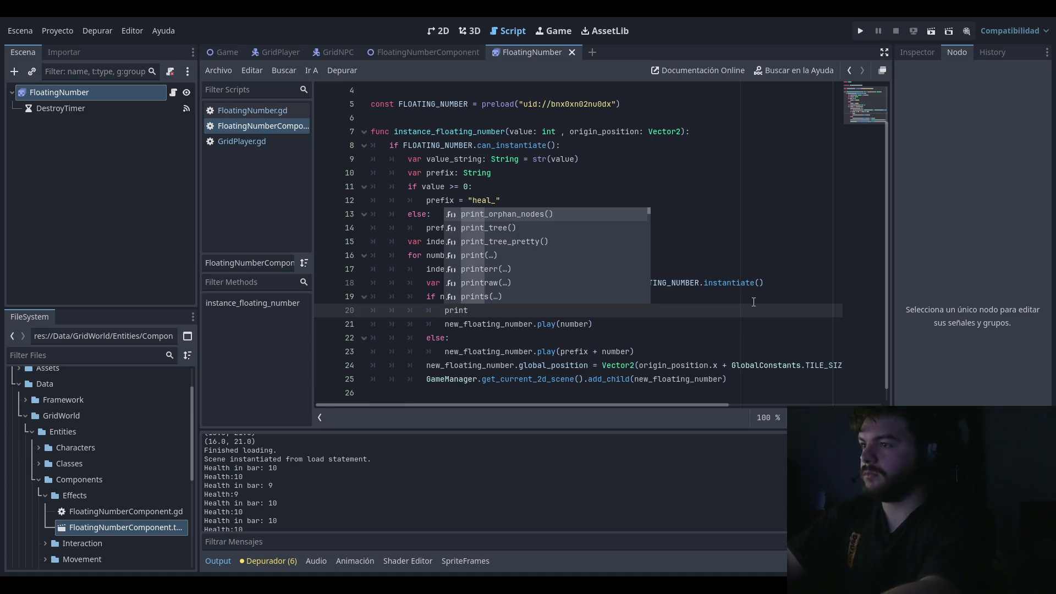
type("(number")
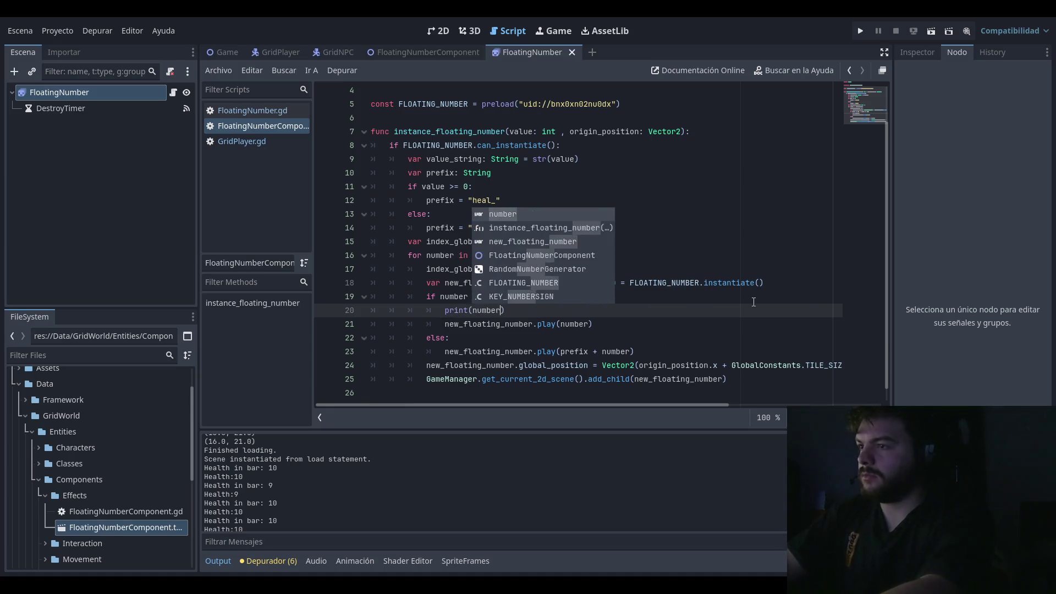
left_click(858, 32)
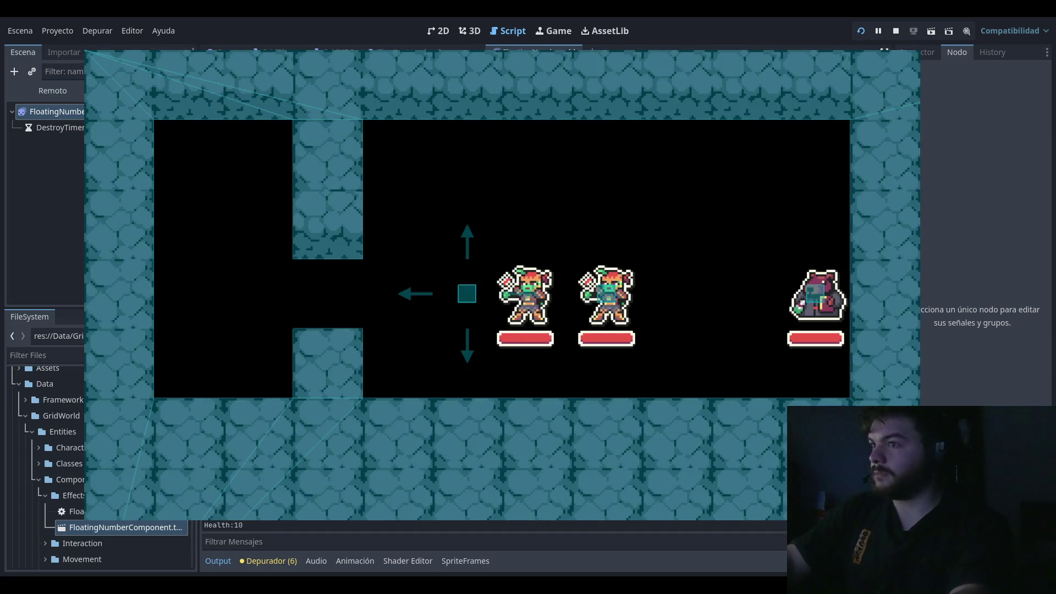
key("Left")
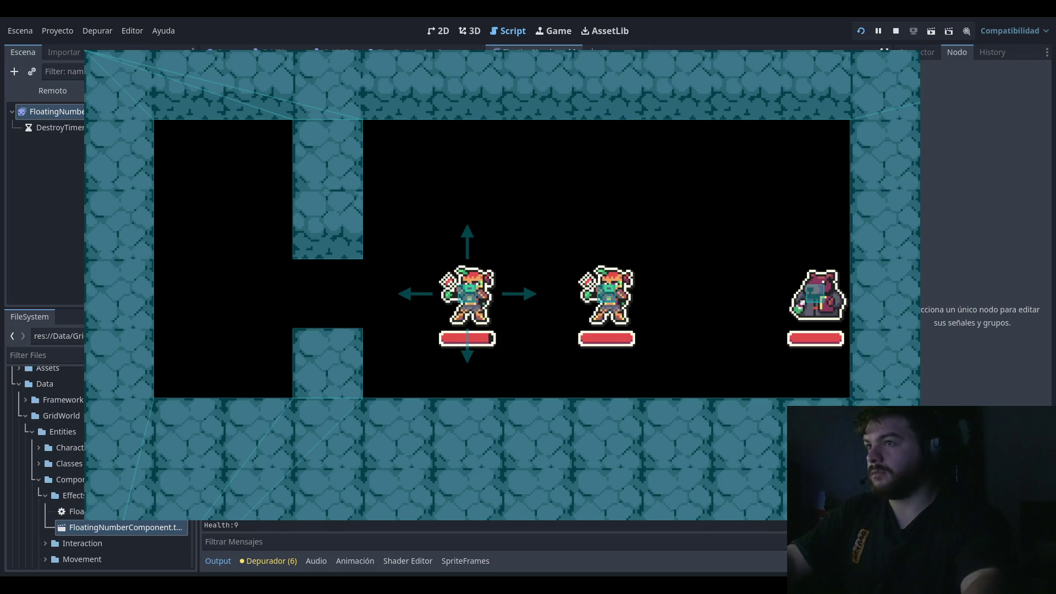
key("F8")
left_click(558, 309)
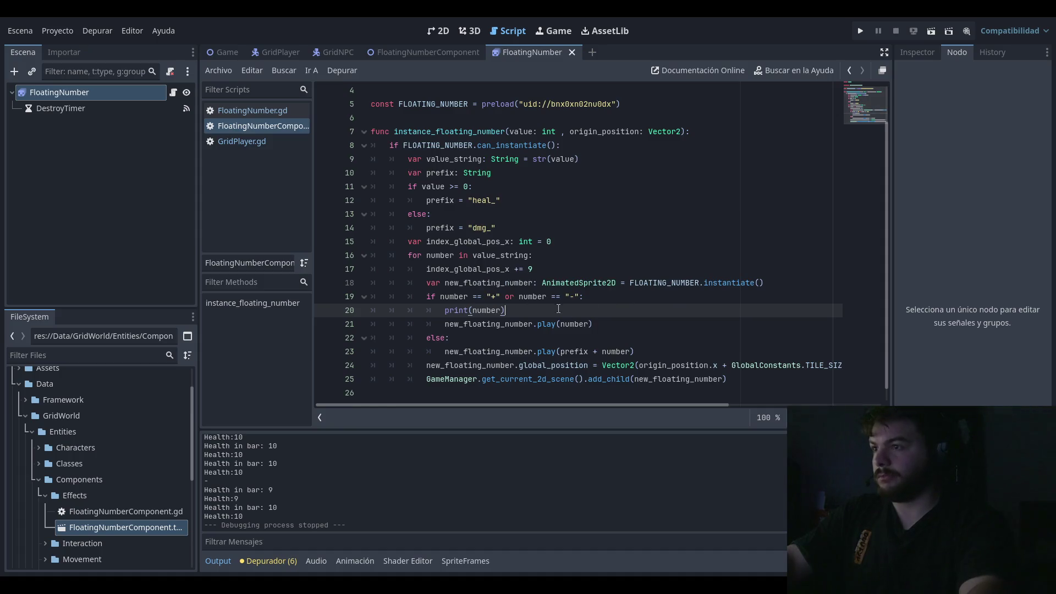
Step: Select the print(number) line, then move up through the function to its signature on line 7
left_click_drag(548, 309, 330, 309)
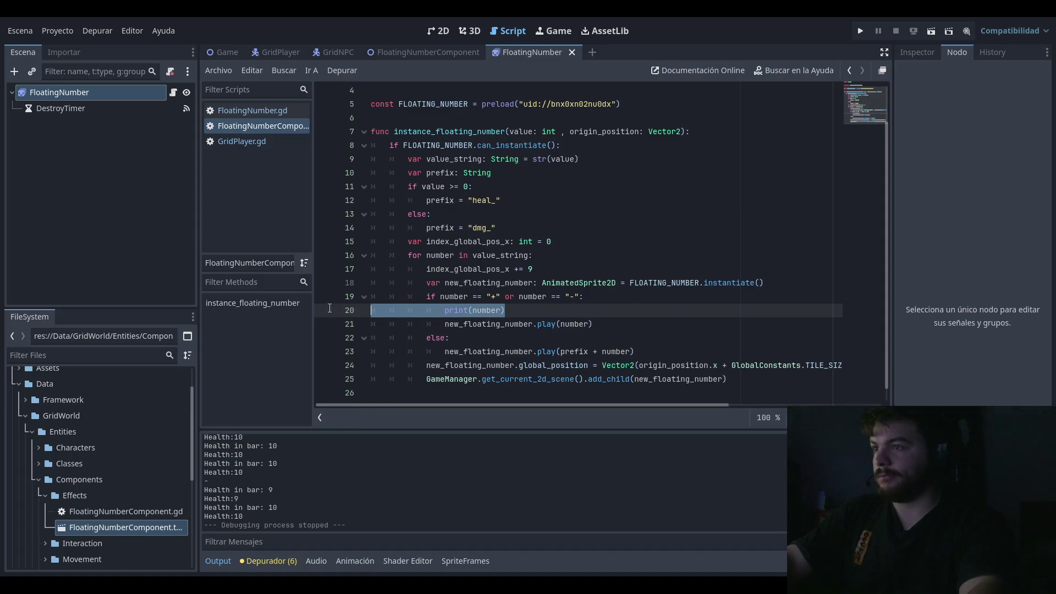
key("Up")
key("Up")
key("Up")
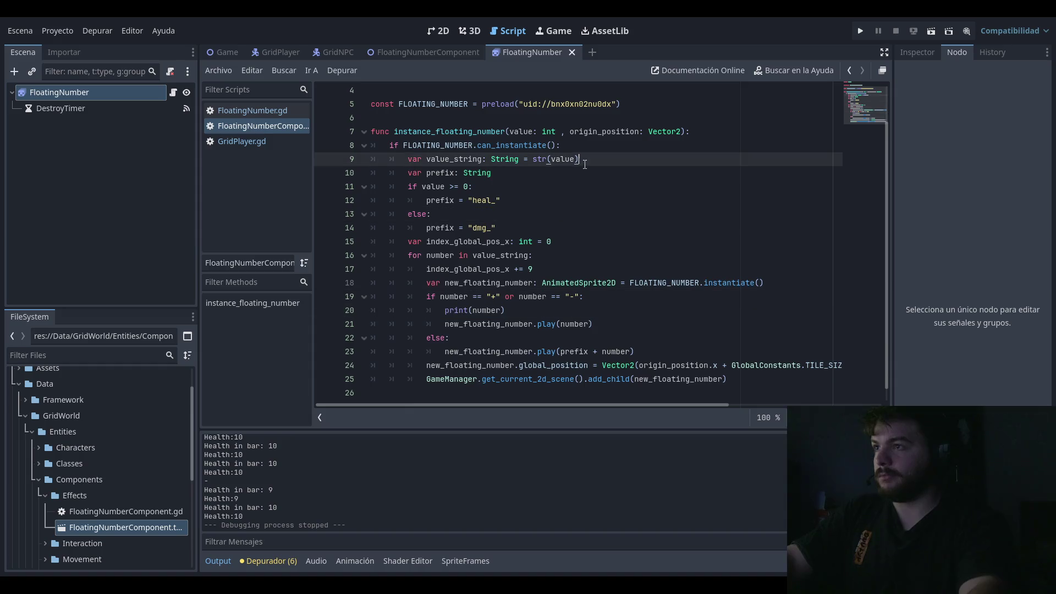
left_click(634, 170)
left_click(665, 161)
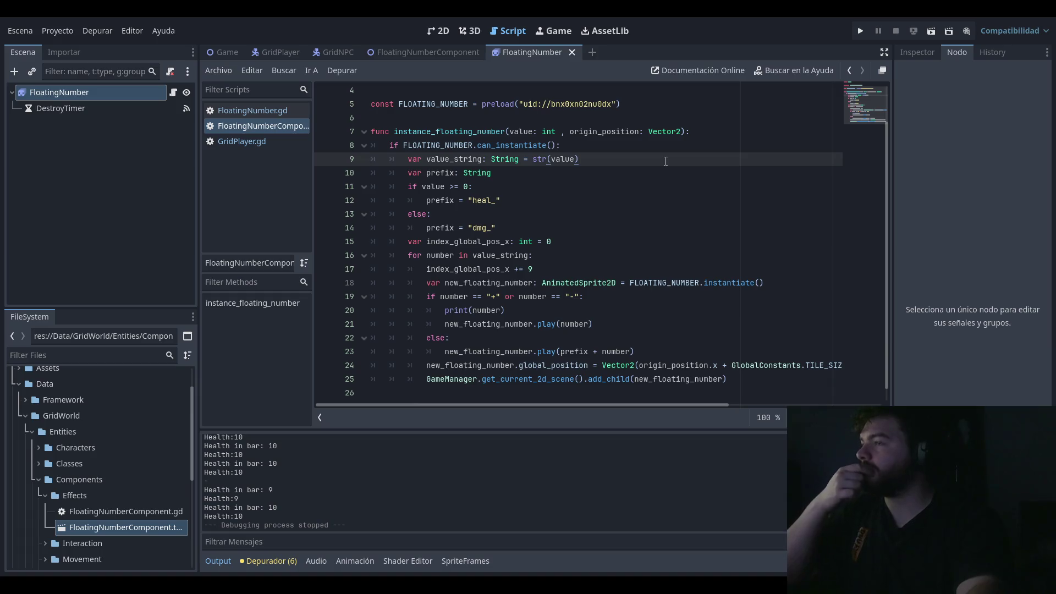
left_click(720, 120)
key("Down")
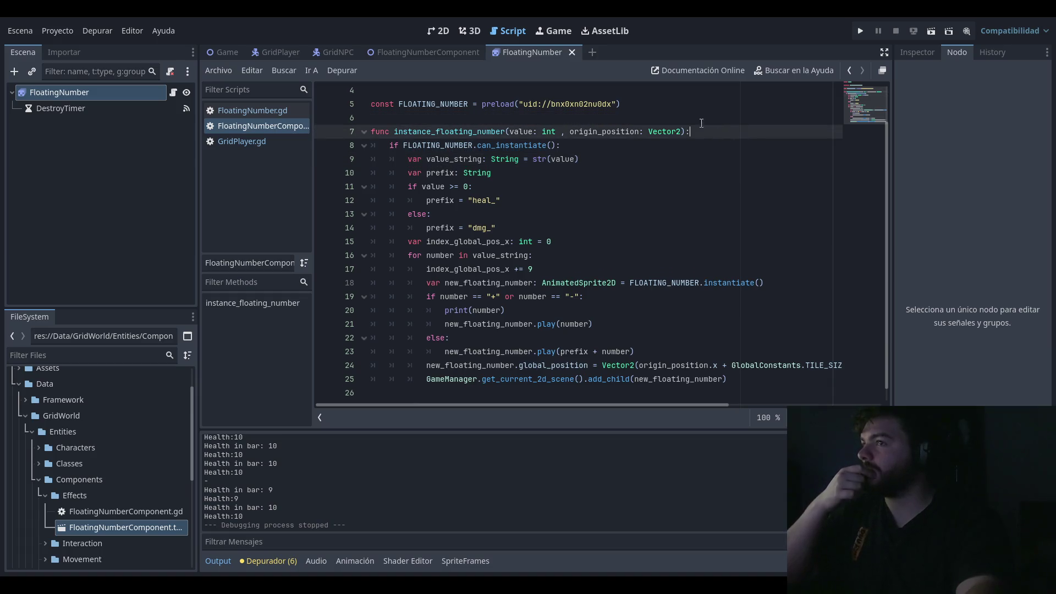
left_click(737, 116)
key("Down")
key("Up")
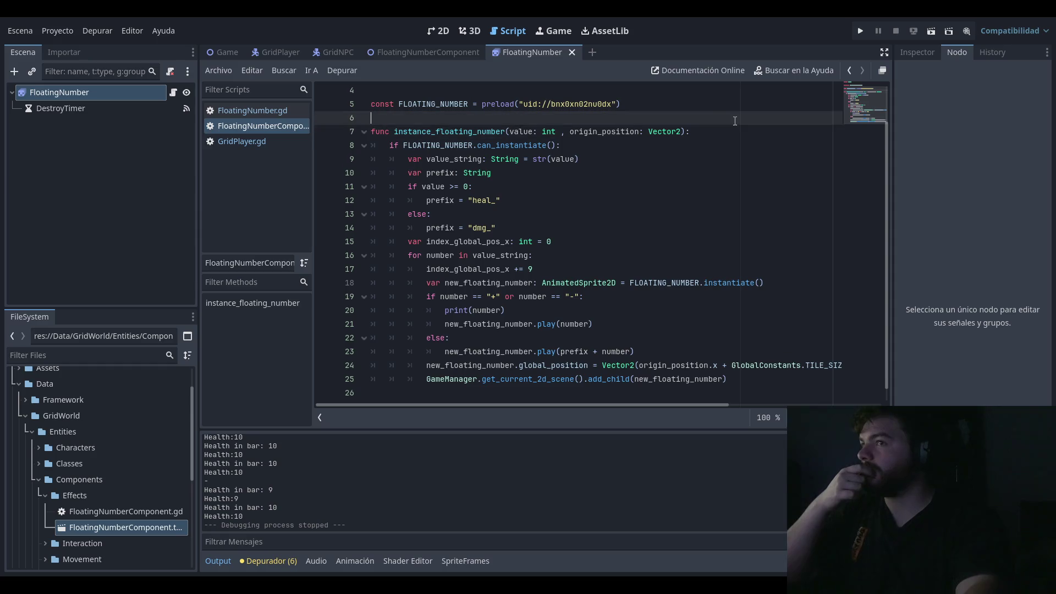
key("Up")
key("Down")
key("Down")
key("Up")
key("Up")
key("Down")
key("Down")
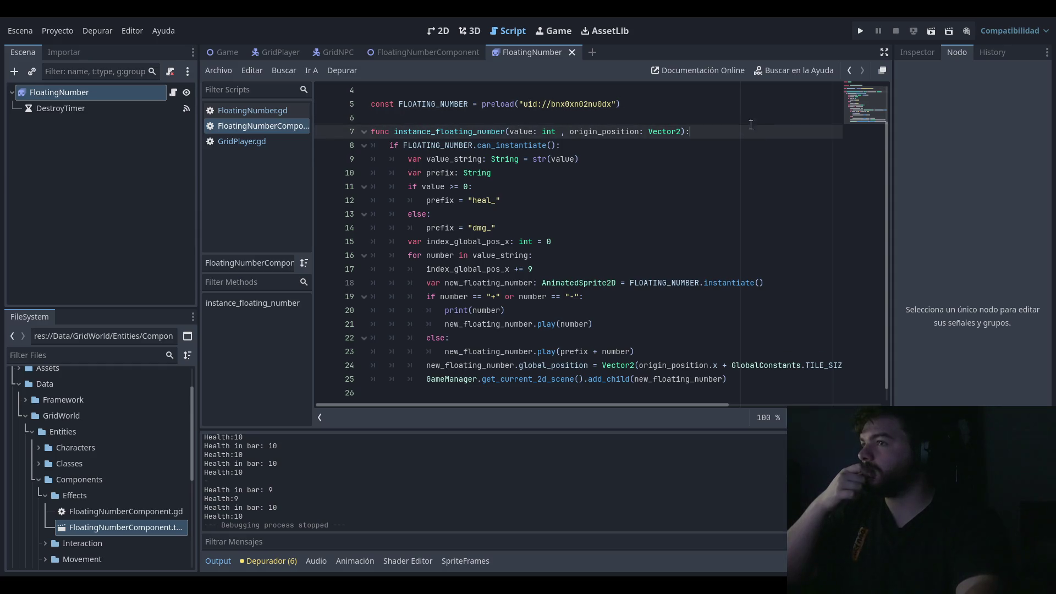
key("Up")
key("Up")
key("Down")
key("Down")
key("Up")
key("Up")
key("Down")
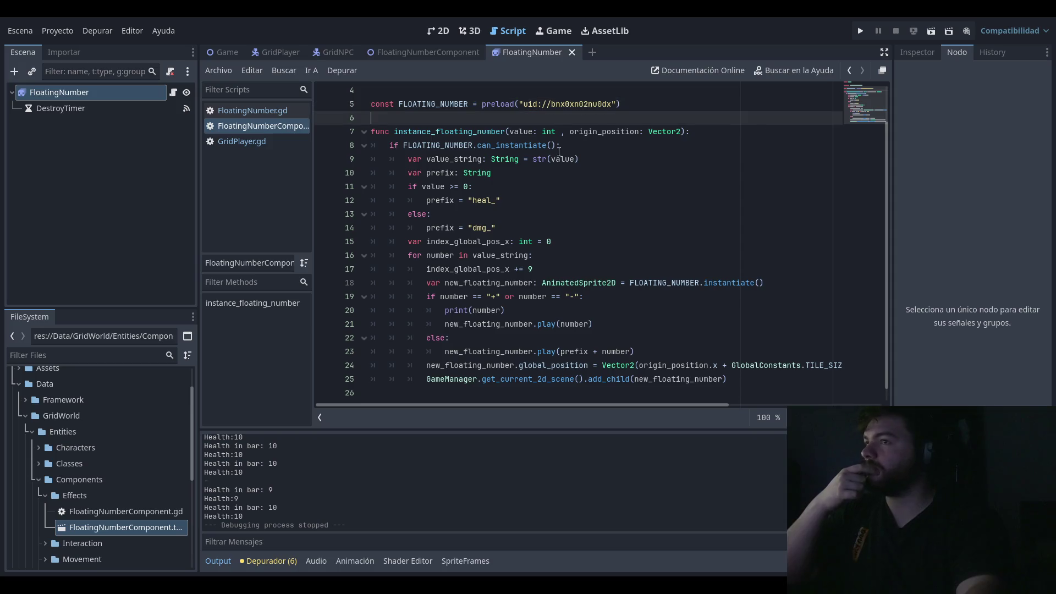
Step: Insert 'type: String,' before 'value: int' in the instance_floating_number signature
double_click(521, 132)
left_click(556, 133)
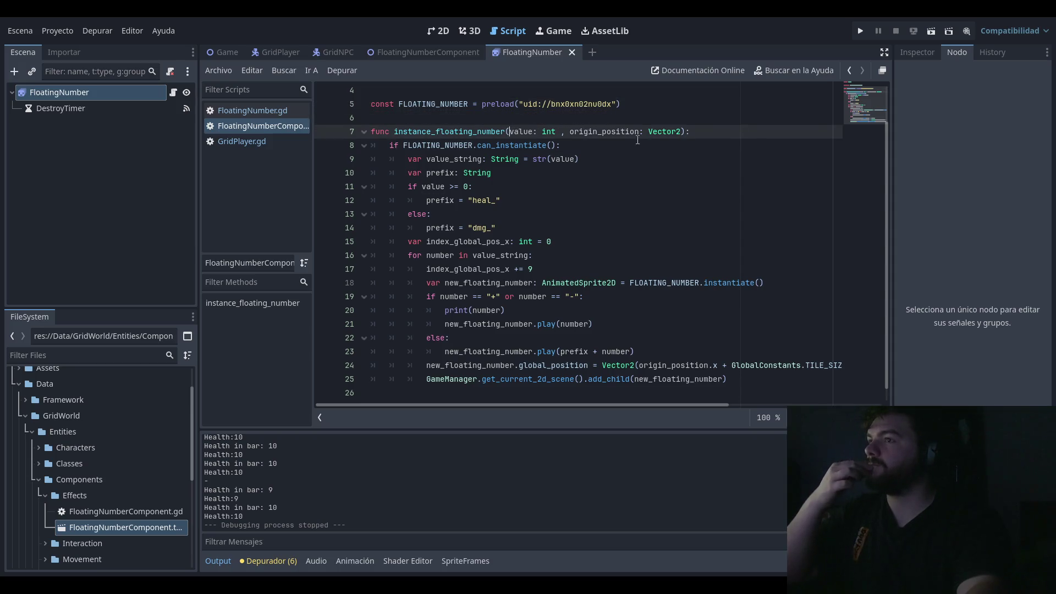
type("type:")
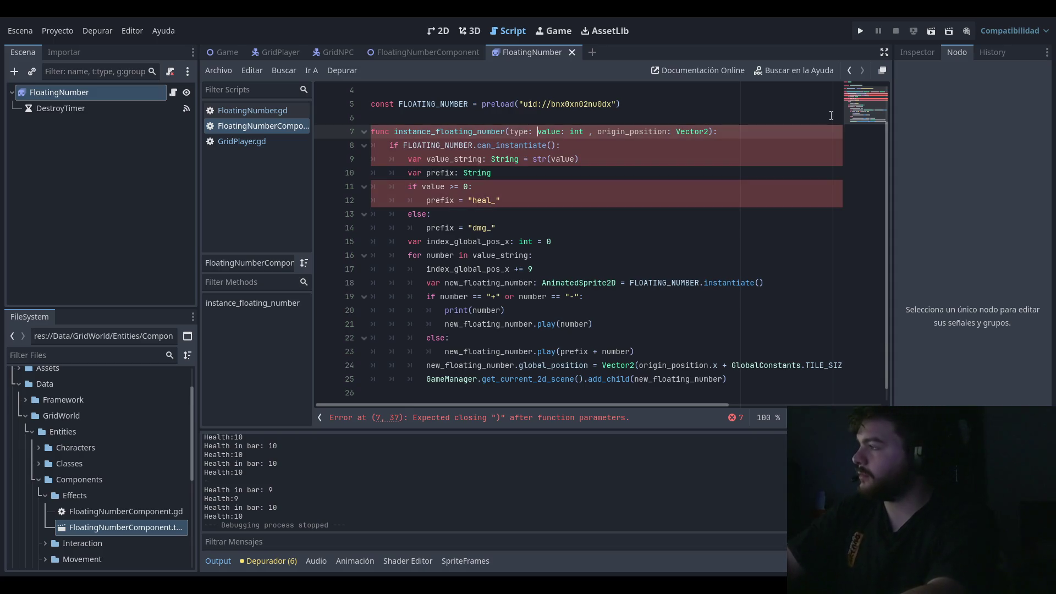
key("BackSpace")
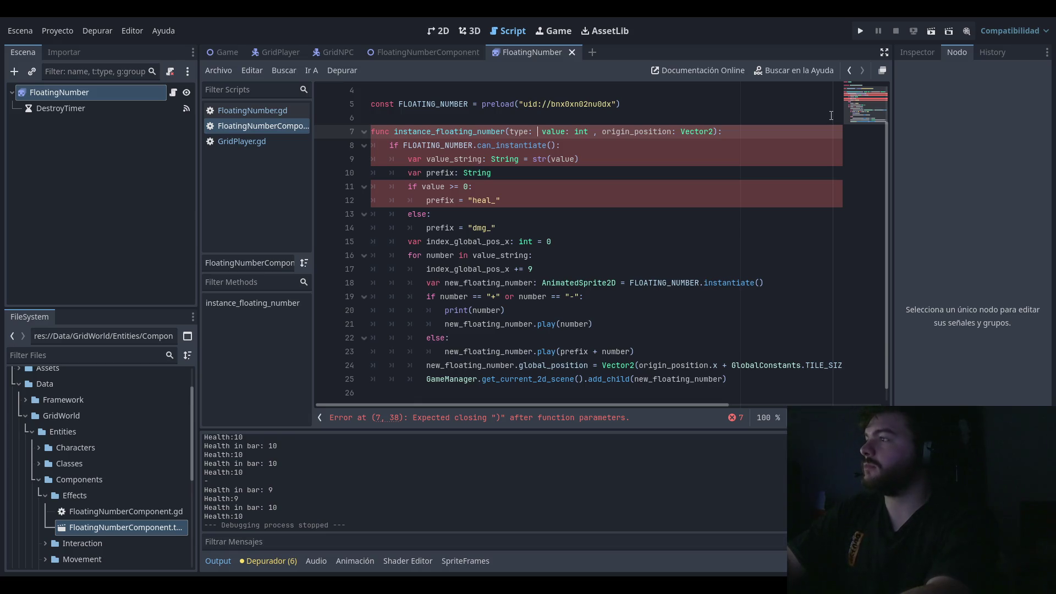
key("BackSpace")
key("BackSpace")
key("BackSpace")
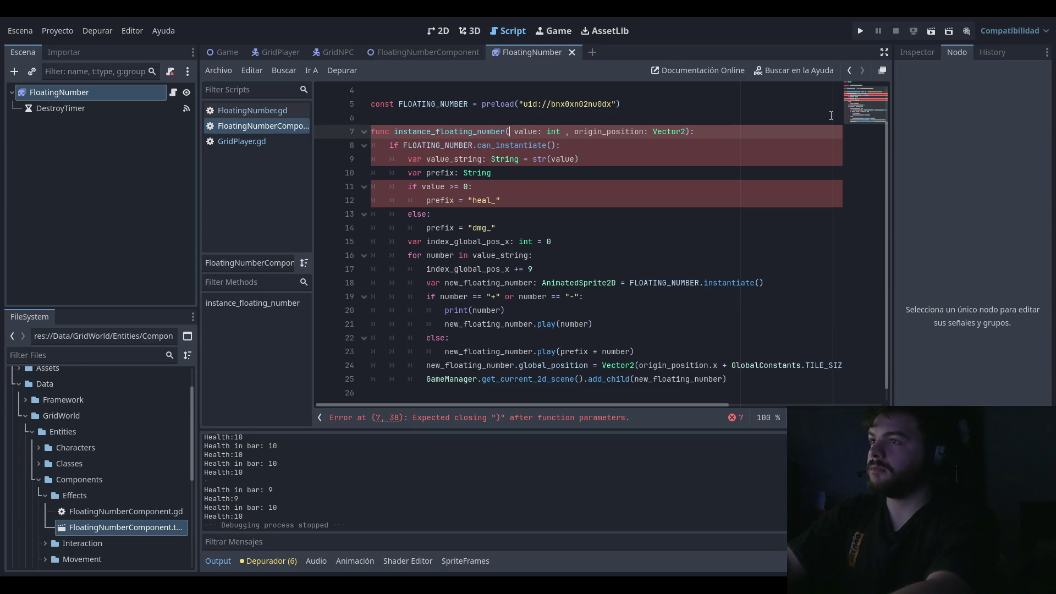
type("type")
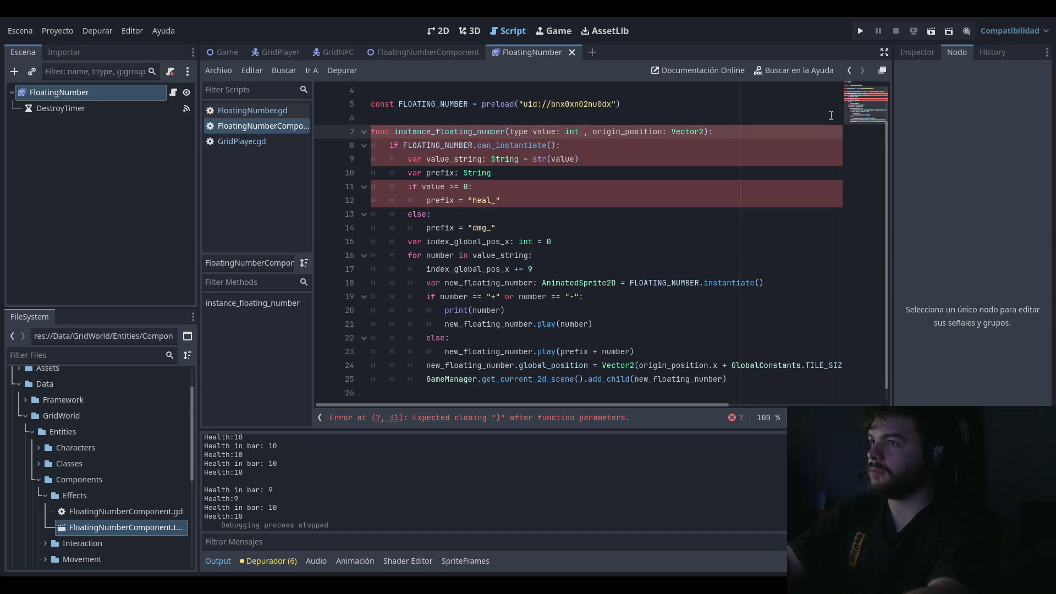
type(": ")
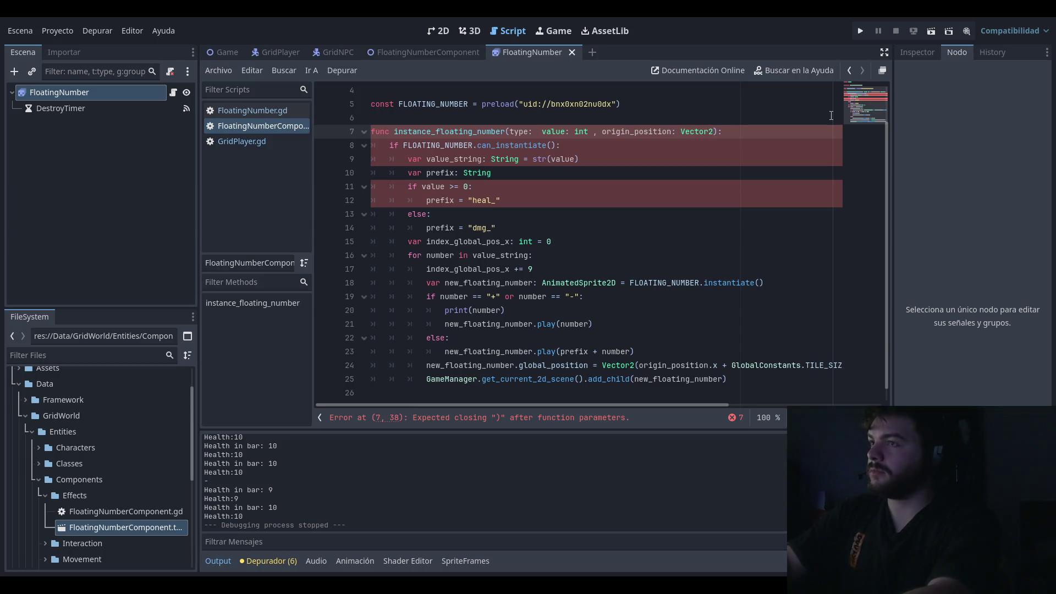
type("g")
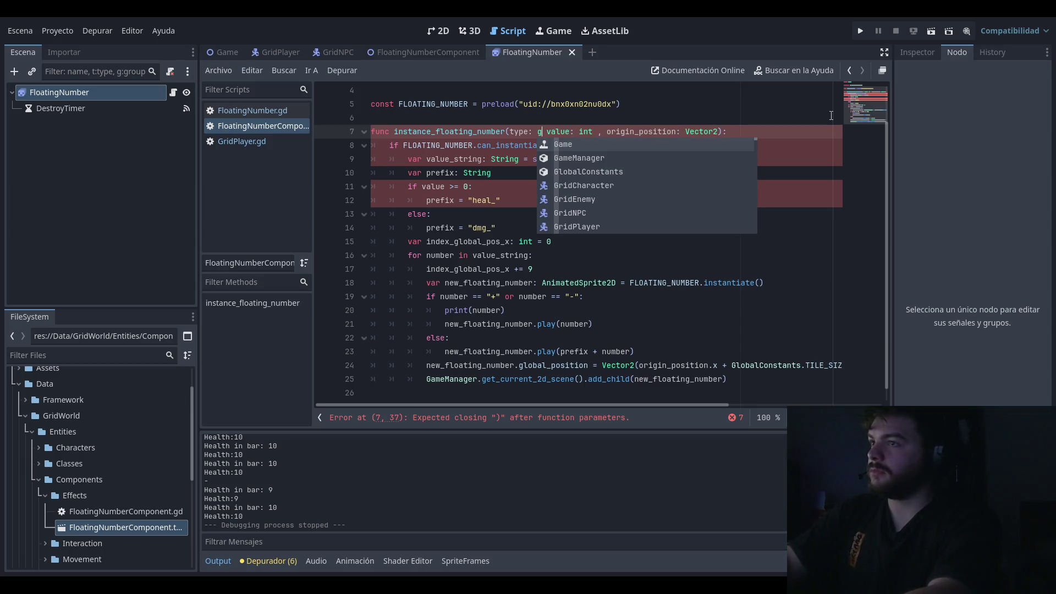
key("BackSpace")
key("BackSpace")
key("BackSpace")
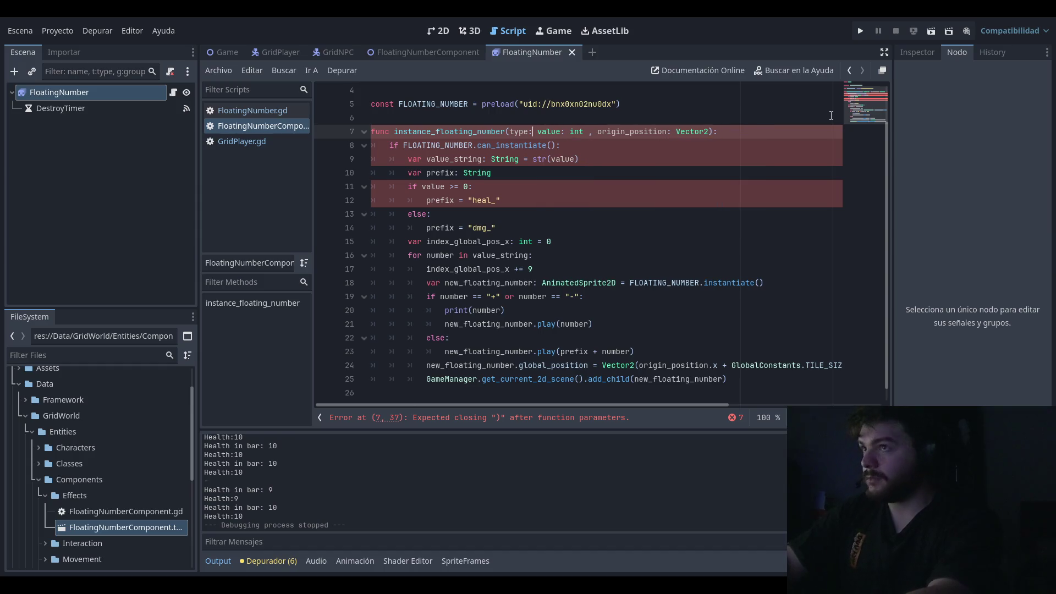
type("type: Stri")
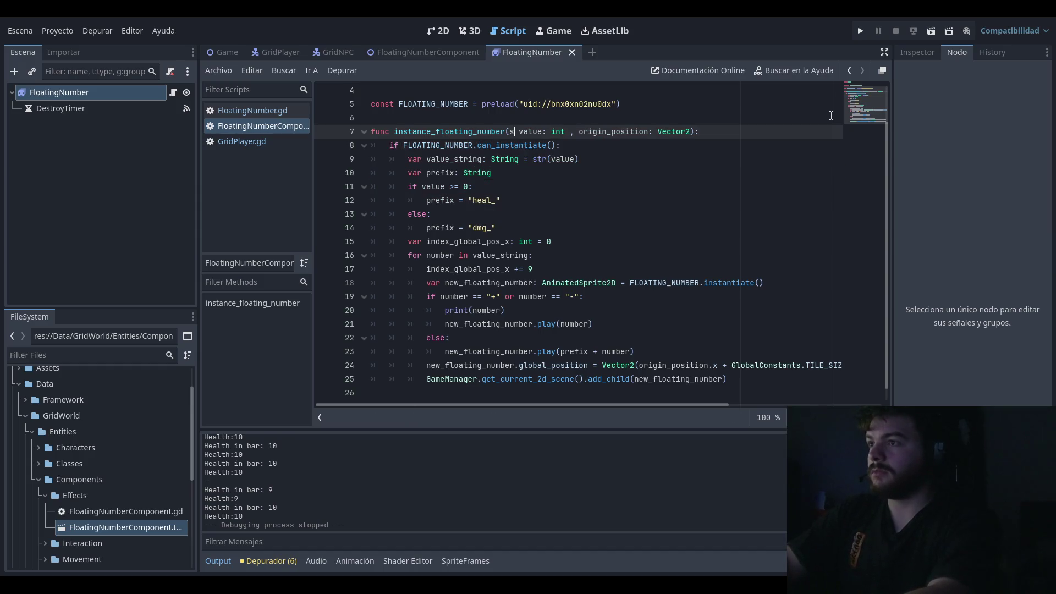
type("ng,")
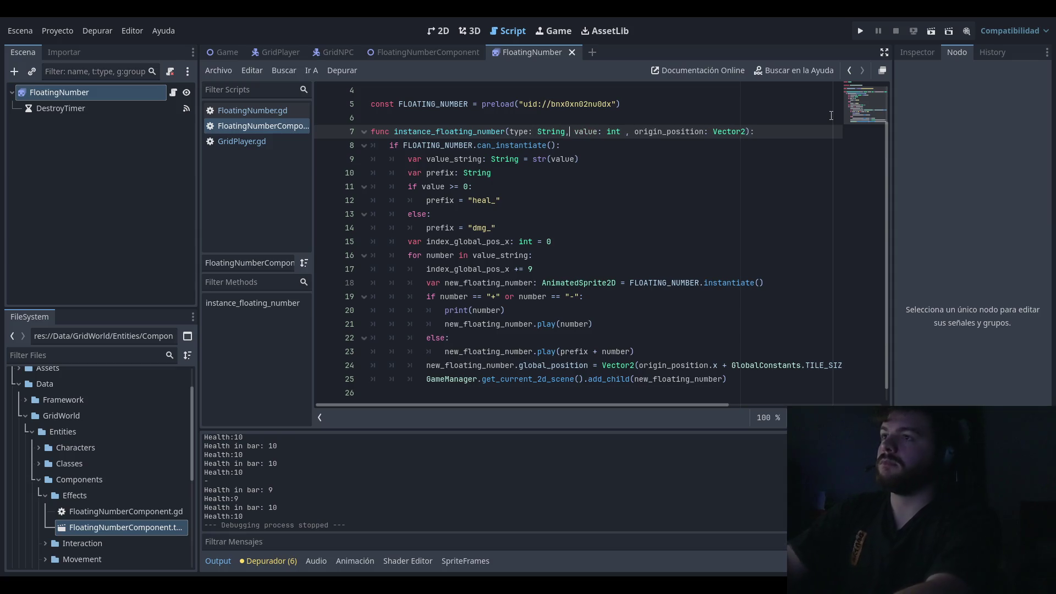
key("Down")
key("Down")
key("Down")
Step: Step through the value >= 0 check and the heal_/dmg_ prefix lines
key("Up")
key("Up")
key("Up")
key("Down")
key("Down")
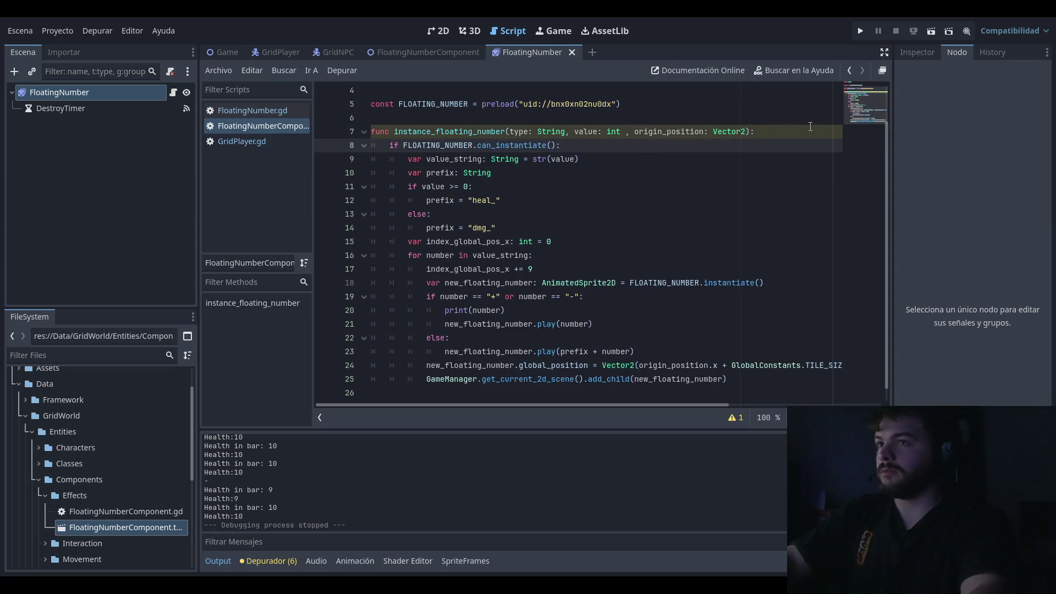
key("Down")
key("Down")
key("Down")
key("Up")
key("Up")
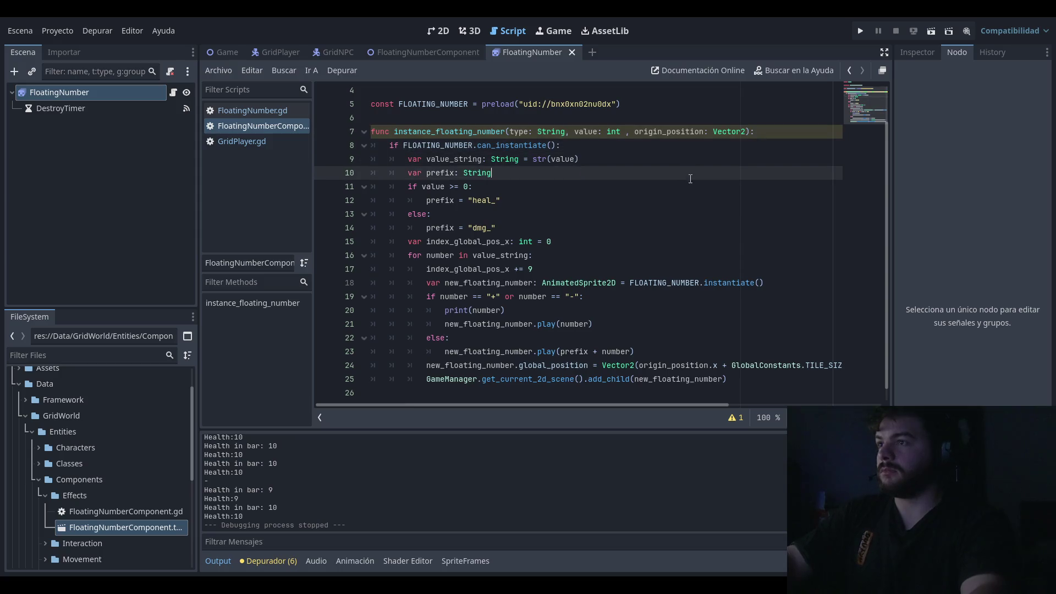
left_click(433, 186)
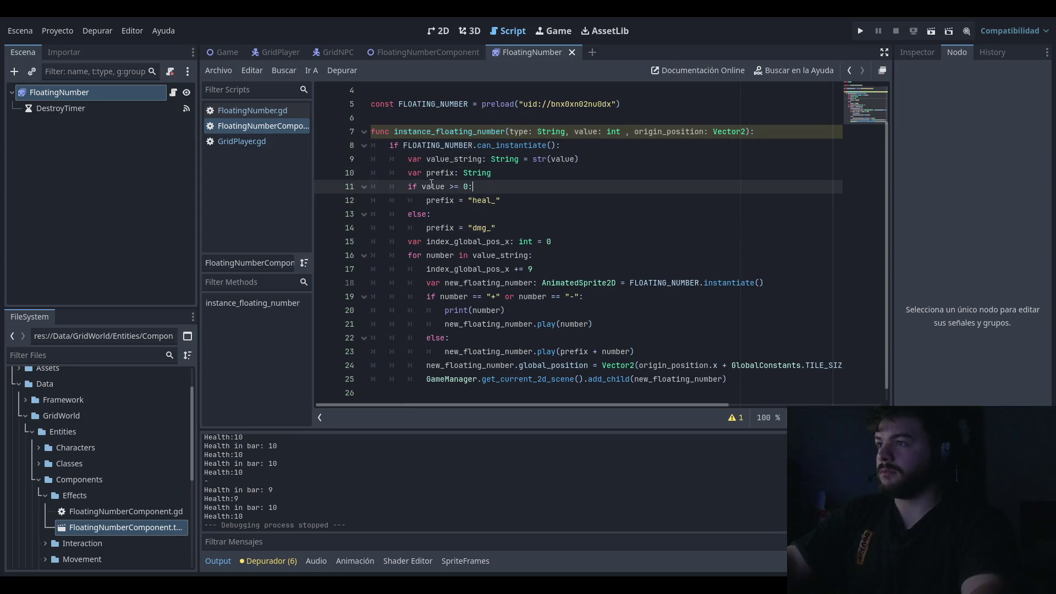
left_click(513, 225)
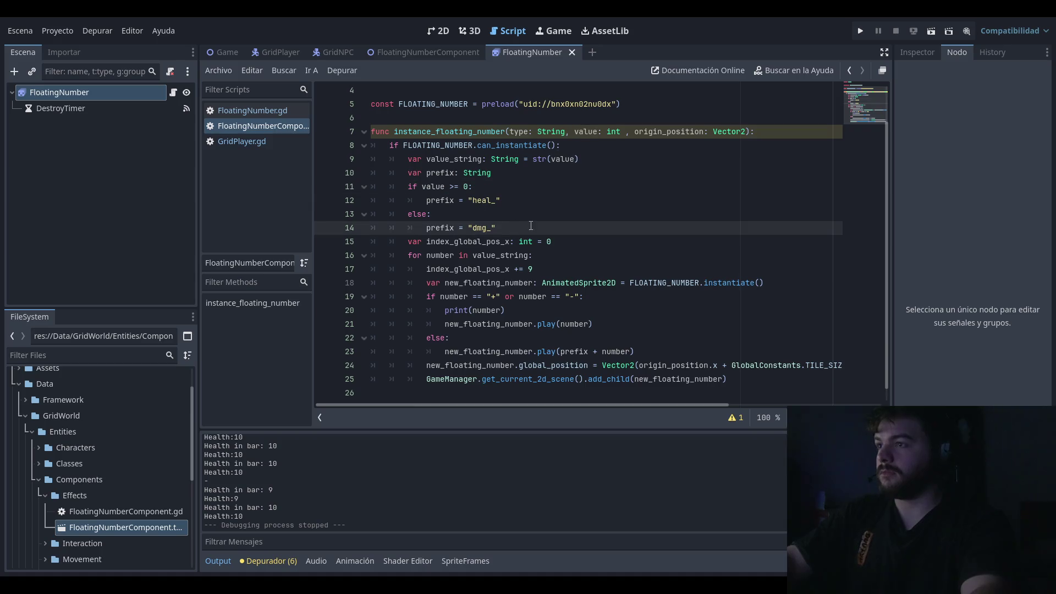
left_click(599, 159)
key("Up")
key("Down")
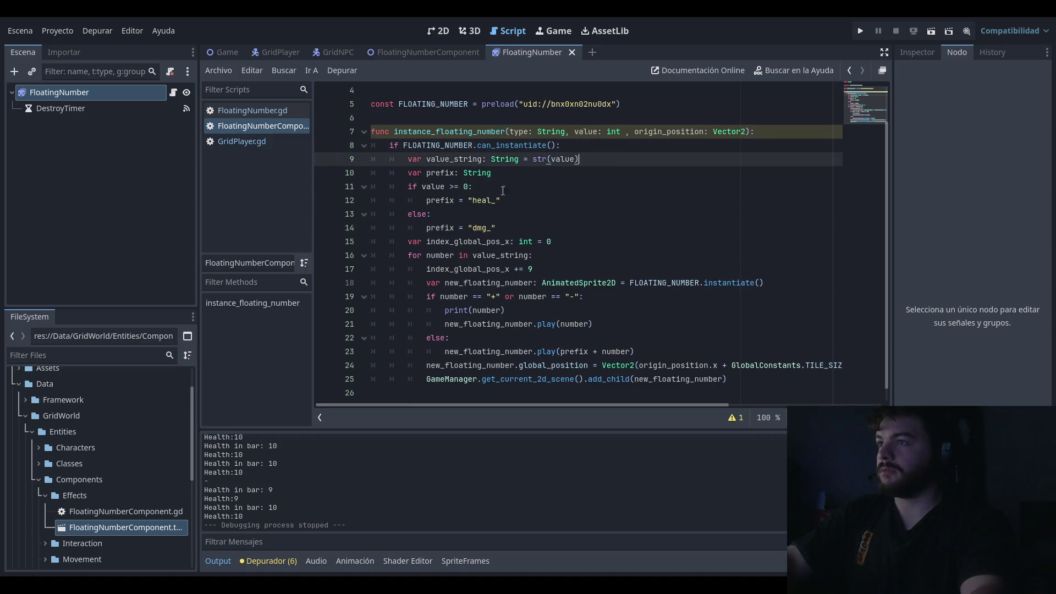
key("Down")
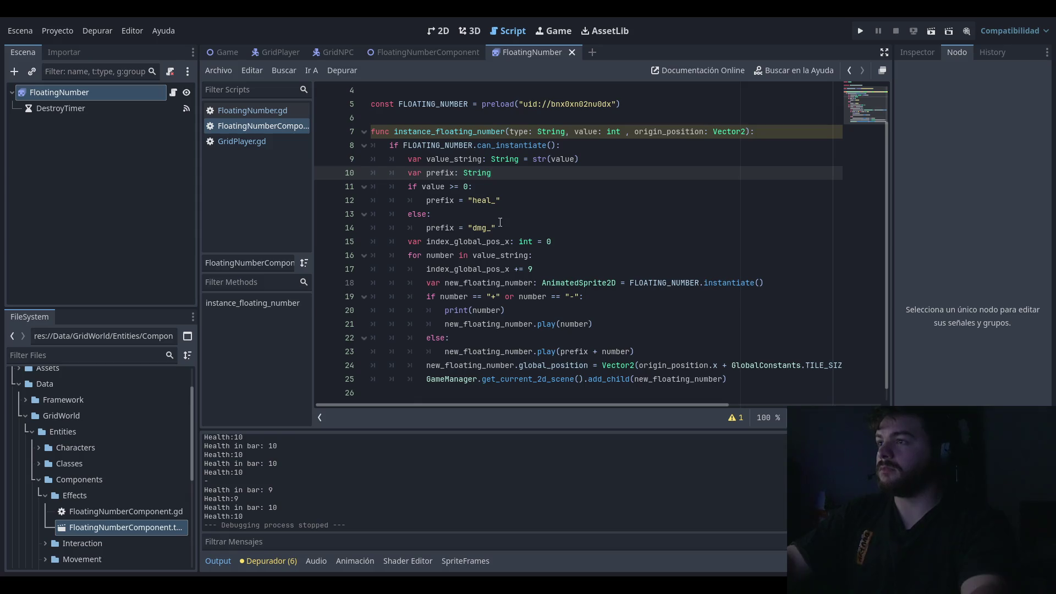
Step: Select the prefix if/else block on lines 11–14 for replacement
left_click_drag(527, 227, 359, 174)
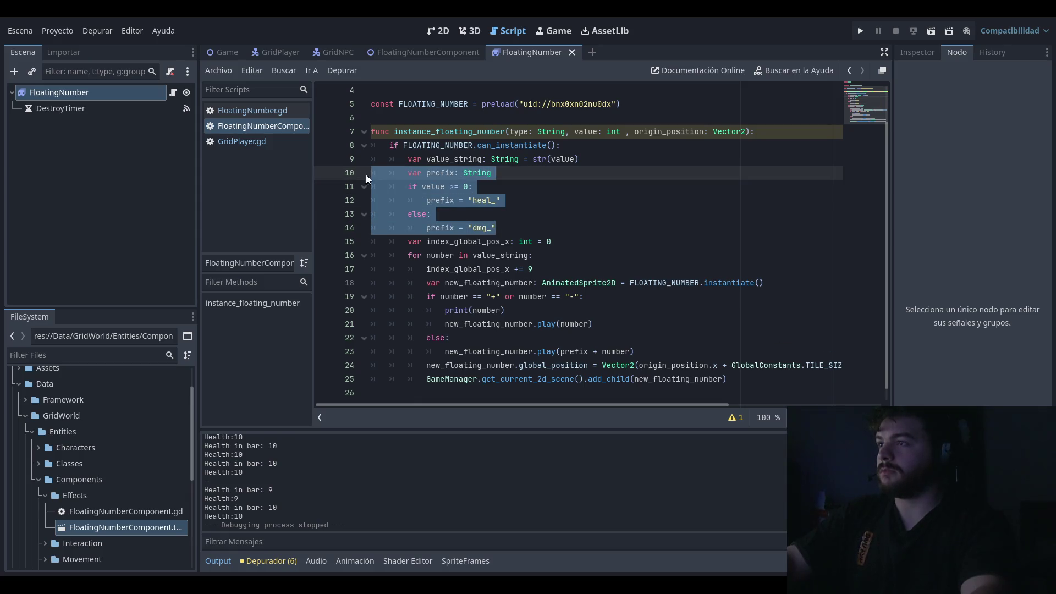
left_click(491, 200)
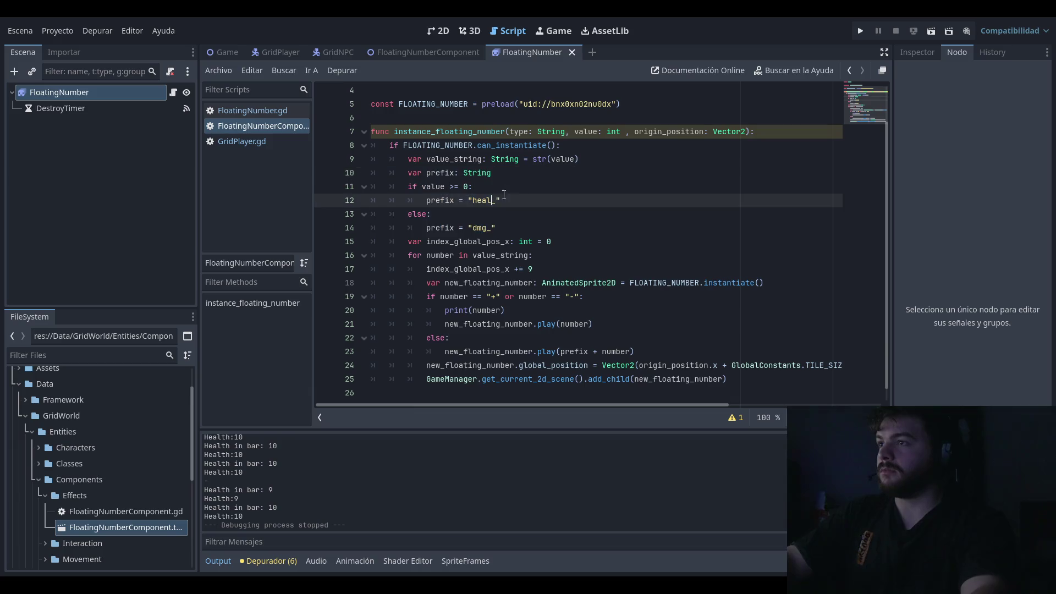
left_click(521, 202)
left_click_drag(425, 186, 501, 184)
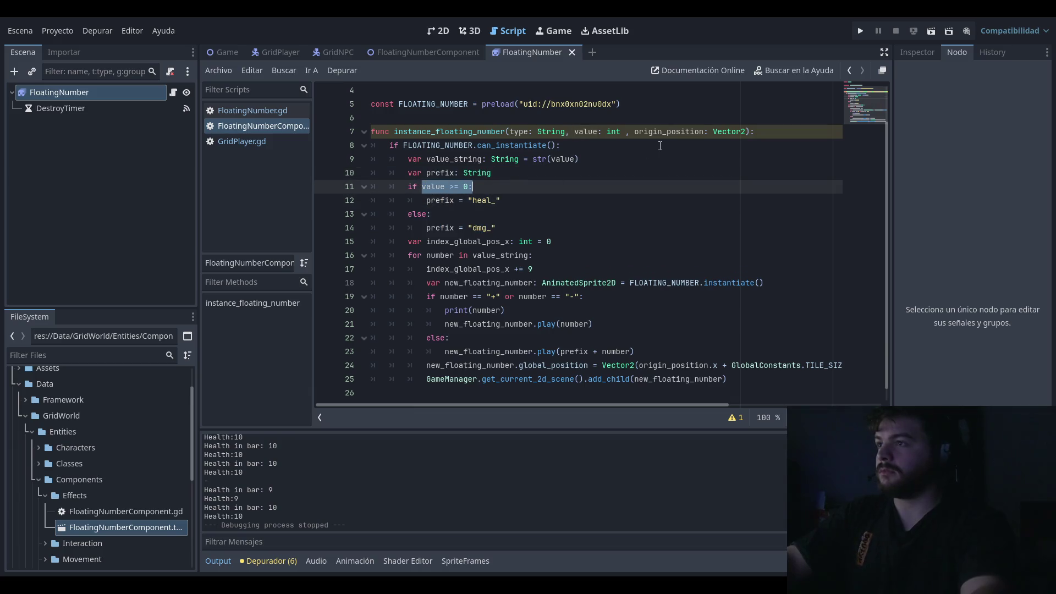
left_click(574, 173)
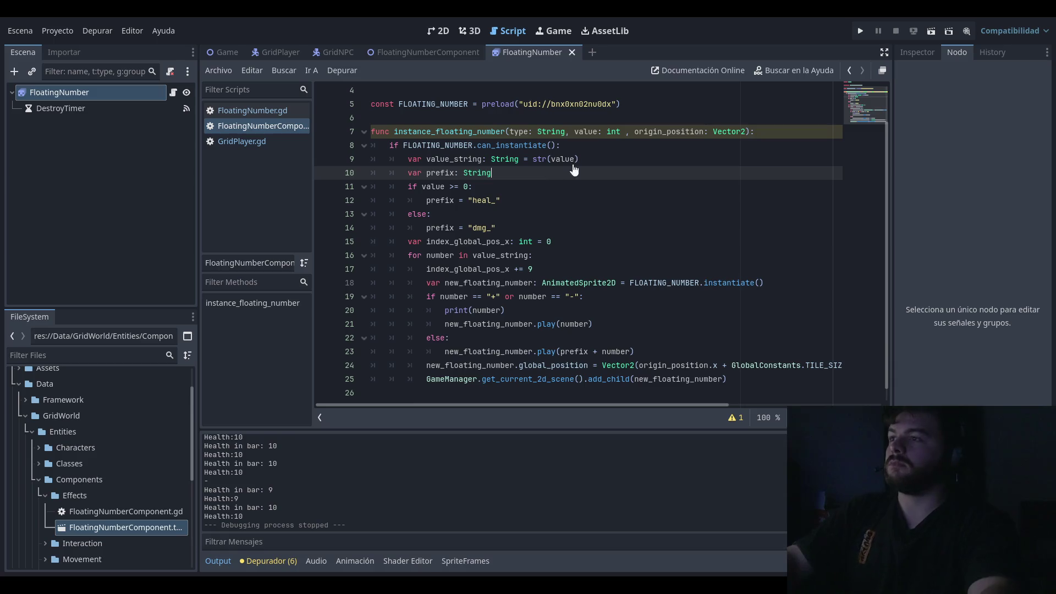
left_click_drag(510, 132, 566, 132)
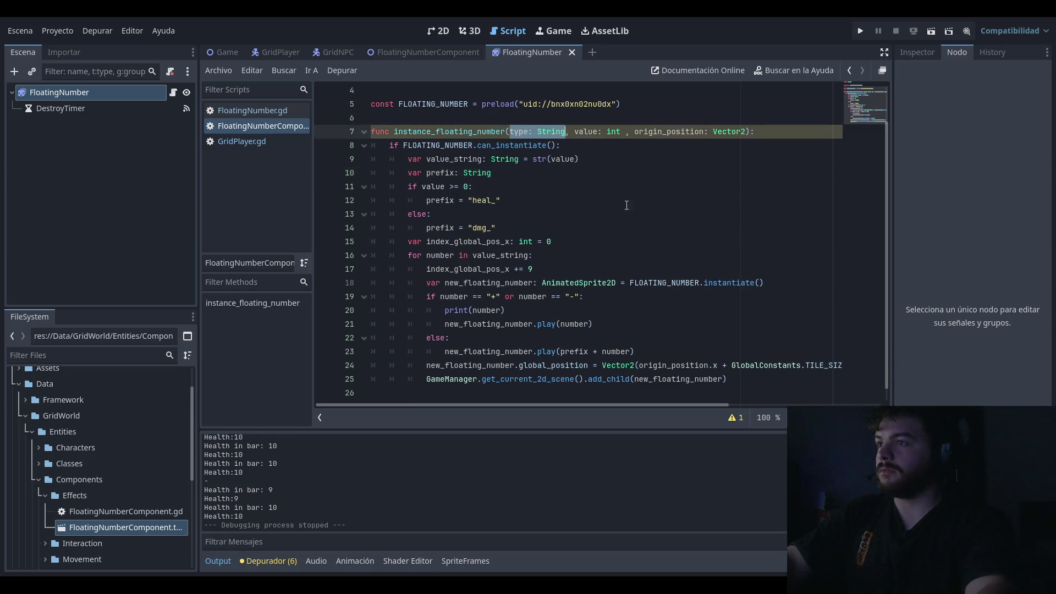
left_click(567, 187)
left_click(517, 228)
left_click(503, 187)
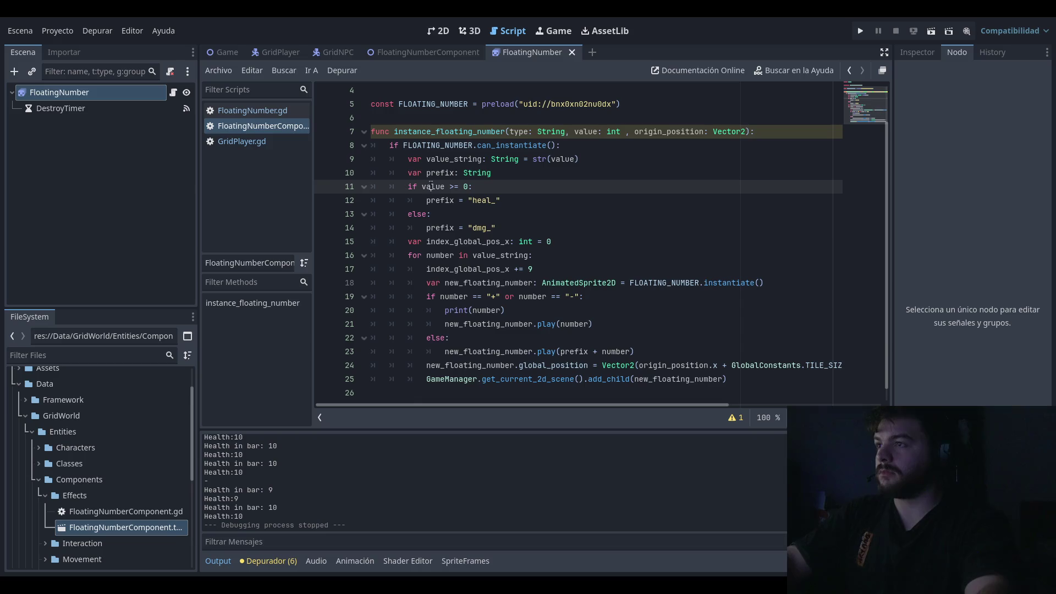
left_click_drag(431, 186, 472, 186)
left_click_drag(495, 227, 311, 186)
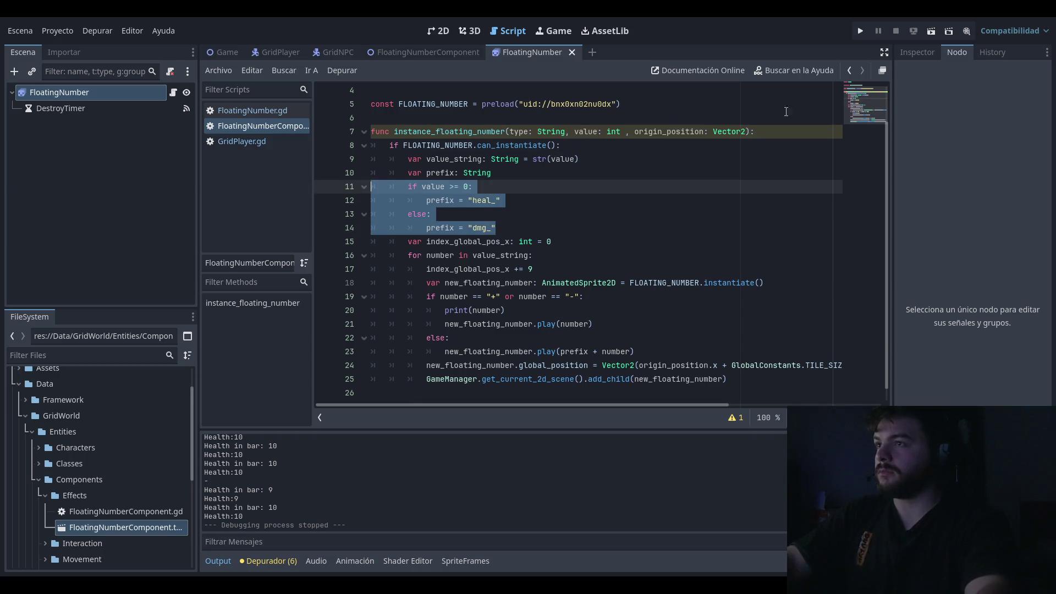
Step: Replace the if/else block with 'match type:' setting prefix "heal_" for "heal" and "dmg_" for "damage"
key("BackSpace")
key("Tab")
key("Tab")
type("match ")
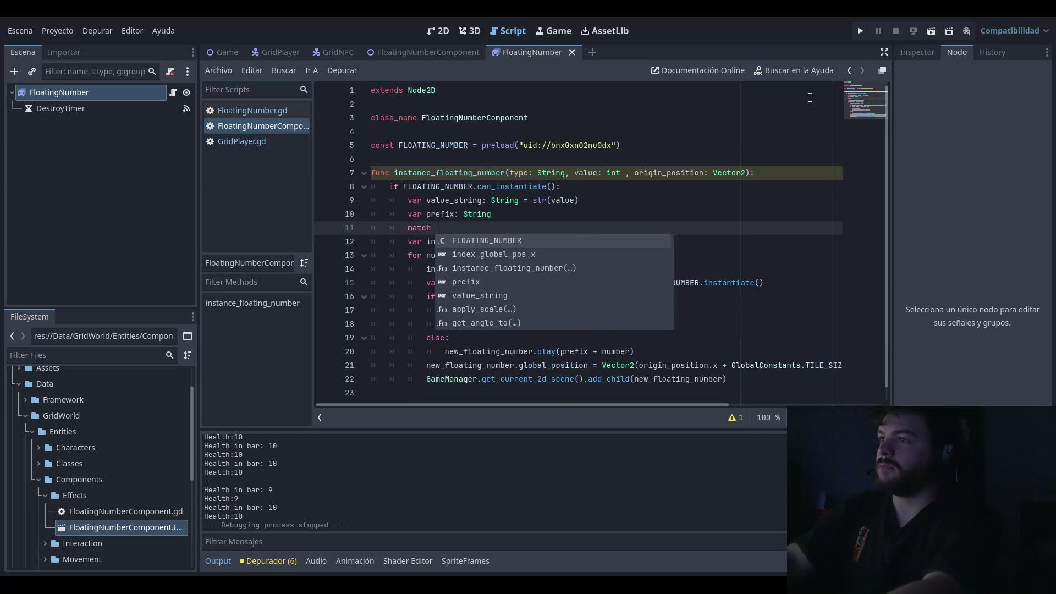
type("type:")
key("Return")
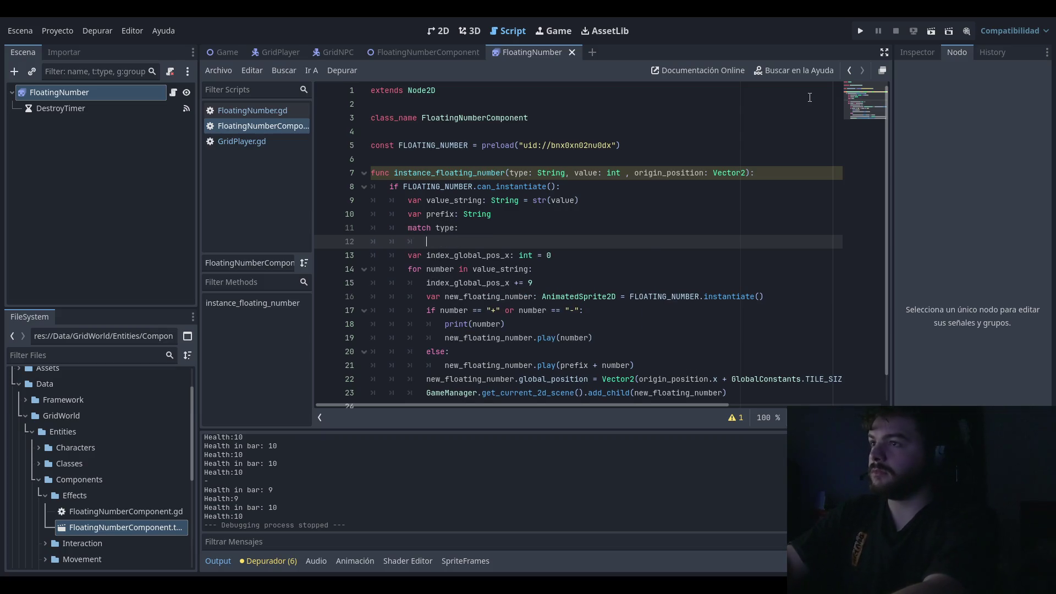
type("\"heal\"")
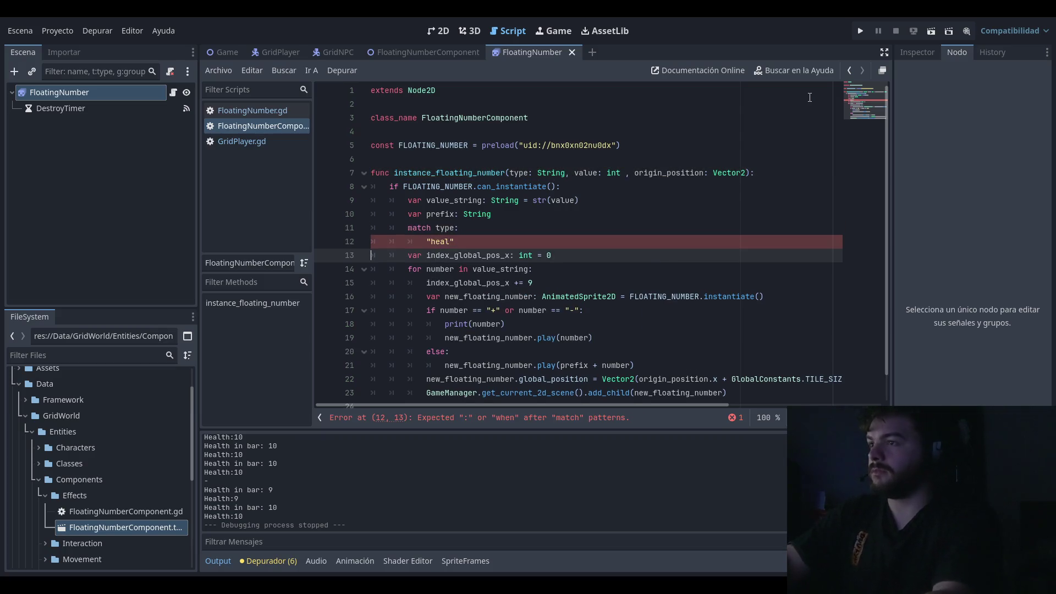
type(":")
key("Return")
type("pre")
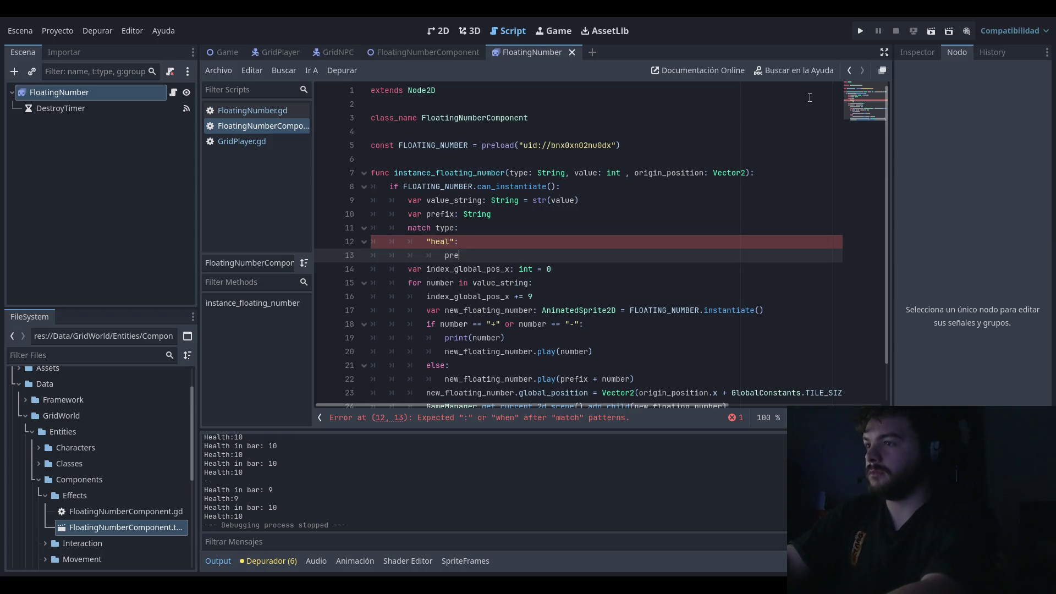
type("fix = ")
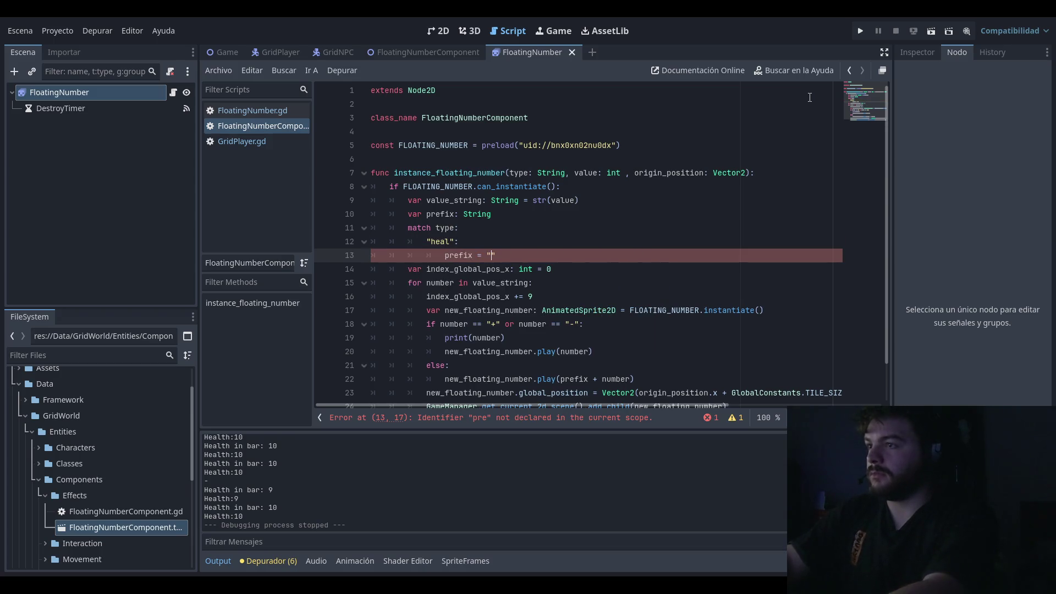
type("\"")
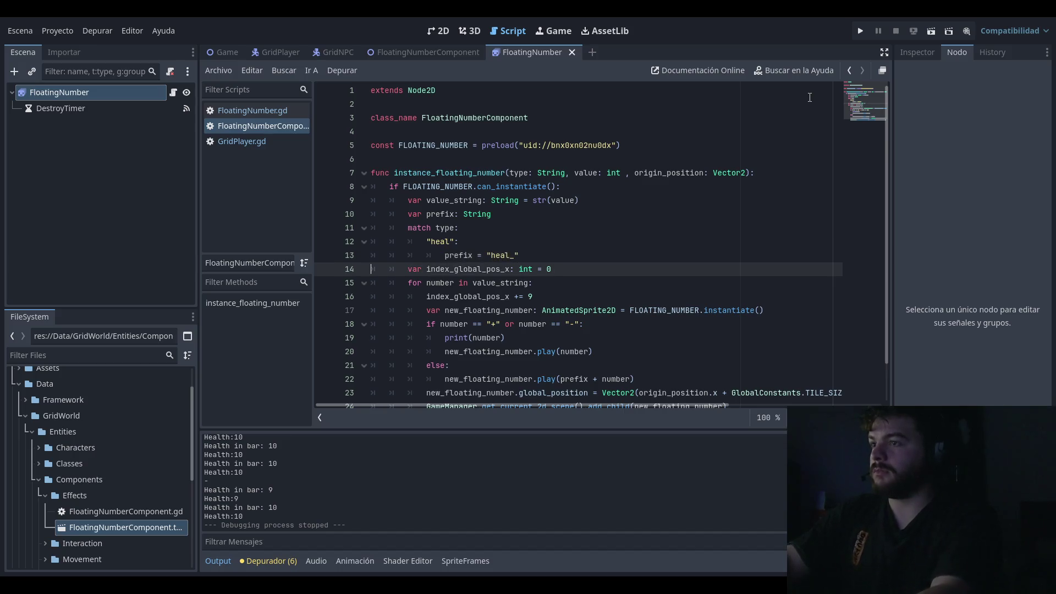
key("End")
key("Return")
type("\"")
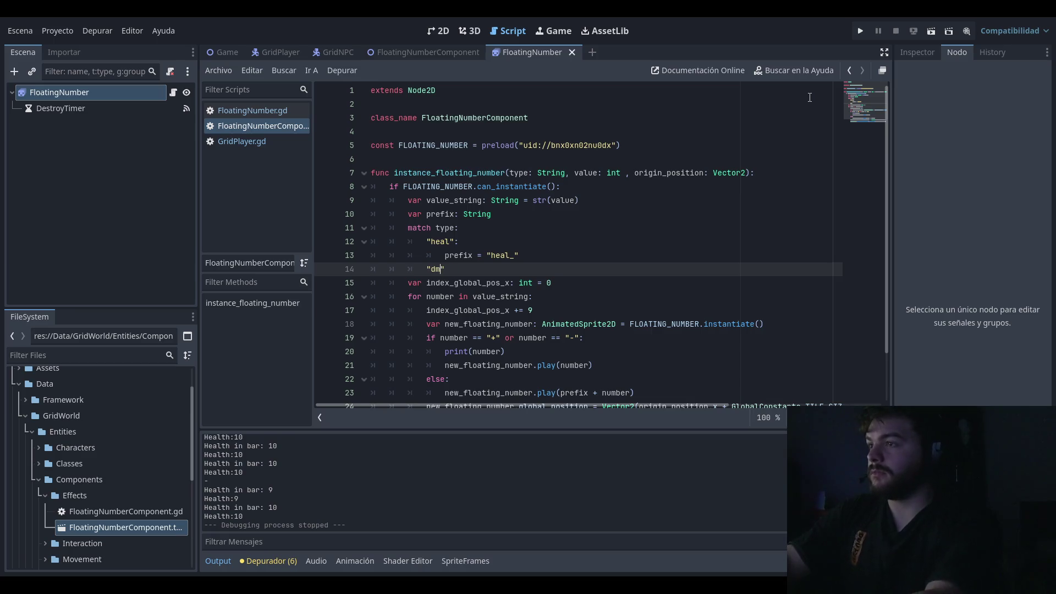
type("\"")
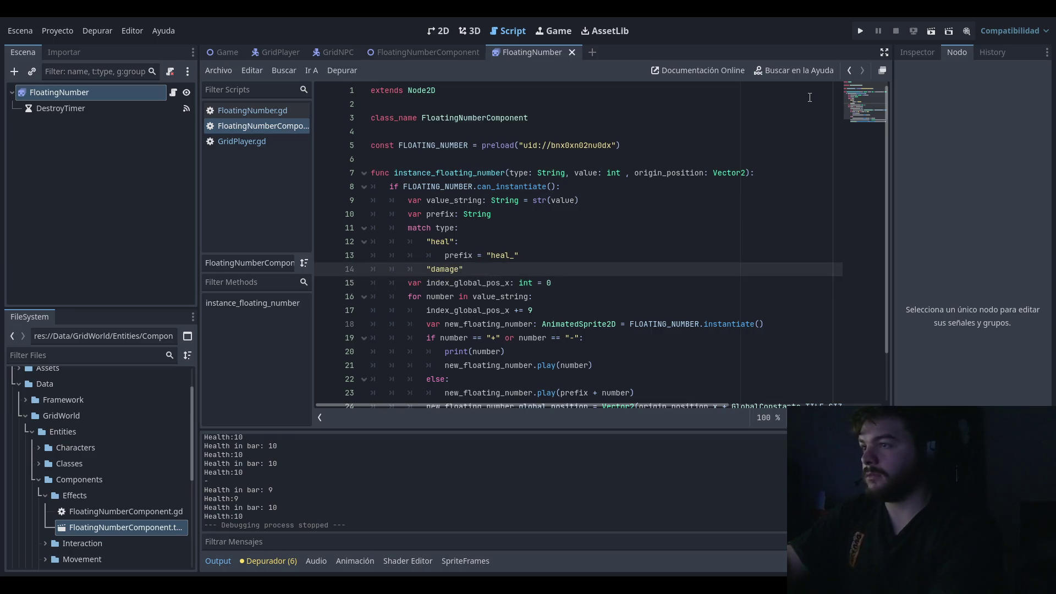
key("Return")
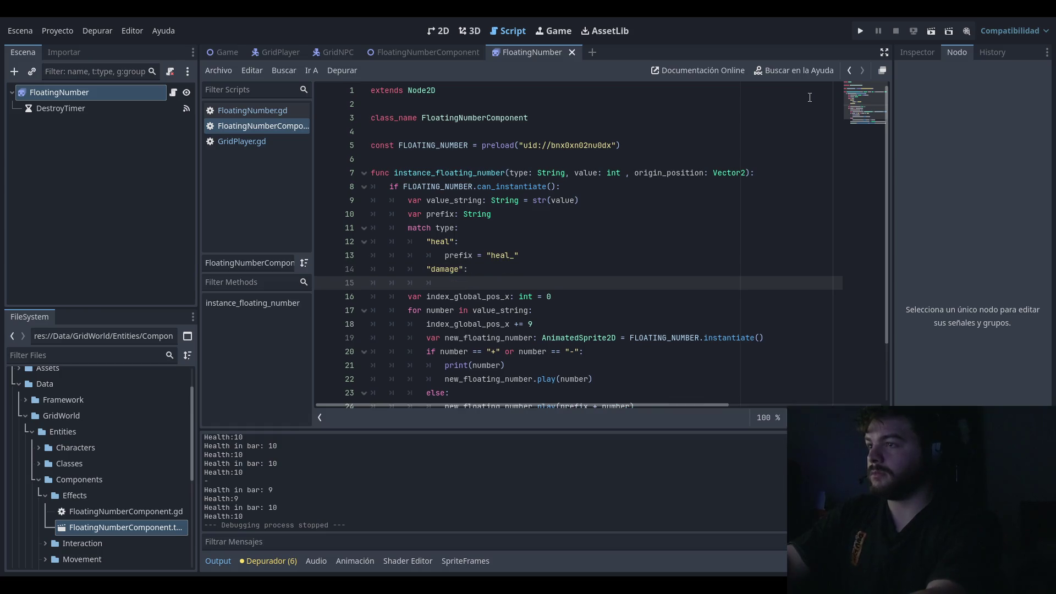
type("prefix =\"dmg_")
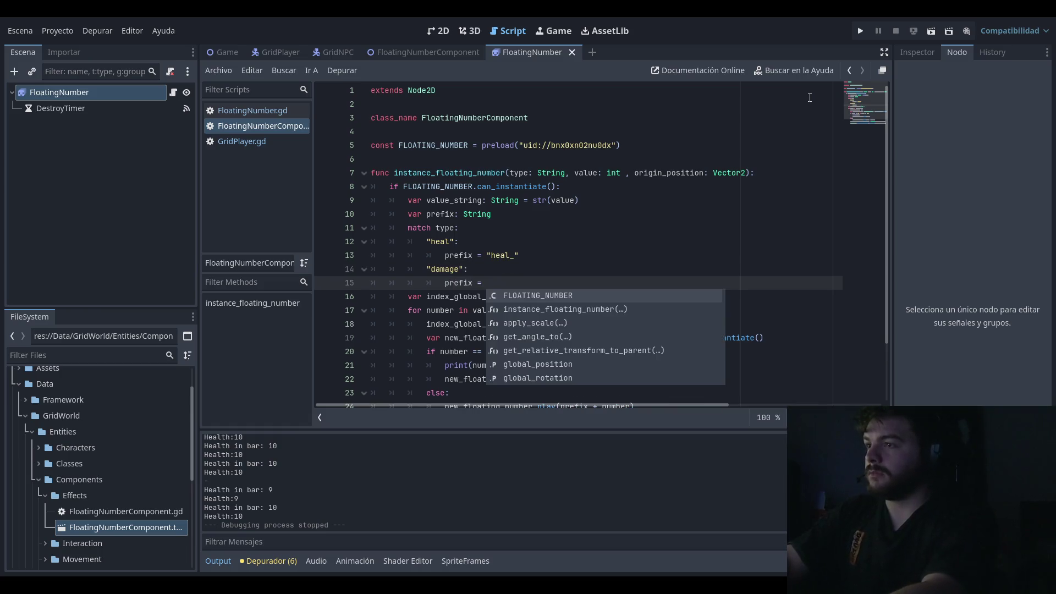
Step: Review the new match block and nearby lines down to index_global_pos_x
left_click(620, 222)
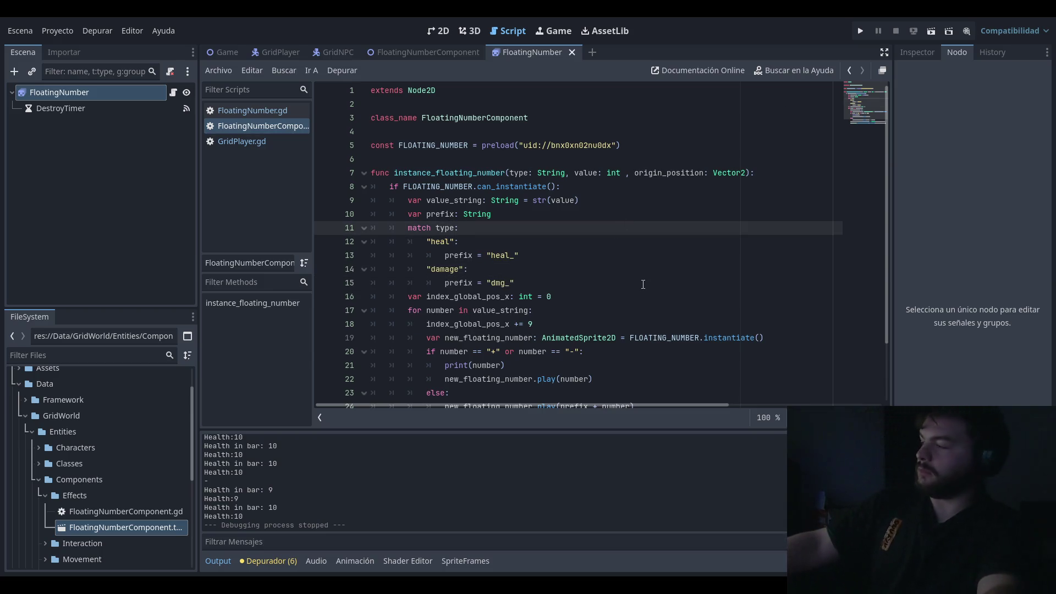
left_click(640, 186)
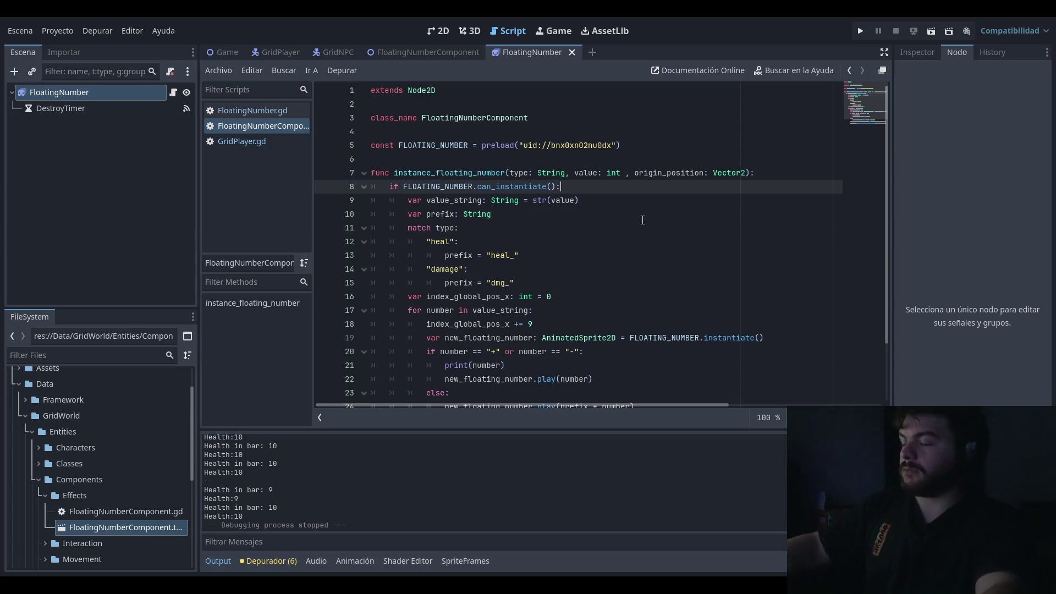
left_click(641, 214)
left_click(586, 287)
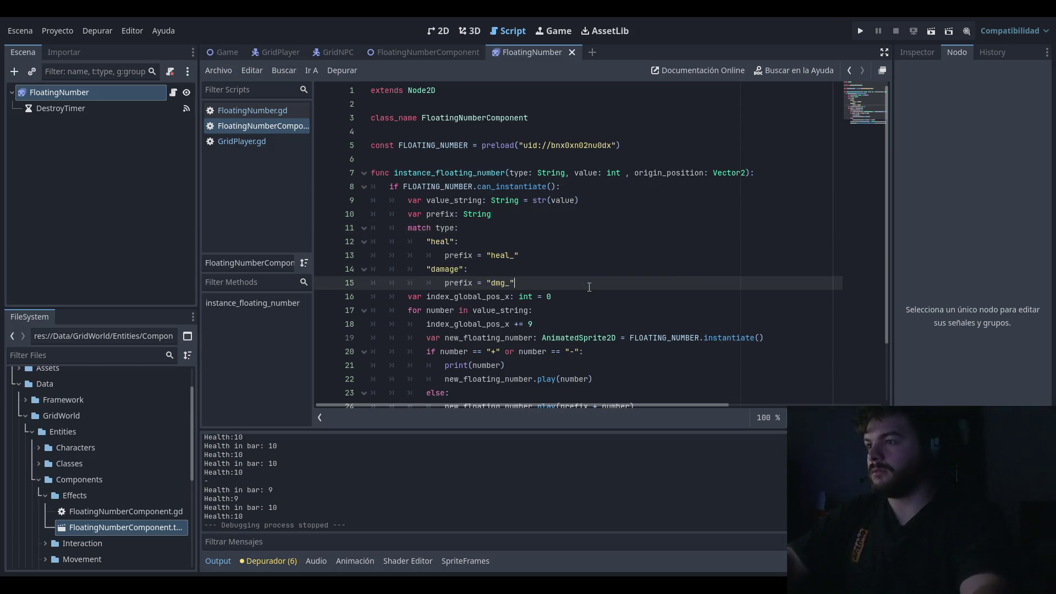
scroll(591, 285, "down", 2)
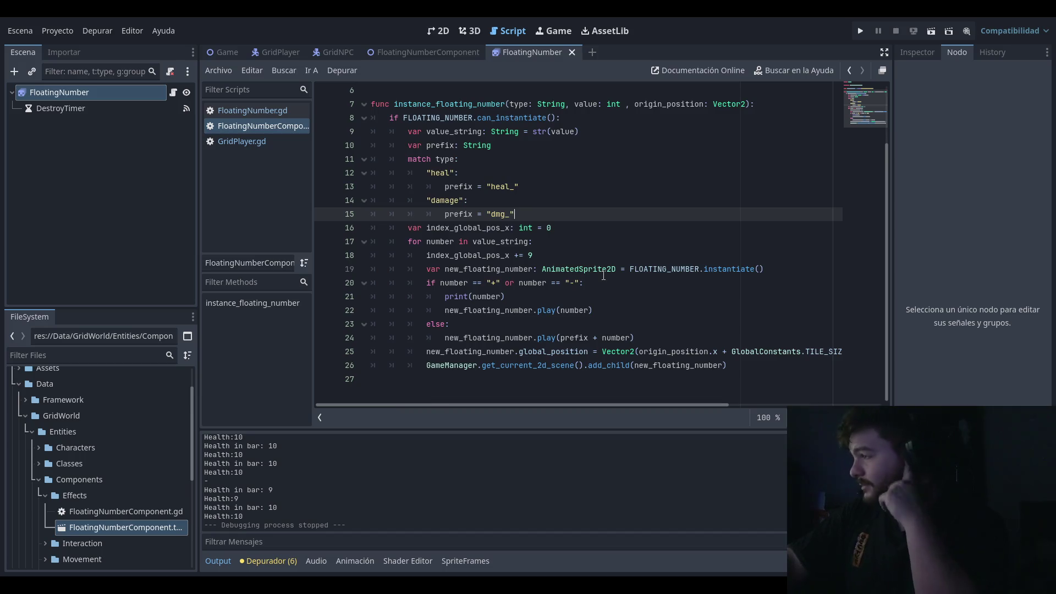
left_click(605, 203)
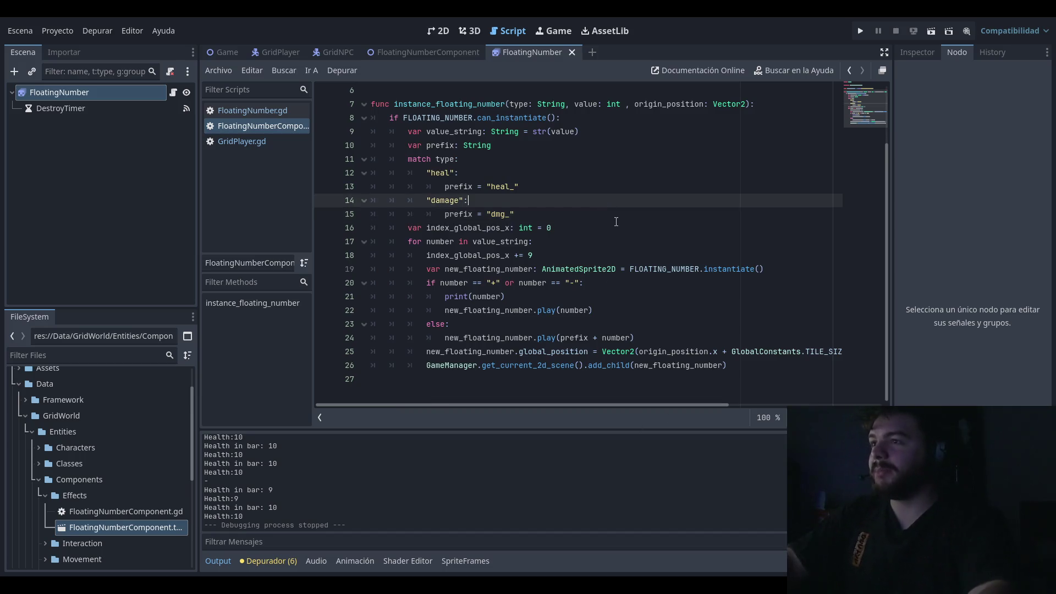
left_click(642, 222)
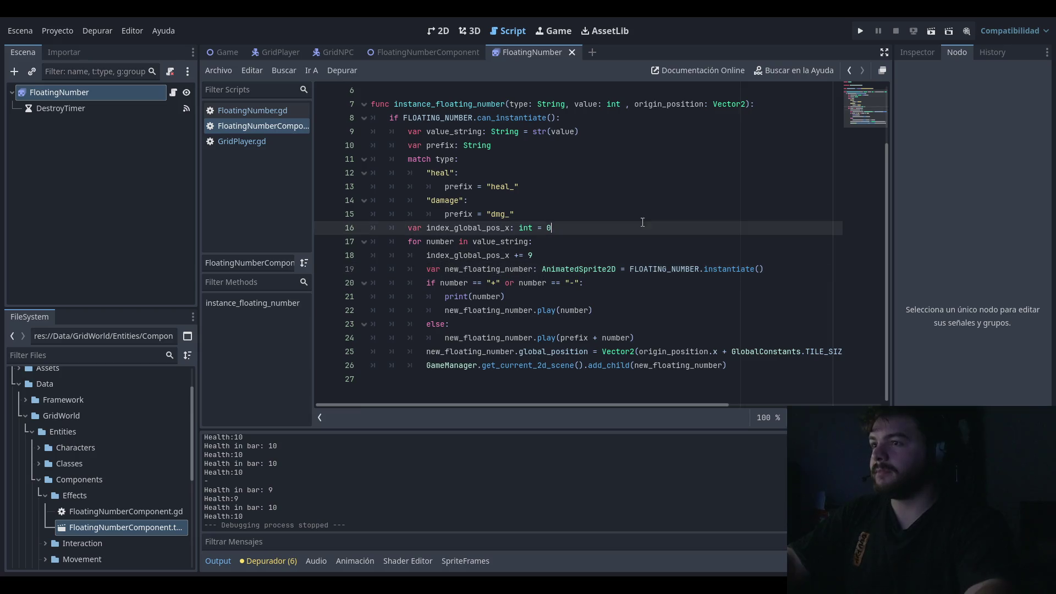
key("Down")
key("Down")
key("Up")
key("Up")
key("Up")
key("Down")
key("Down")
key("Down")
key("Up")
key("Up")
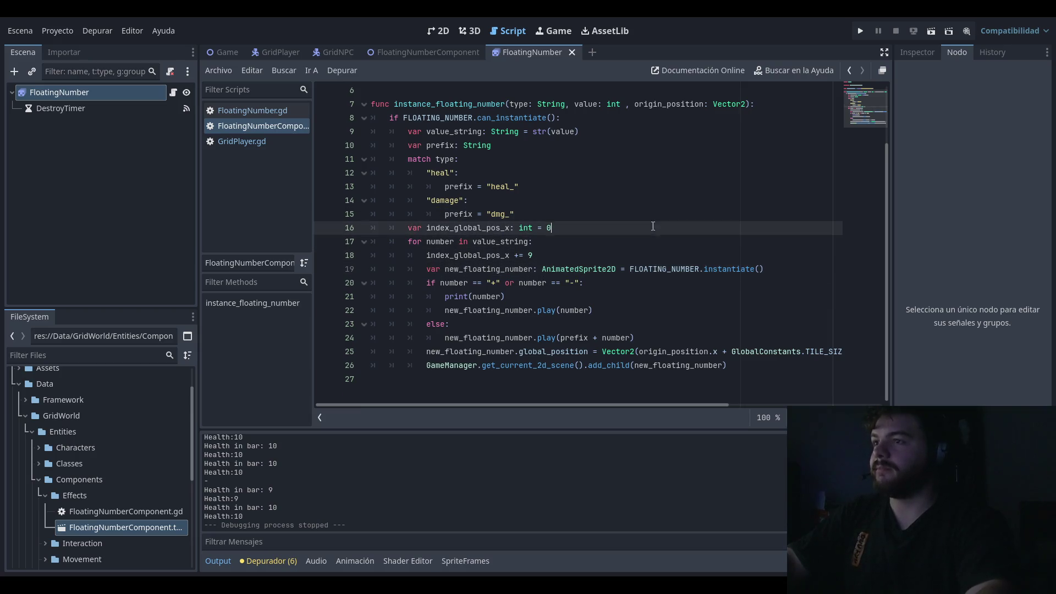
key("Up")
key("Up")
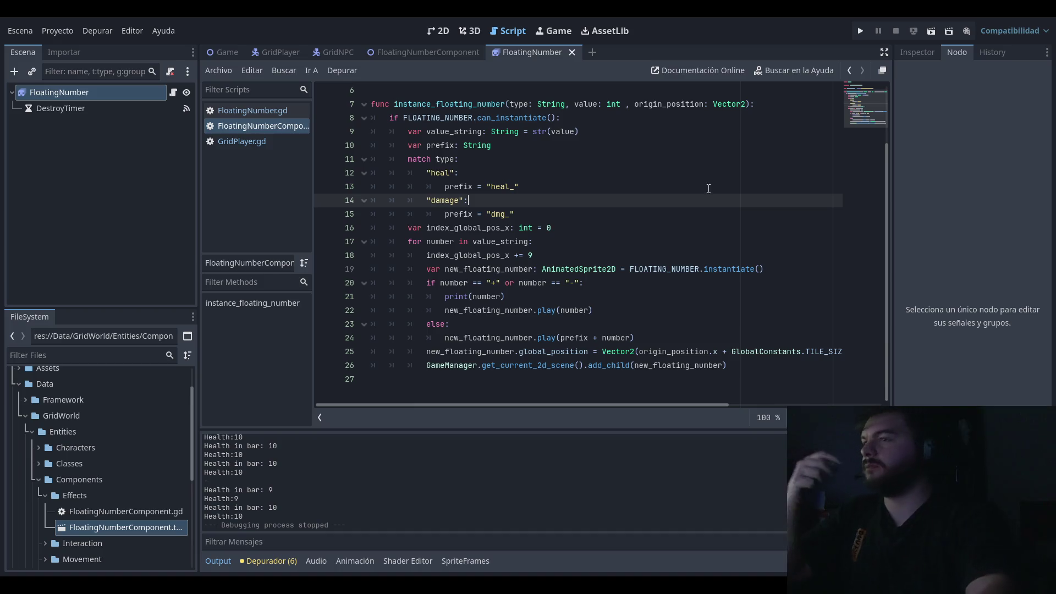
Step: Below the value_string declaration on line 9, start a new line with 'value_string.spli'
left_click(642, 132)
left_click(642, 123)
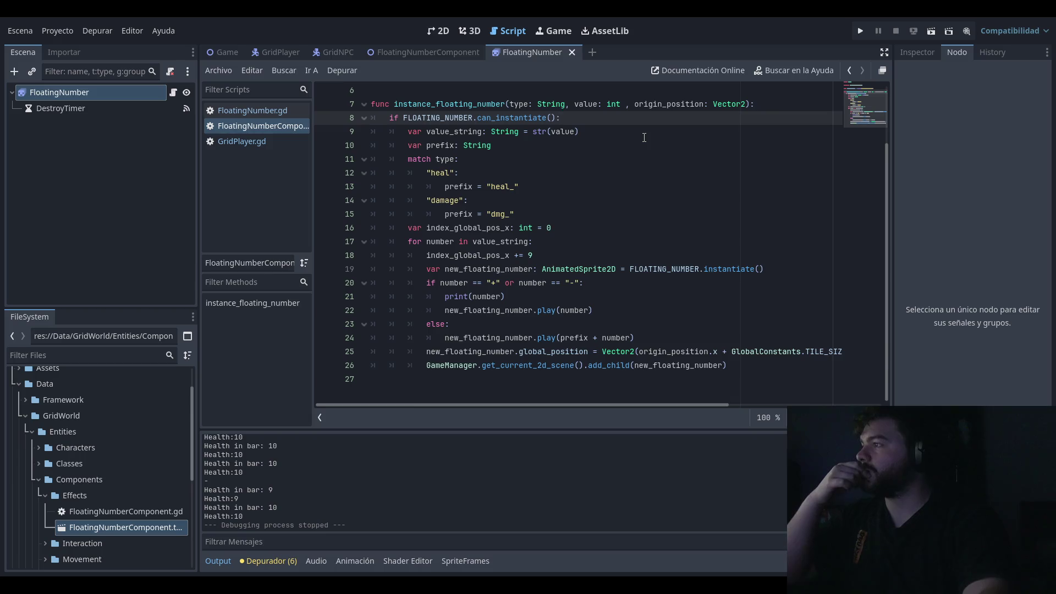
left_click(575, 147)
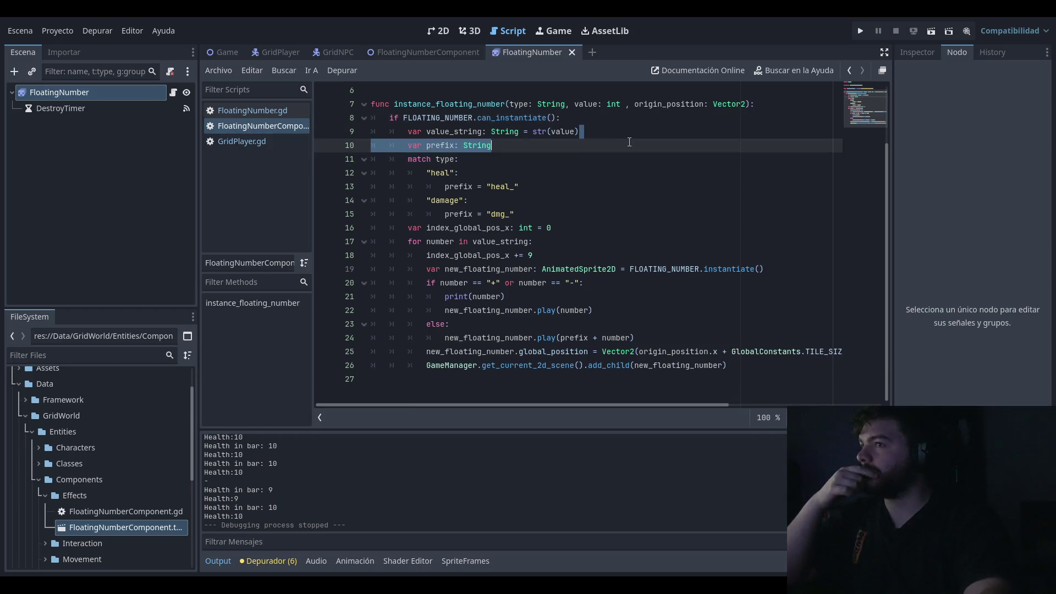
left_click(604, 119)
left_click(623, 134)
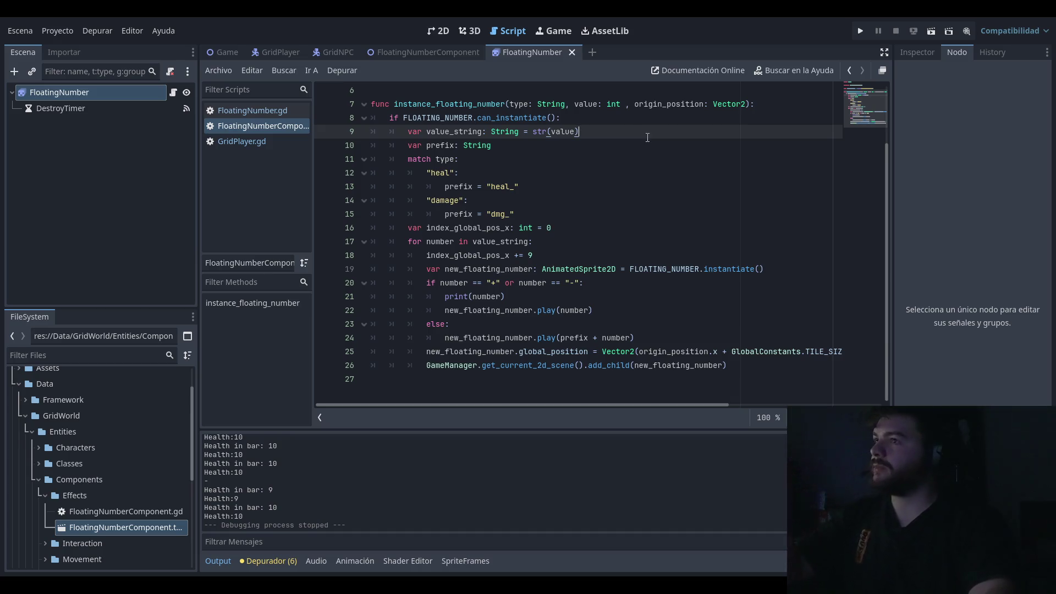
key("Return")
type("val")
key("Return")
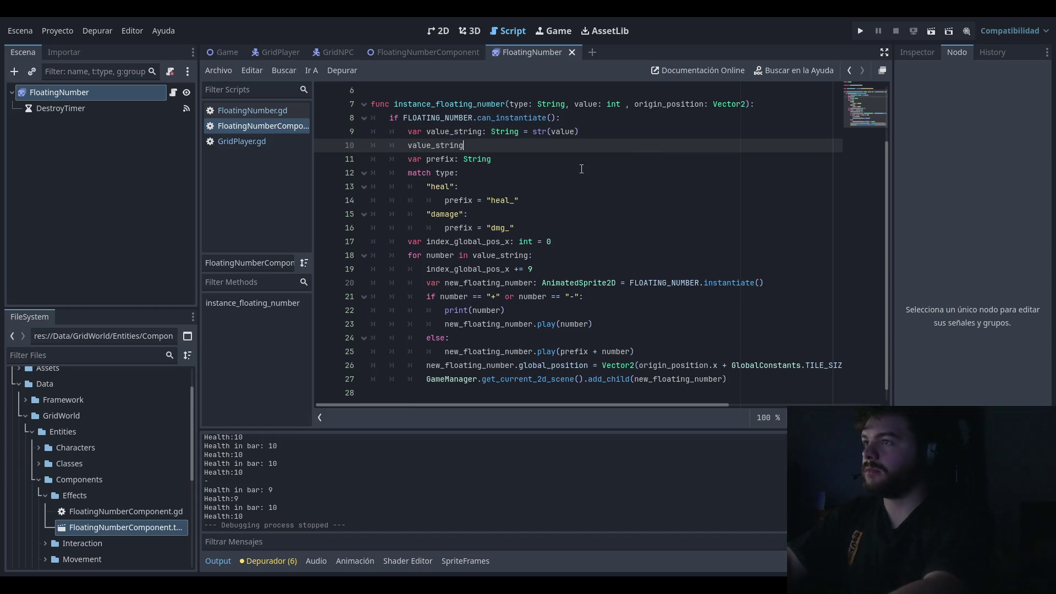
type(".spli")
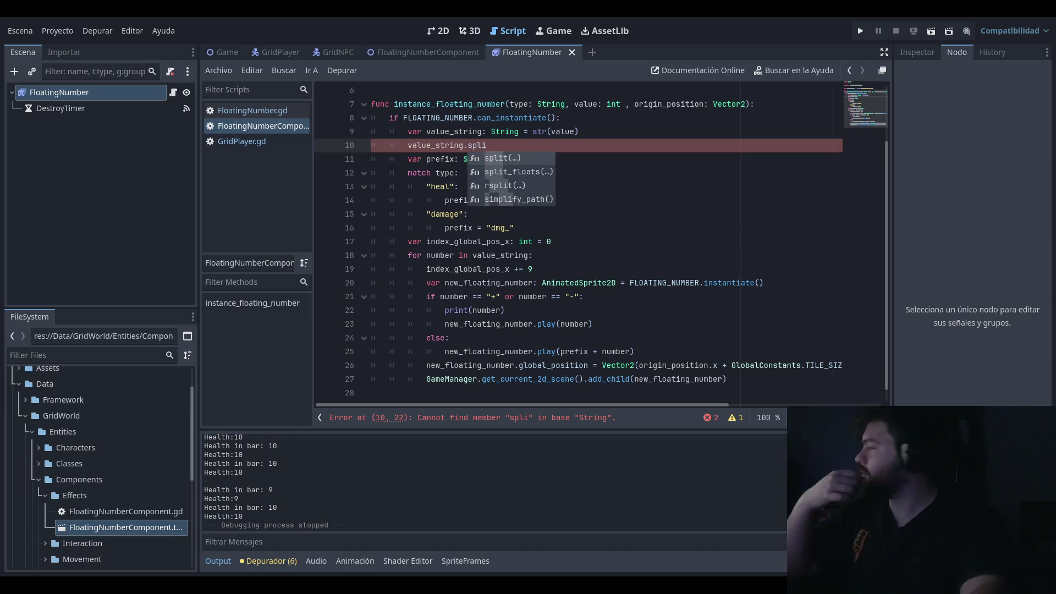
Step: Replace the half-typed split call on line 10 with the remove_chars method
key("Escape")
key("ctrl+shift+Left")
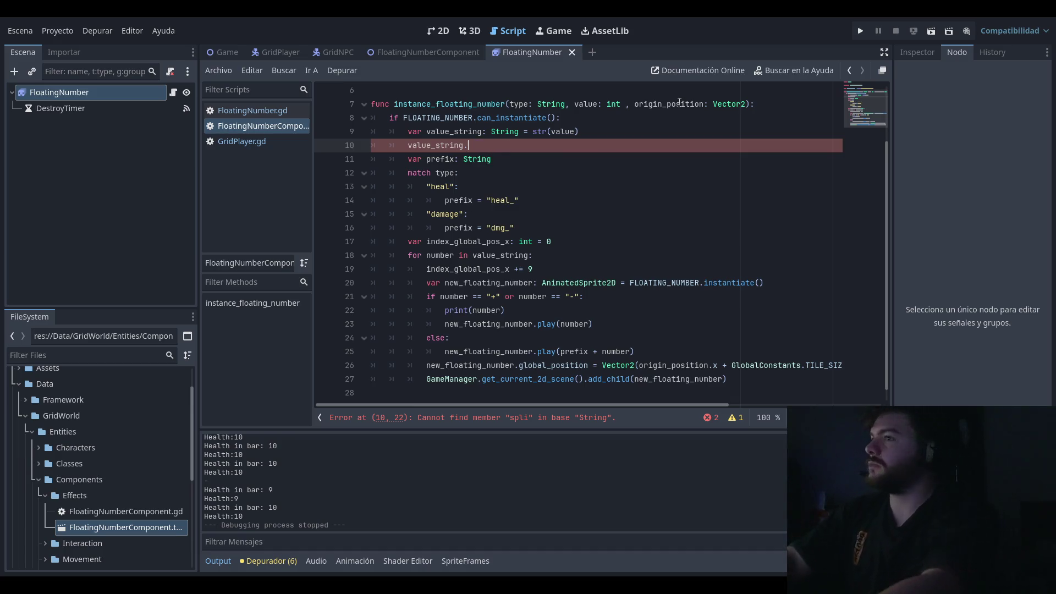
type("repla")
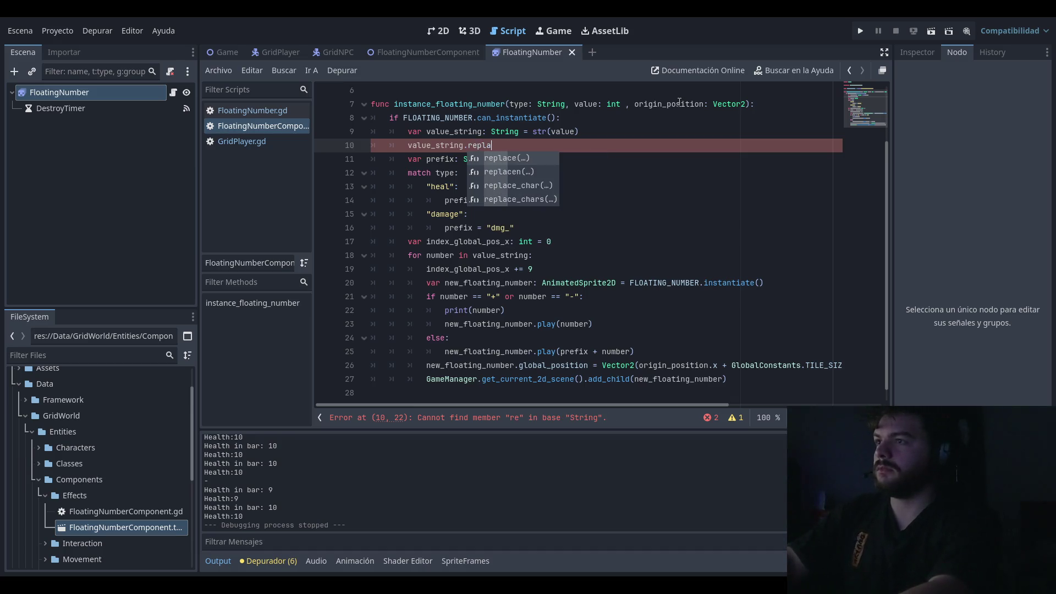
key("BackSpace")
key("Down")
key("Return")
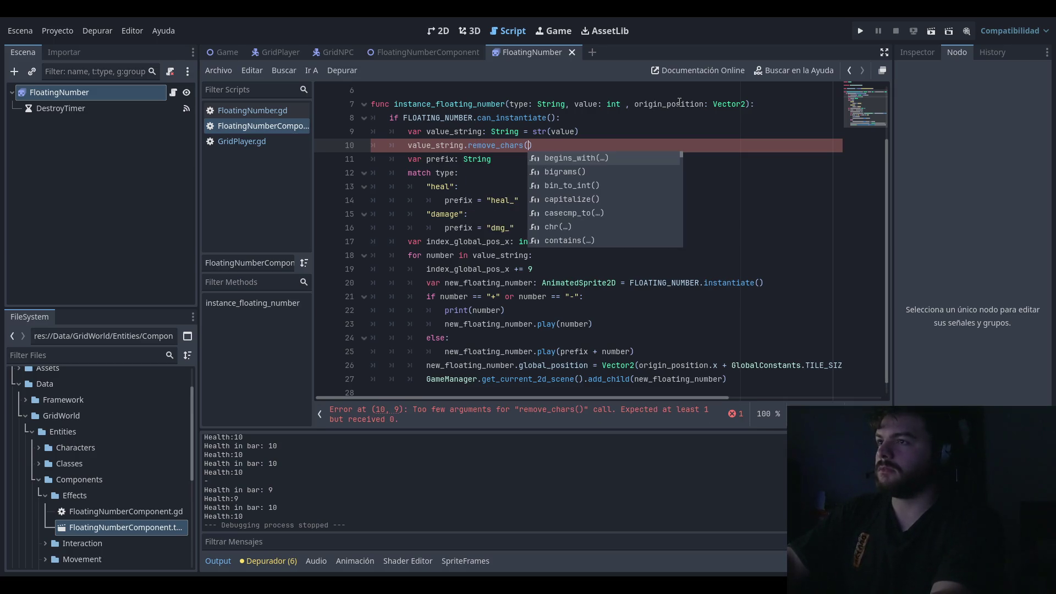
key("Escape")
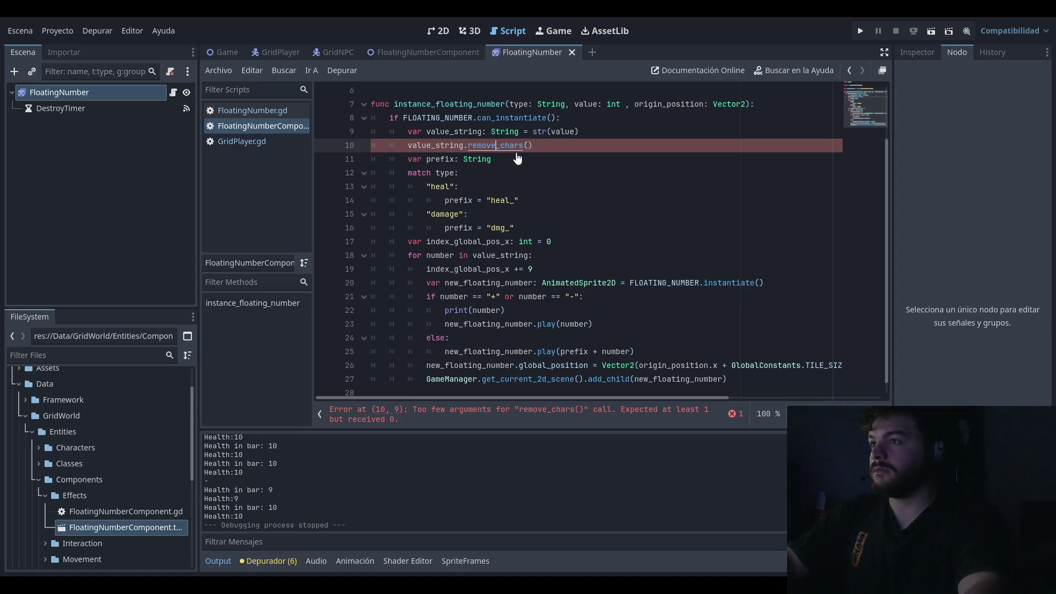
Step: Check the remove_chars documentation, then pass "+" as its single argument
left_click(502, 150, "ctrl")
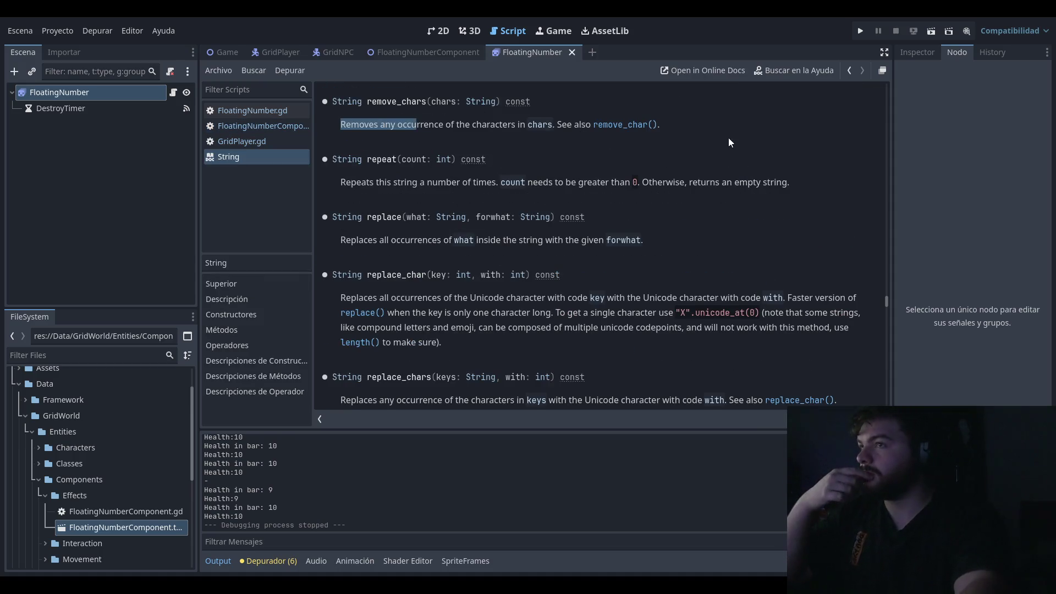
left_click(266, 141)
left_click(269, 126)
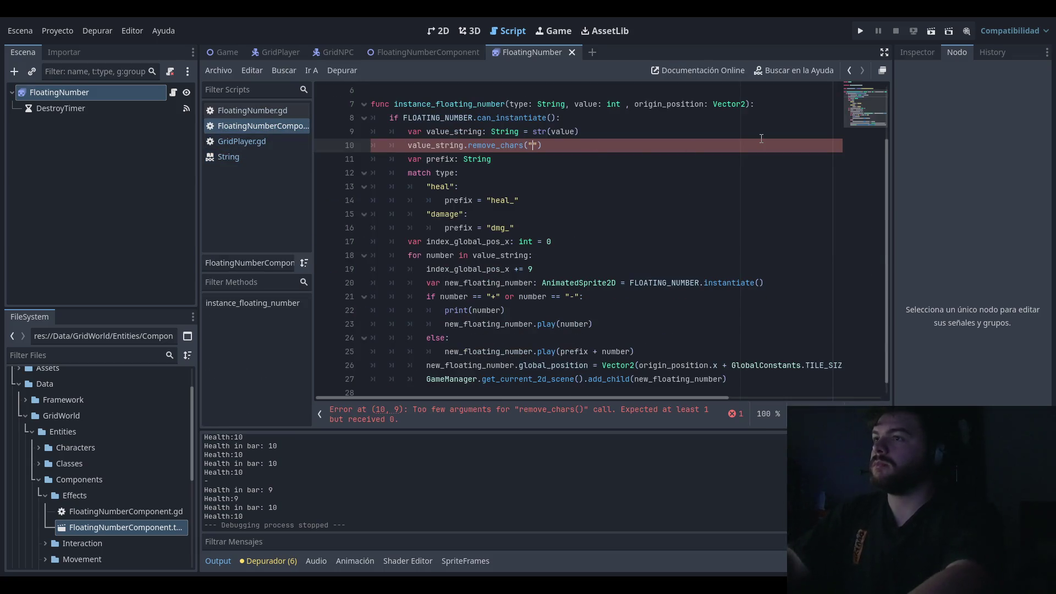
type("\"+\".")
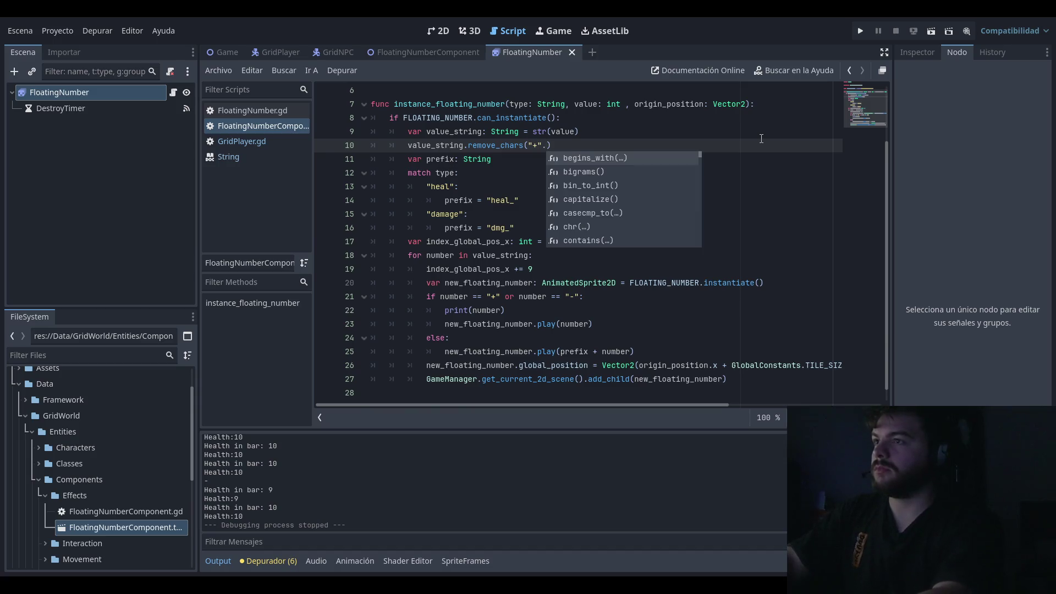
key("BackSpace")
type(",")
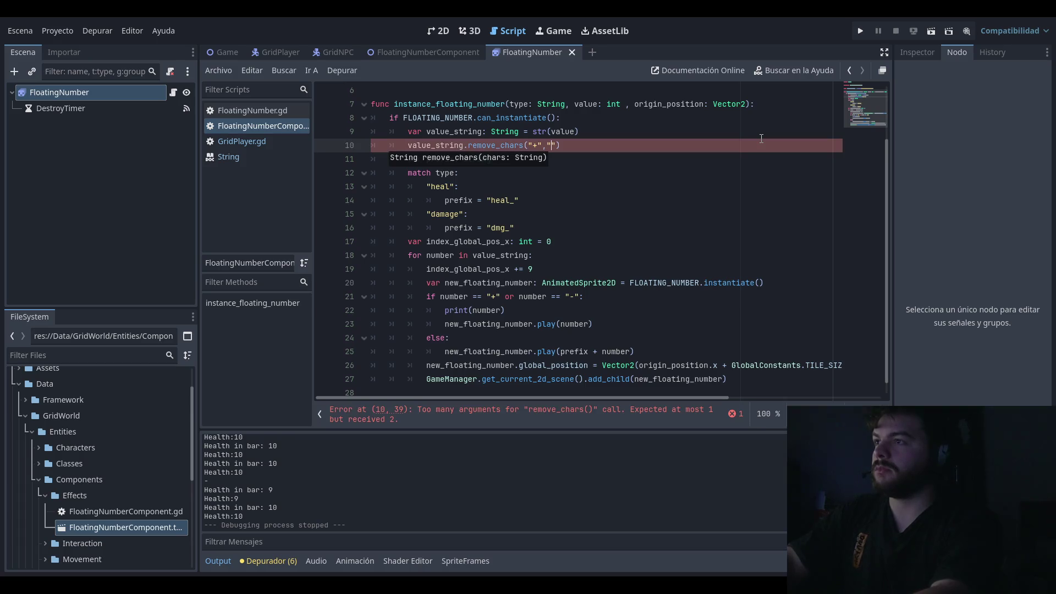
key("BackSpace")
key("BackSpace")
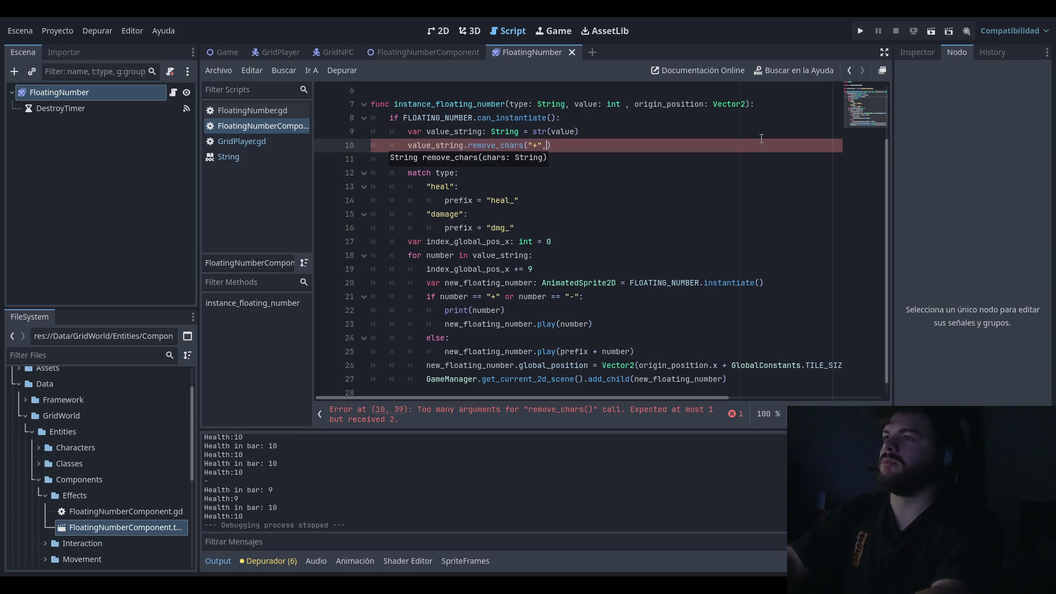
Step: Reopen the remove_chars documentation and highlight part of its description
left_click(494, 148, "ctrl")
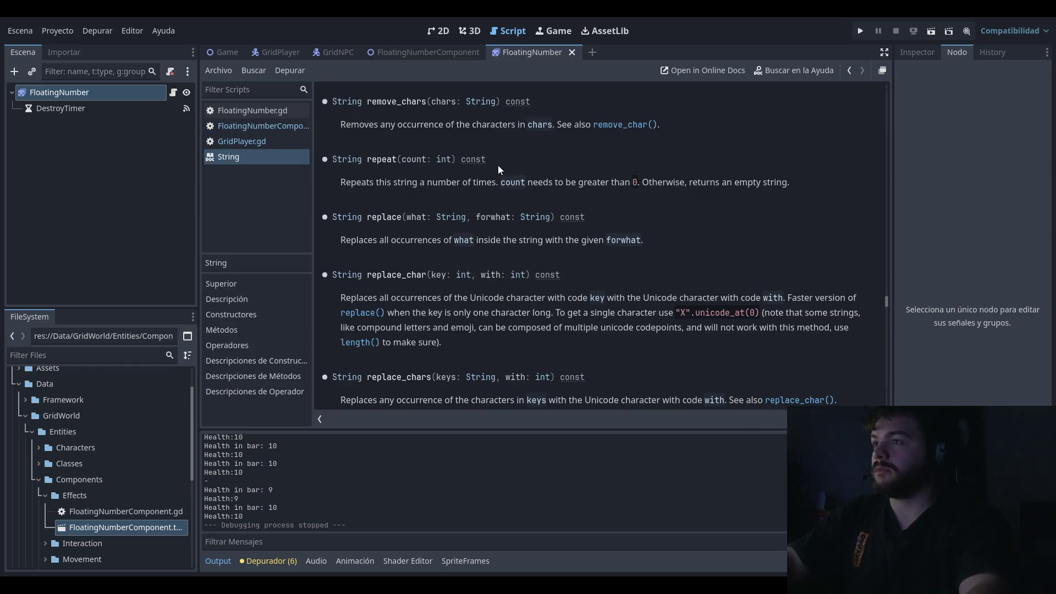
left_click_drag(367, 124, 474, 124)
left_click(507, 132)
left_click(724, 145)
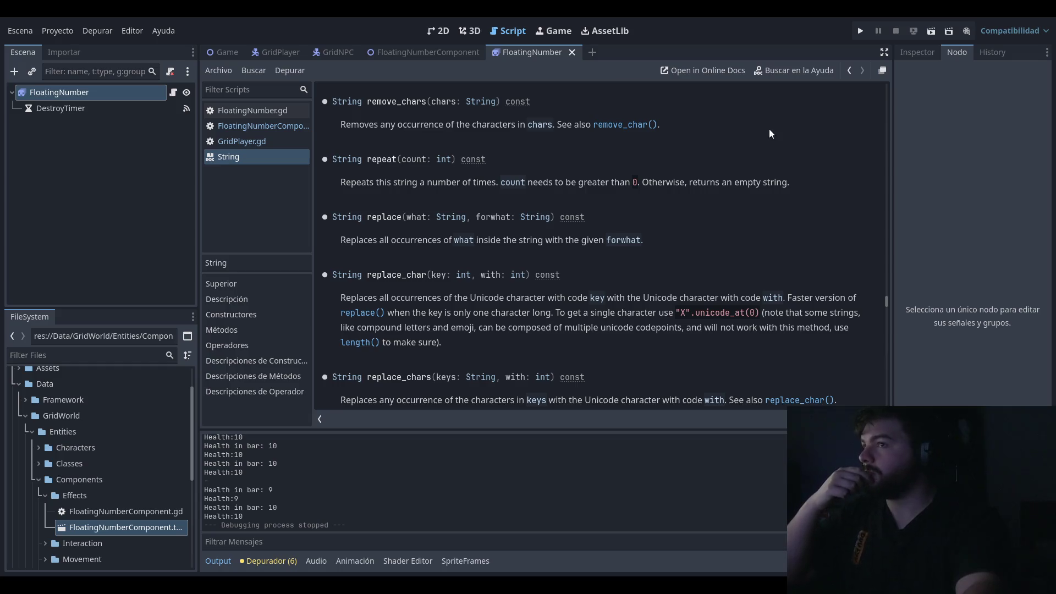
Step: Read through the remove_char and remove_chars descriptions, highlighting key phrases
scroll(737, 178, "up", 3)
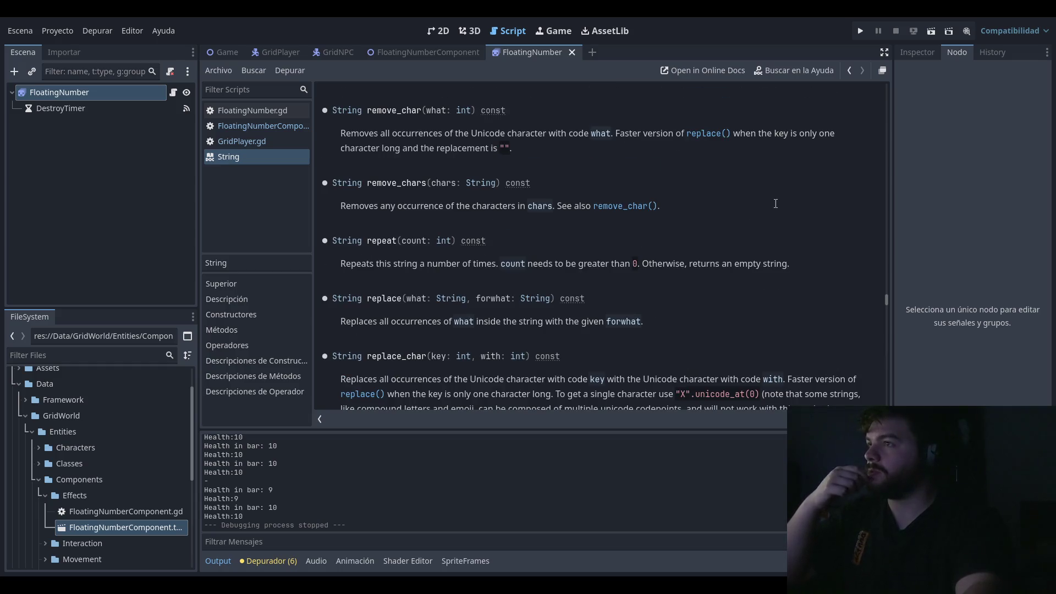
left_click_drag(391, 131, 615, 135)
left_click(497, 134)
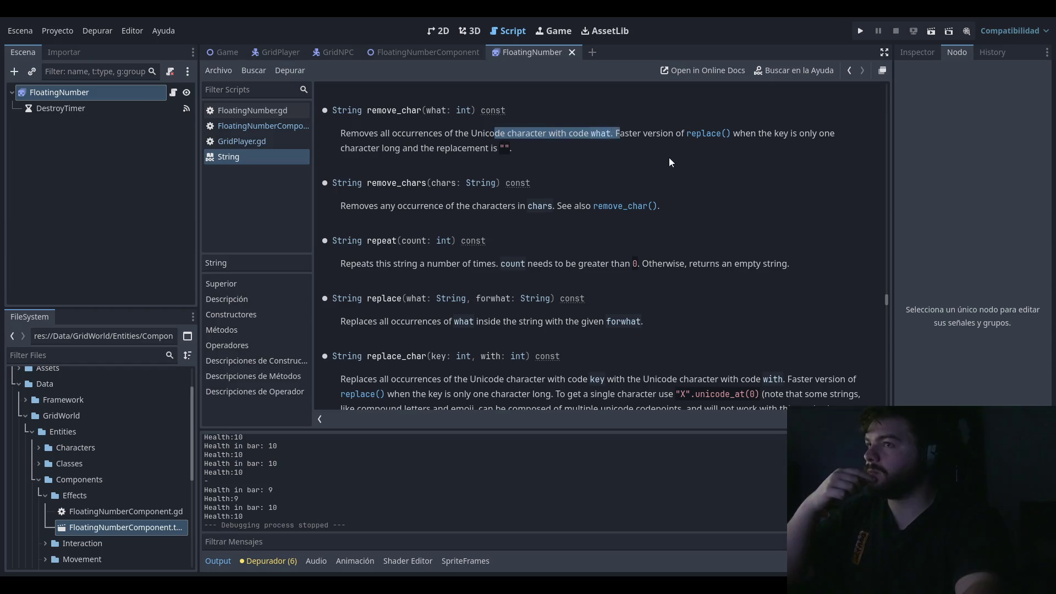
left_click(543, 131)
left_click_drag(542, 133, 341, 134)
left_click(709, 177)
mouse_move(662, 134)
left_mouse_down()
mouse_move(731, 135)
mouse_move(775, 196)
left_mouse_up()
left_click(667, 199)
left_click_drag(361, 208, 530, 207)
left_click(764, 189)
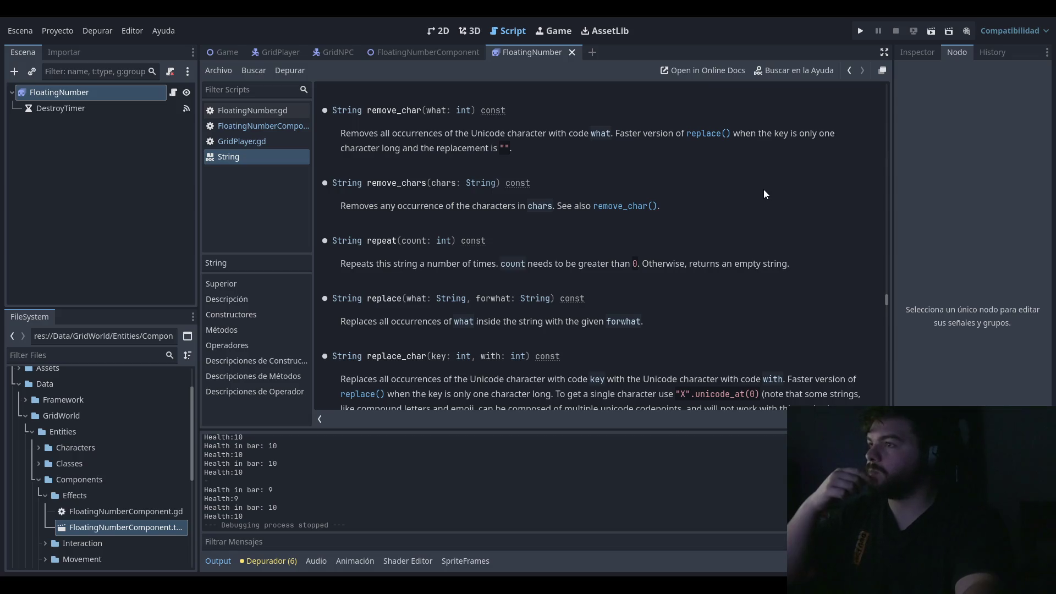
left_click_drag(394, 203, 657, 208)
left_click(771, 201)
left_click_drag(632, 132, 819, 142)
left_click(754, 141)
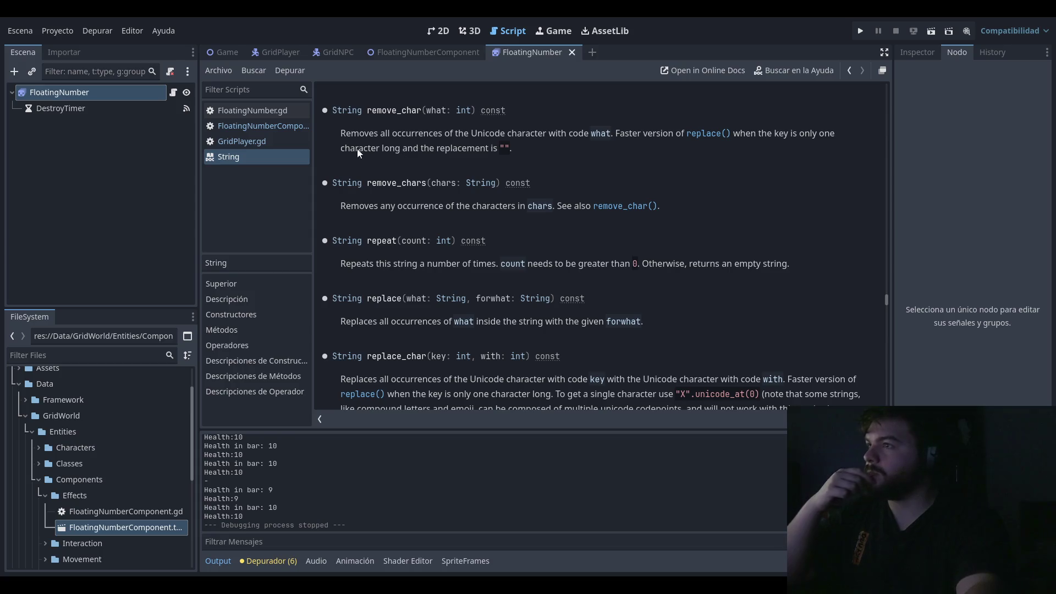
left_click_drag(358, 149, 480, 149)
left_click(661, 154)
mouse_move(675, 134)
left_mouse_down()
mouse_move(341, 134)
mouse_move(513, 149)
left_mouse_up()
left_click(490, 173)
left_click(466, 176)
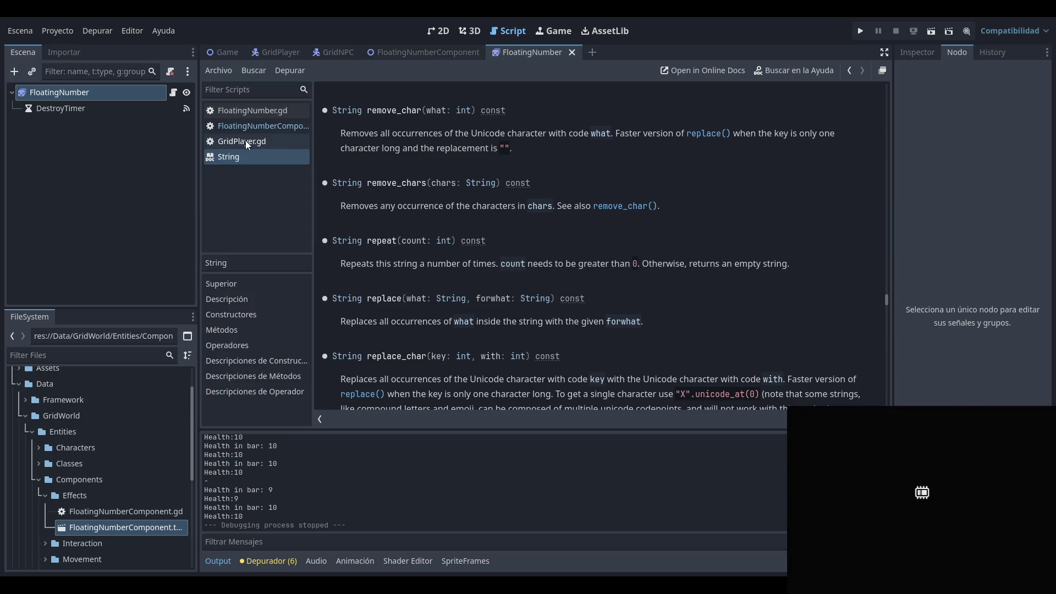
Step: Flip between GridPlayer.gd and the String documentation, ending on GridPlayer.gd
left_click(283, 140)
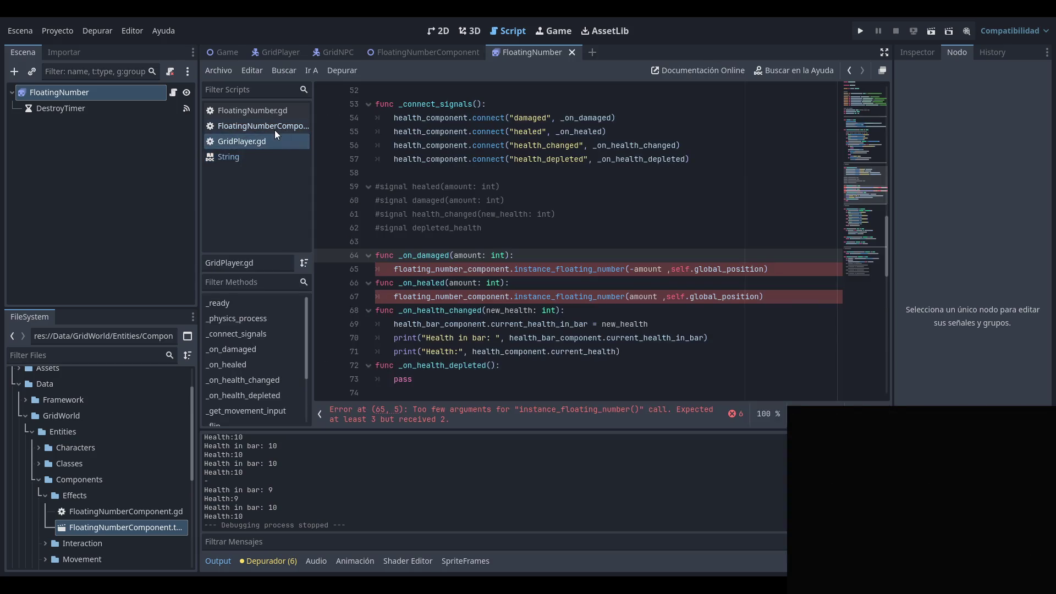
left_click(269, 155)
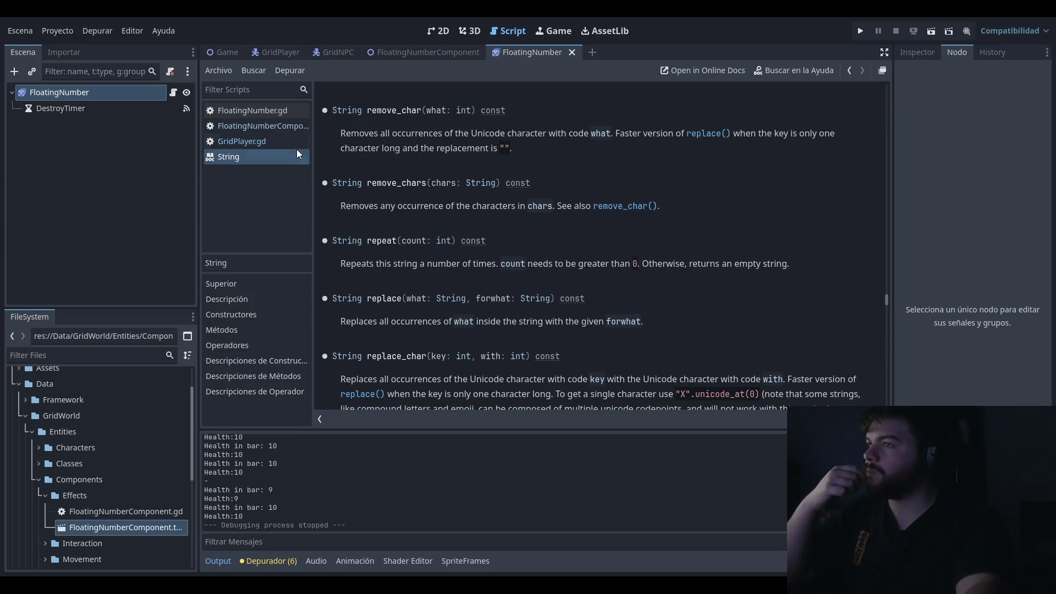
left_click(259, 140)
Step: Change line 10 to remove_chars("+-") so both sign characters are stripped
left_click(265, 130)
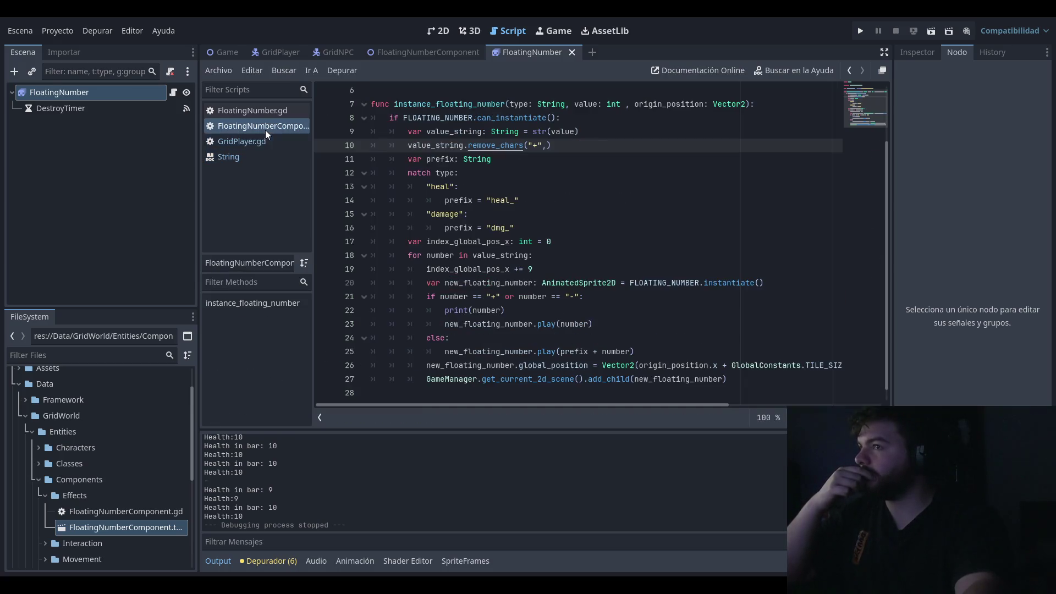
left_click(276, 157)
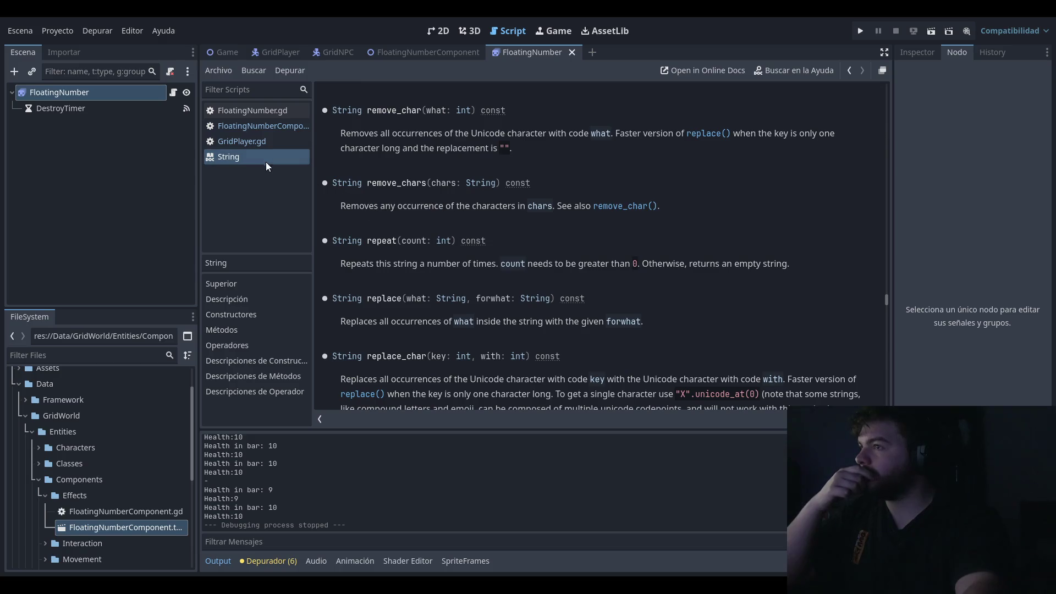
left_click(260, 142)
left_click(262, 130)
left_click(259, 142)
left_click(270, 130)
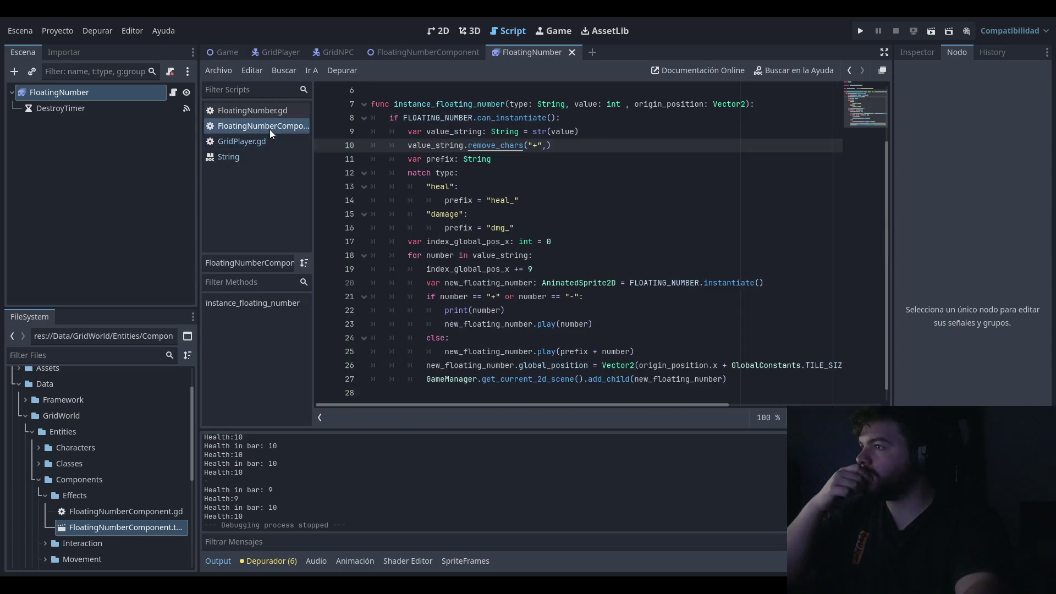
key("BackSpace")
key("Left")
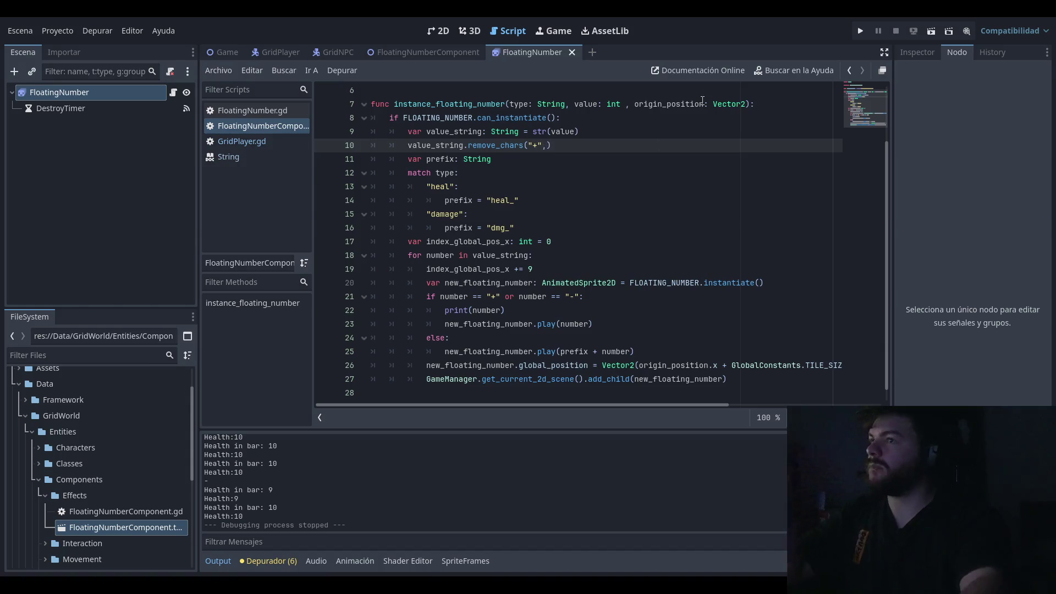
type("-")
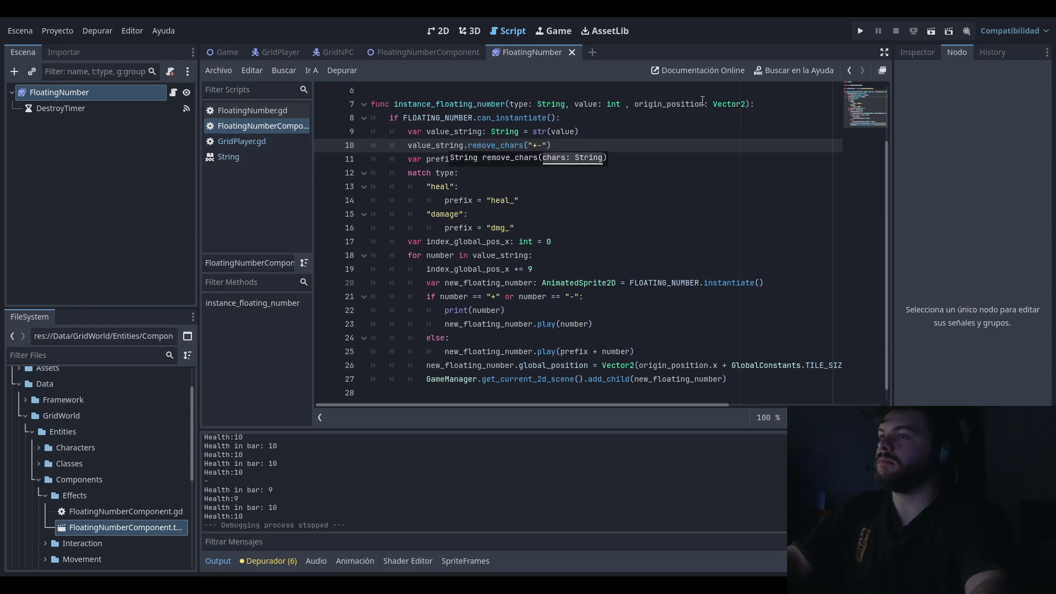
Step: Add print(value_string) below the remove_chars line and run the project
left_click(235, 152)
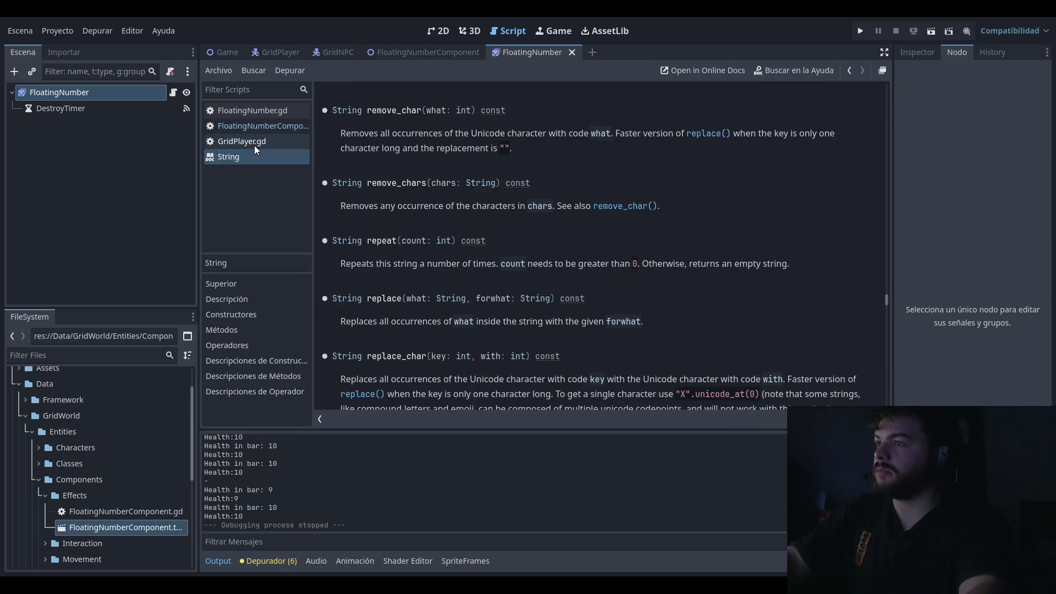
left_click(255, 140)
left_click(256, 128)
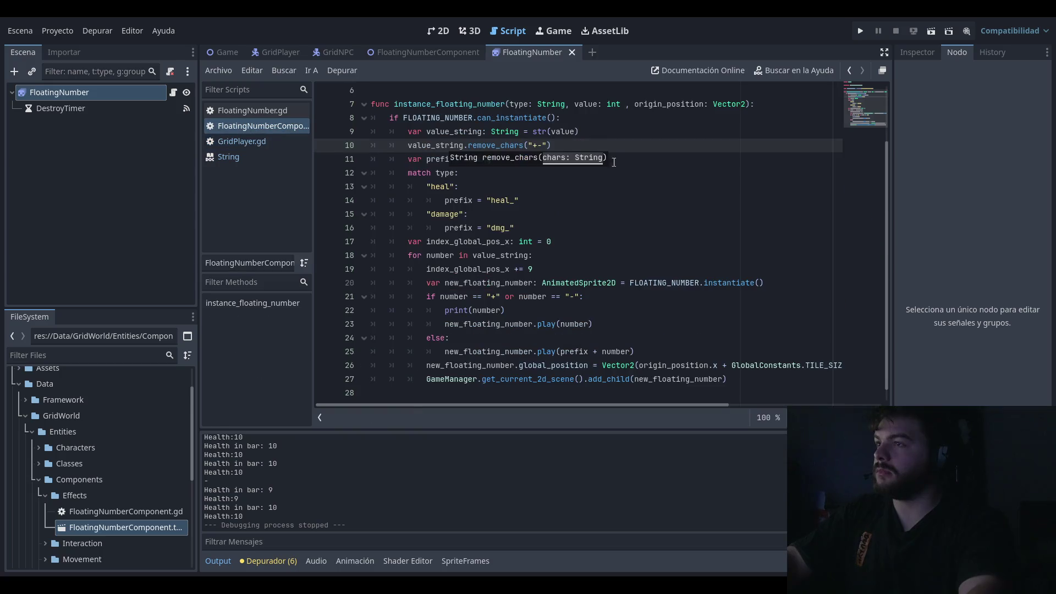
left_click(584, 142)
key("Return")
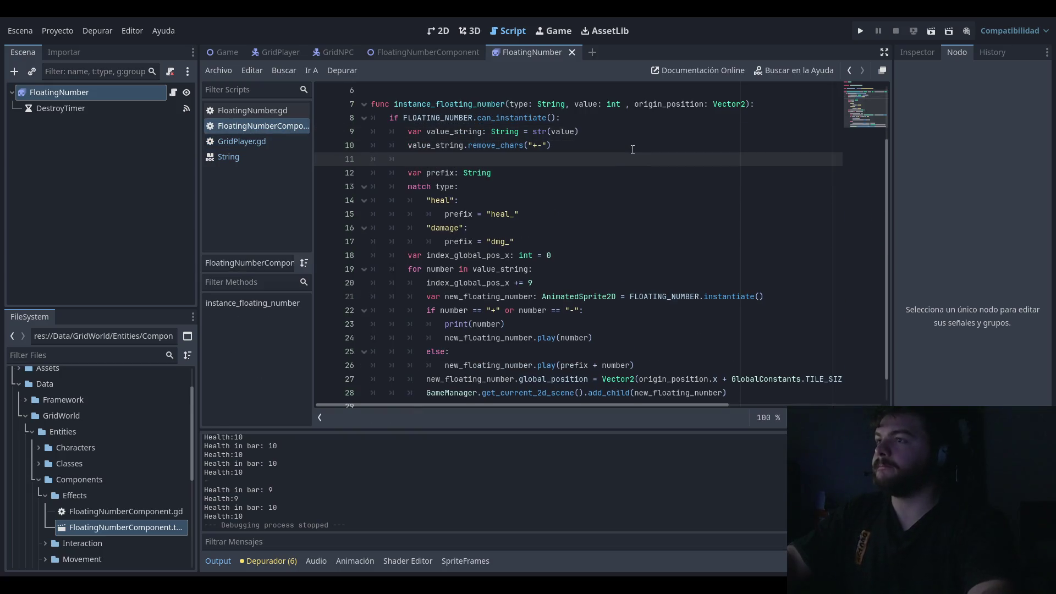
type("print(val")
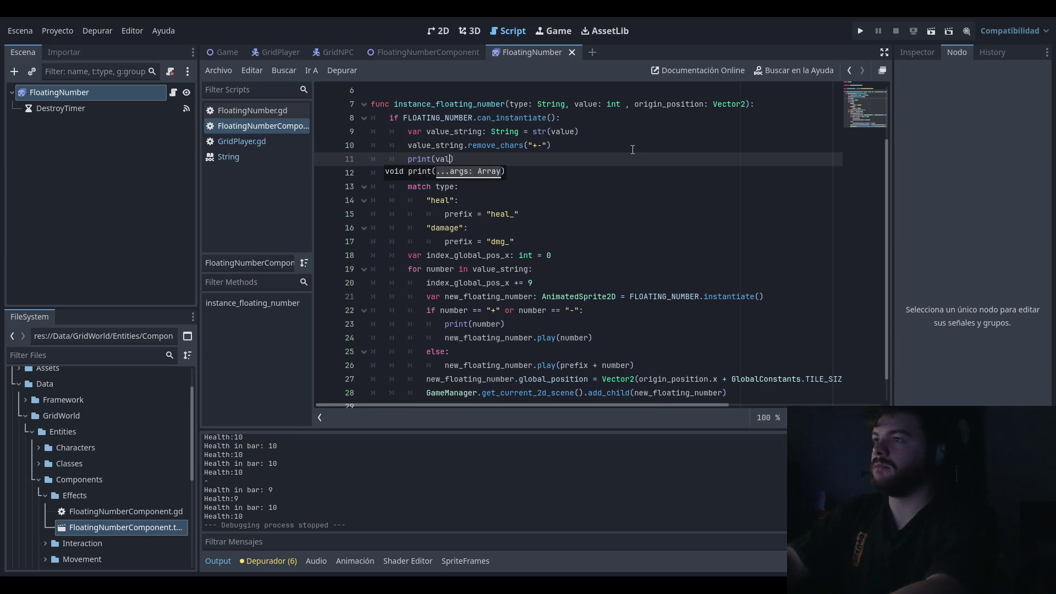
type("ue")
key("Return")
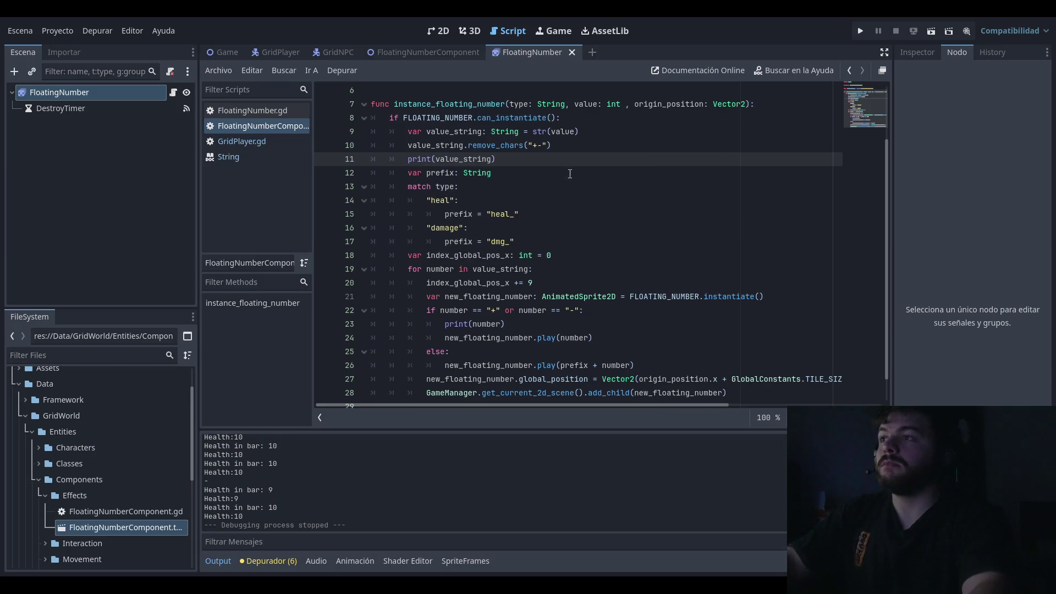
left_click(861, 31)
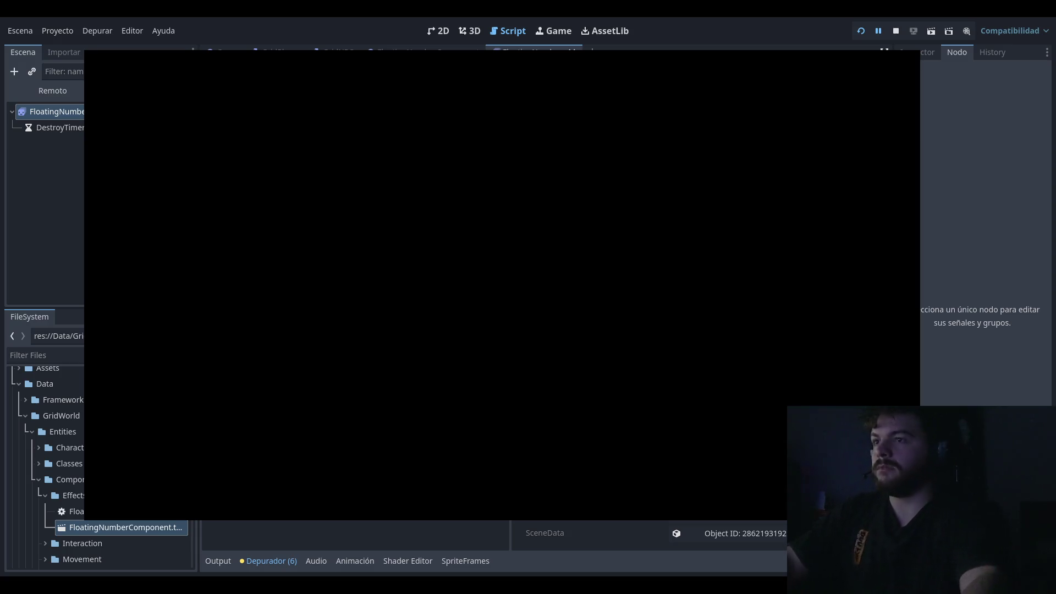
Step: Stop the running game, leaving GridPlayer.gd in the script editor
left_click(895, 30)
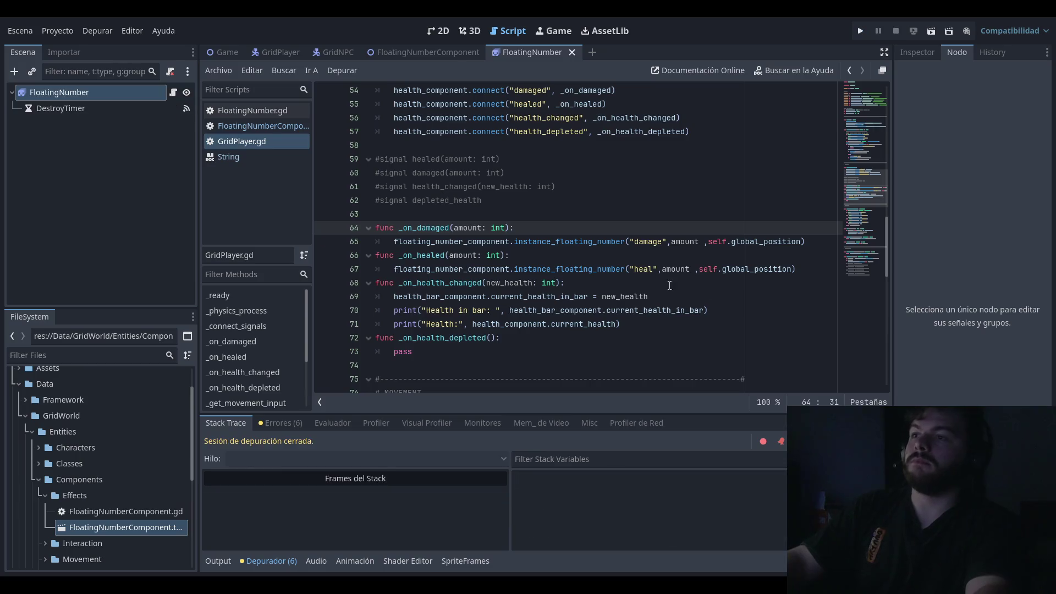
Step: Fix the comma after "heal" in the damage and heal calls on lines 65–67
left_click(665, 241)
left_click(661, 269)
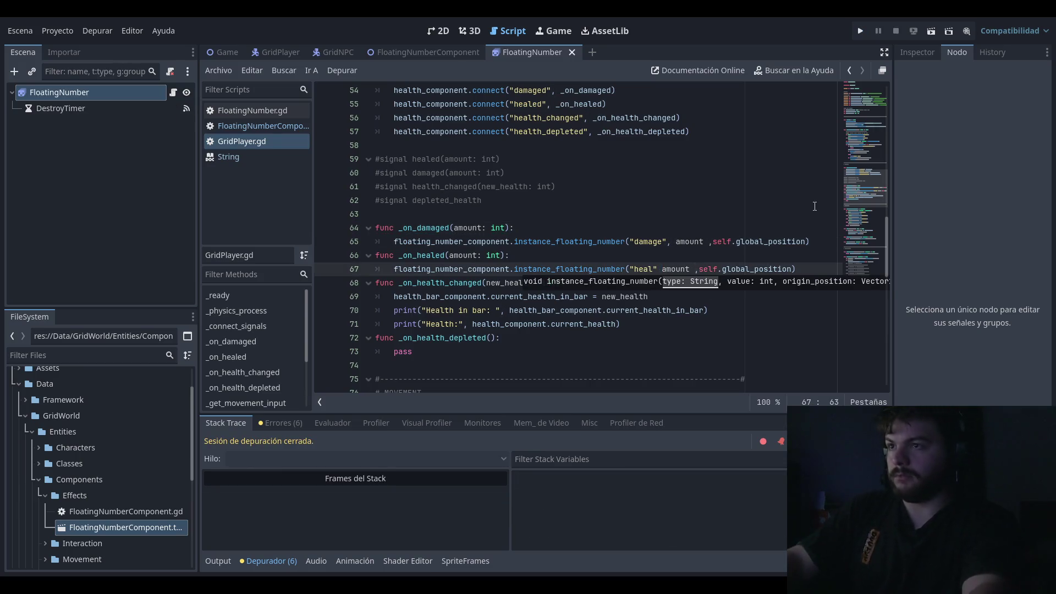
type(",")
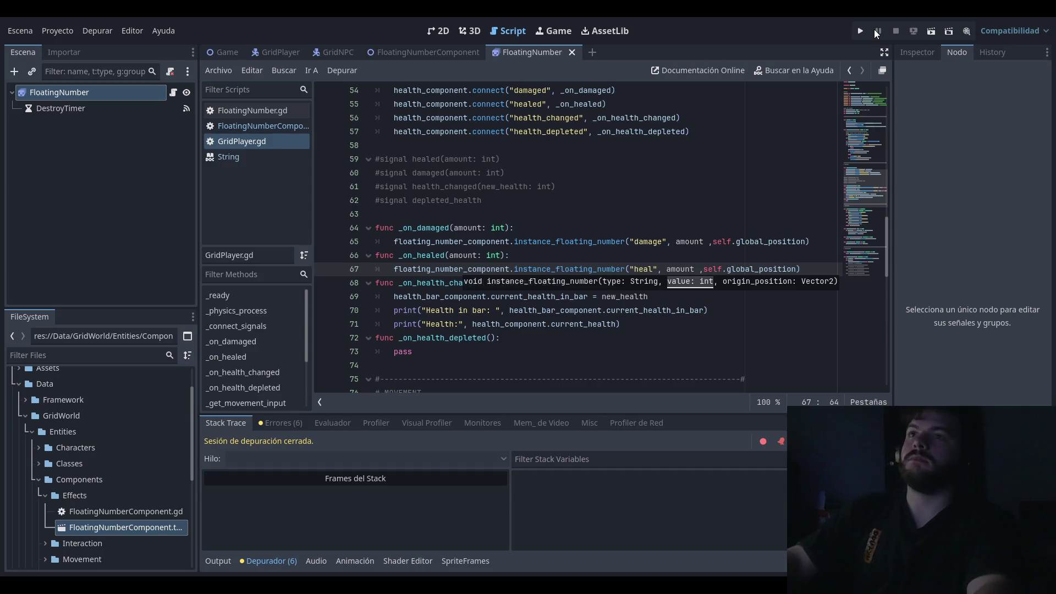
Step: Play the game, move the player to take damage and watch the floating 1, then stop
left_click(861, 31)
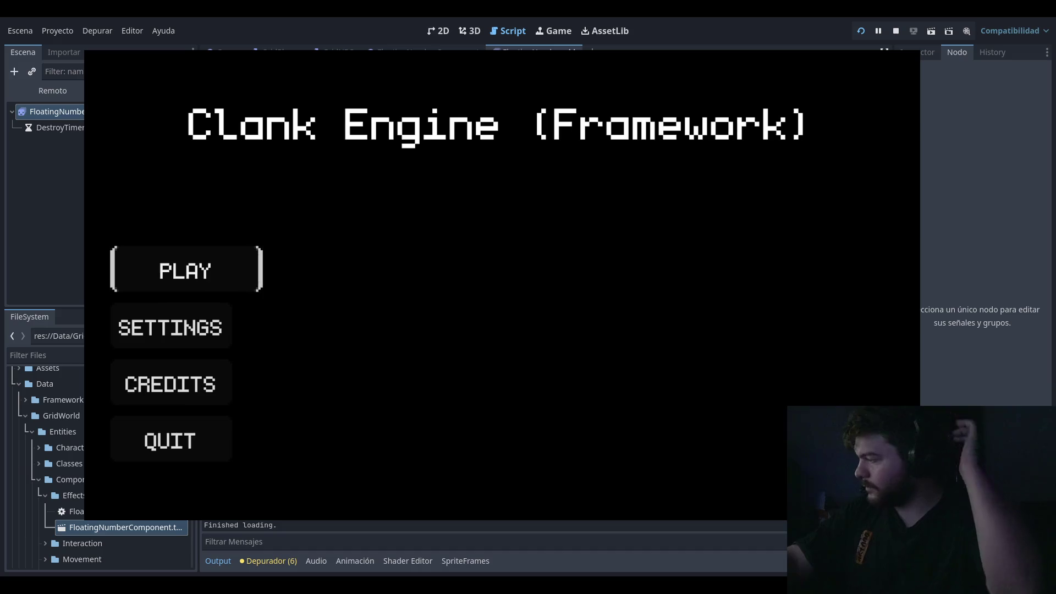
key("Return")
key("Left")
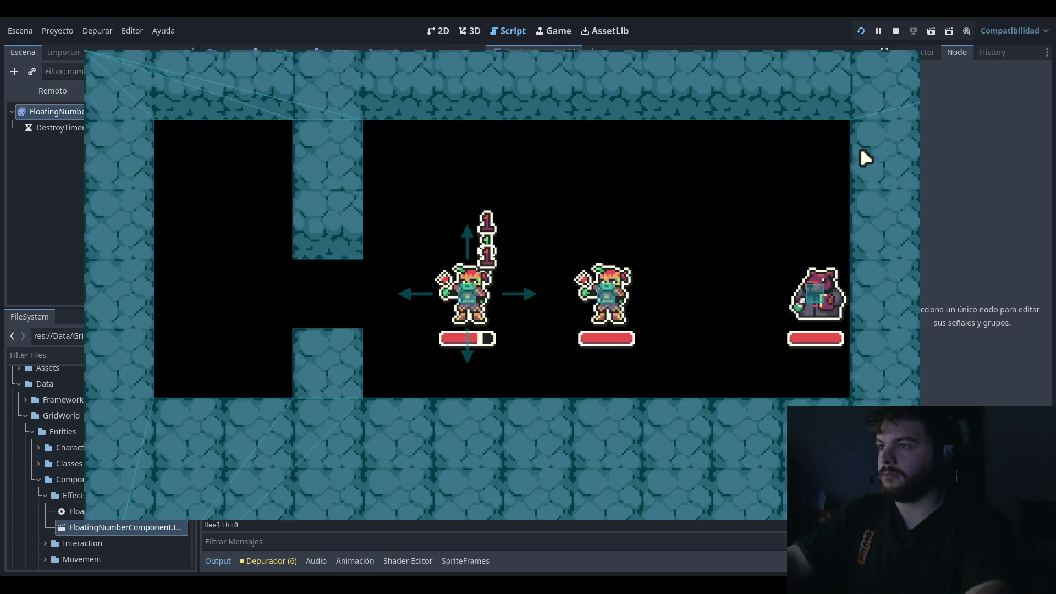
left_click(911, 52)
left_click(661, 258)
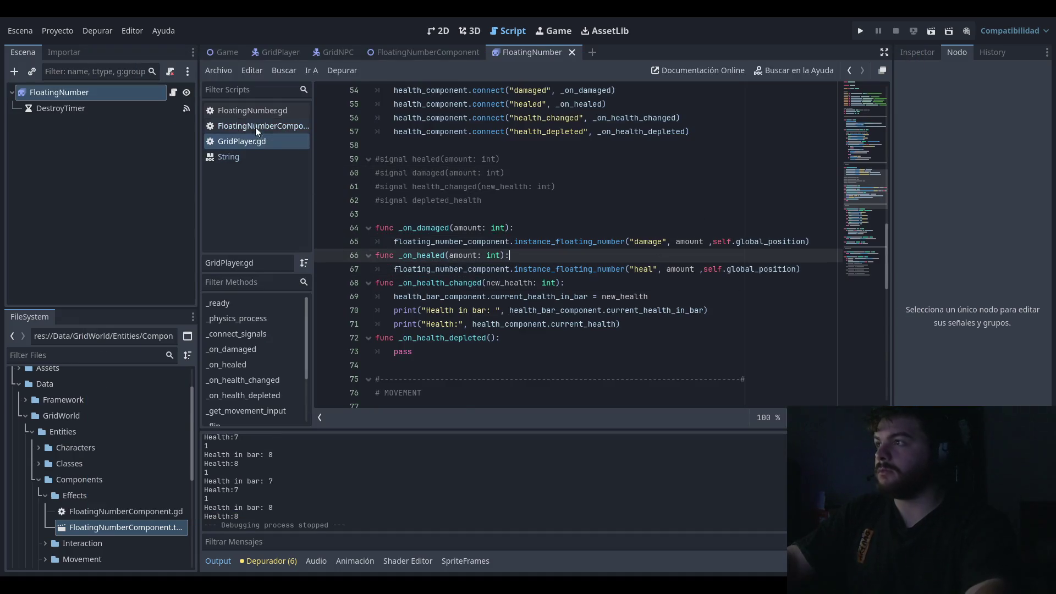
Step: Delete the minus from remove_chars("+-") and test-run the game
left_click(255, 126)
left_click(548, 172)
left_click(539, 145)
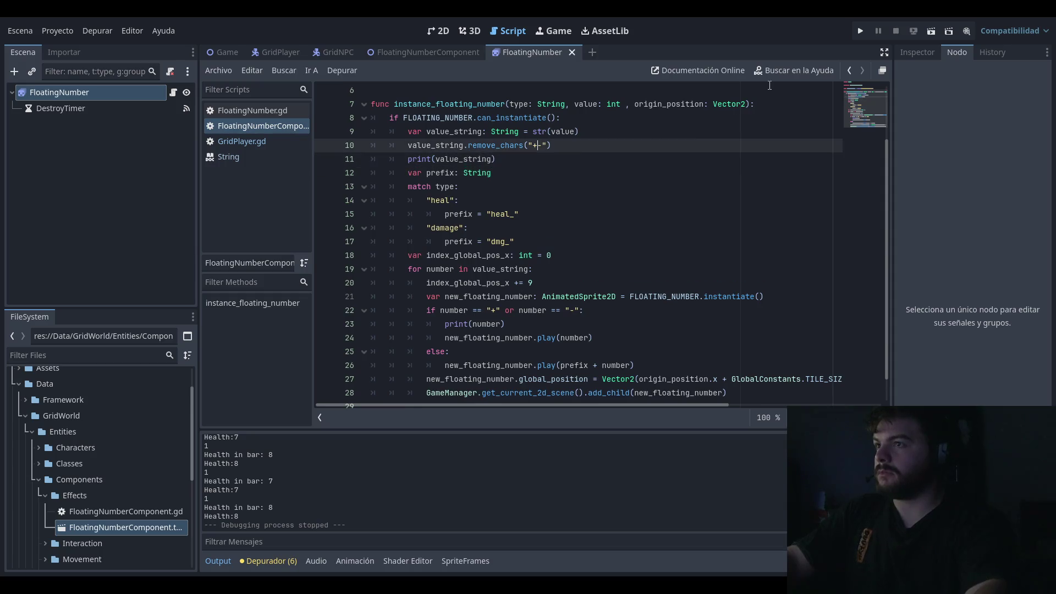
key("Delete")
left_click(861, 30)
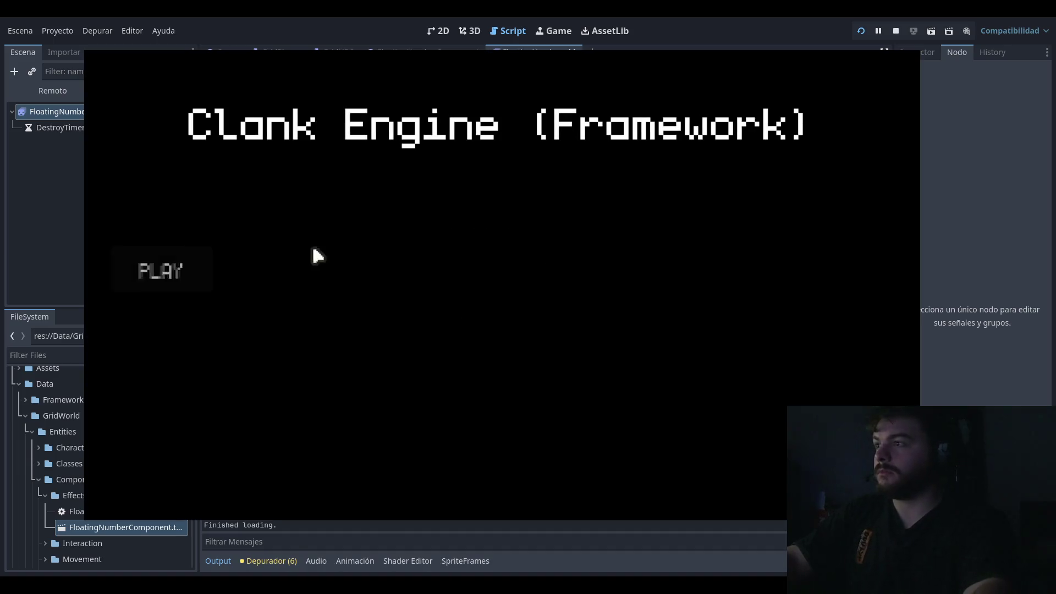
left_click(222, 264)
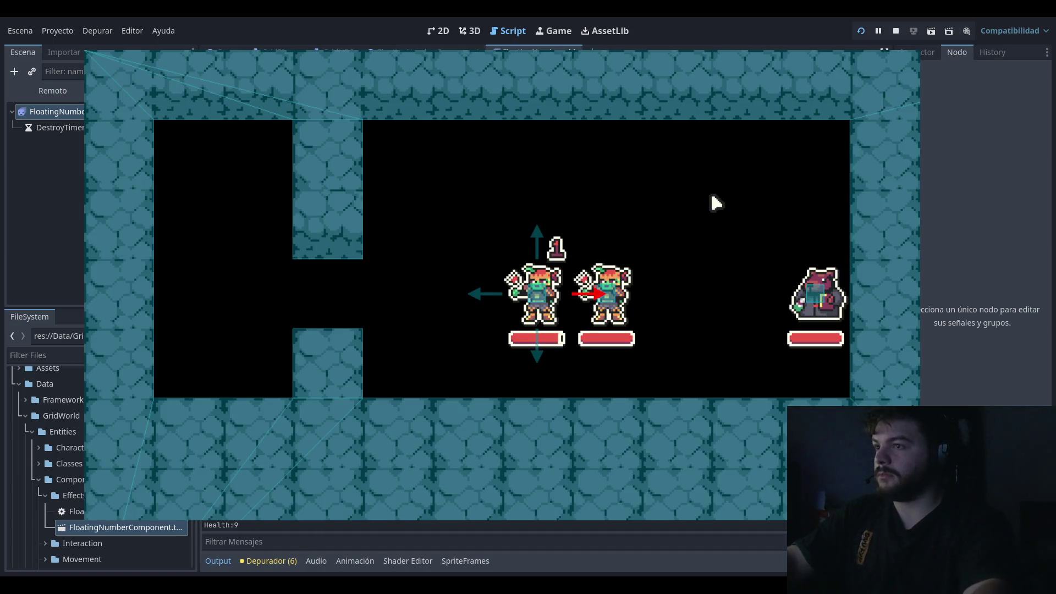
left_click(895, 31)
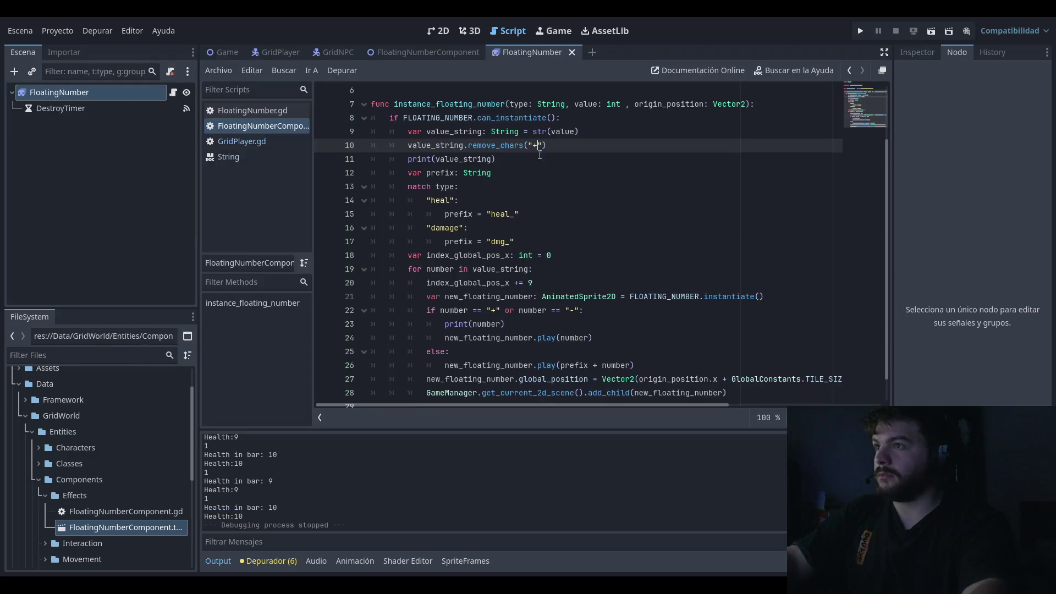
Step: Delete the plus too, leaving remove_chars(""), and test-run the game again
key("BackSpace")
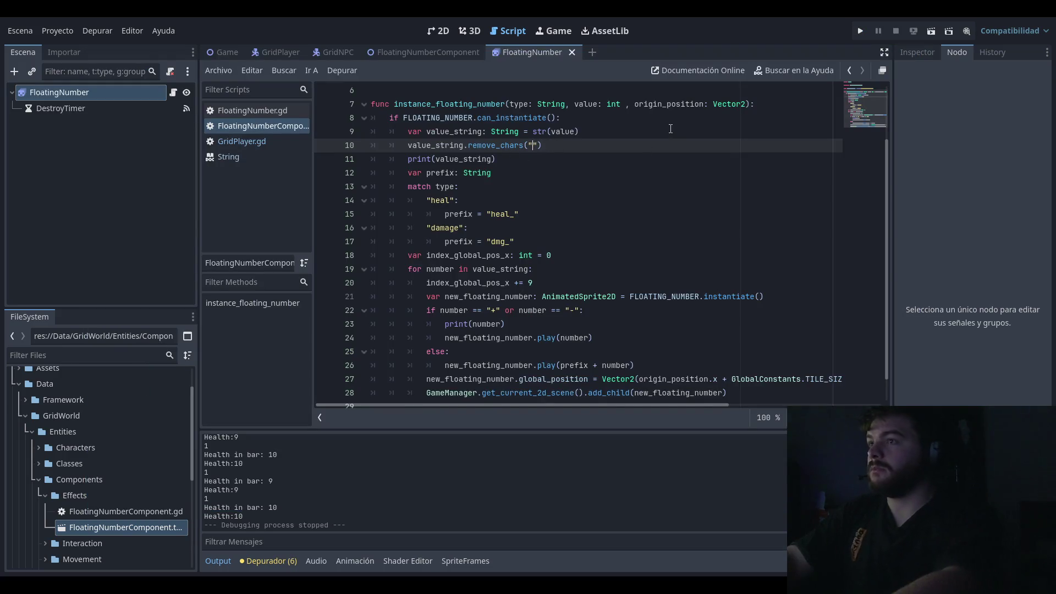
left_click(860, 31)
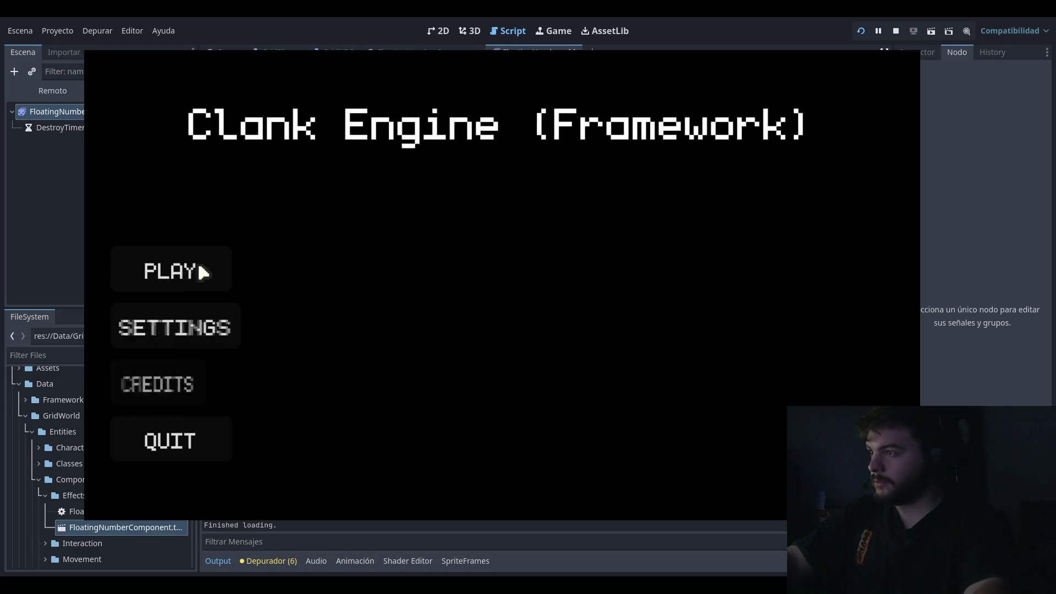
left_click(203, 268)
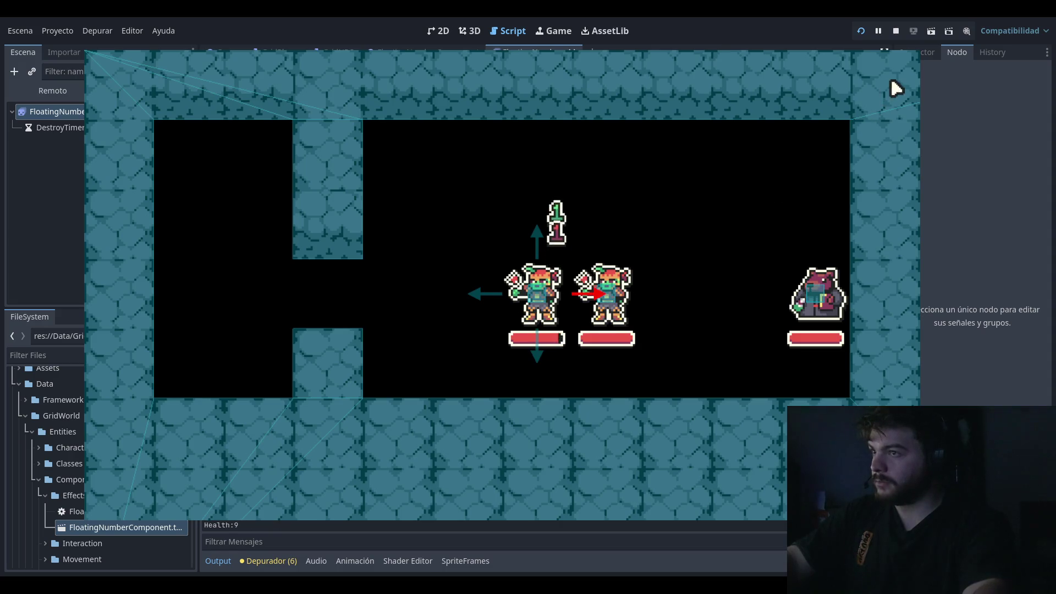
key("F8")
left_click_drag(542, 145, 361, 144)
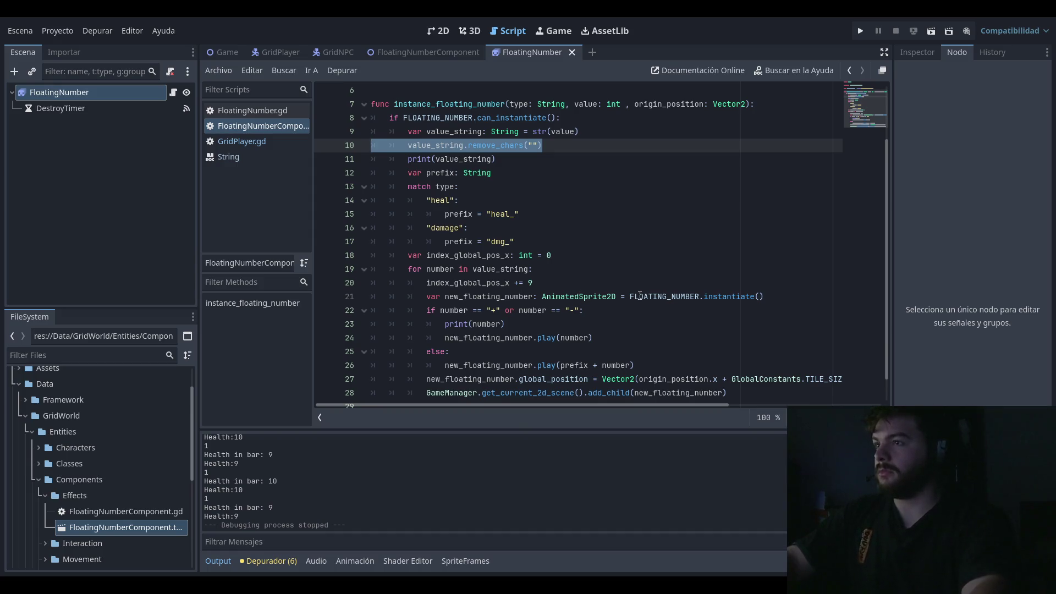
Step: Play-test from the title menu to watch a floating 1 over the hit character
left_click(611, 172)
left_click(614, 146)
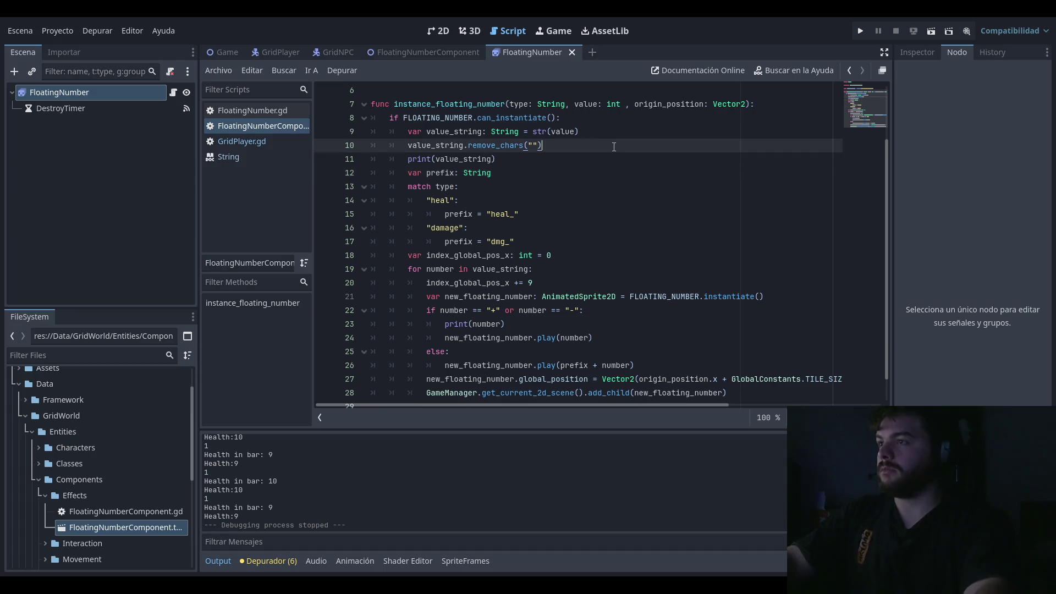
left_click(661, 240)
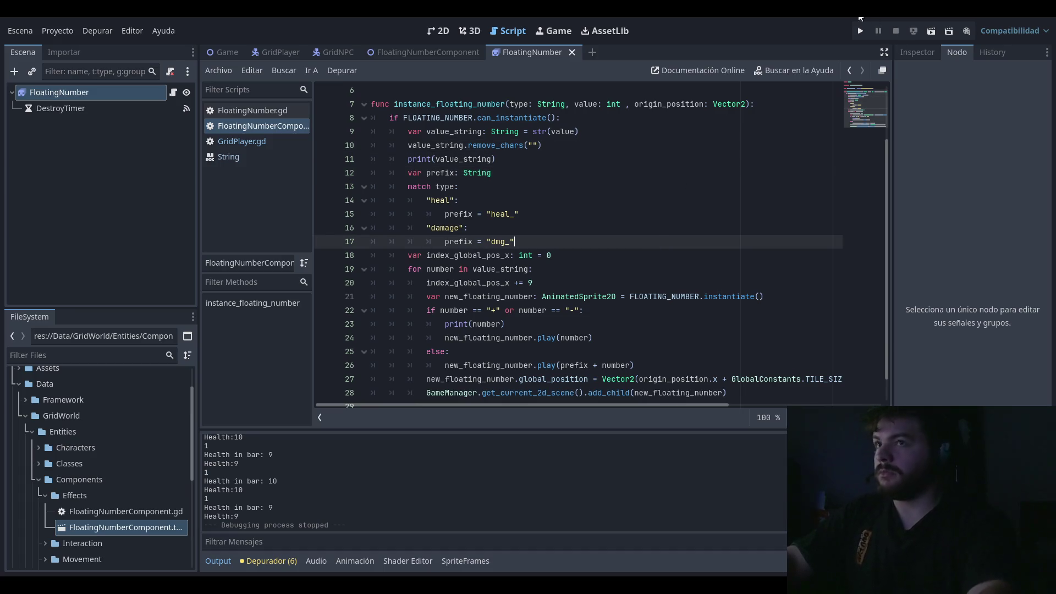
left_click(859, 31)
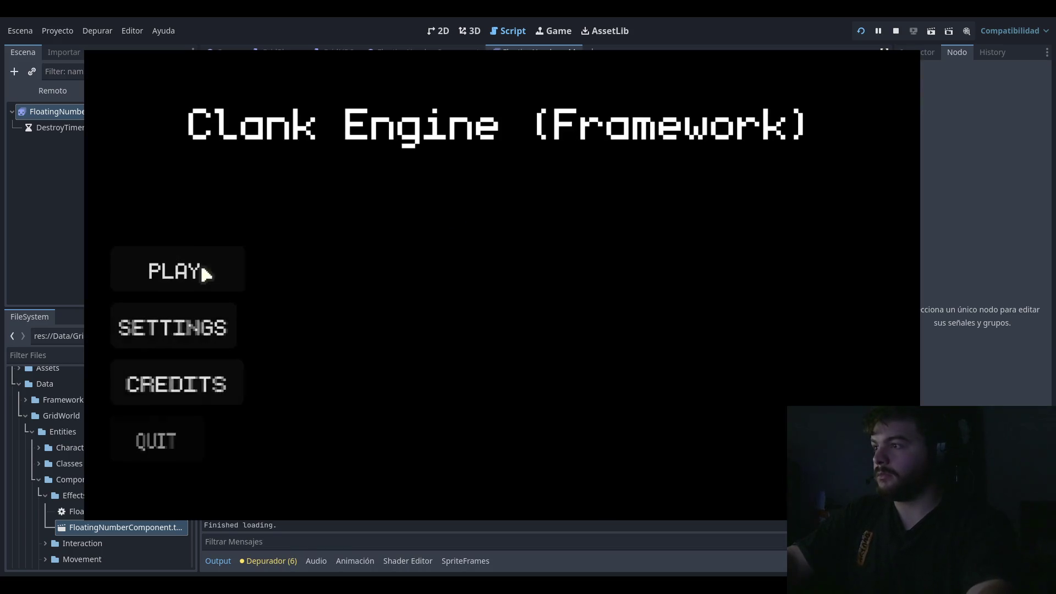
left_click(267, 268)
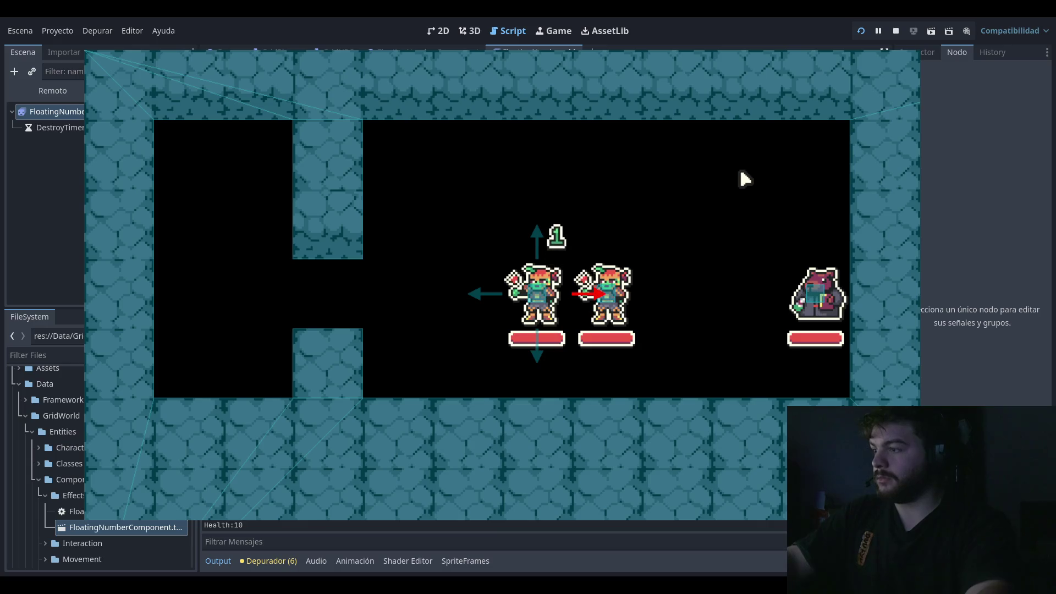
left_click(895, 31)
Step: Review the digit loop's sign check and positioning code, then select the remove_chars line
left_click(519, 269)
scroll(519, 269, "down", 1)
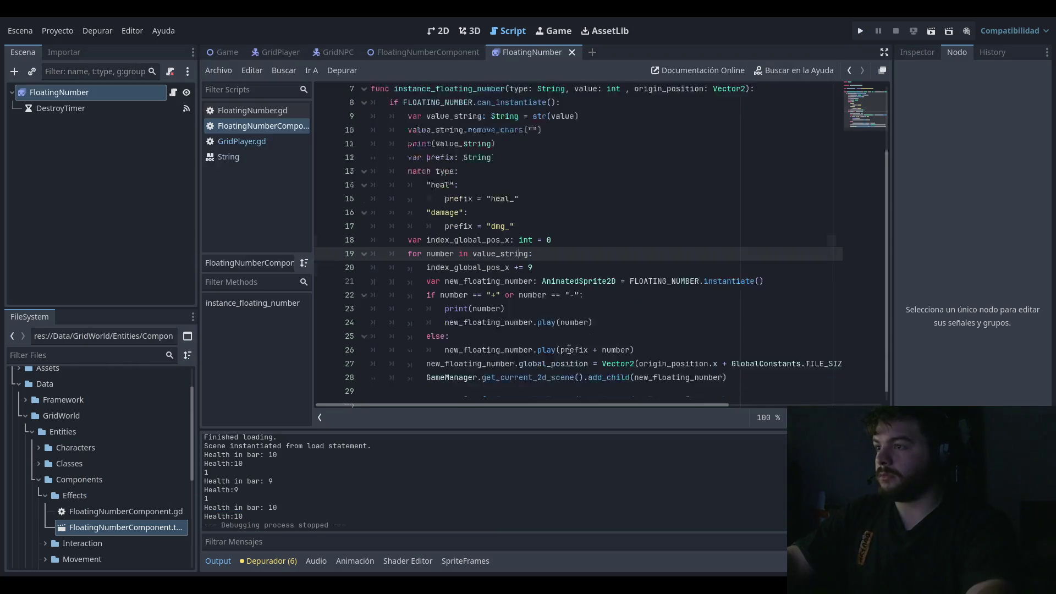
left_click(648, 297)
key("Down")
key("Down")
key("Down")
key("Up")
key("Up")
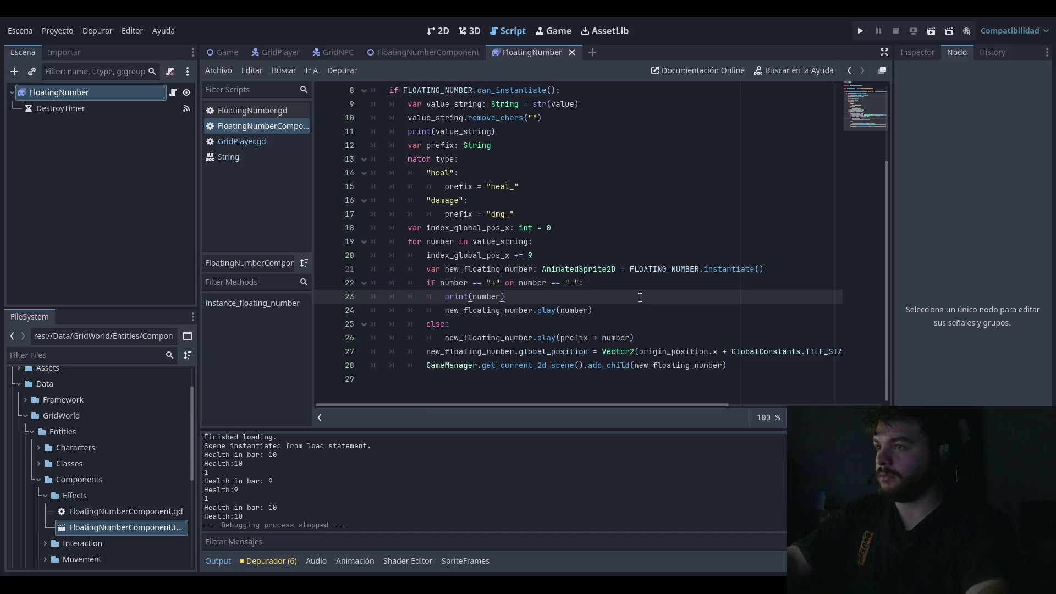
left_click(546, 326)
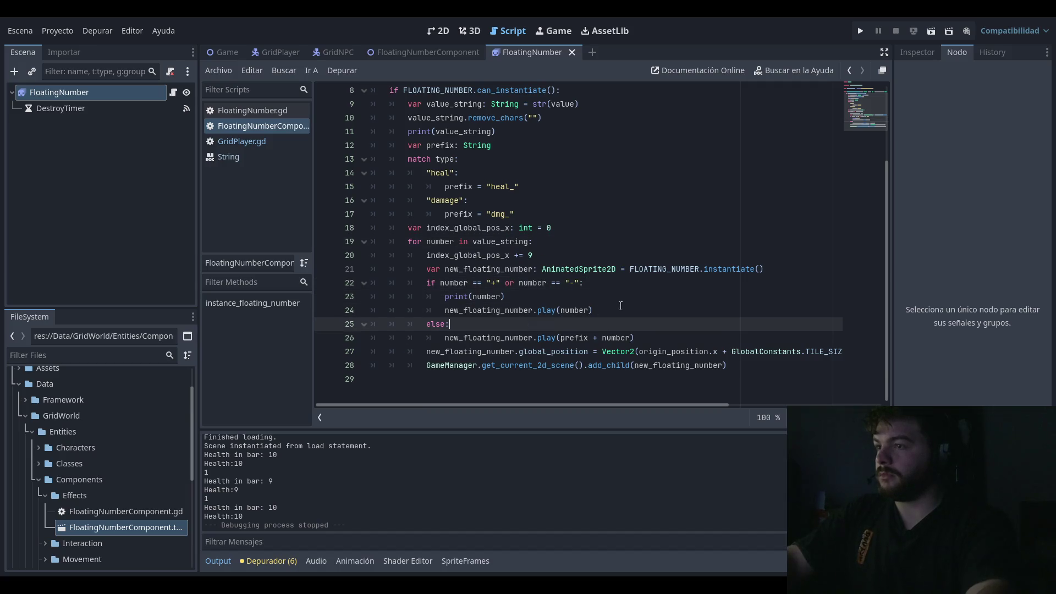
left_click(618, 310)
left_click(619, 283)
left_click(613, 233)
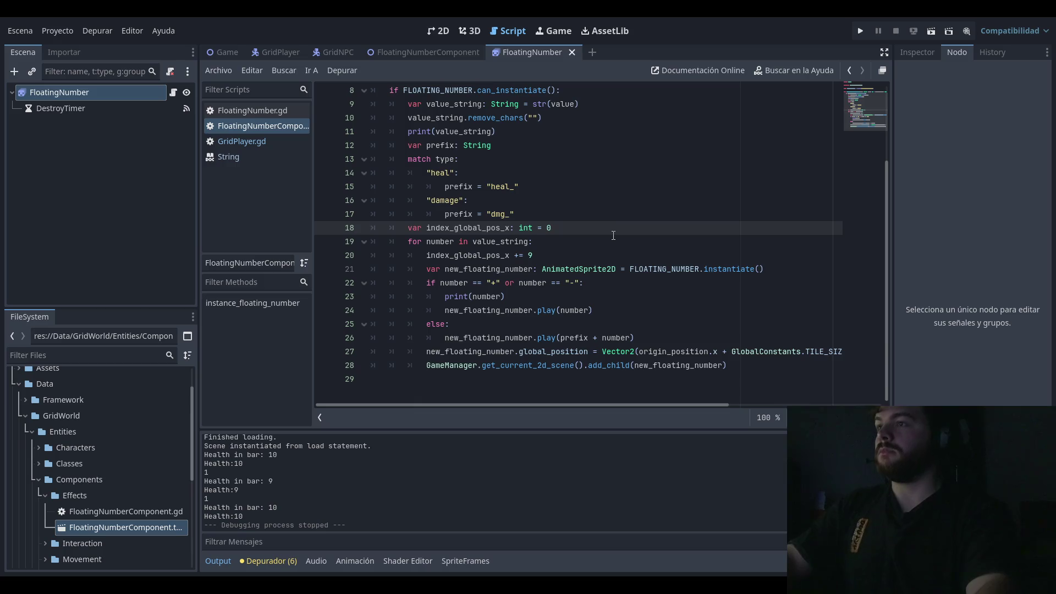
left_click(584, 116)
triple_click(585, 115)
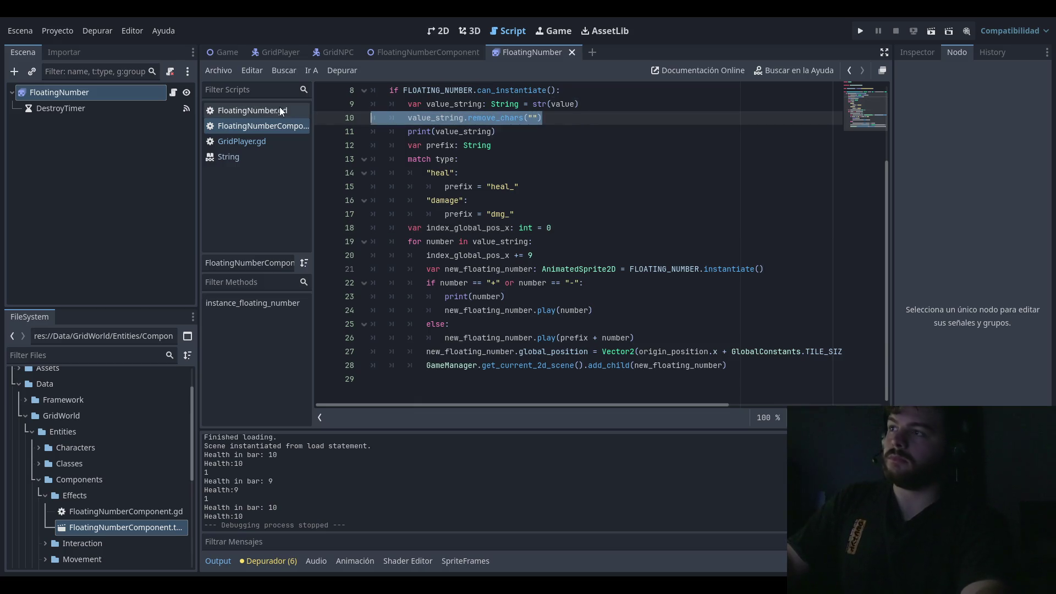
Step: Delete the remove_chars("") line and play-test the floating numbers again
key("BackSpace")
key("BackSpace")
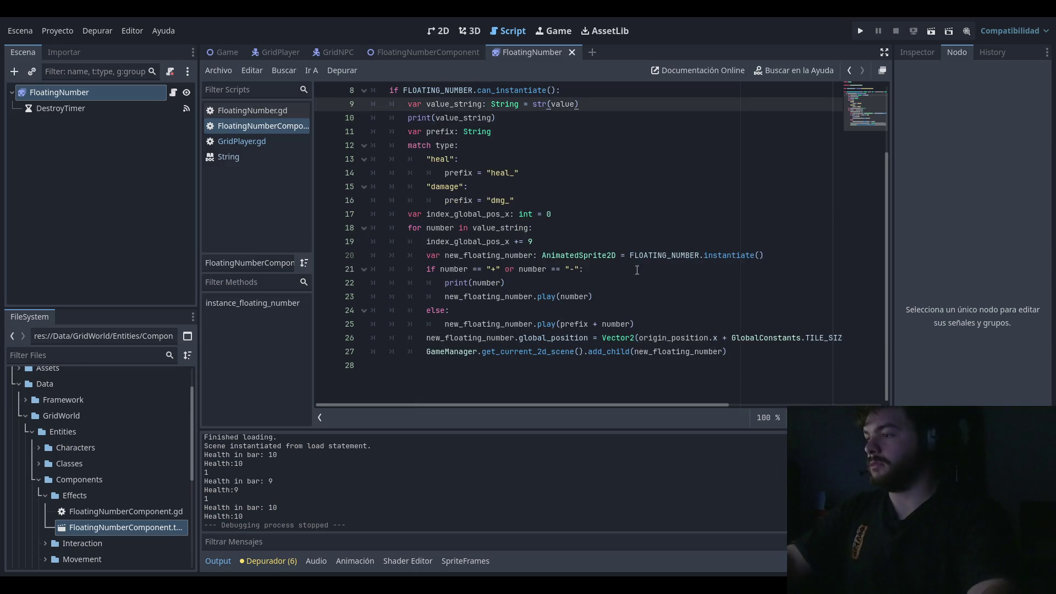
left_click(568, 114)
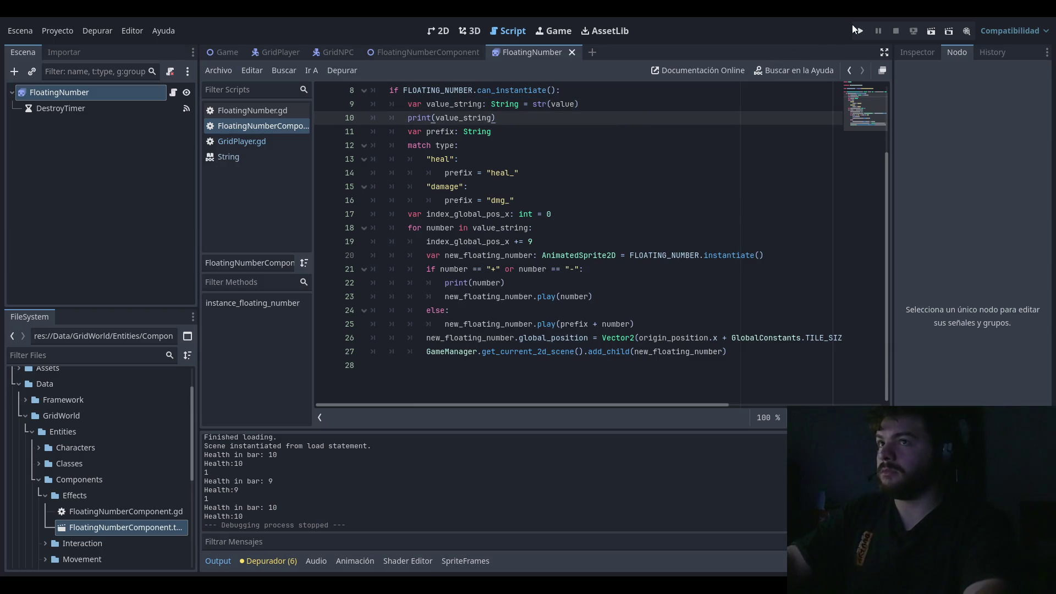
left_click(861, 30)
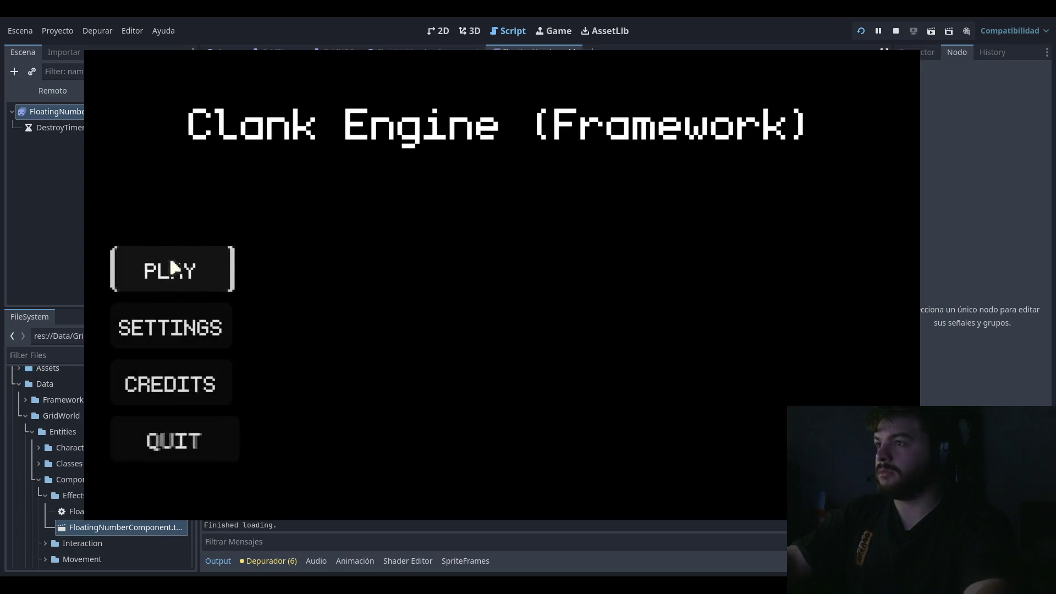
left_click(167, 267)
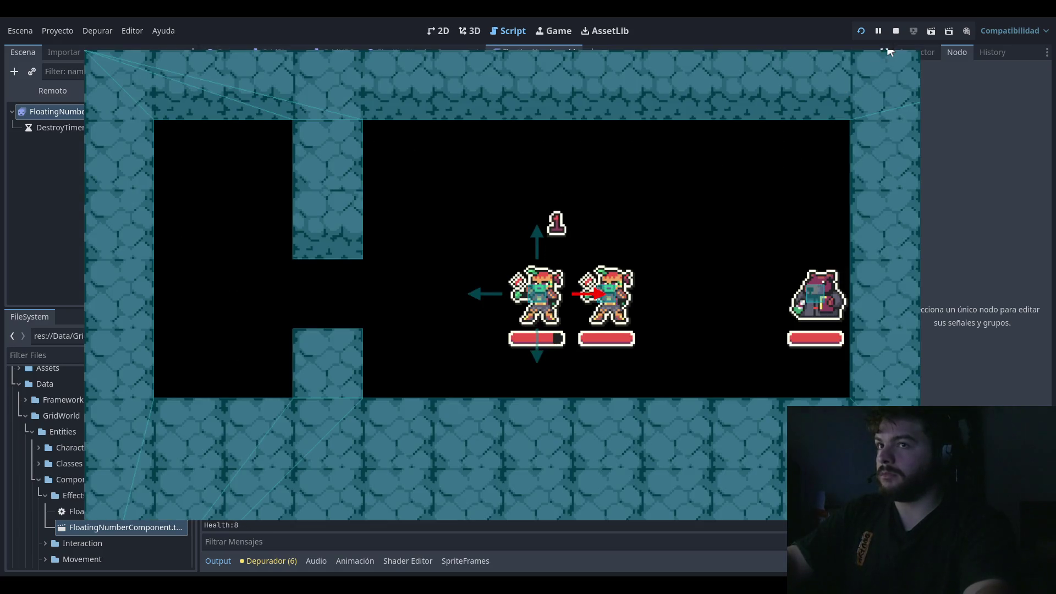
key("F8")
Step: Look over the heal case, prefix and index_global_pos_x lines in the script
left_click(563, 157)
left_click(522, 118)
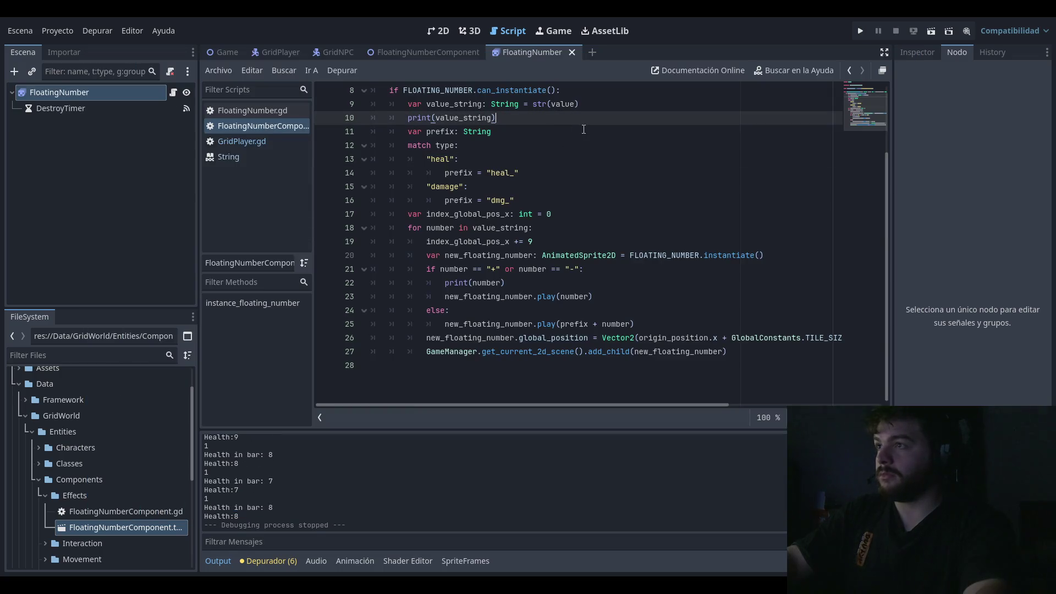
left_click(522, 131)
left_click(602, 218)
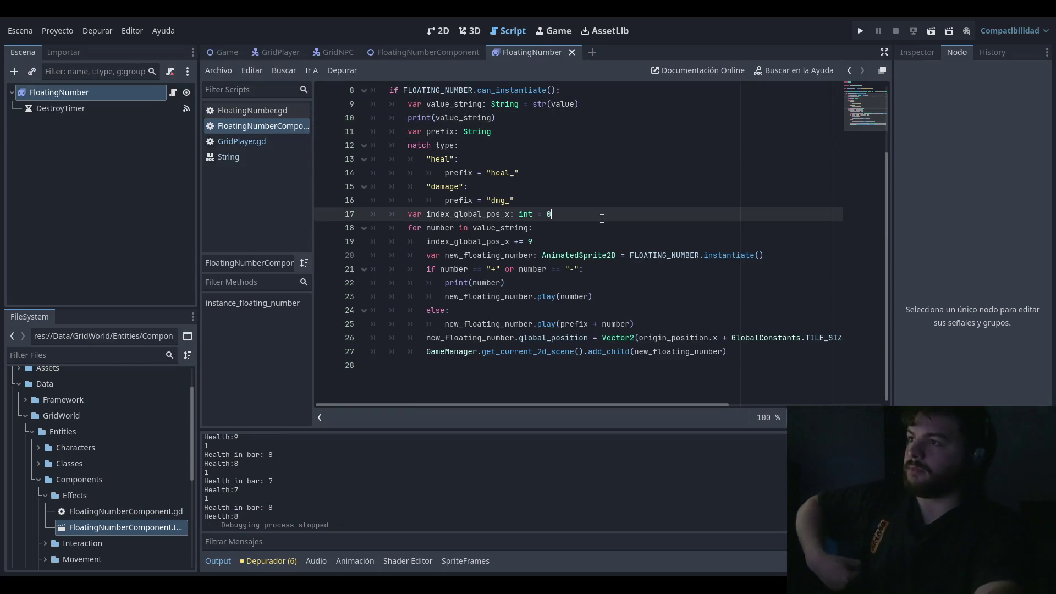
scroll(599, 201, "up", 2)
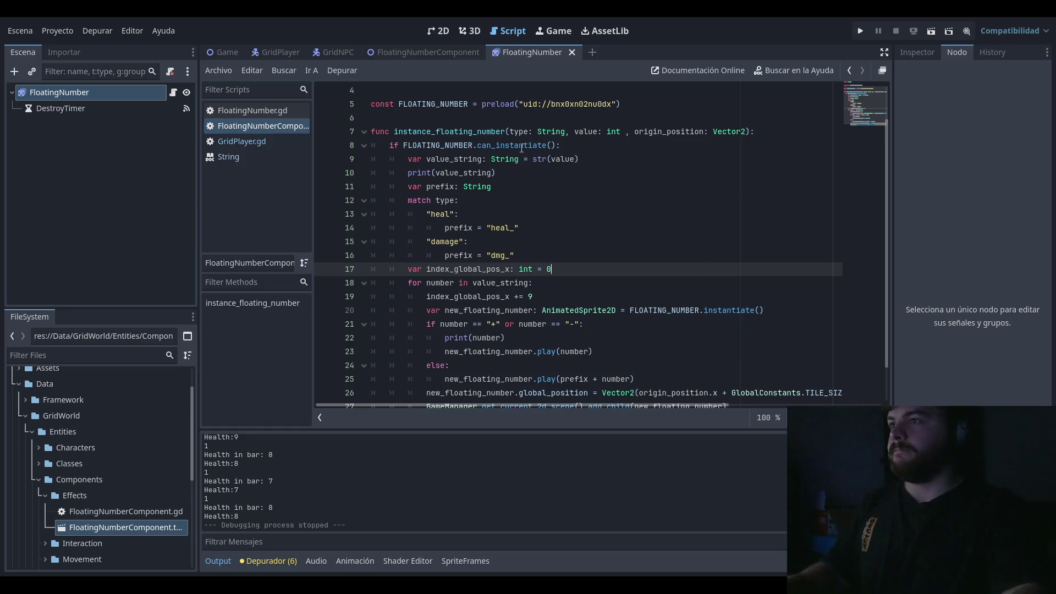
Step: Delete the print(value_string) debug line from line 10
left_click_drag(496, 172, 315, 176)
key("BackSpace")
key("BackSpace")
left_click(652, 201)
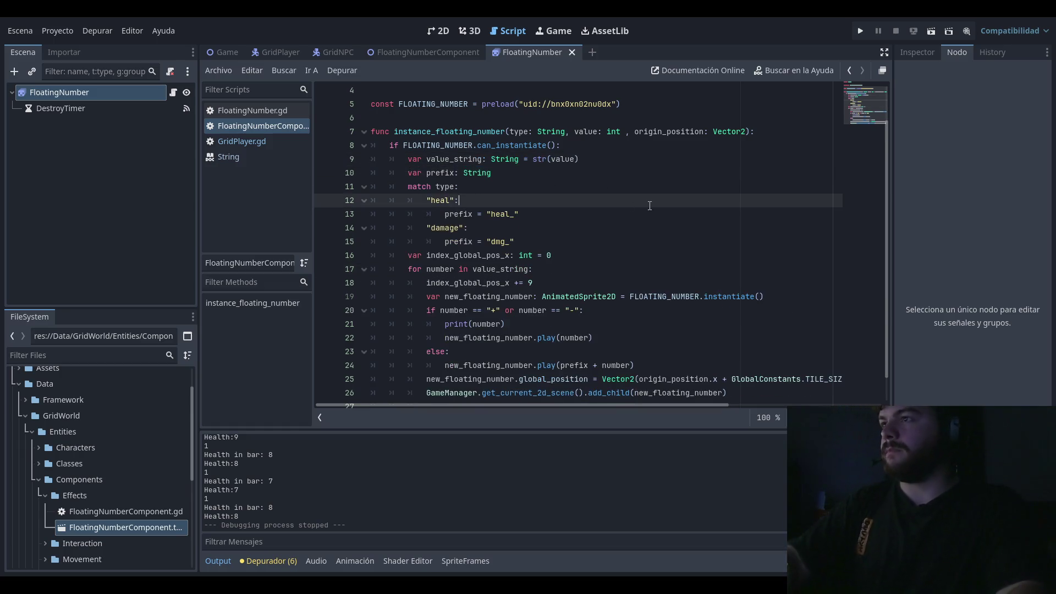
left_click(555, 178)
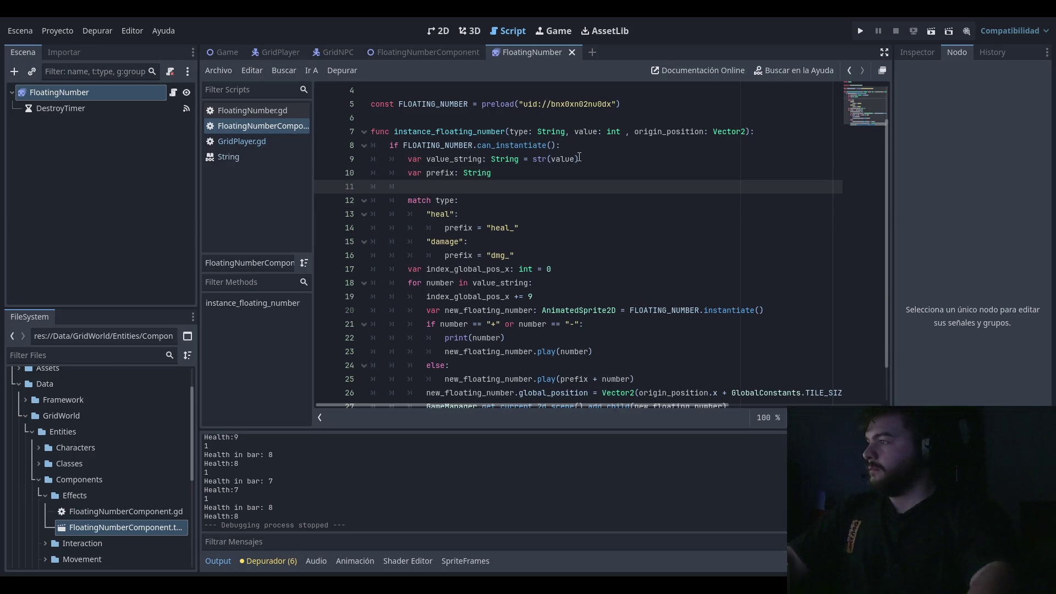
scroll(513, 348, "down", 1)
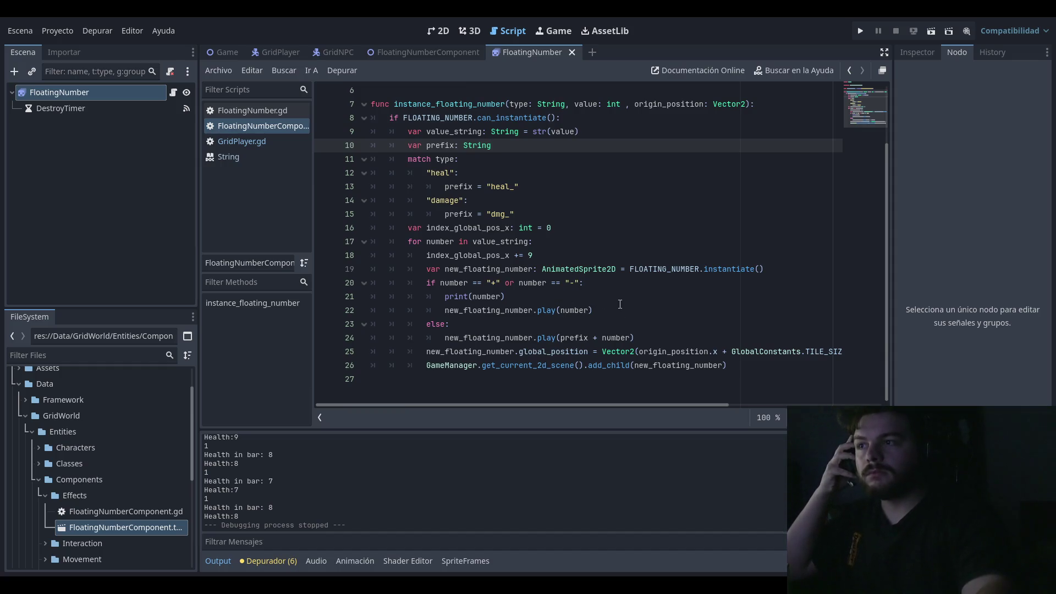
Step: Restore the else branch's play call to its proper indentation under else
left_click_drag(618, 310, 301, 281)
left_click(447, 324)
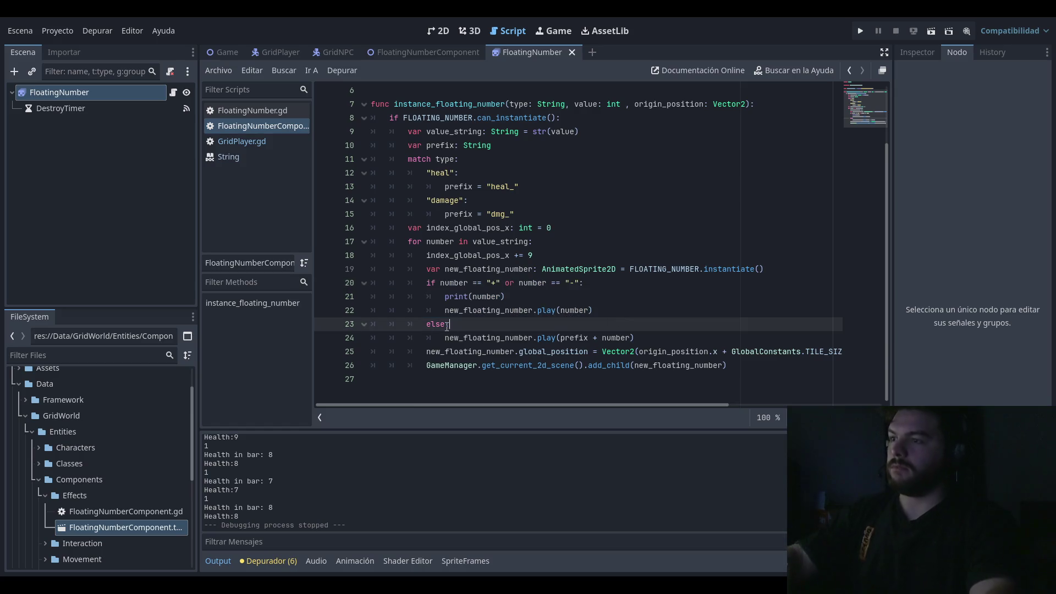
left_click(444, 337)
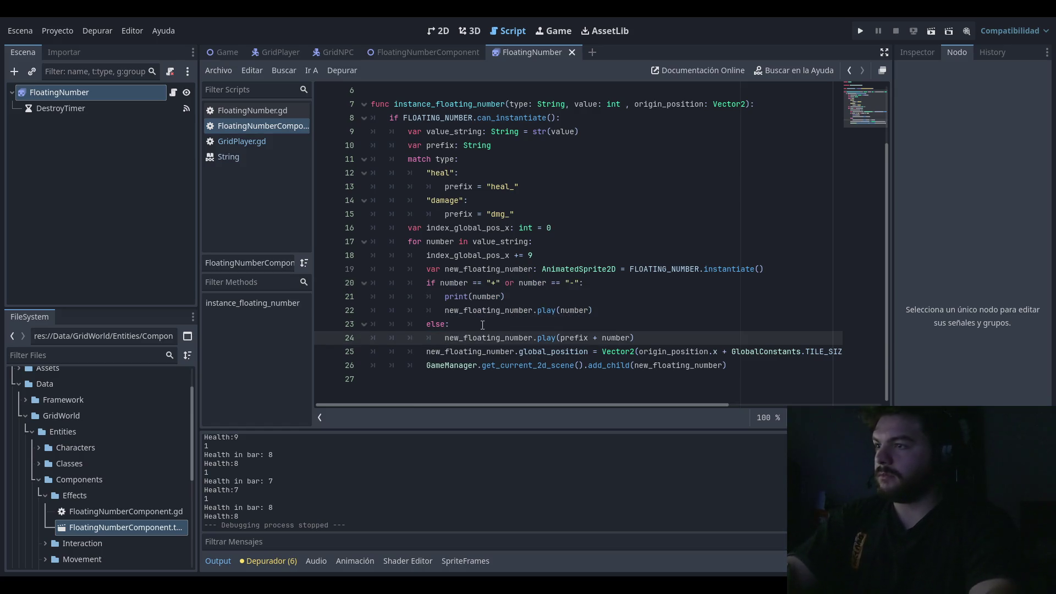
key("shift+Tab")
left_click_drag(598, 310, 305, 284)
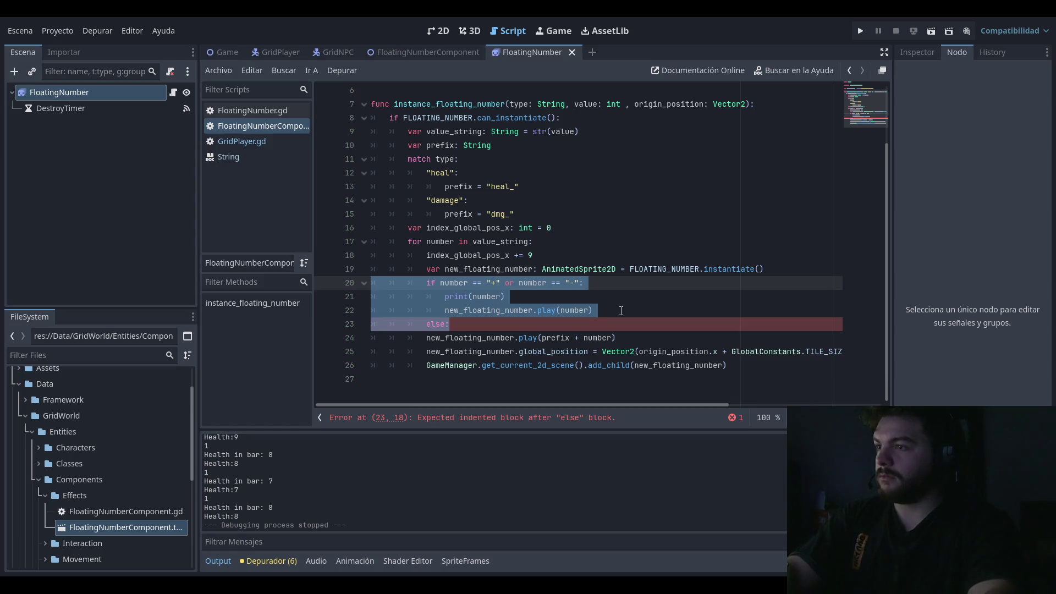
left_click(427, 338)
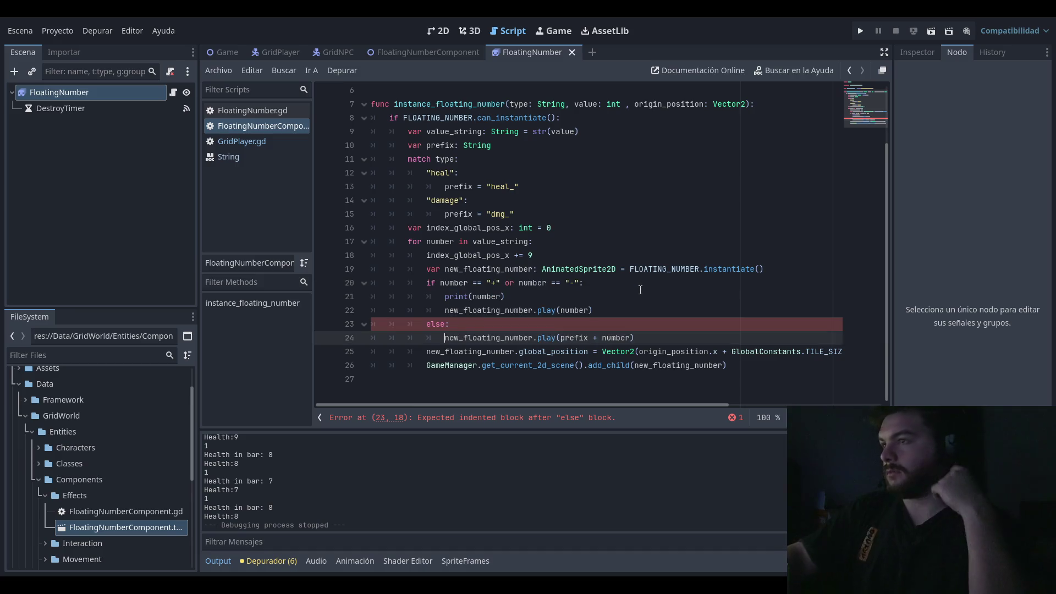
key("Tab")
Step: Start a new function 'func _instantiate():' at the end of the script
key("ctrl+End")
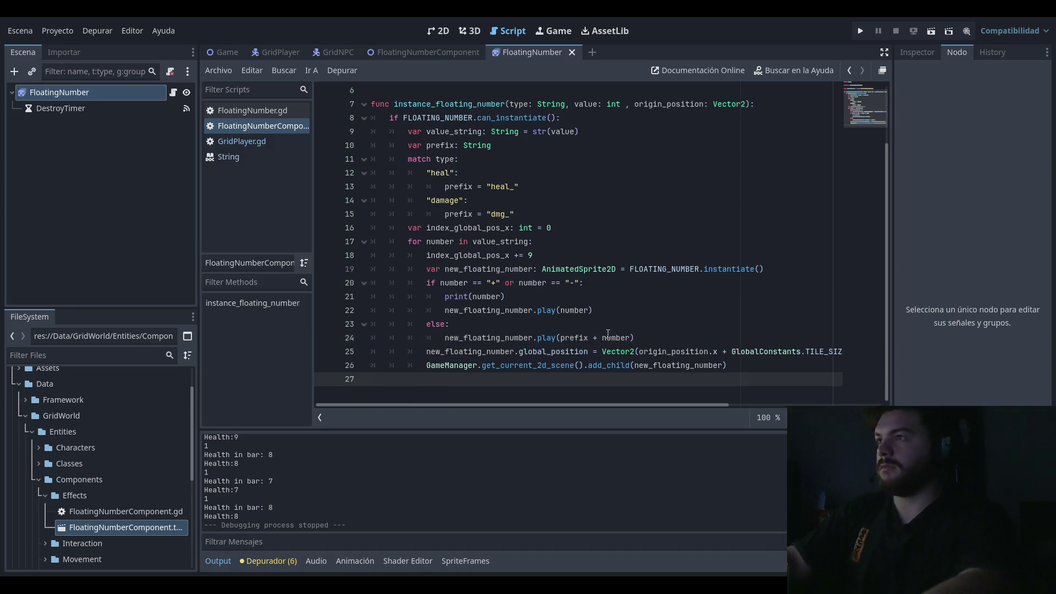
key("Return")
type("fyb")
key("BackSpace")
key("BackSpace")
type("unc _instantia")
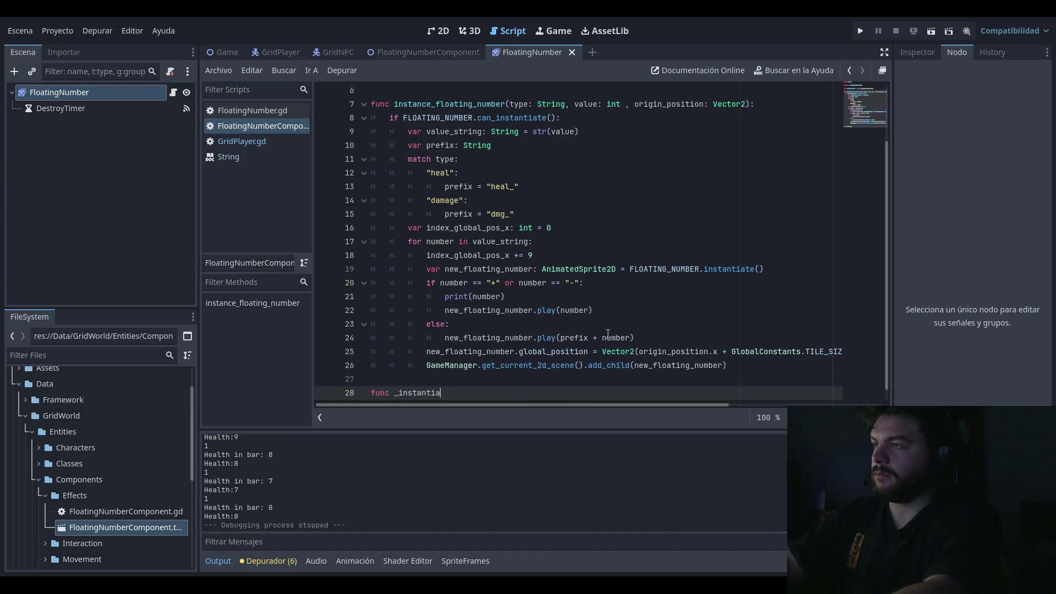
type("te():")
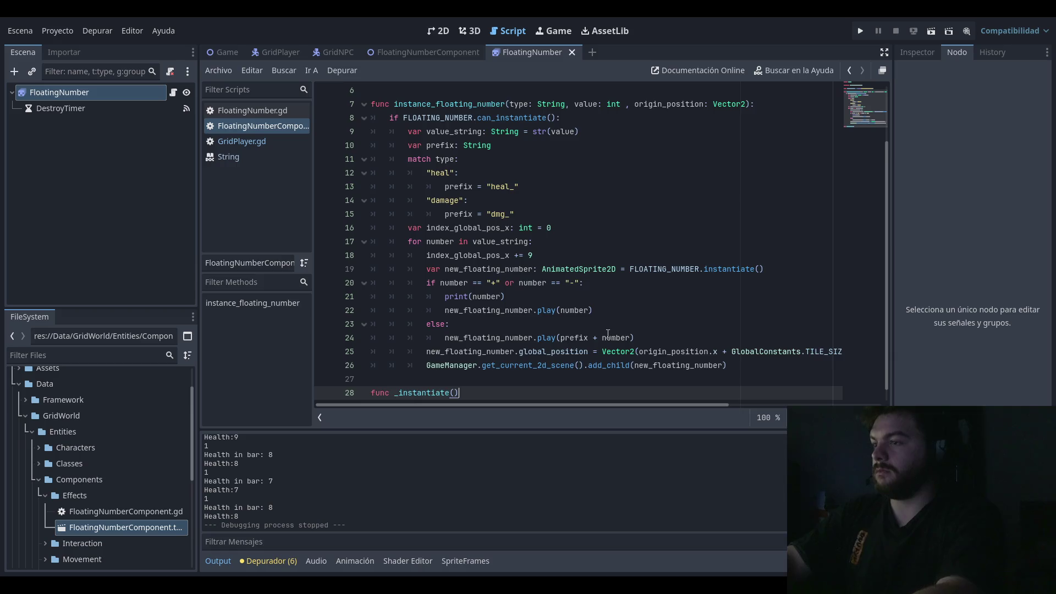
Step: Remove the sign-handling if block from the digit loop
key("Return")
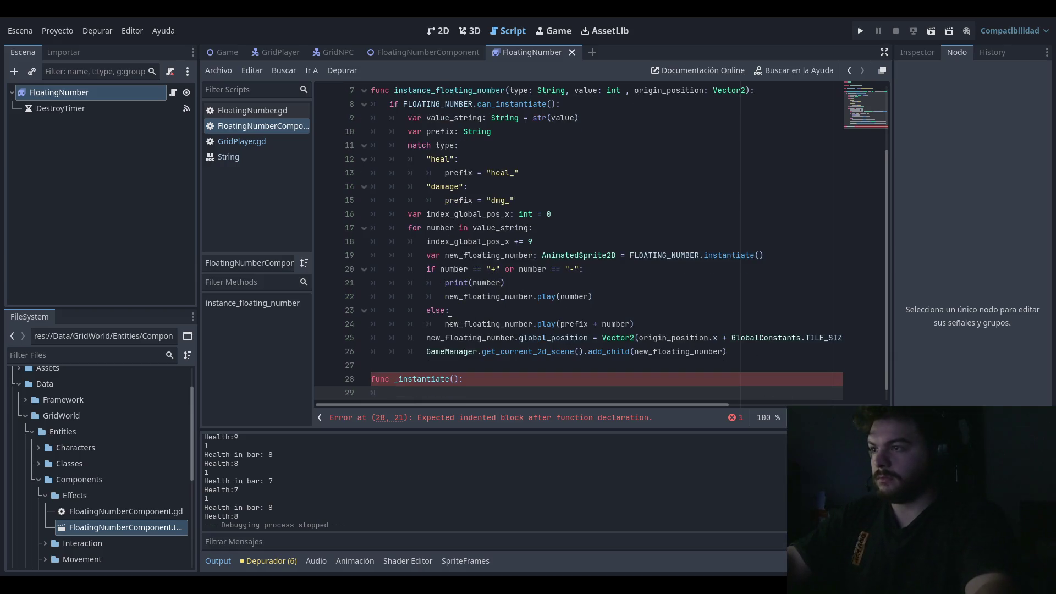
left_click(446, 323)
left_click(748, 355)
left_click(749, 324)
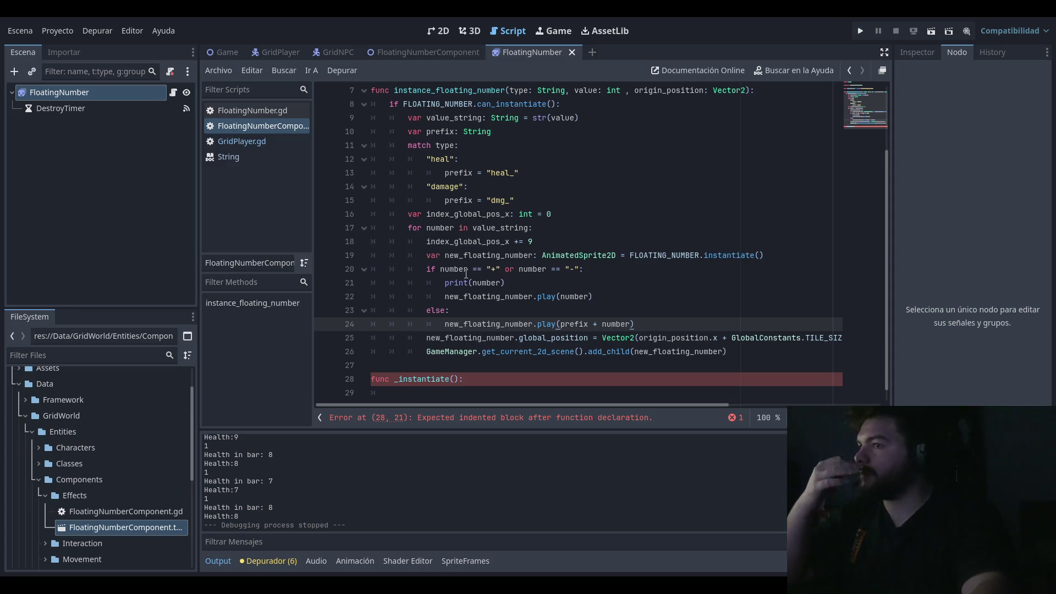
left_click_drag(584, 269, 252, 262)
left_click_drag(593, 296, 316, 272)
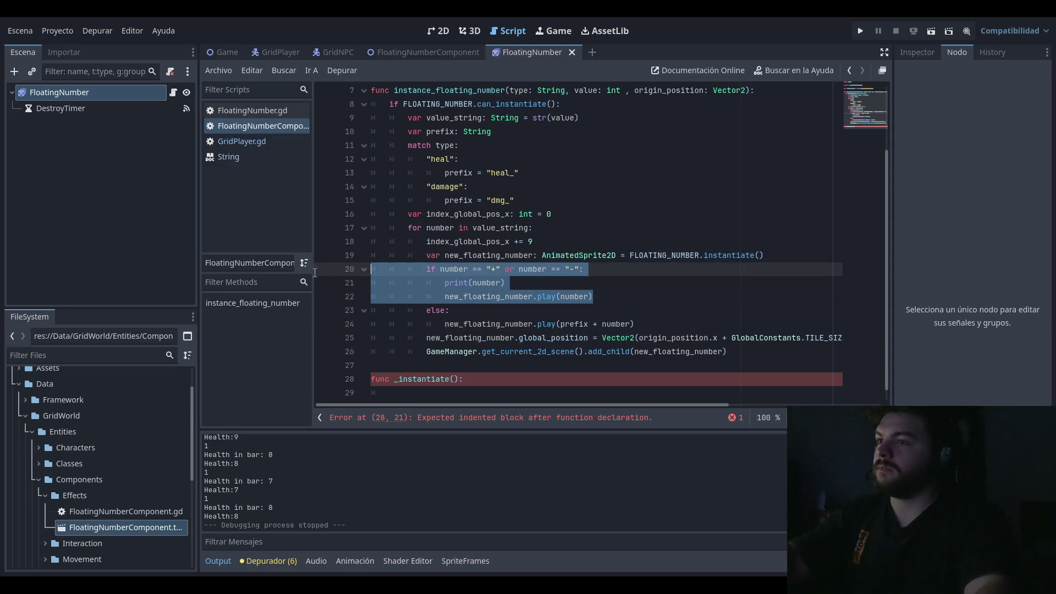
key("BackSpace")
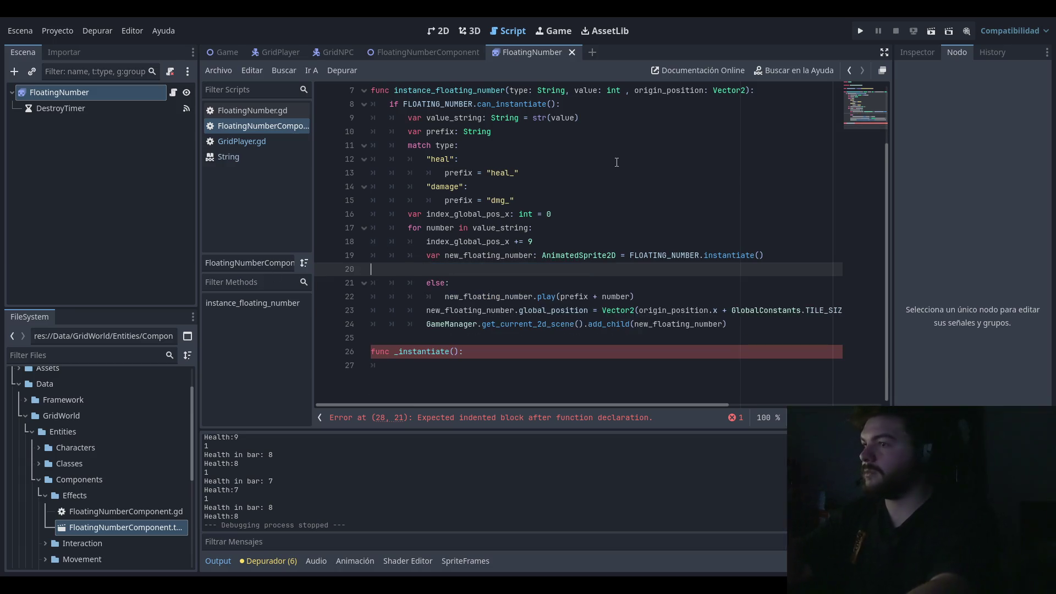
key("BackSpace")
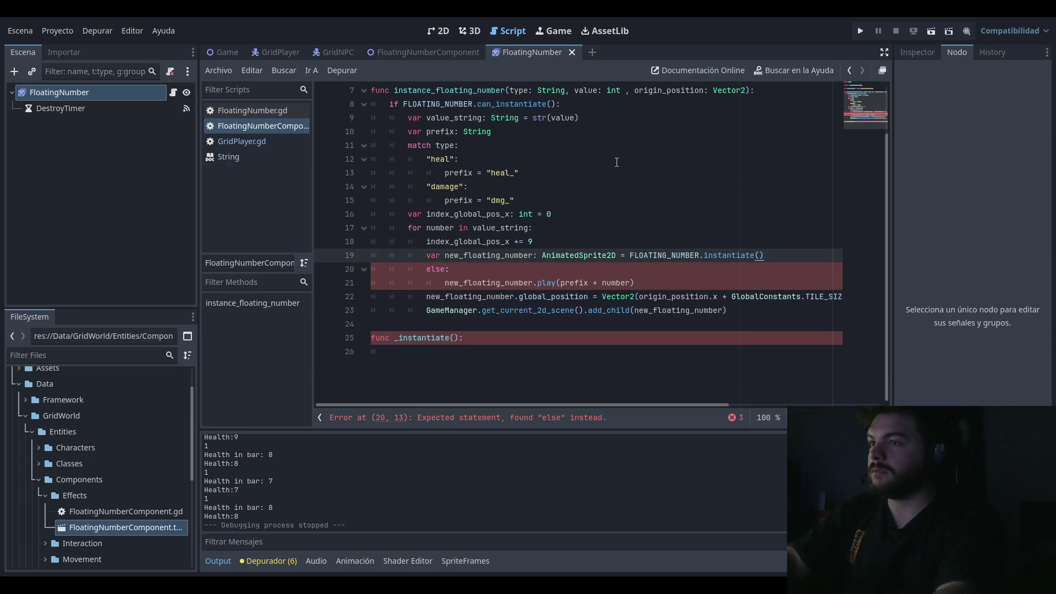
Step: Dedent the play line and delete the stray else line above it
key("shift+Up")
key("shift+Down")
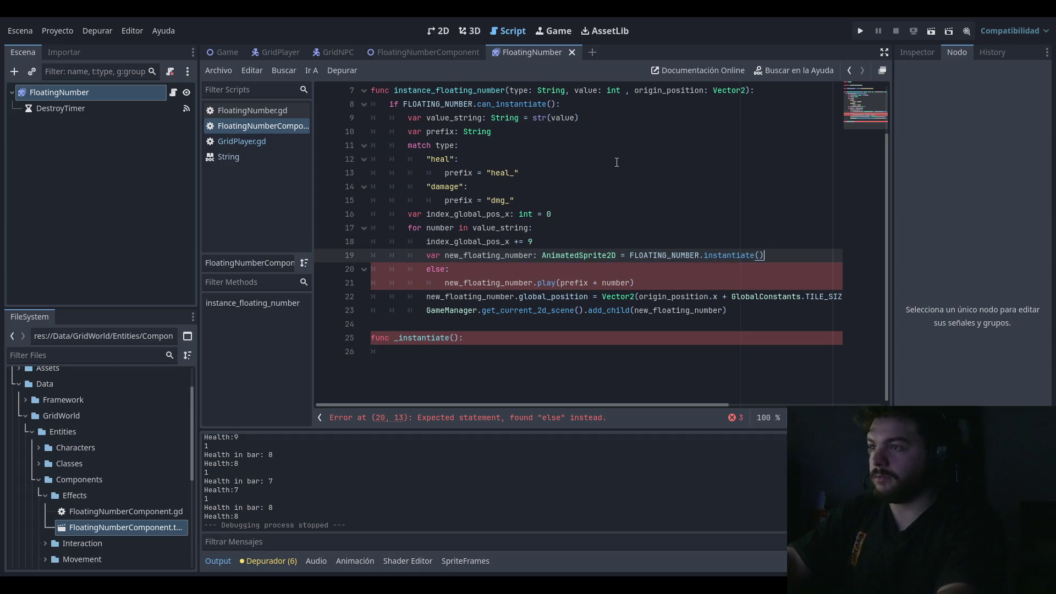
left_click_drag(646, 286, 384, 282)
key("shift+Tab")
left_click_drag(451, 269, 339, 269)
key("BackSpace")
key("BackSpace")
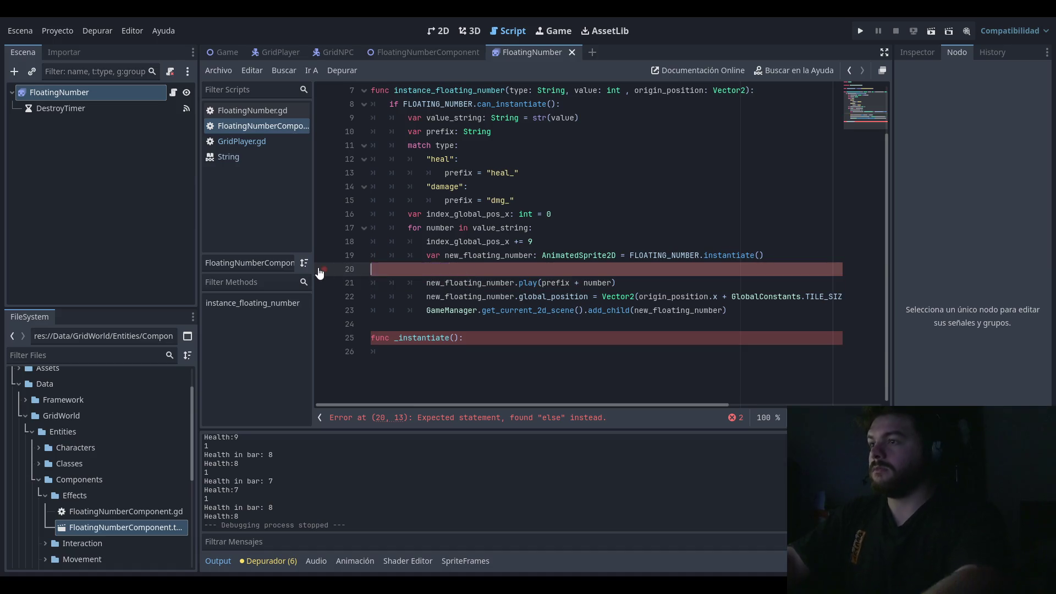
Step: Return to the new _instantiate function's parentheses to add its parameter
left_click(477, 360)
key("Left")
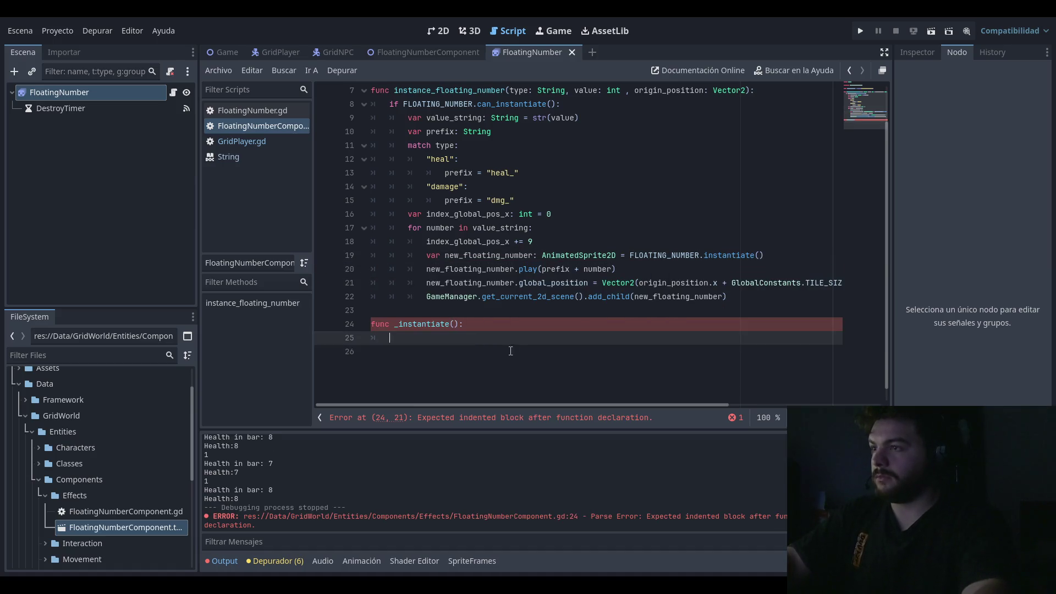
left_click(455, 324)
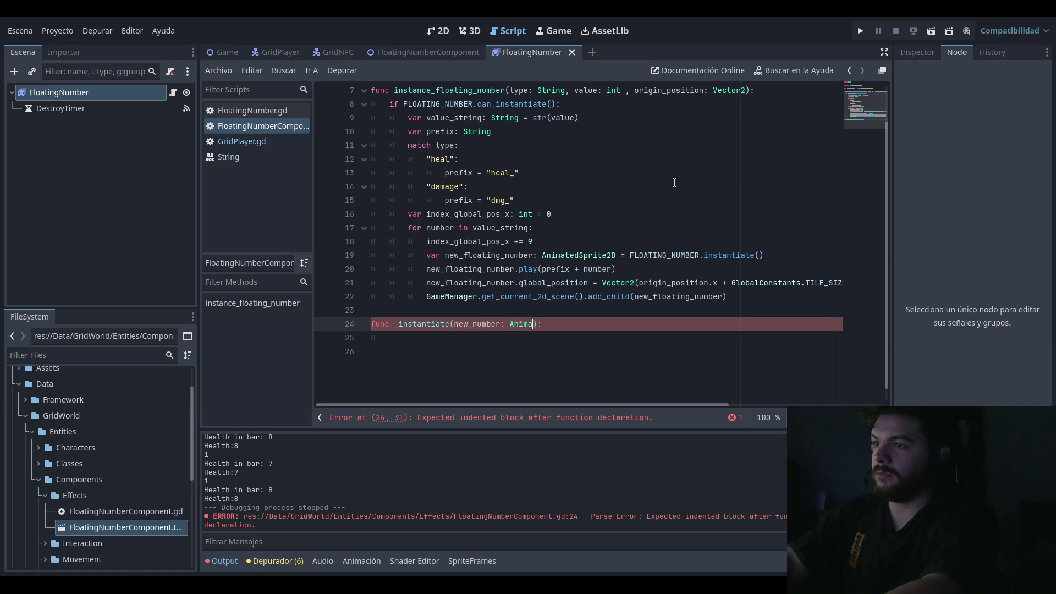
Step: Declare _instantiate(new_number: AnimatedSprite2D, origin_position: Vector2) and move to its empty body line
key("Return")
key("ctrl+BackSpace")
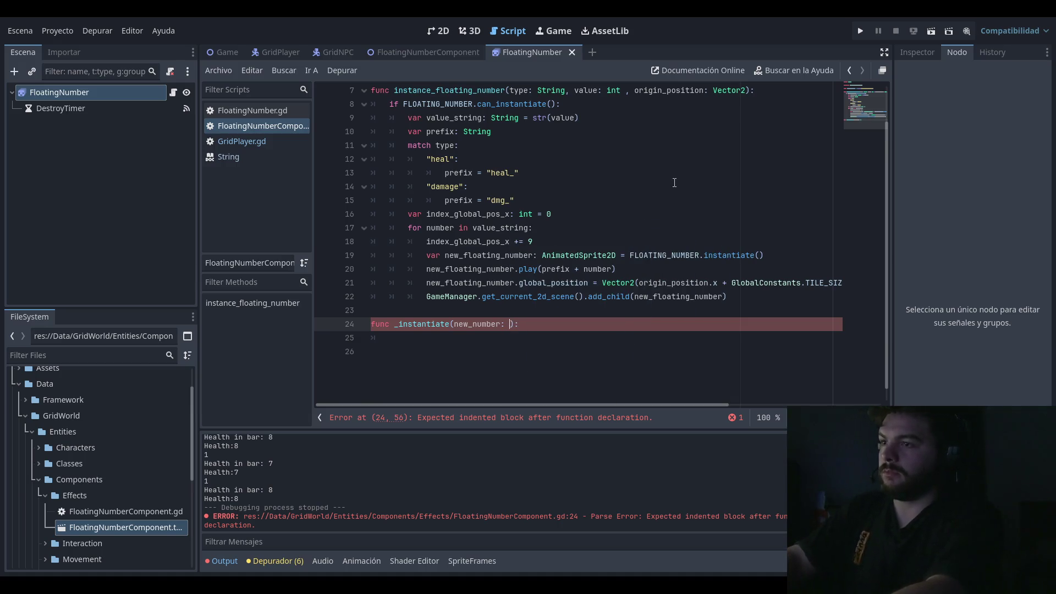
type("AnimatedSprite2D, origin_position")
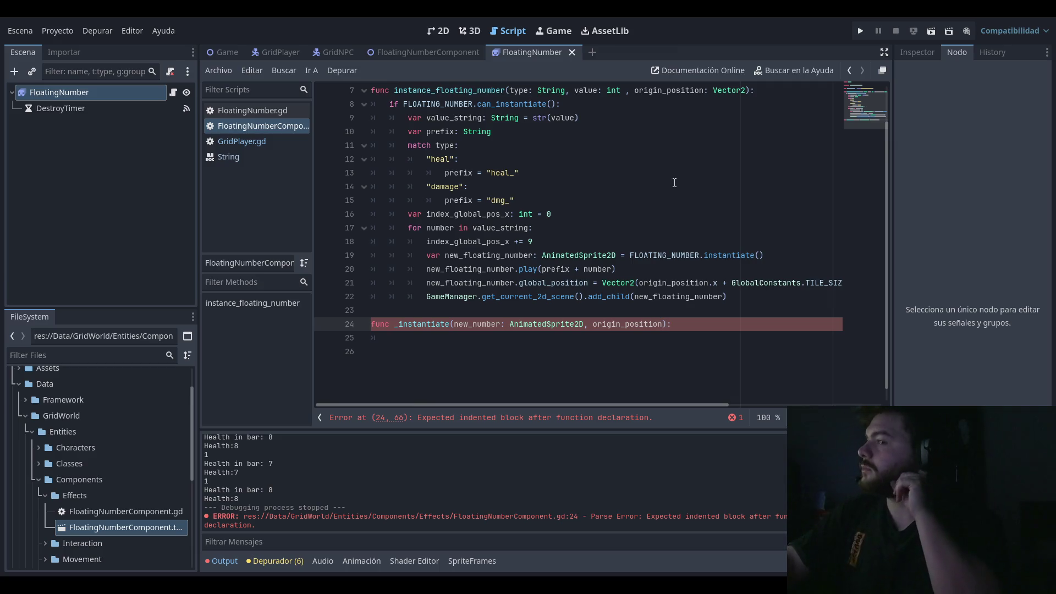
type(": Vector")
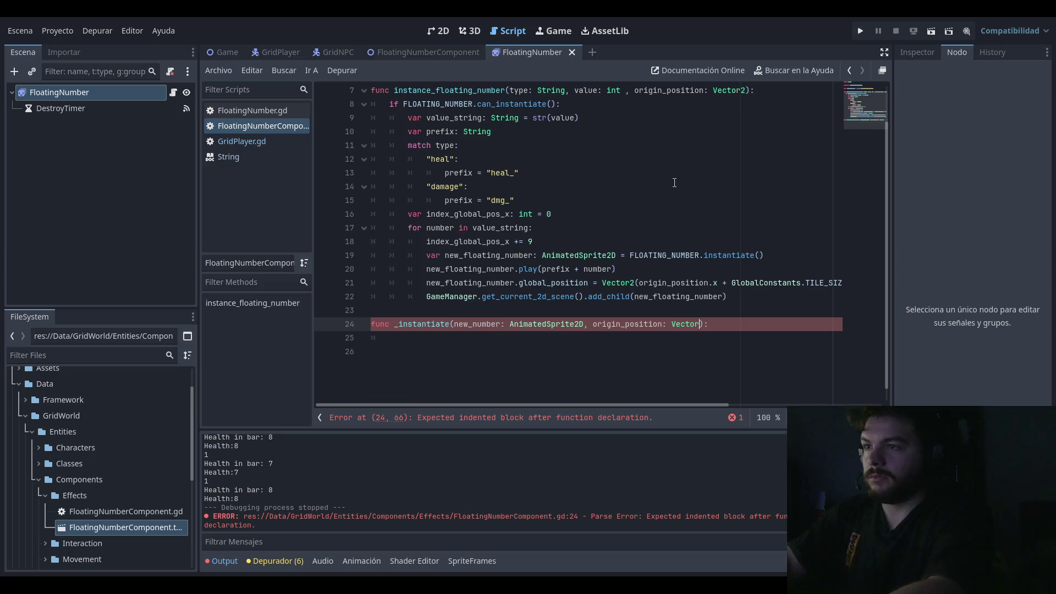
type("2")
key("Escape")
key("Down")
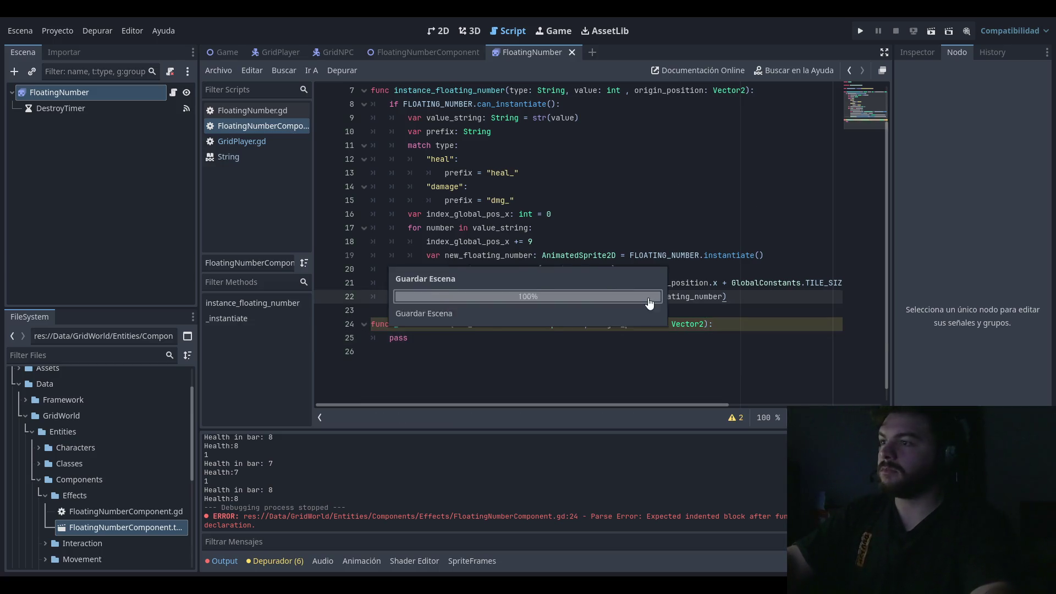
left_click(522, 370)
Step: Review the index offset variable and the position and add_child lines in the digit loop
mouse_move(505, 404)
left_mouse_down()
mouse_move(671, 410)
mouse_move(523, 414)
left_mouse_up()
left_click(577, 255)
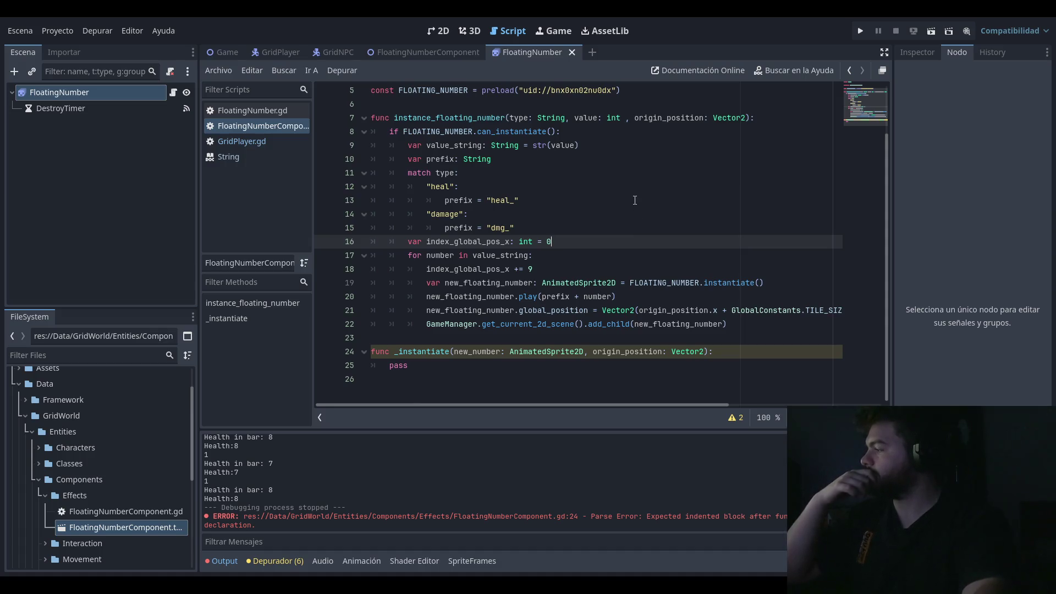
key("Up")
key("Up")
key("Up")
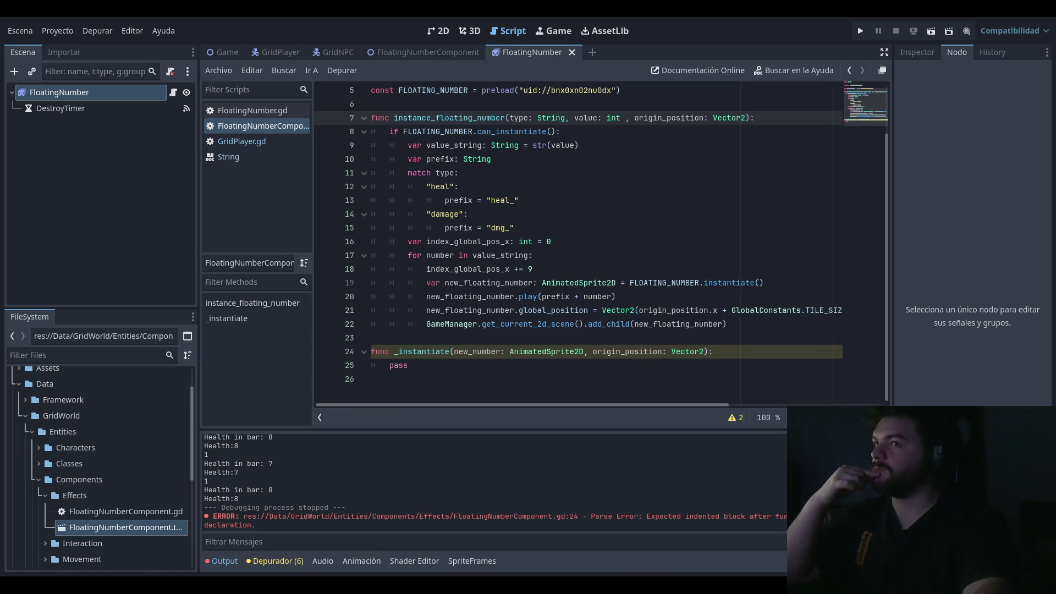
left_click(603, 355)
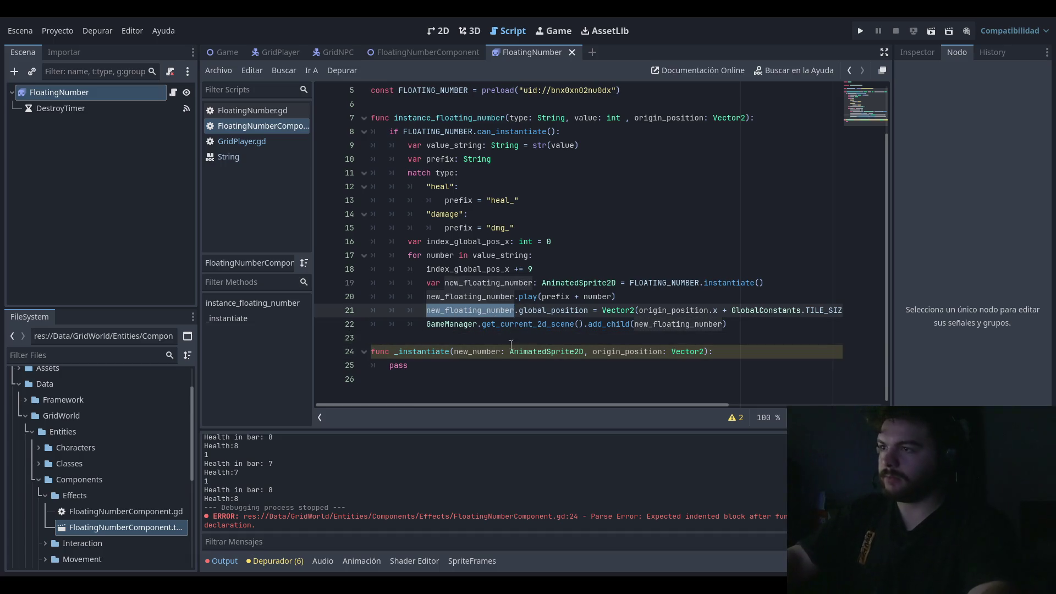
left_click(529, 324)
mouse_move(762, 324)
left_mouse_down()
mouse_move(374, 325)
mouse_move(339, 281)
left_mouse_up()
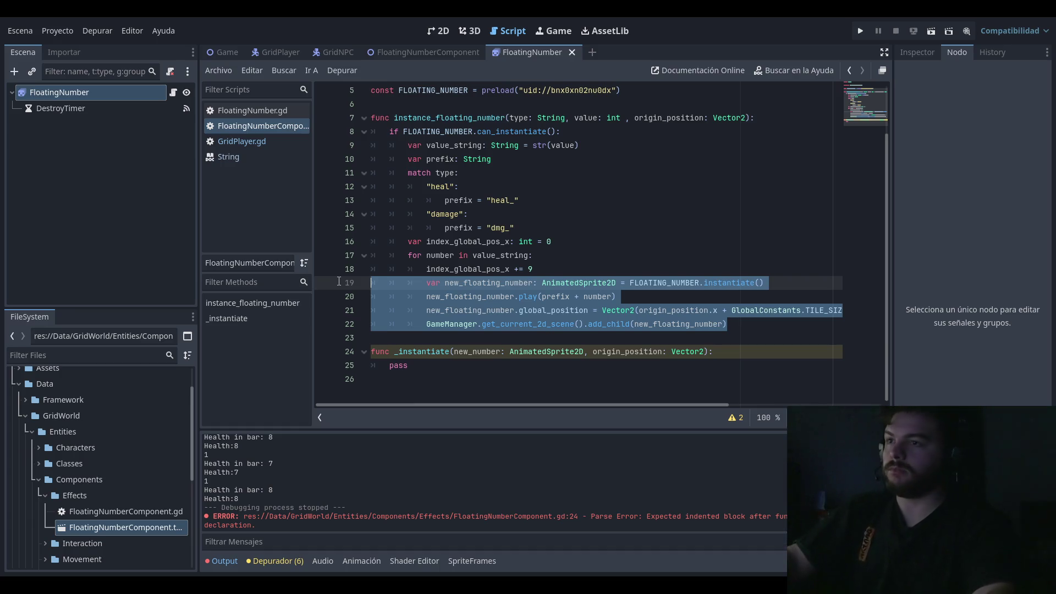
left_click_drag(338, 281, 324, 276)
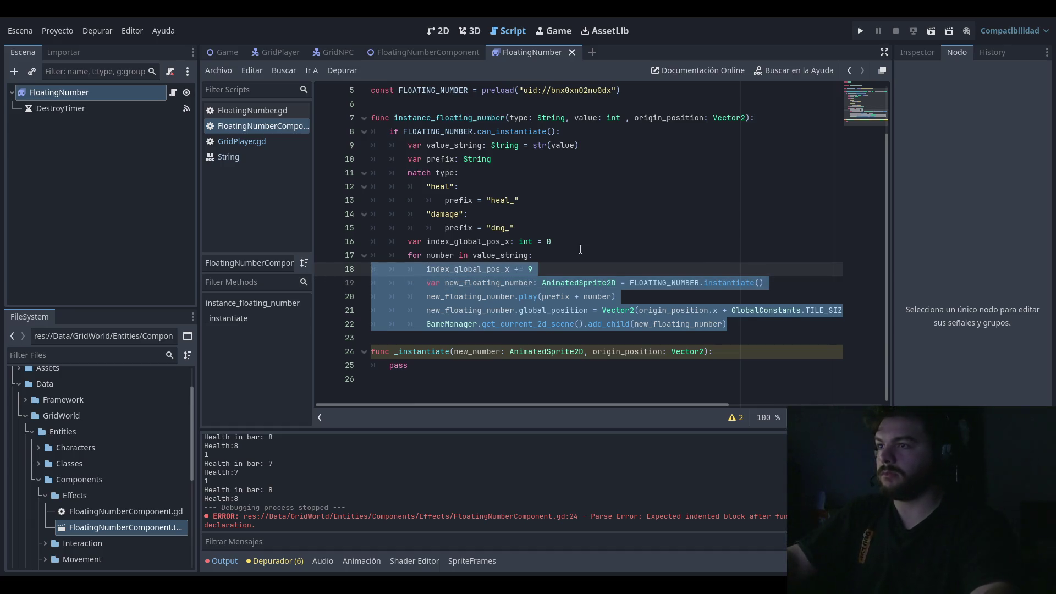
left_click(580, 248)
Step: Add index_position: int as a third _instantiate parameter after origin_position
left_click(705, 352)
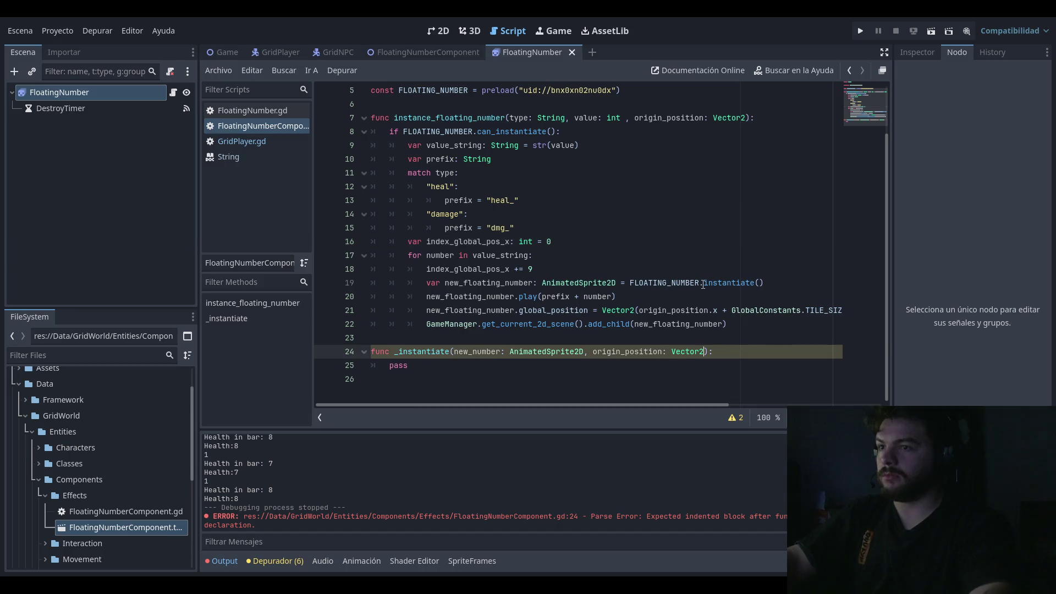
type(", index")
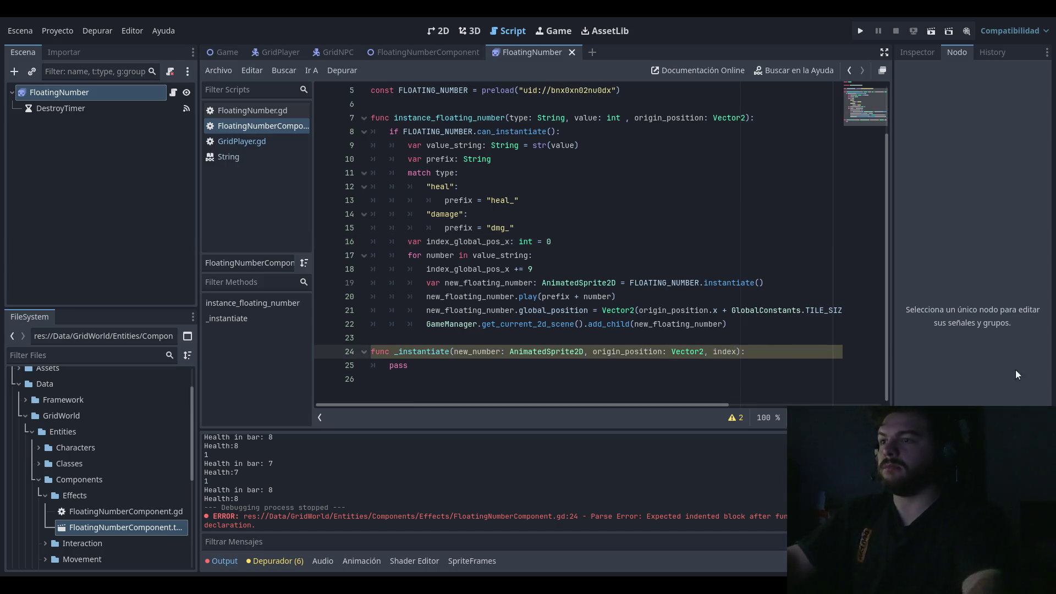
type(":")
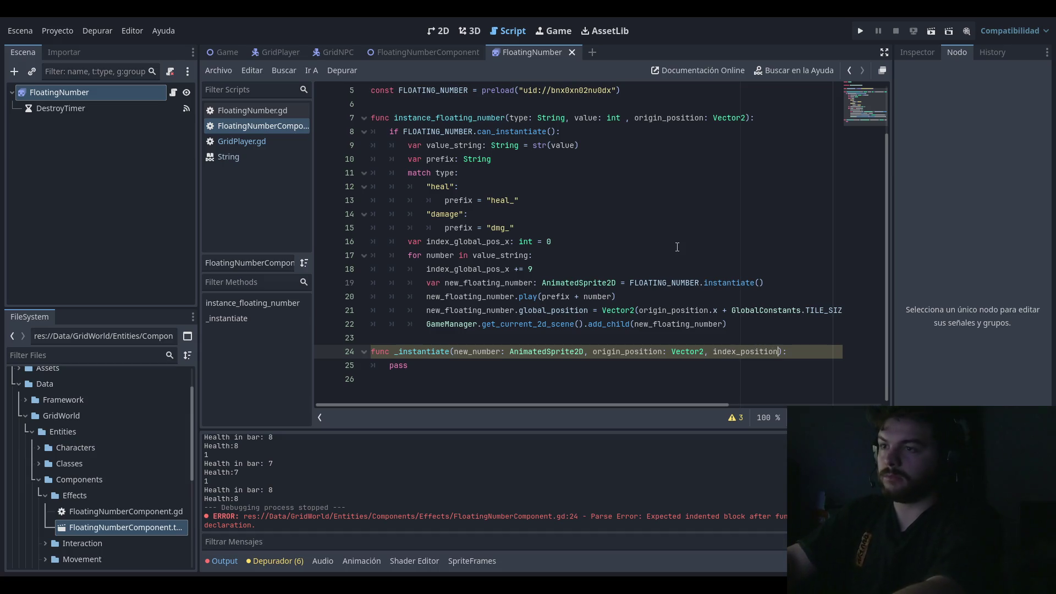
type(": Vector2")
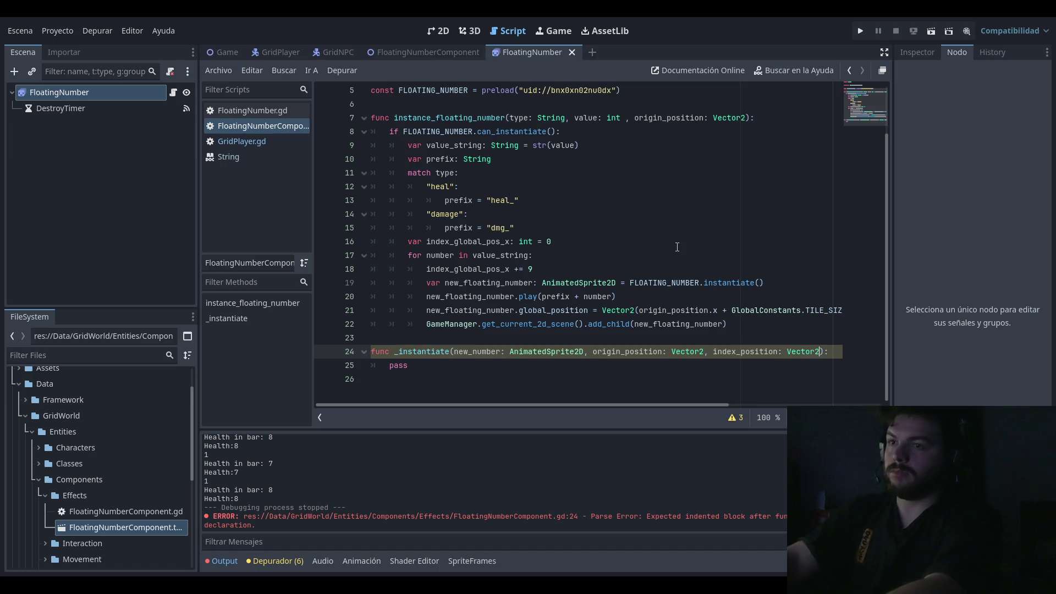
key("Return")
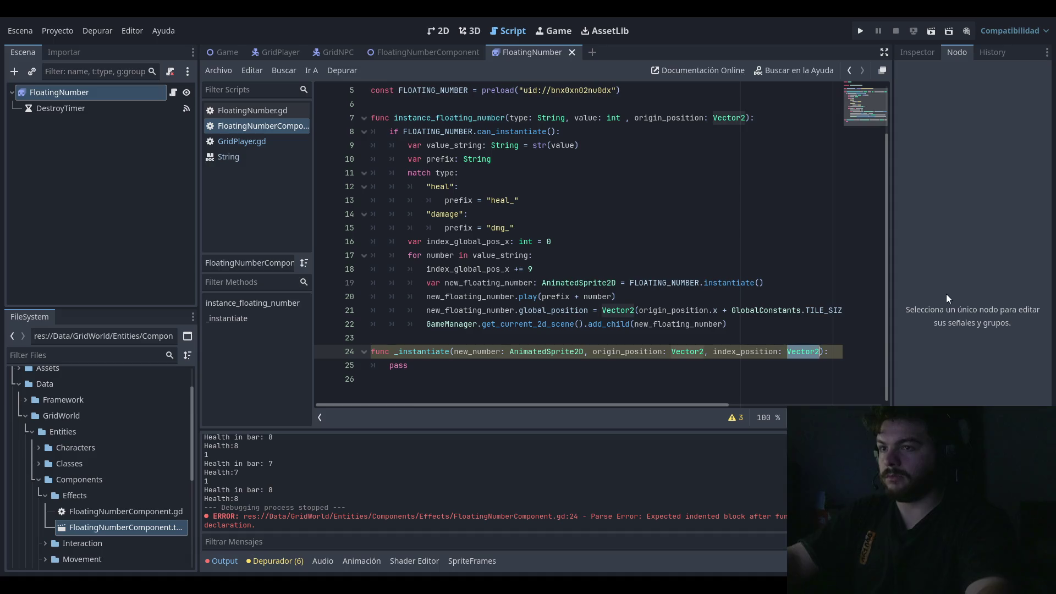
double_click(790, 354)
type("int")
left_click(472, 296)
left_click(568, 392)
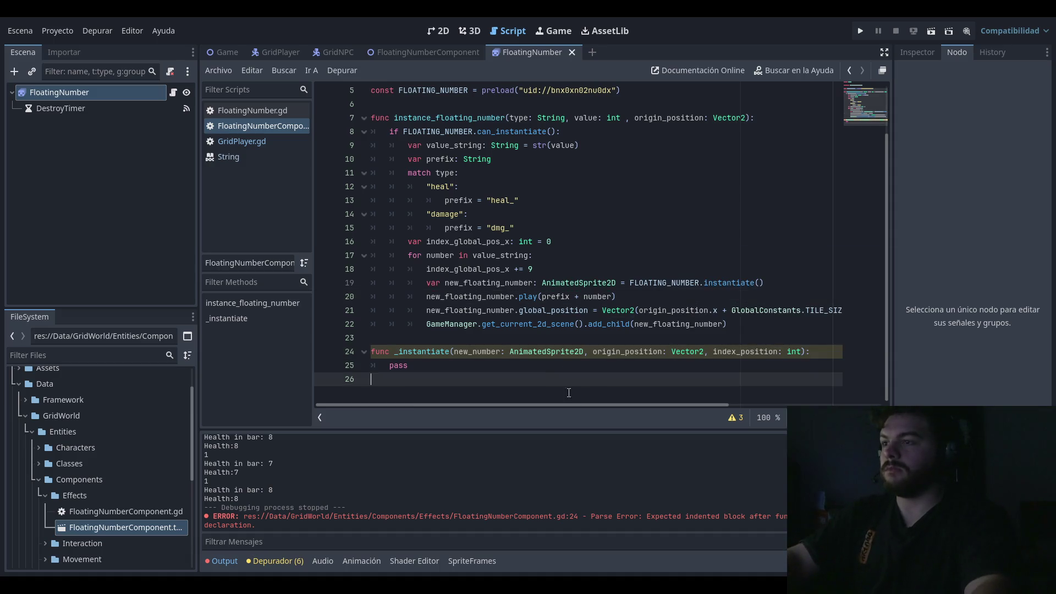
left_click(526, 367)
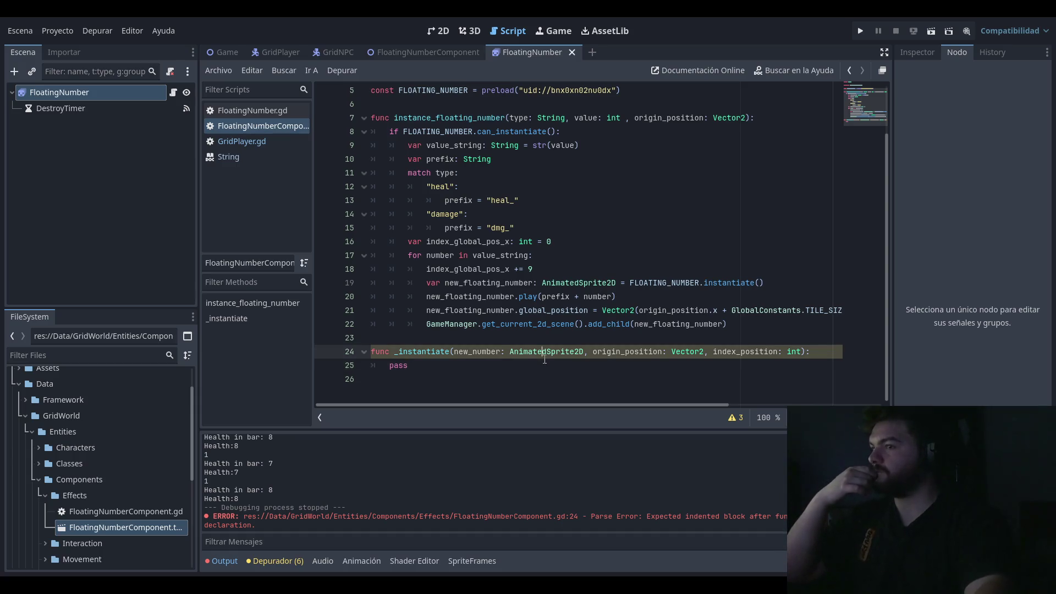
left_click(550, 228)
left_click(599, 173)
key("Up")
key("Up")
key("Up")
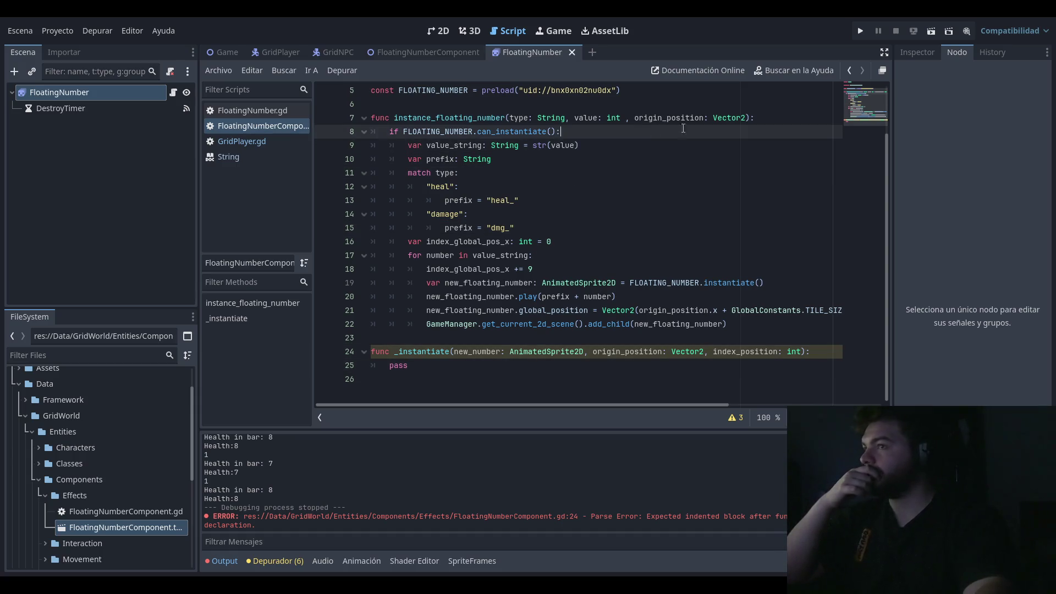
left_click(784, 122)
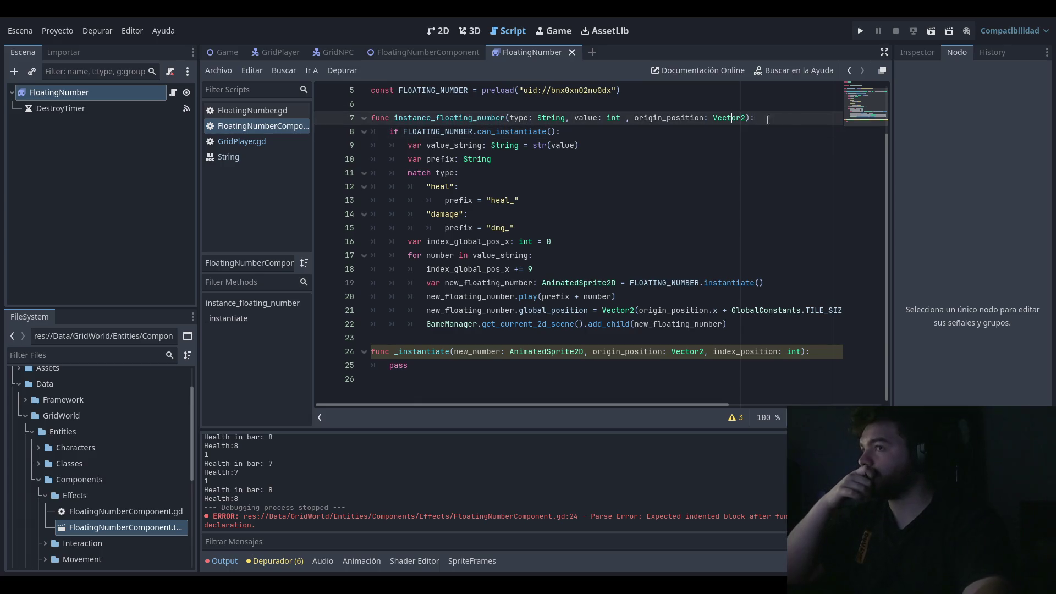
key("Down")
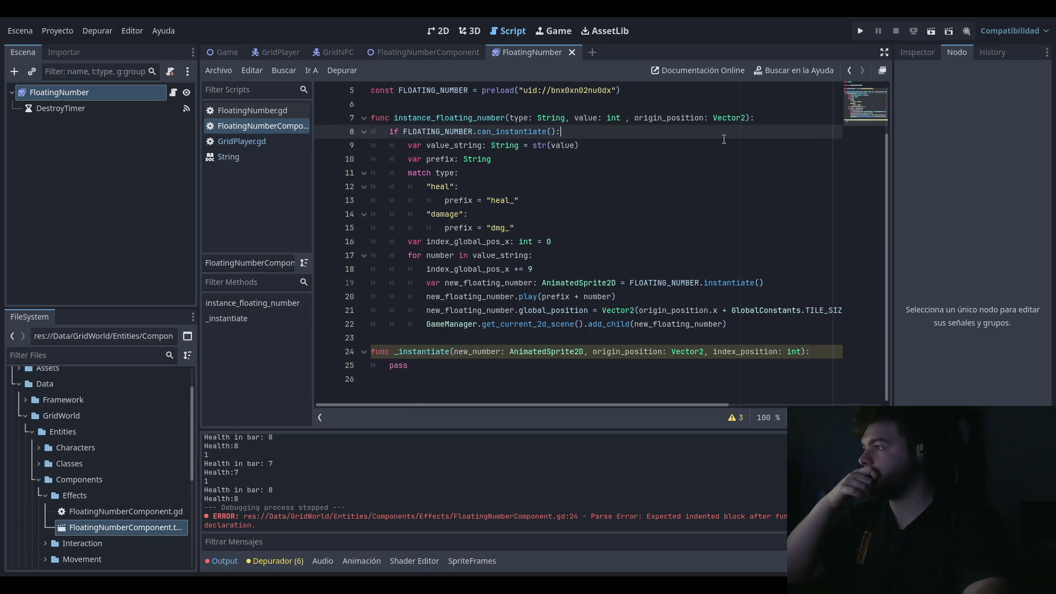
key("Up")
key("Up")
key("Down")
key("Down")
key("Down")
key("Up")
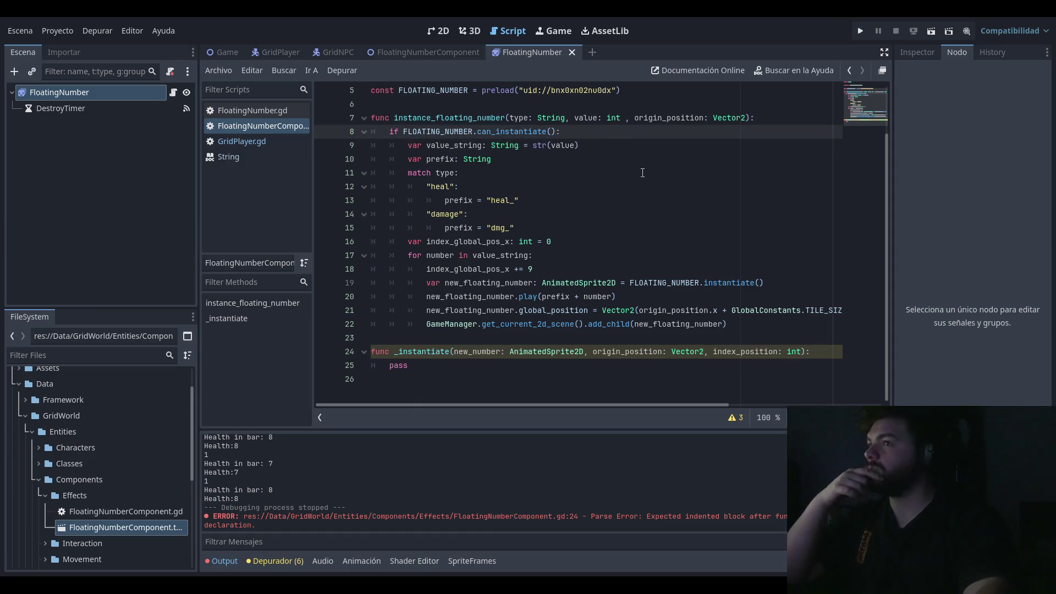
key("Down")
key("Down")
key("Down")
left_click(530, 241)
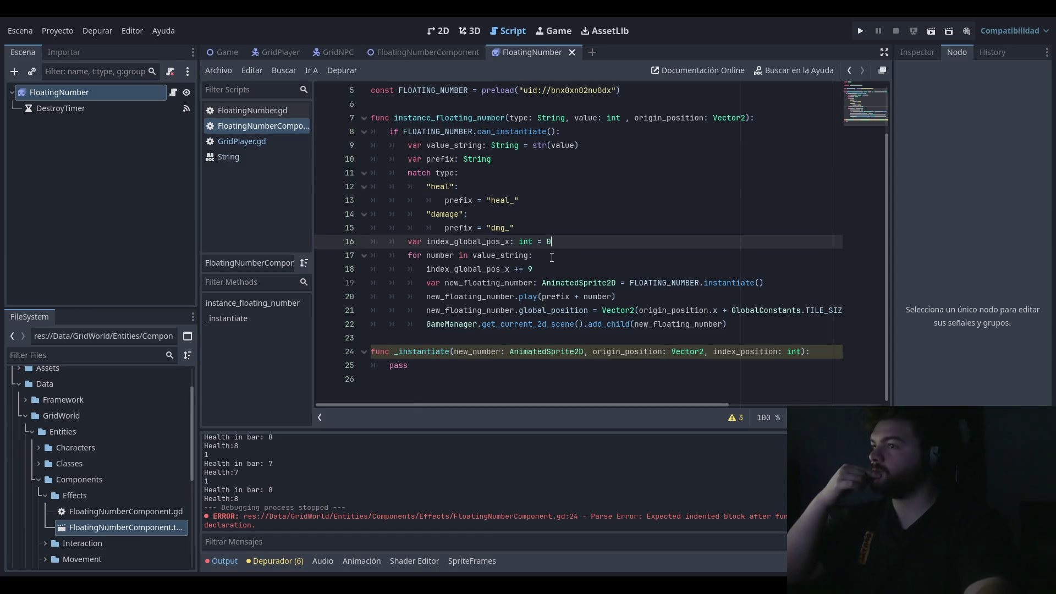
left_click(551, 257)
left_click(566, 243)
left_click(409, 241, "shift")
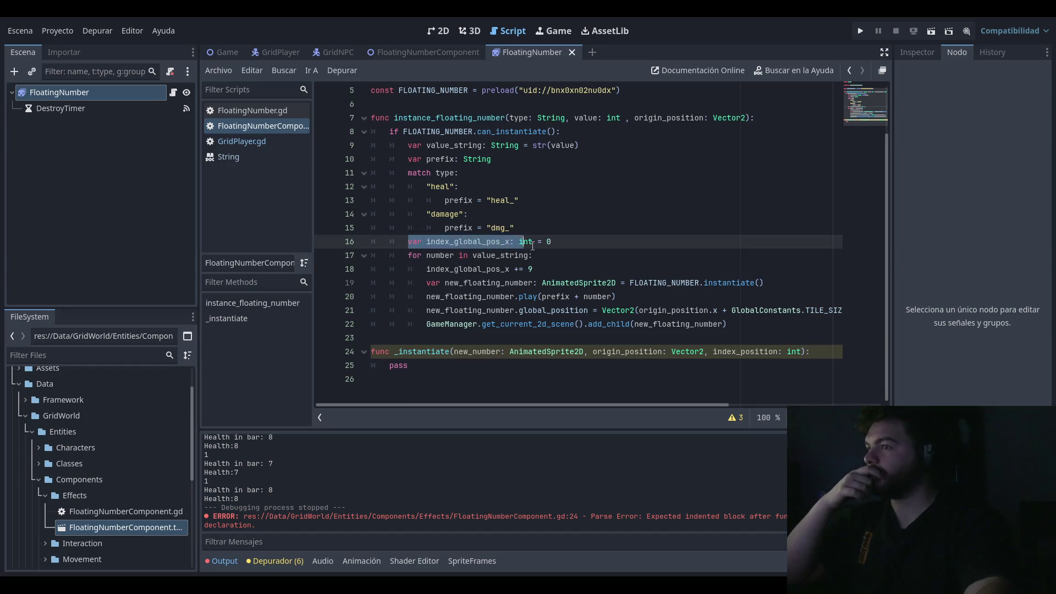
key("End")
left_click(413, 241, "shift")
left_click(589, 243)
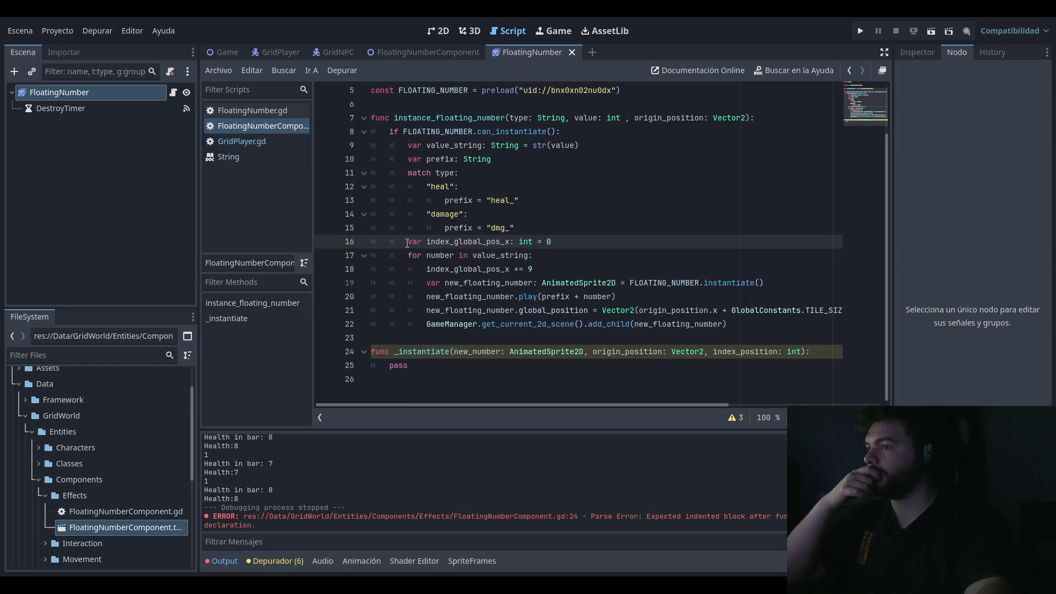
left_click(406, 244, "shift")
left_click(579, 245)
left_click(398, 247, "shift")
left_click(605, 241)
left_click(401, 258, "shift")
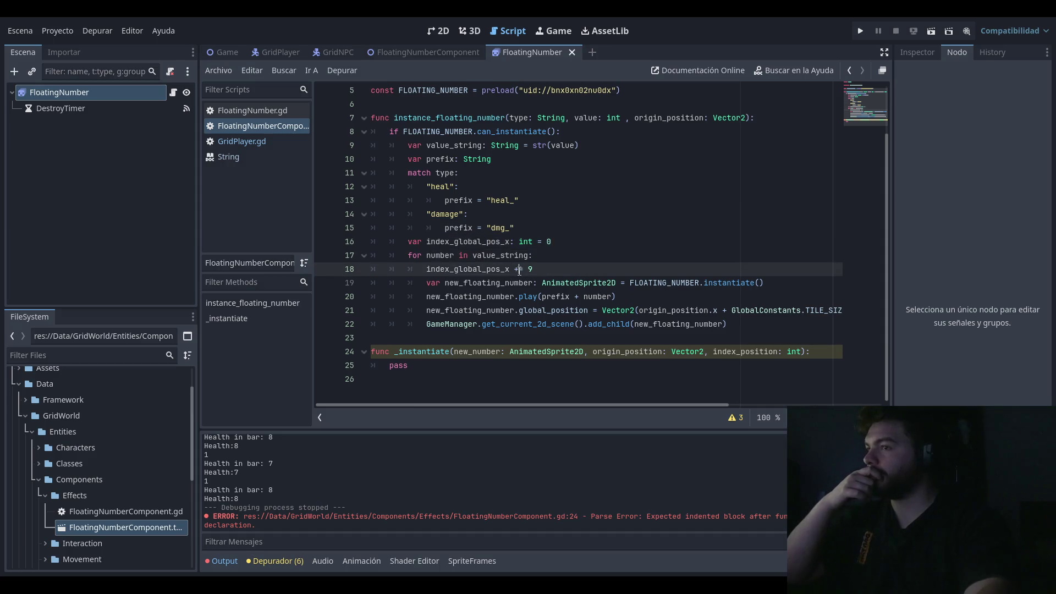
left_click(560, 259)
key("Down")
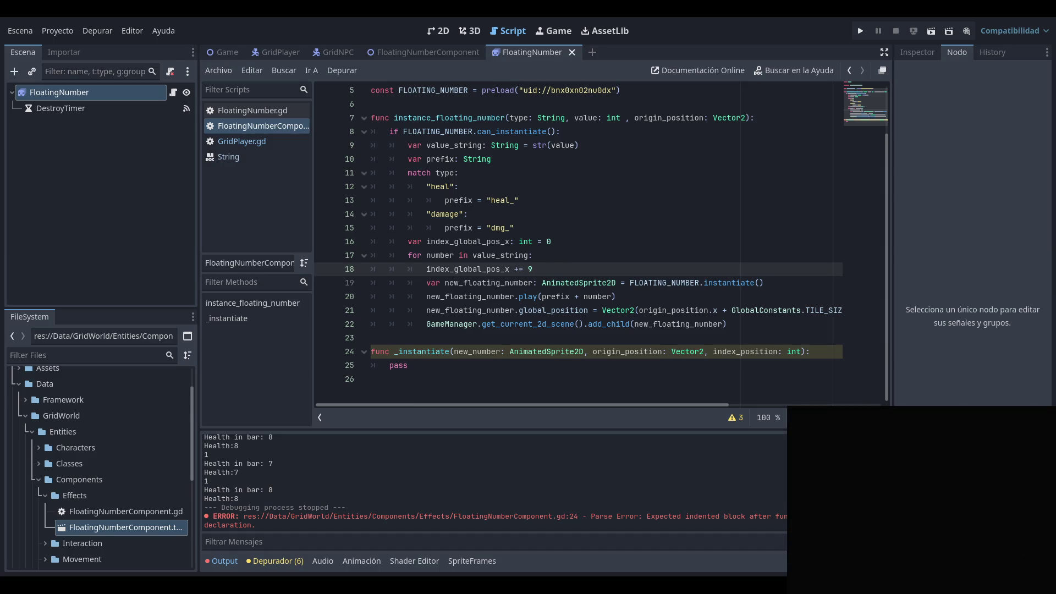
key("Up")
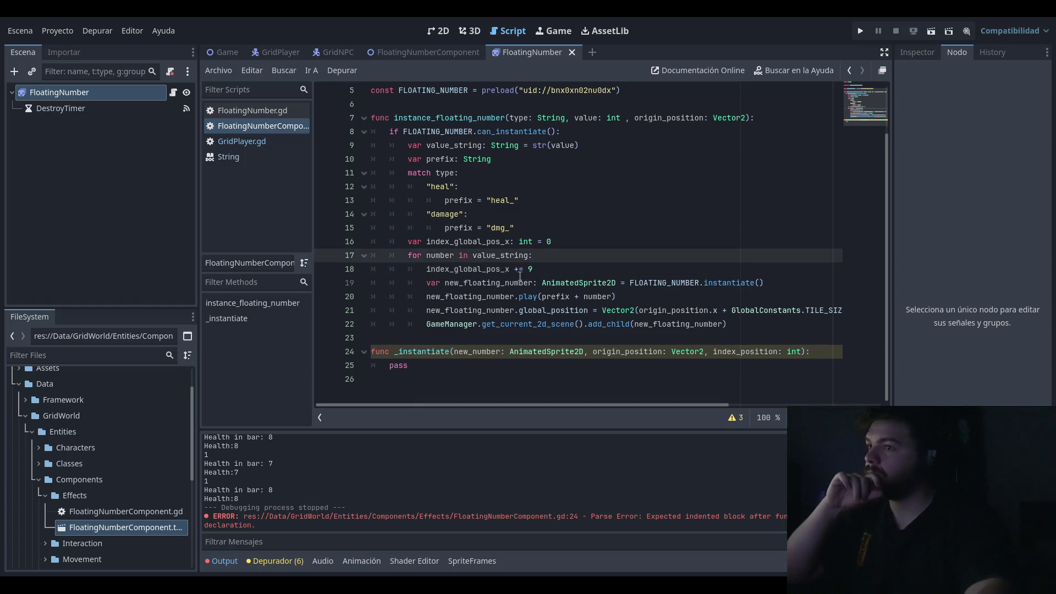
key("Down")
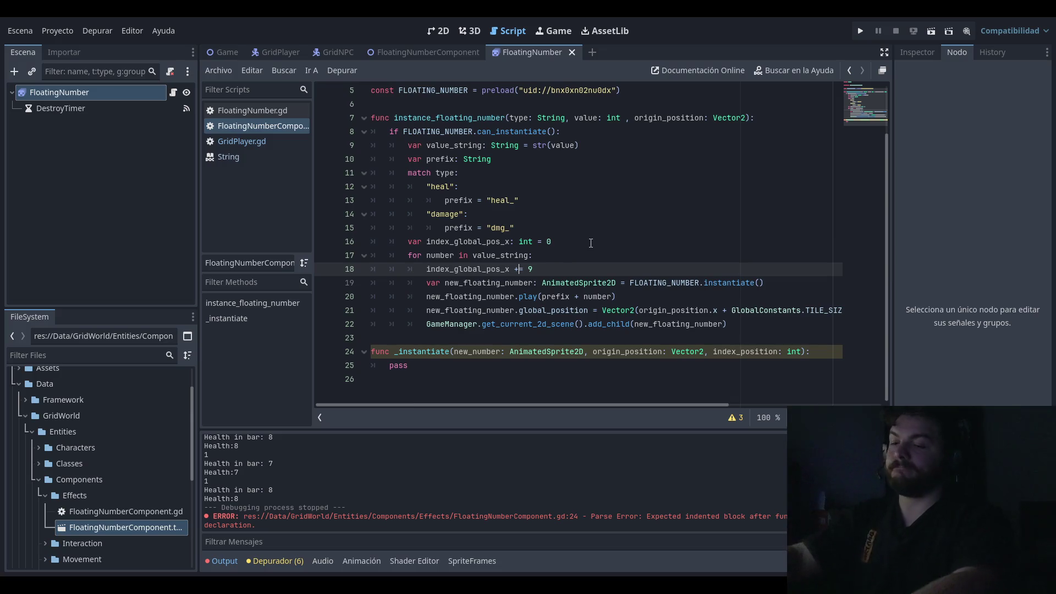
key("Left")
key("Left")
key("Left")
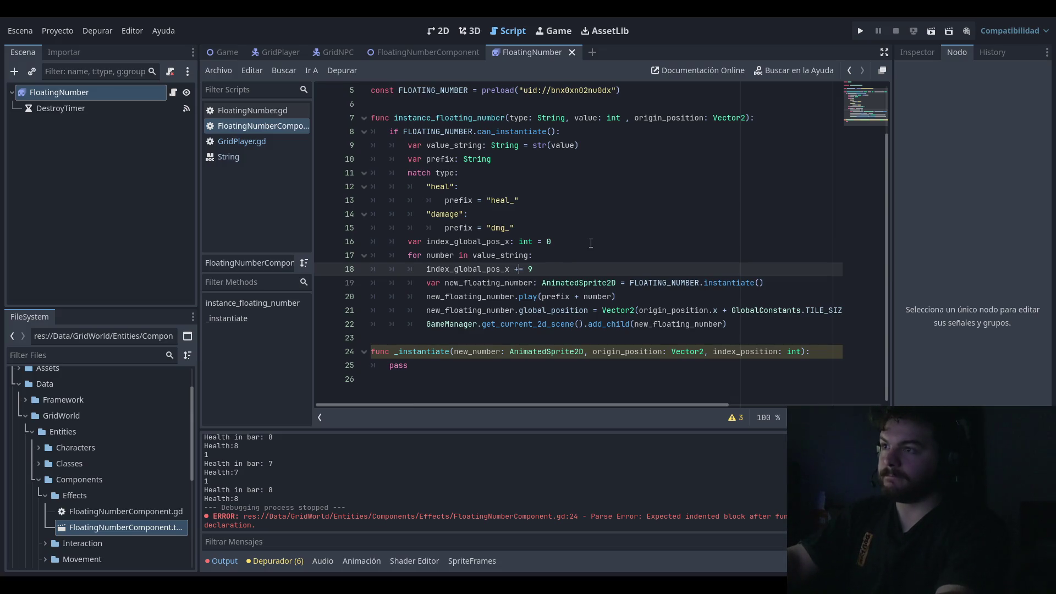
key("BackSpace")
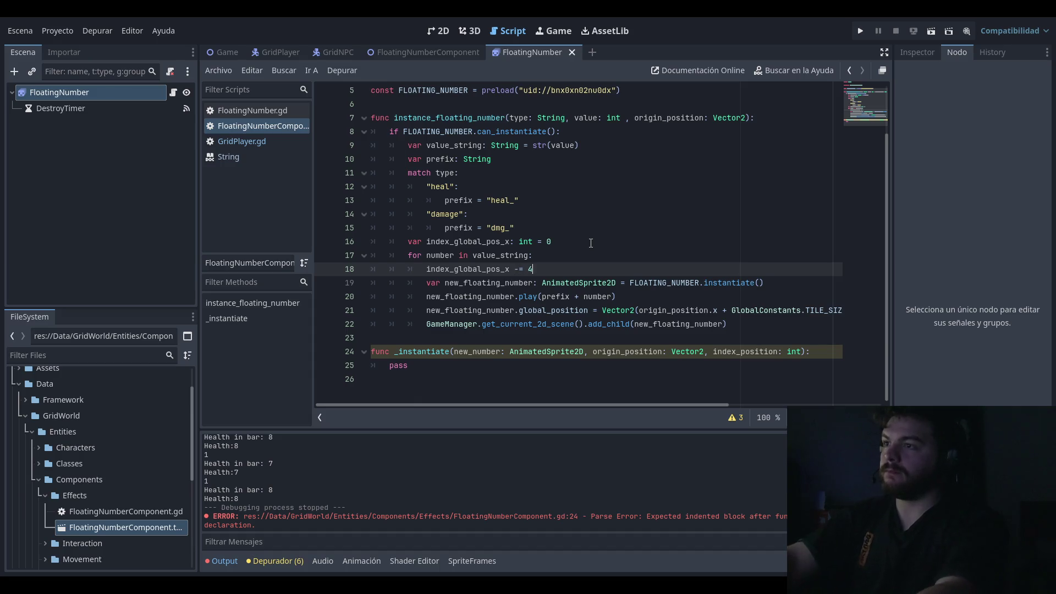
Step: Set line 18's loop step to index_global_pos_x += 9
key("BackSpace")
type("4")
left_click(590, 243)
left_click(578, 258)
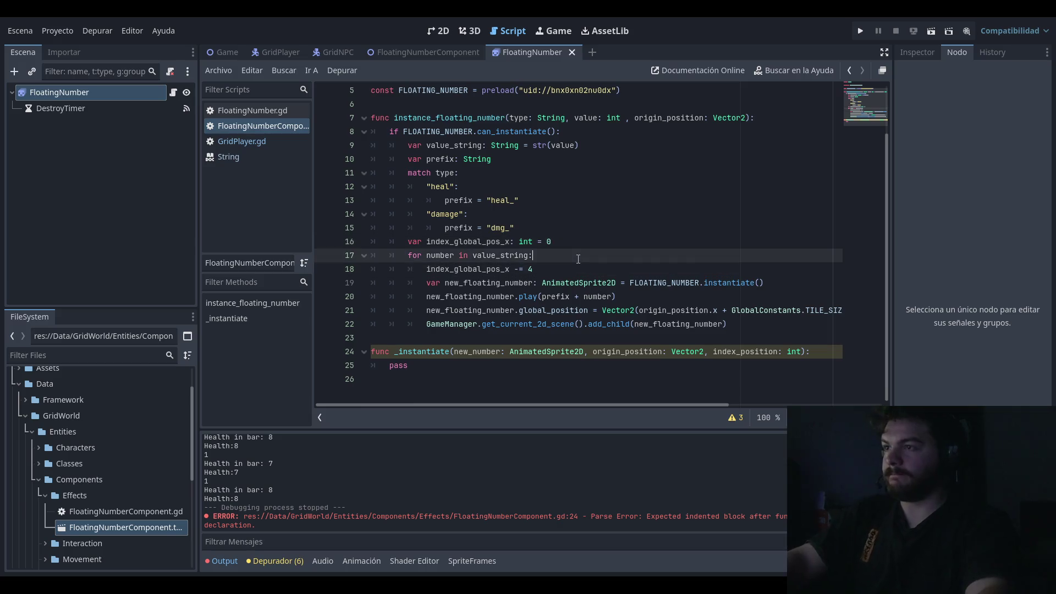
key("Down")
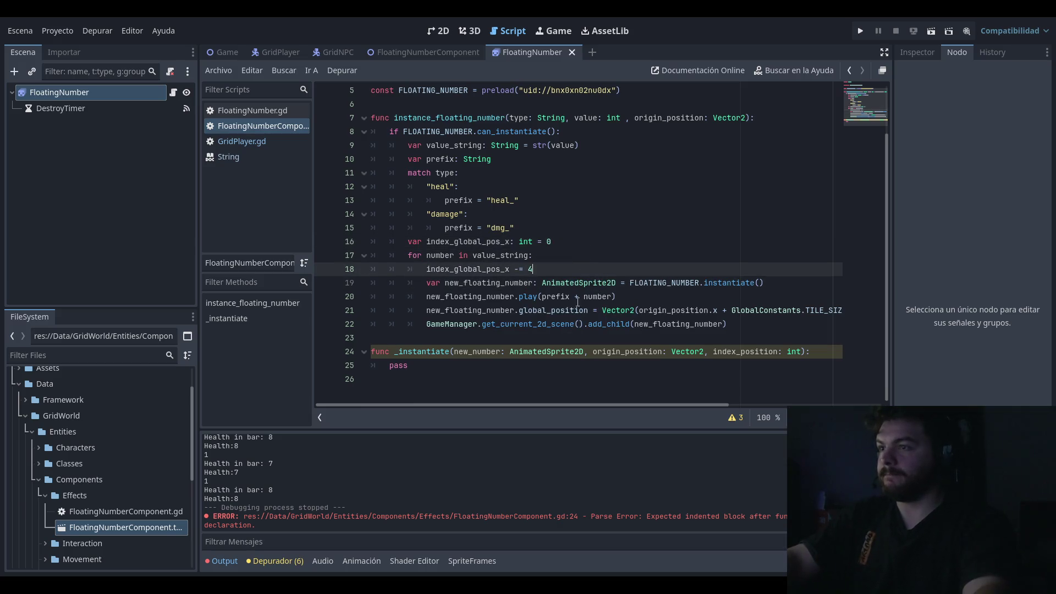
double_click(473, 269)
left_click(568, 258)
key("Down")
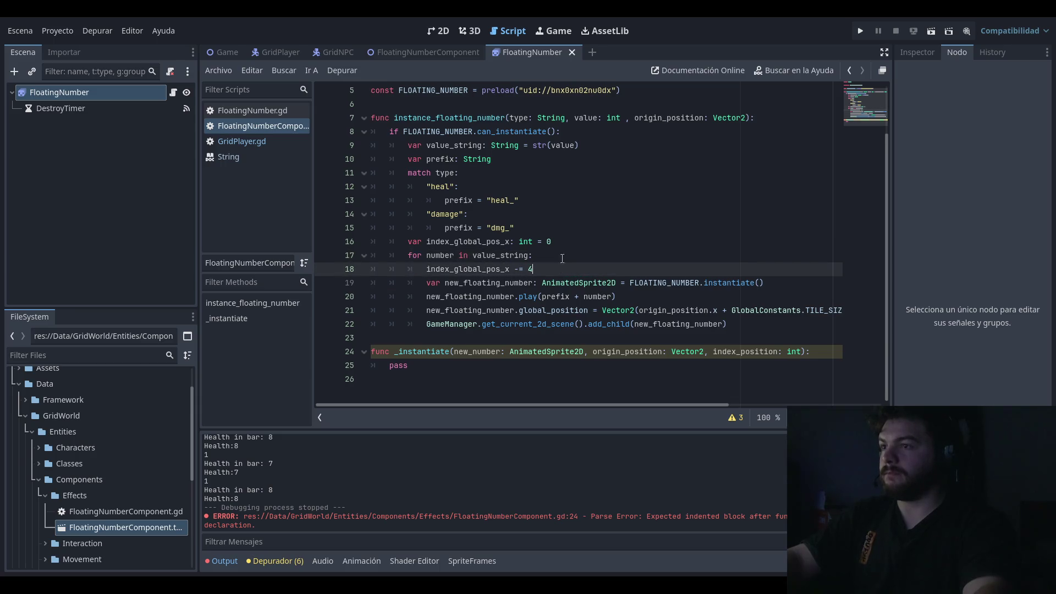
key("BackSpace")
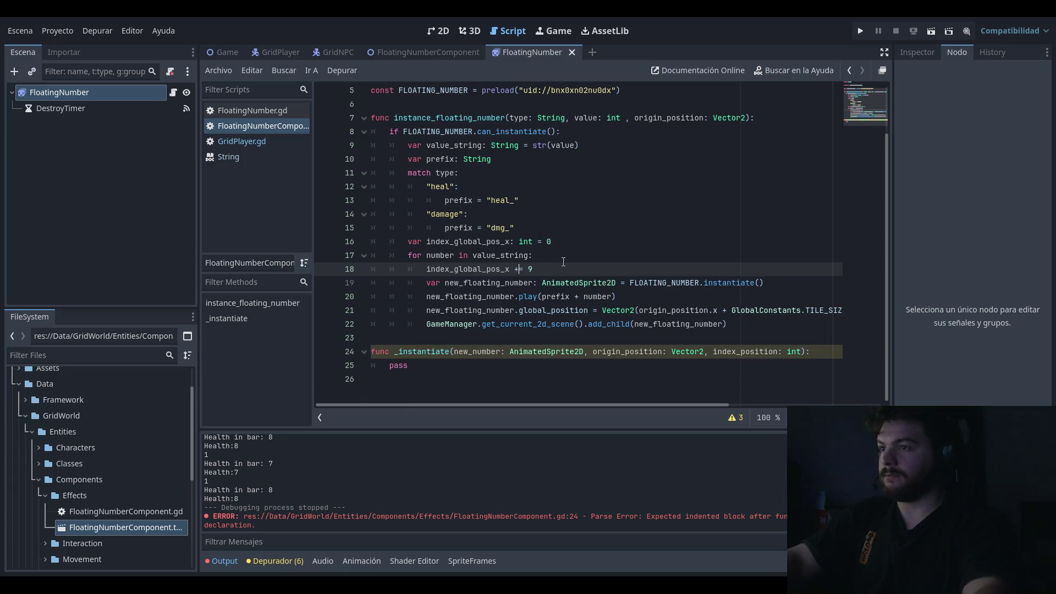
Step: Cut the instantiate, play, positioning and add_child lines out of the loop
left_click(562, 371)
mouse_move(731, 324)
left_mouse_down()
mouse_move(322, 297)
mouse_move(314, 287)
left_mouse_up()
key("ctrl+x")
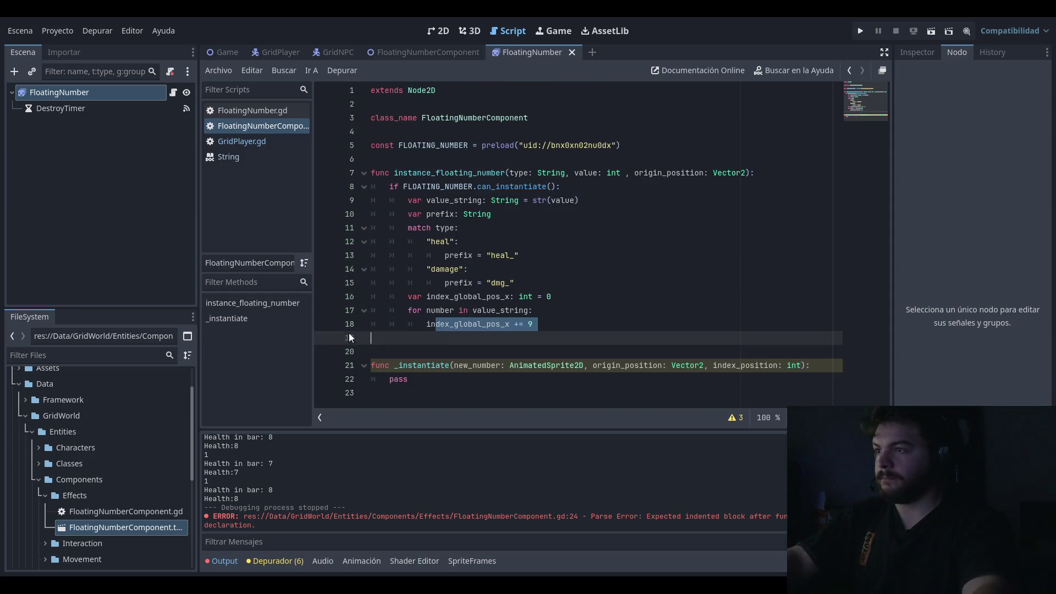
Step: Paste the spawning code over pass in _instantiate and de-indent it one level
left_click_drag(410, 379, 308, 383)
key("ctrl+v")
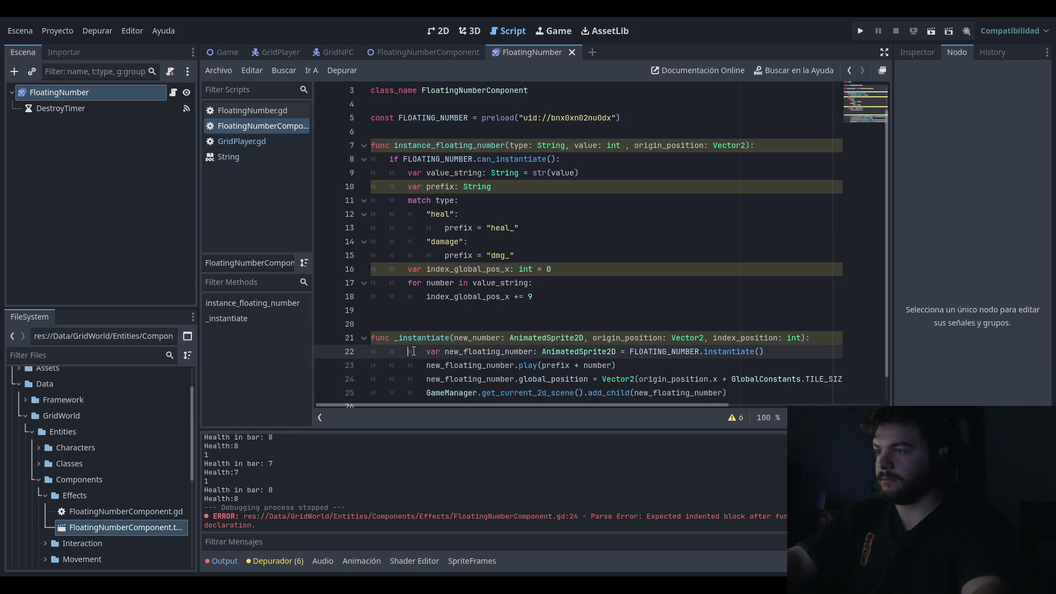
left_click_drag(482, 392, 325, 357)
key("shift+Tab")
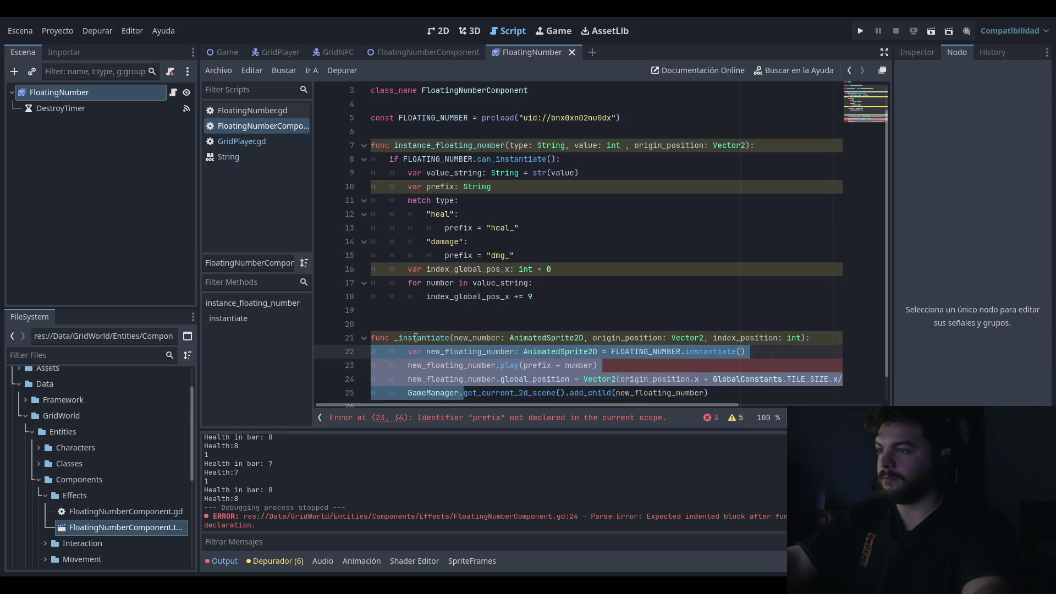
left_click(416, 337)
left_click(510, 309)
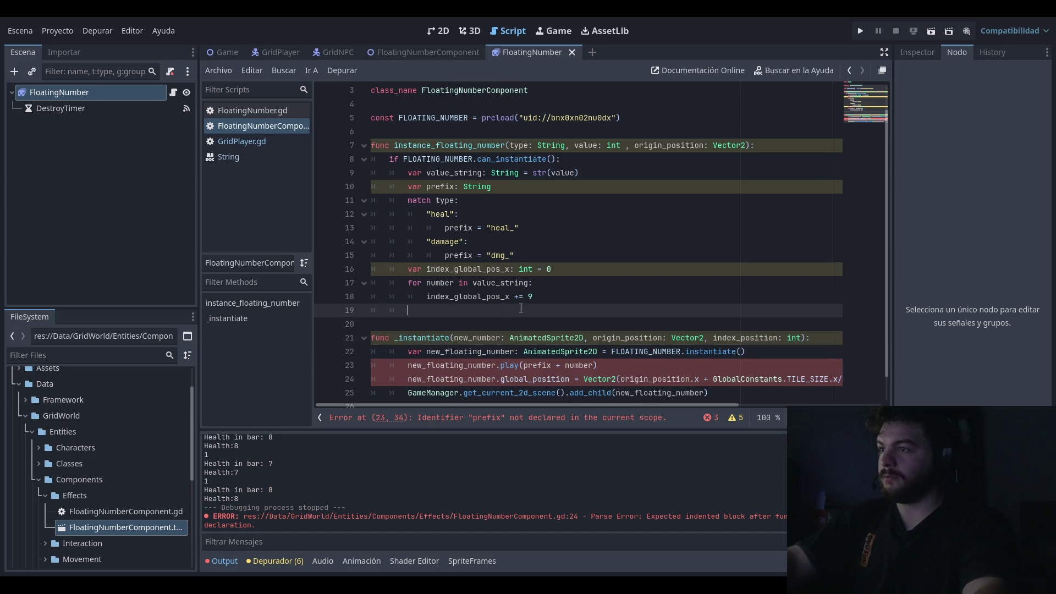
type("_instantiate")
scroll(563, 310, "down", 1)
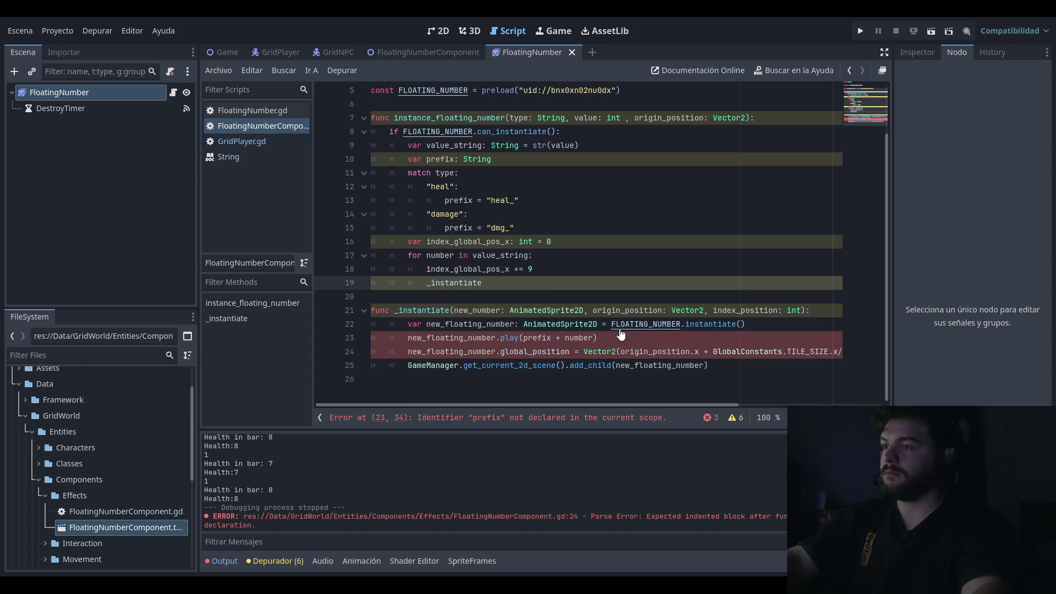
Step: Inspect new_floating_number's instantiate line and the origin_position argument
double_click(470, 324)
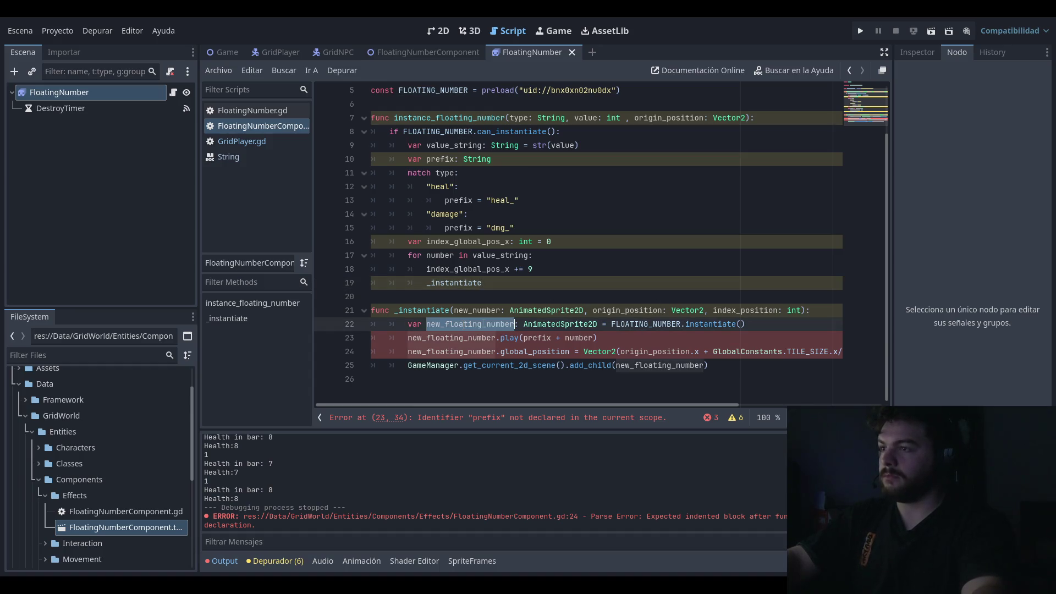
left_click_drag(745, 324, 327, 327)
left_click(484, 317)
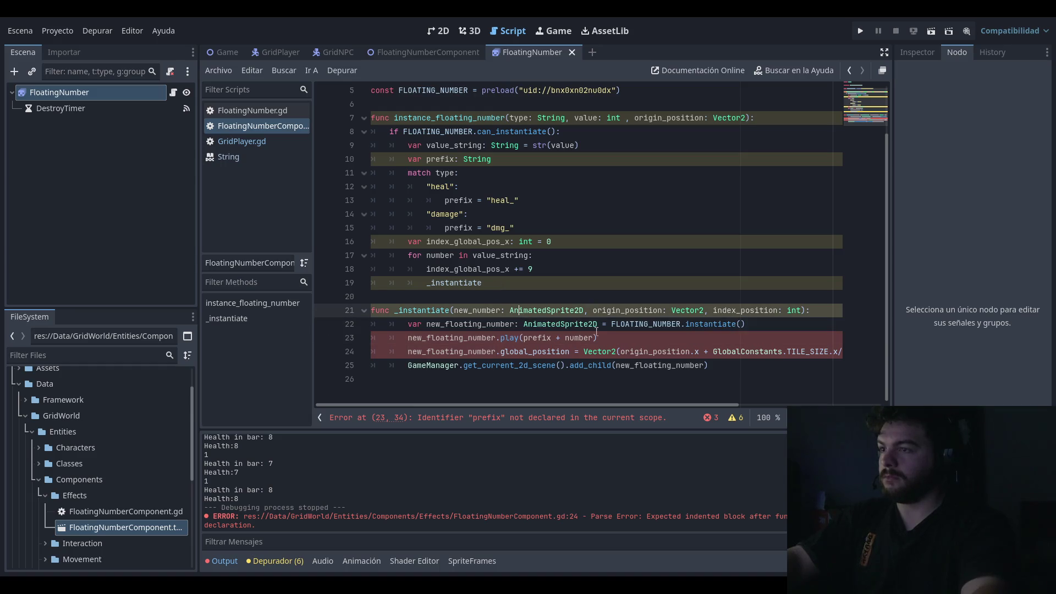
left_click(654, 348)
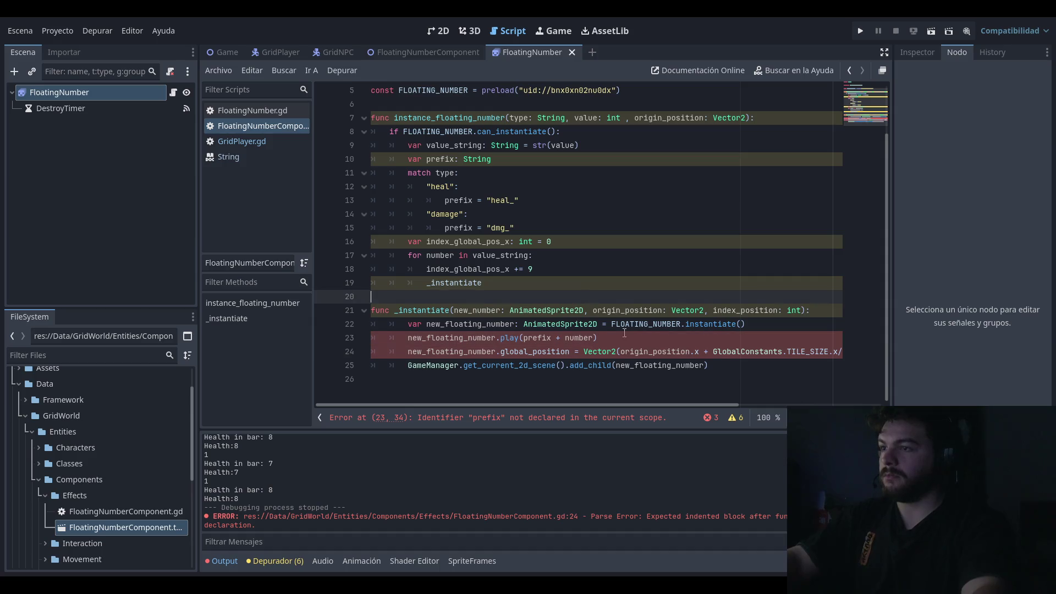
left_click(653, 351)
left_click(622, 284)
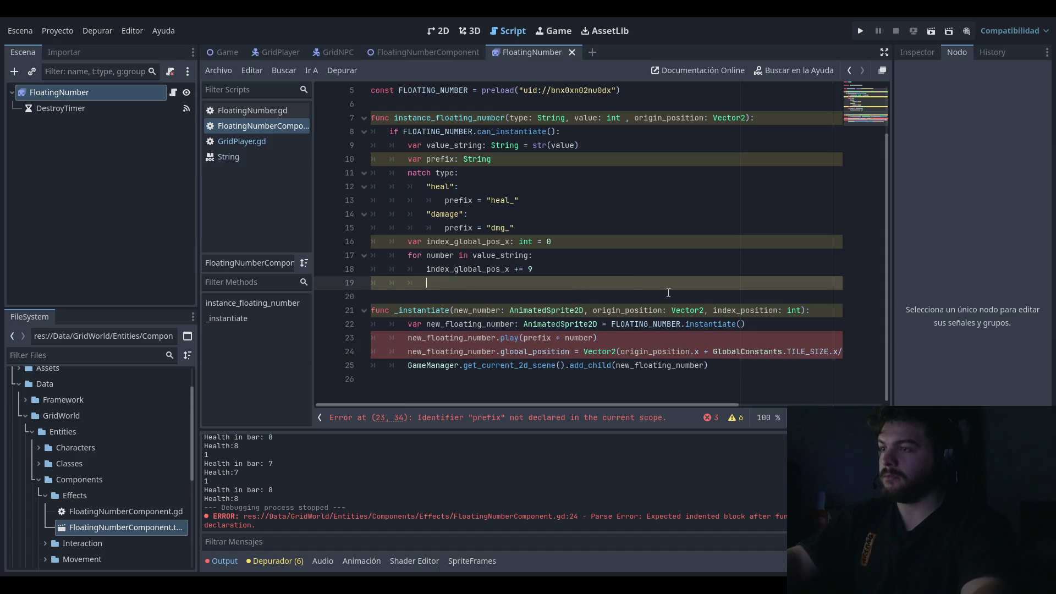
Step: Undo the move so the loop keeps the spawning lines and _instantiate holds pass
key("ctrl+z")
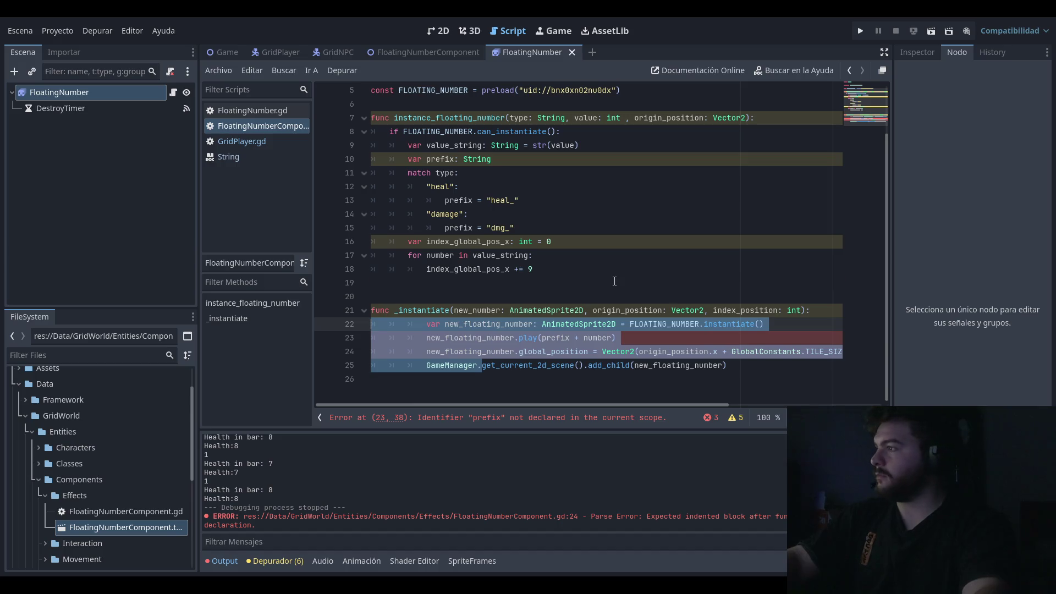
key("ctrl+z")
key("ctrl+z")
key("ctrl+z")
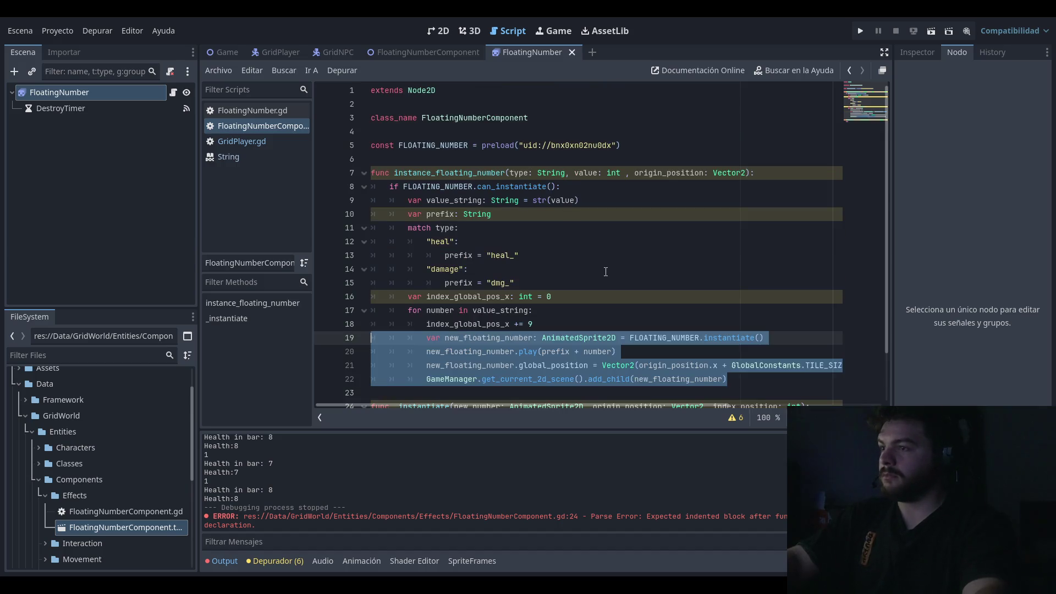
key("ctrl+z")
left_click(602, 268)
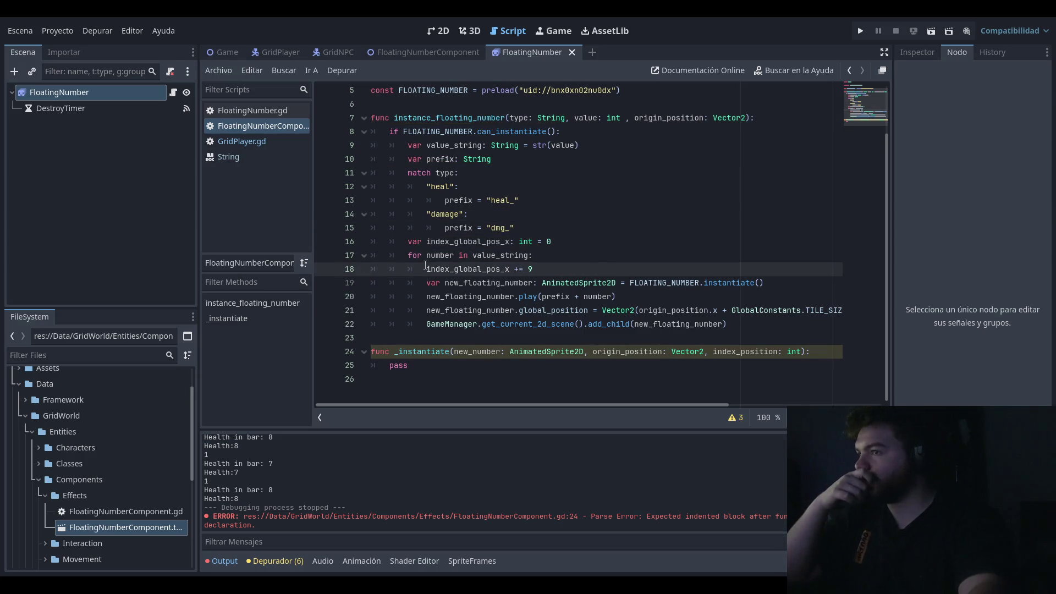
key("shift+Home")
key("End")
key("Up")
key("shift+Home")
key("End")
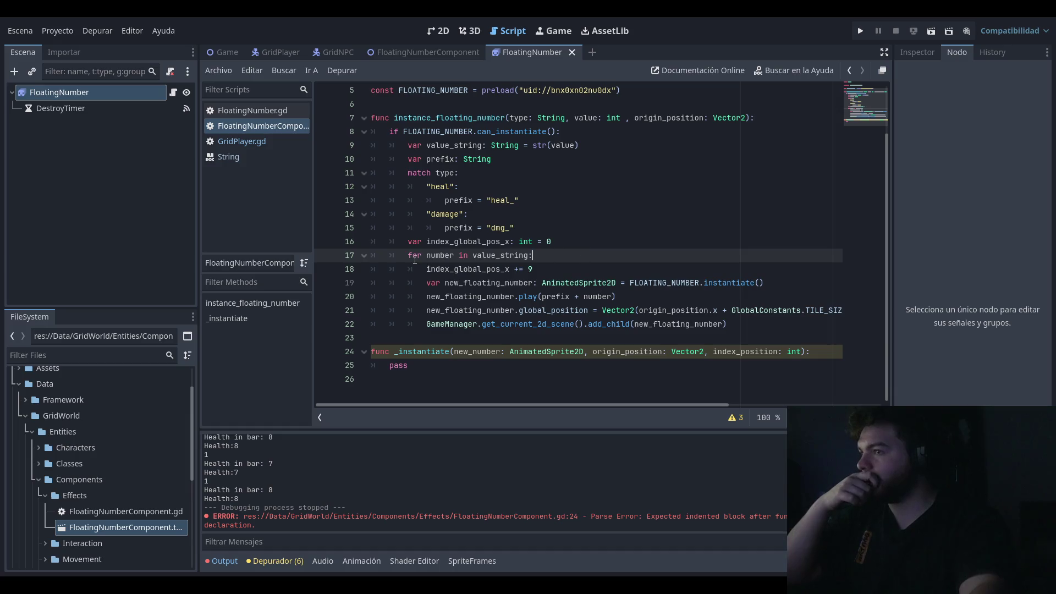
key("shift+Home")
key("End")
key("Up")
key("shift+Home")
key("End")
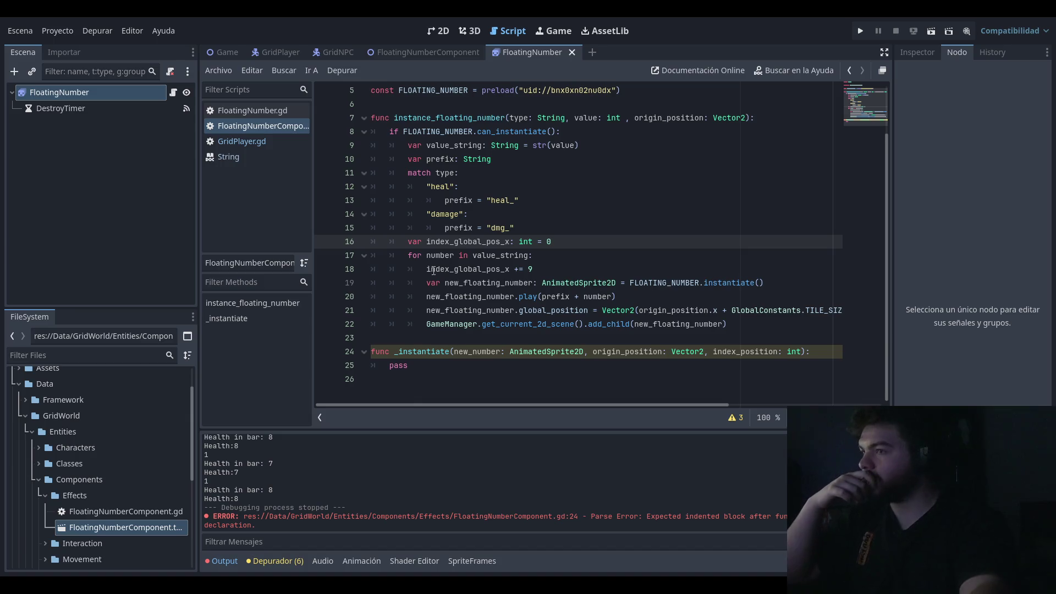
key("Down")
key("shift+Home")
key("End")
key("Down")
key("shift+Home")
key("End")
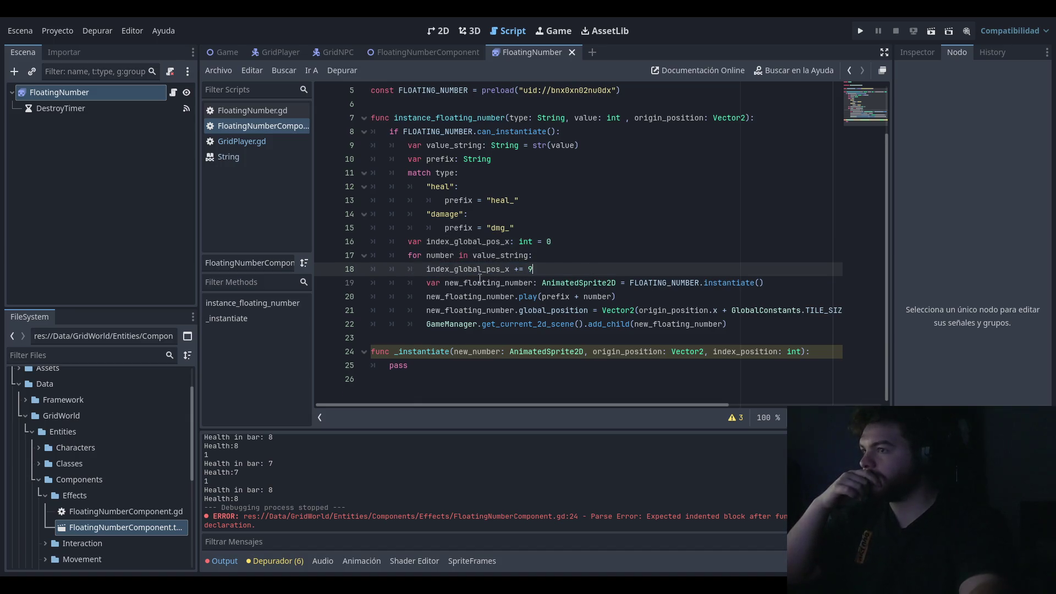
key("Down")
key("shift+Home")
key("End")
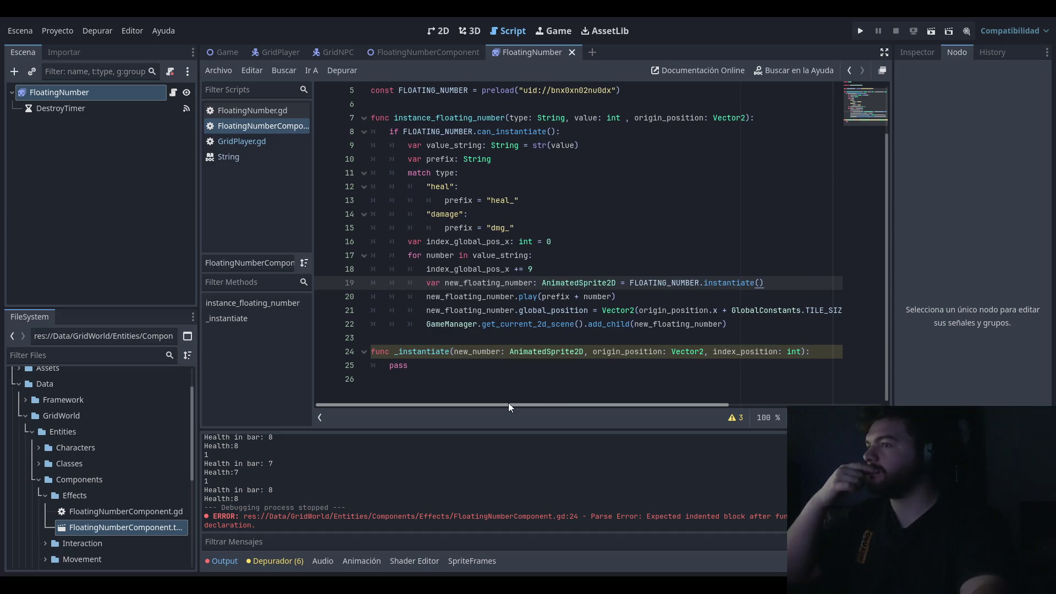
mouse_move(508, 404)
left_mouse_down()
mouse_move(697, 396)
mouse_move(493, 411)
left_mouse_up()
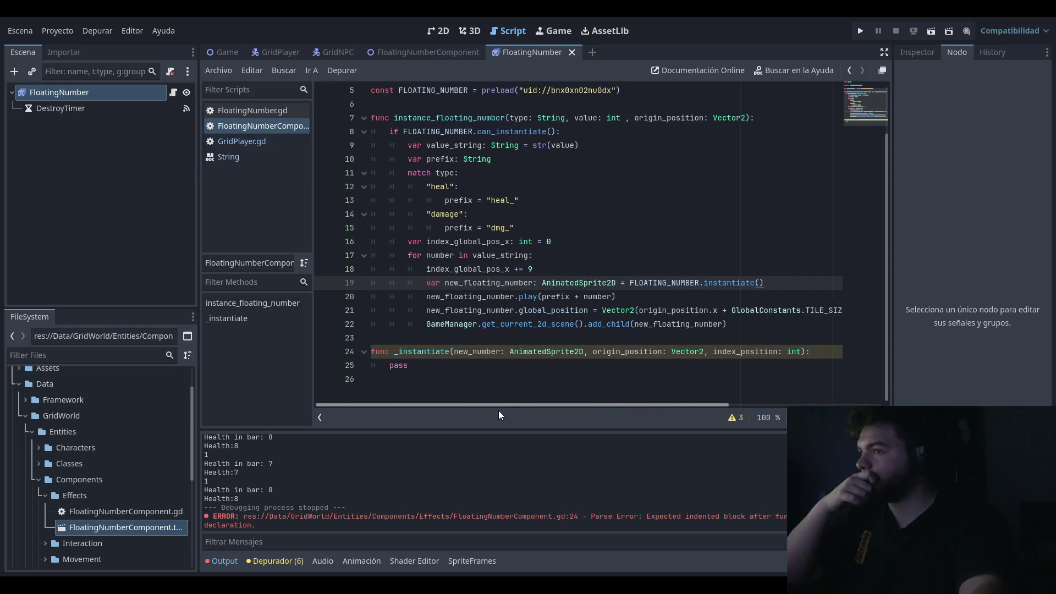
left_click_drag(533, 269, 424, 271)
key("ctrl+c")
Step: Move the index_global_pos_x += 9 step to the end of the loop, after add_child
key("BackSpace")
key("BackSpace")
key("BackSpace")
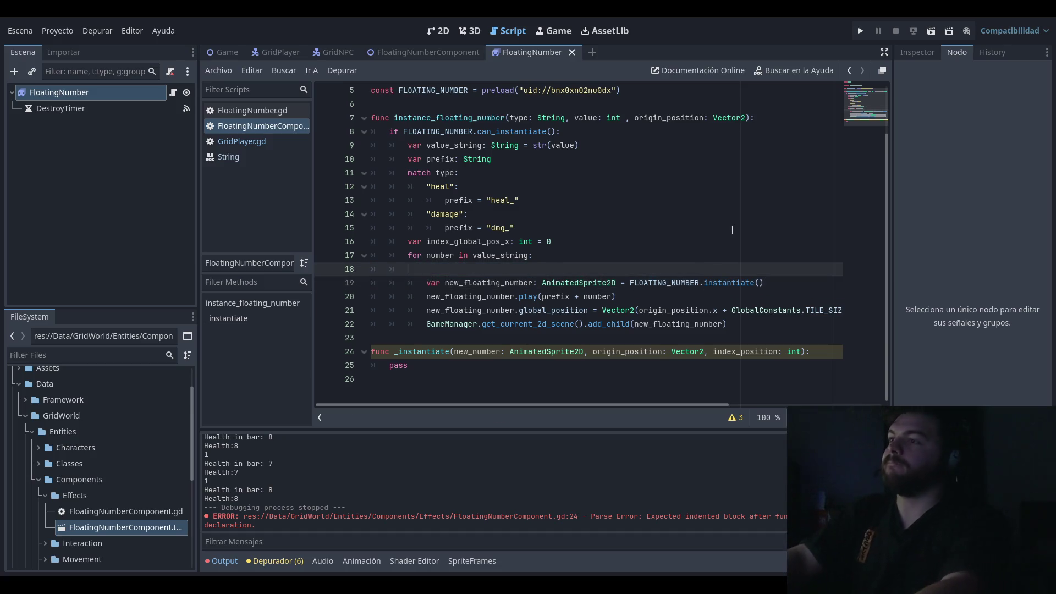
key("BackSpace")
key("Down")
key("Down")
key("Down")
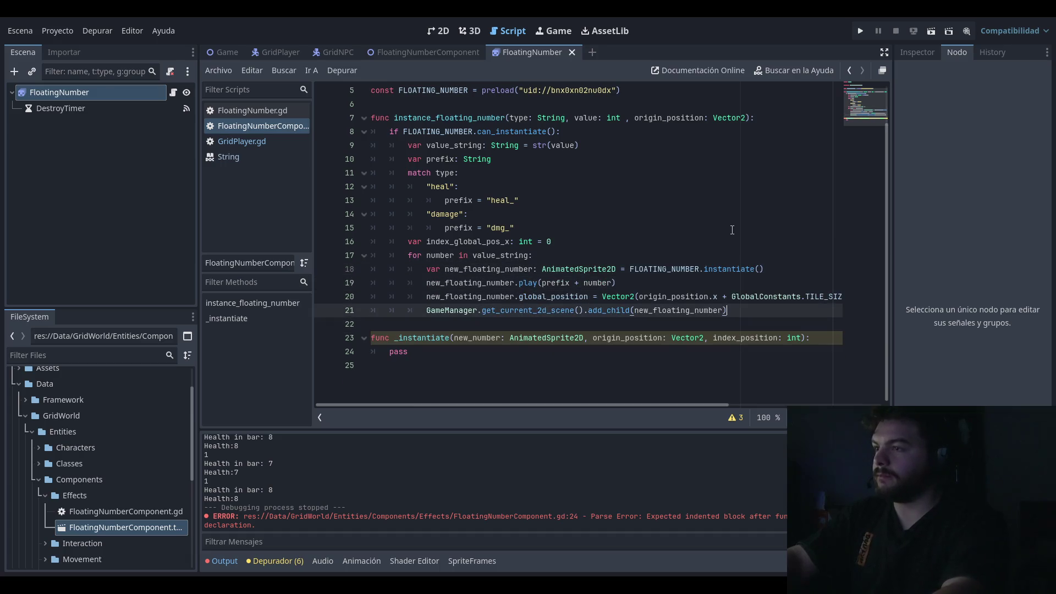
key("Return")
key("ctrl+v")
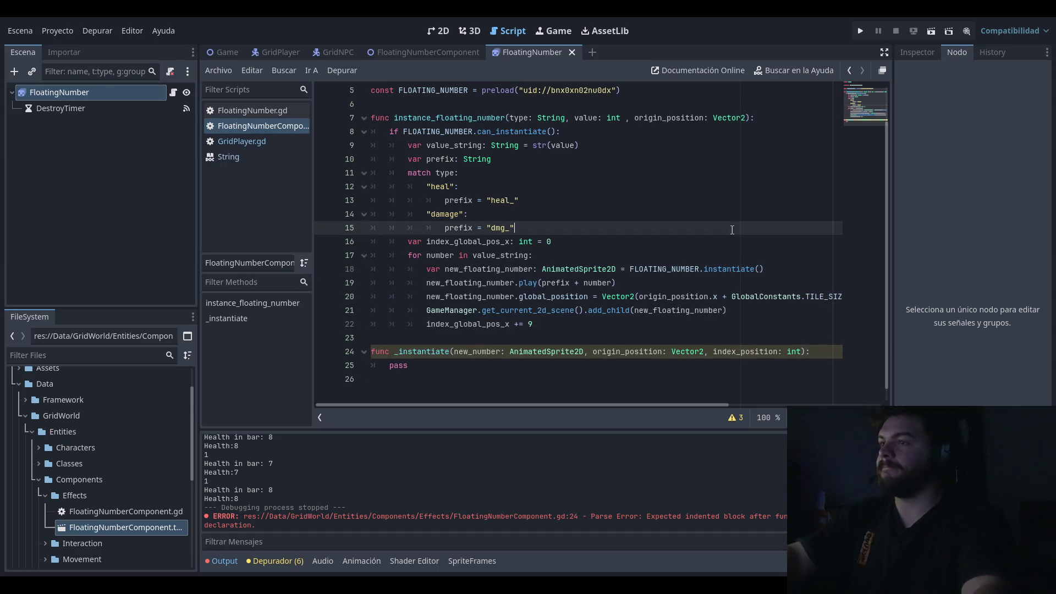
Step: Change the starting offset on line 16 to value_string.length() * -9
left_click(732, 230)
left_click(640, 237)
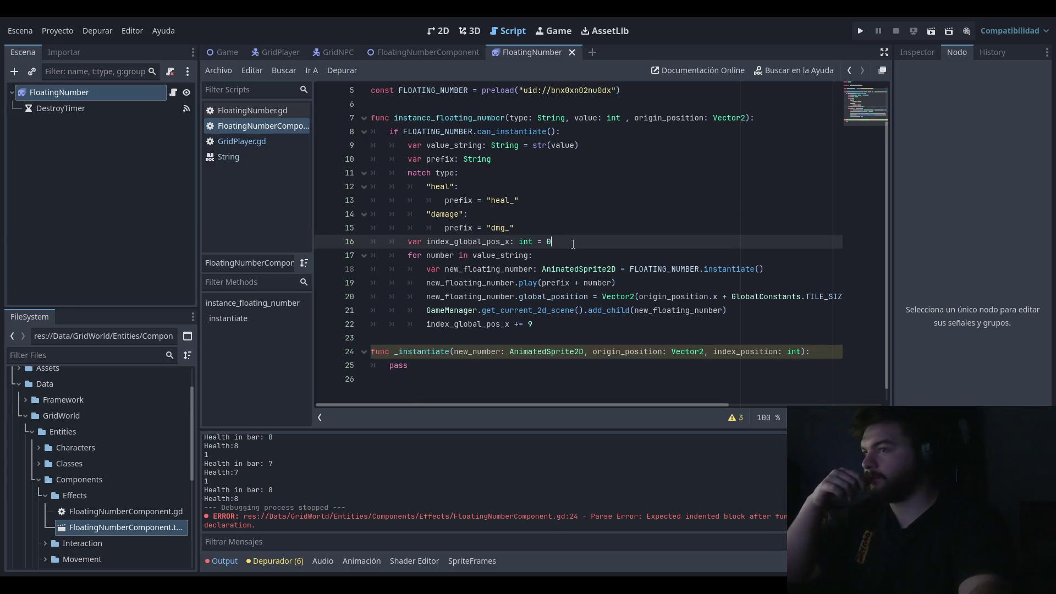
double_click(549, 242)
type("value_")
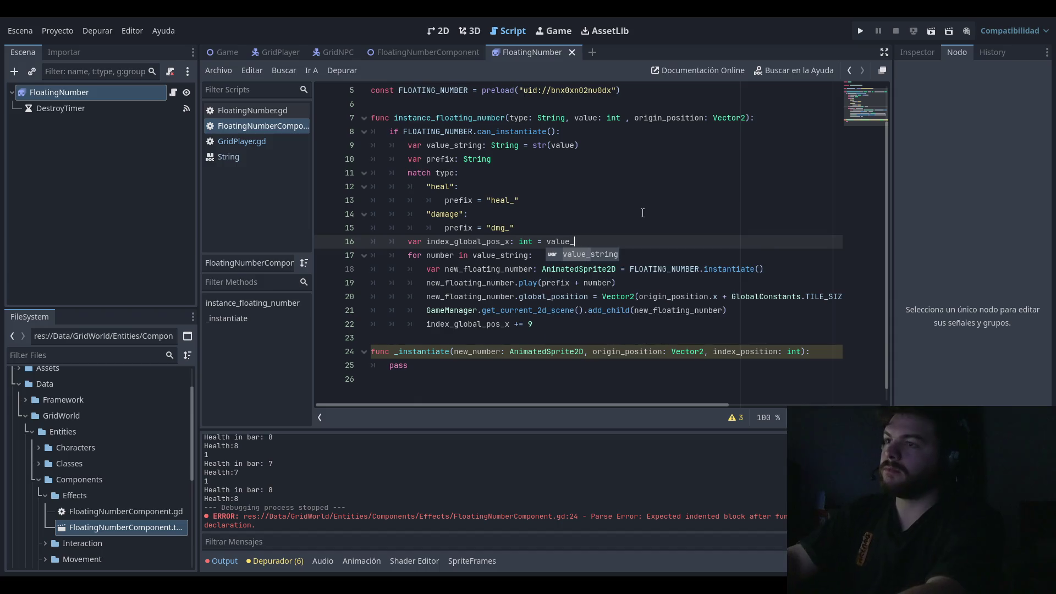
key("Return")
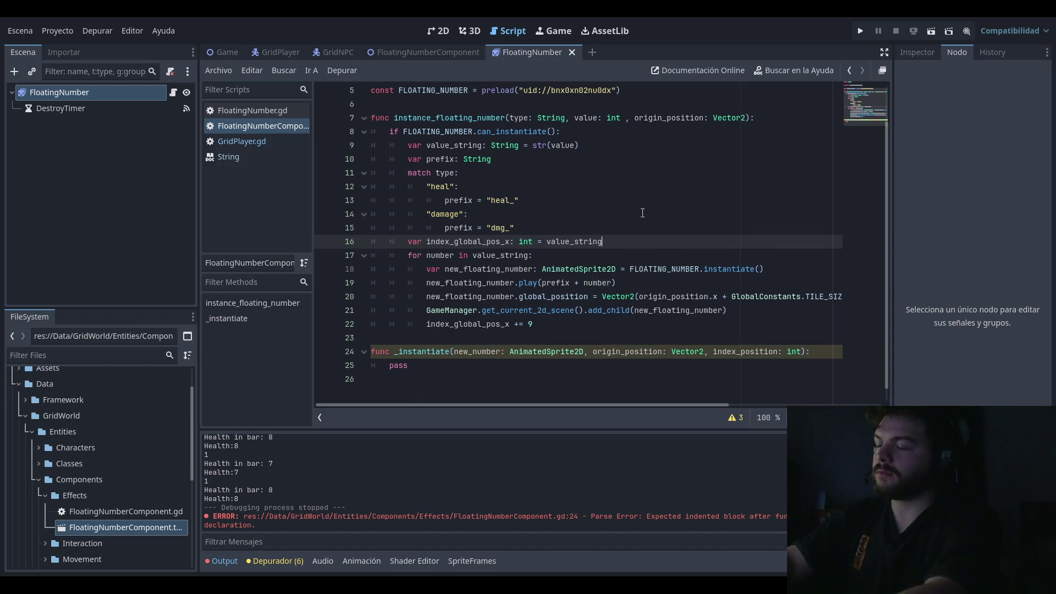
type(".len")
key("Return")
type("*")
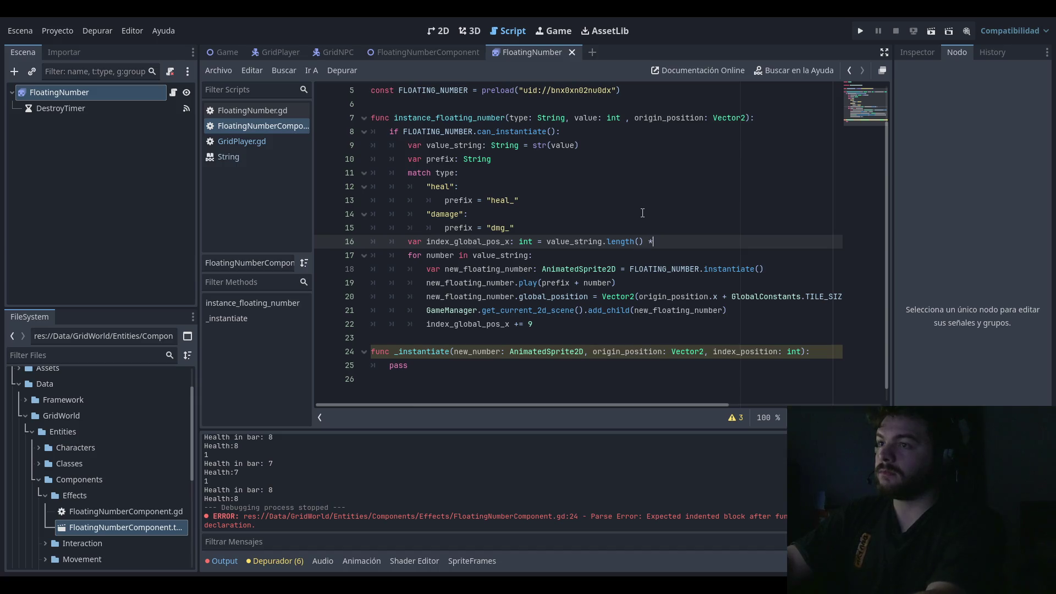
type(" -9")
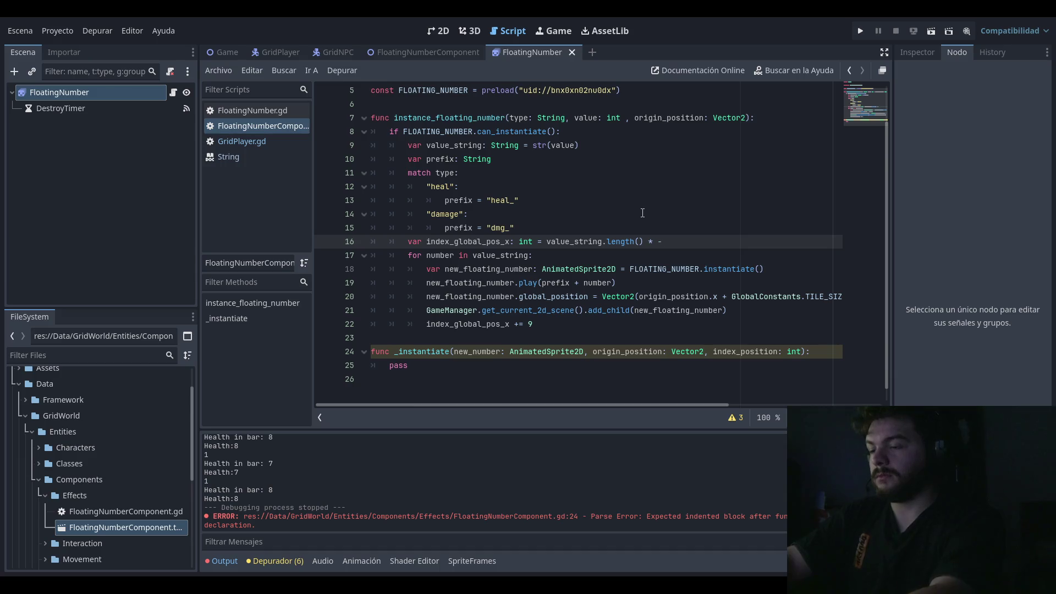
type("9")
Step: Review the damage-case, offset and digit-loop lines around the edit
key("Up")
key("Up")
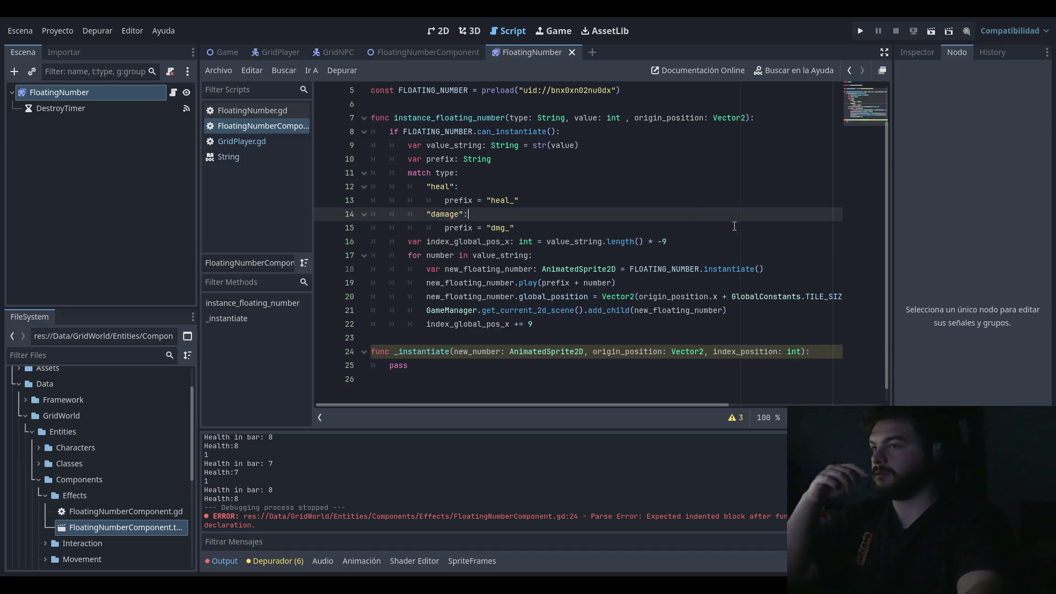
key("Down")
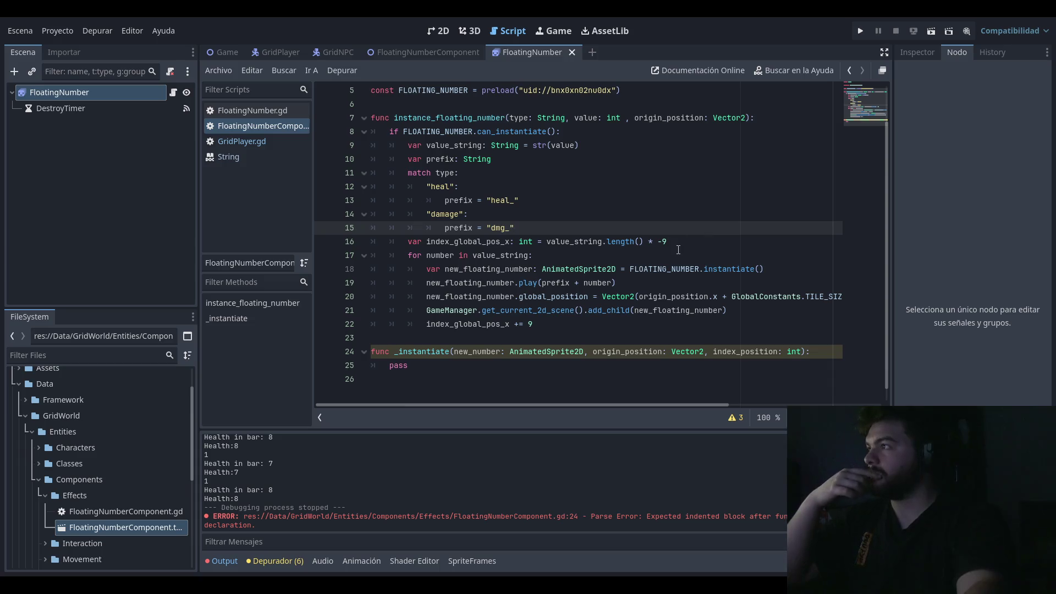
left_click(714, 240)
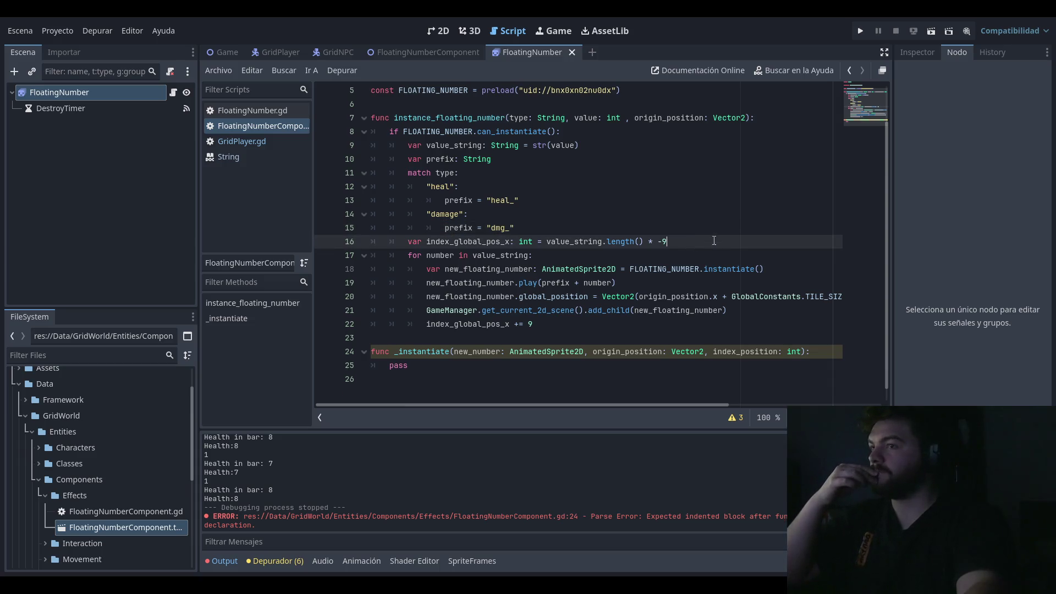
key("Up")
key("Down")
key("Down")
key("Up")
key("Down")
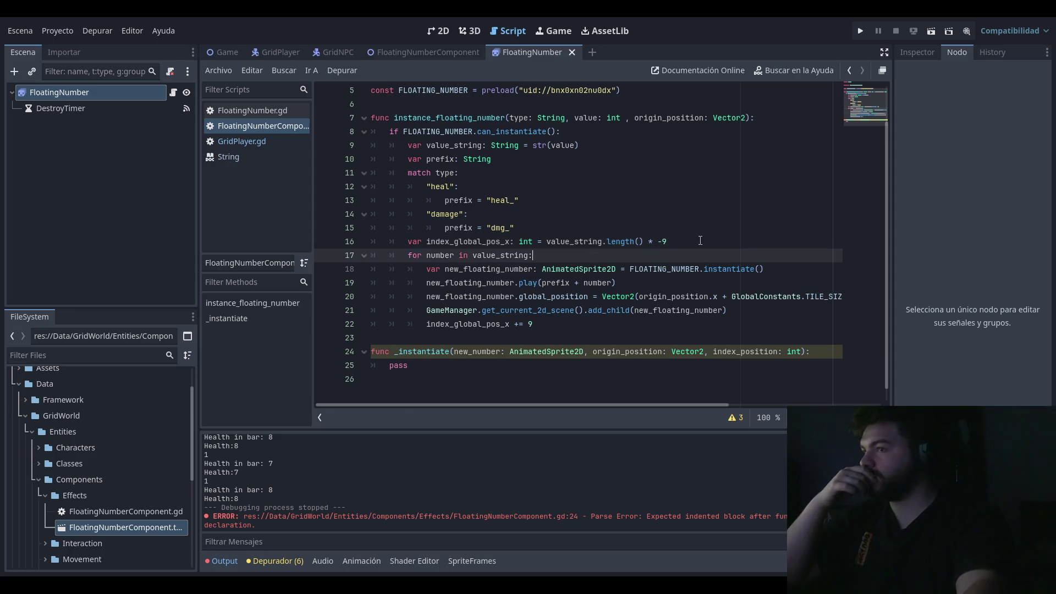
key("Up")
key("Up")
key("Down")
key("Down")
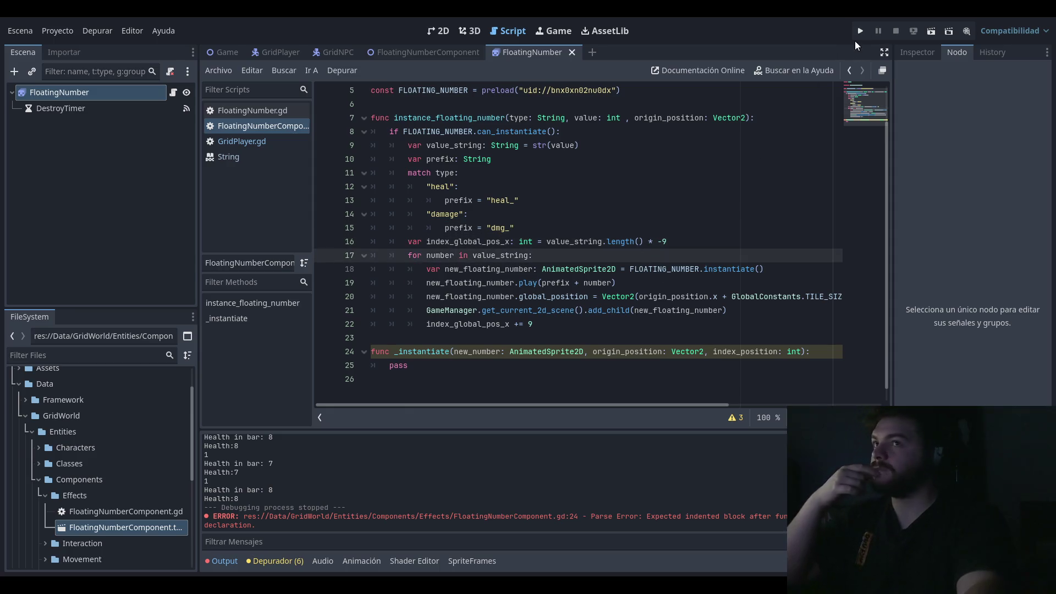
left_click(860, 31)
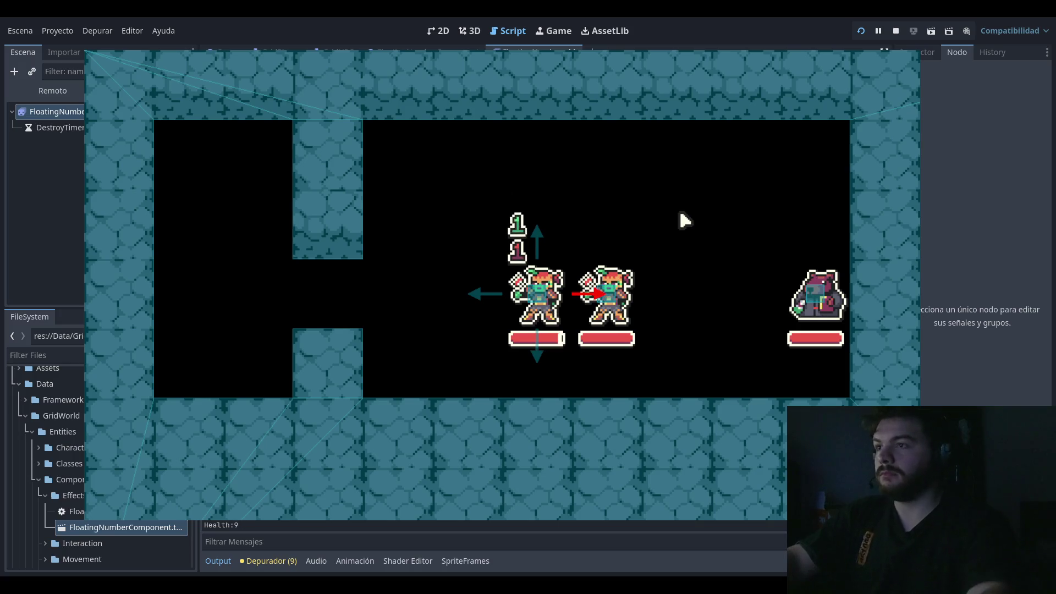
key("F8")
left_click(547, 242)
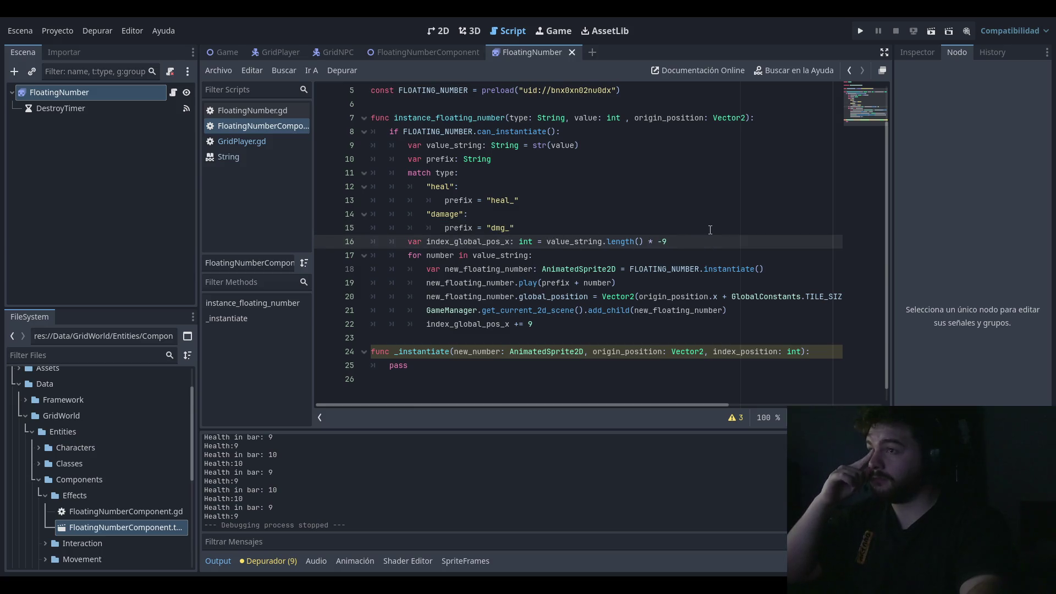
left_click(683, 241)
Step: Append + 9 to the offset and test-run the game, taking damage to show numbers
type("+ 0")
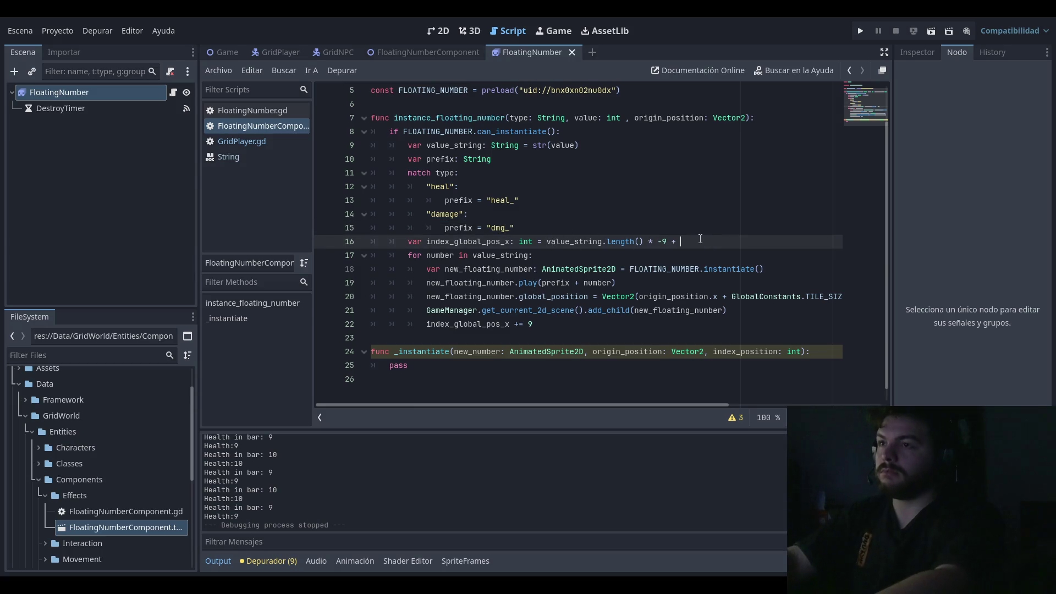
key("BackSpace")
type("9")
left_click(860, 31)
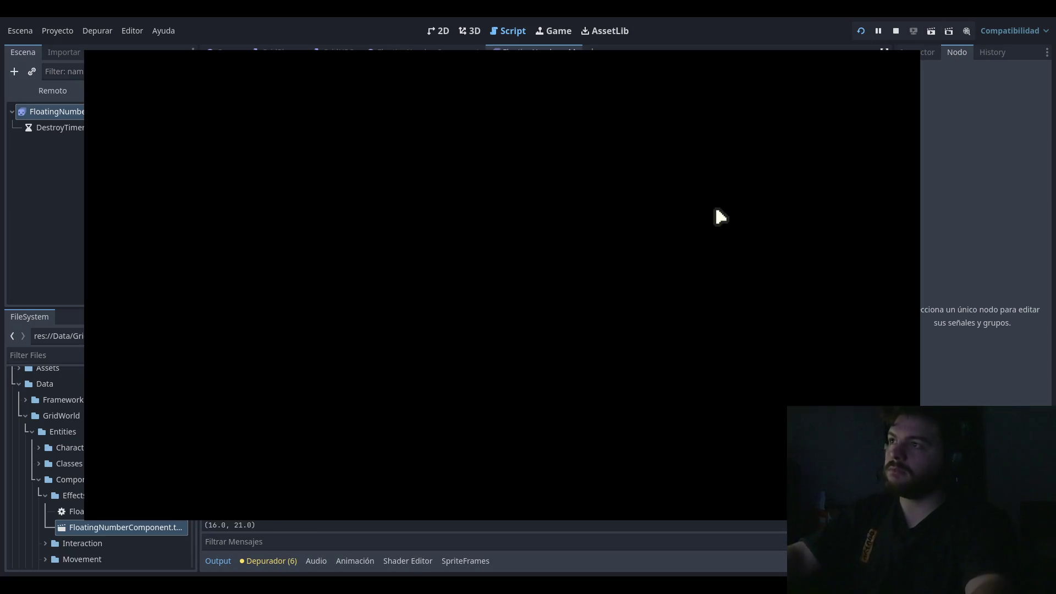
key("Return")
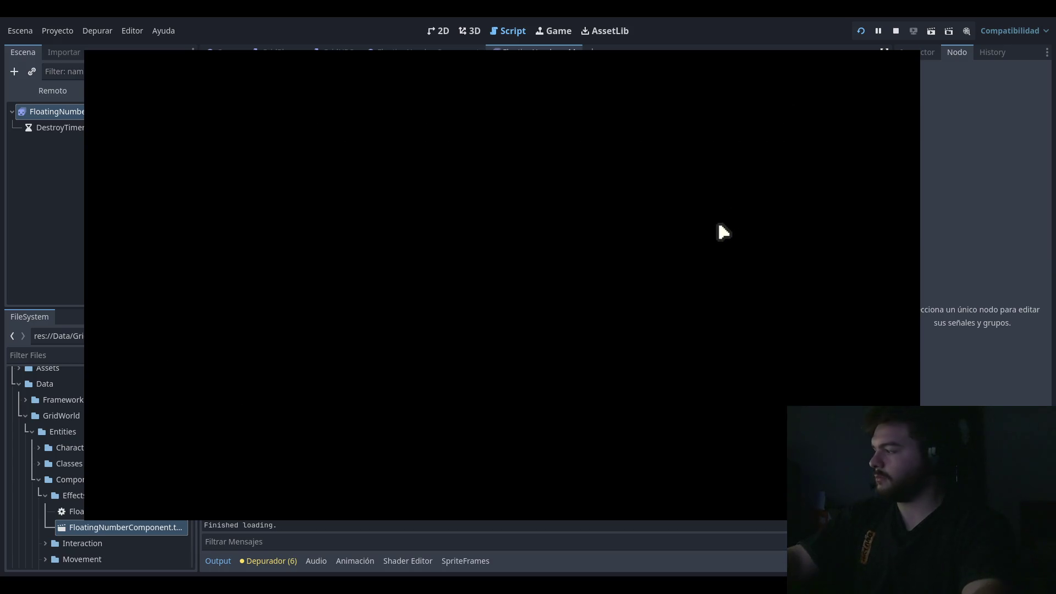
key("Right")
key("Right")
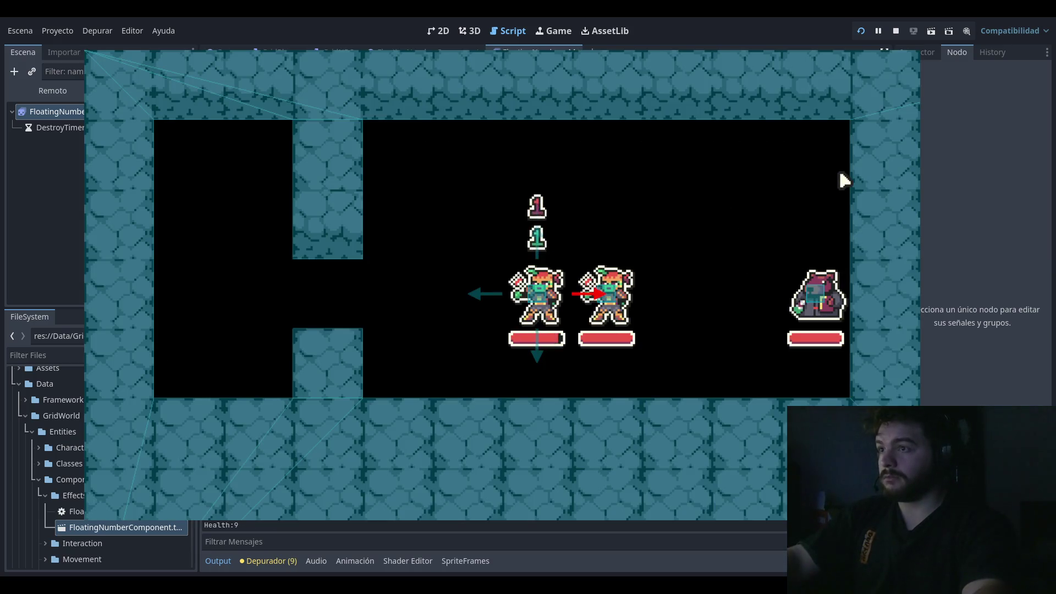
left_click(896, 31)
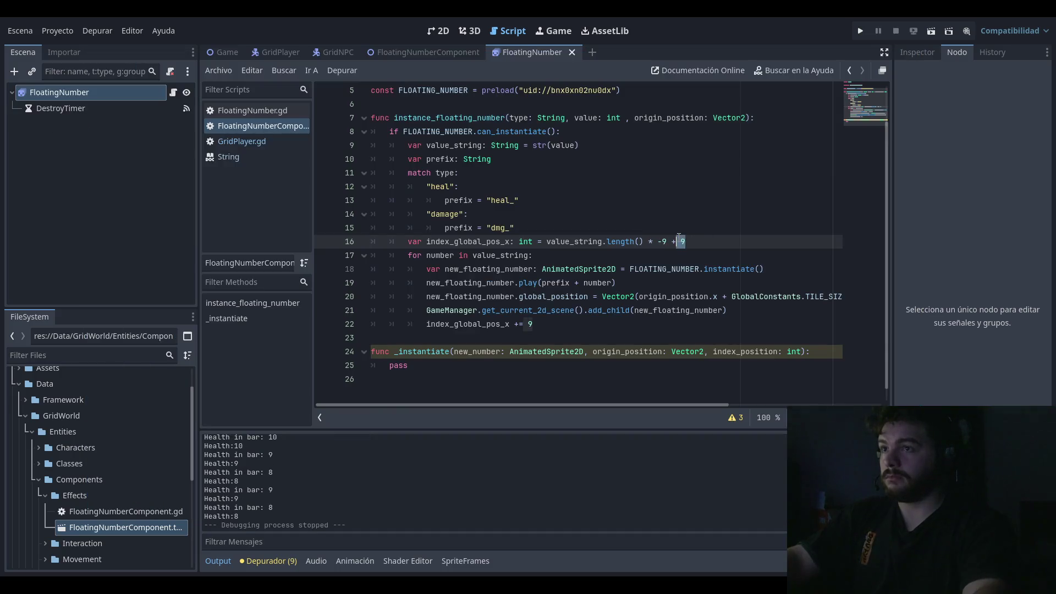
Step: Try an extra offset of + 16 in another test run
key("BackSpace")
type("16")
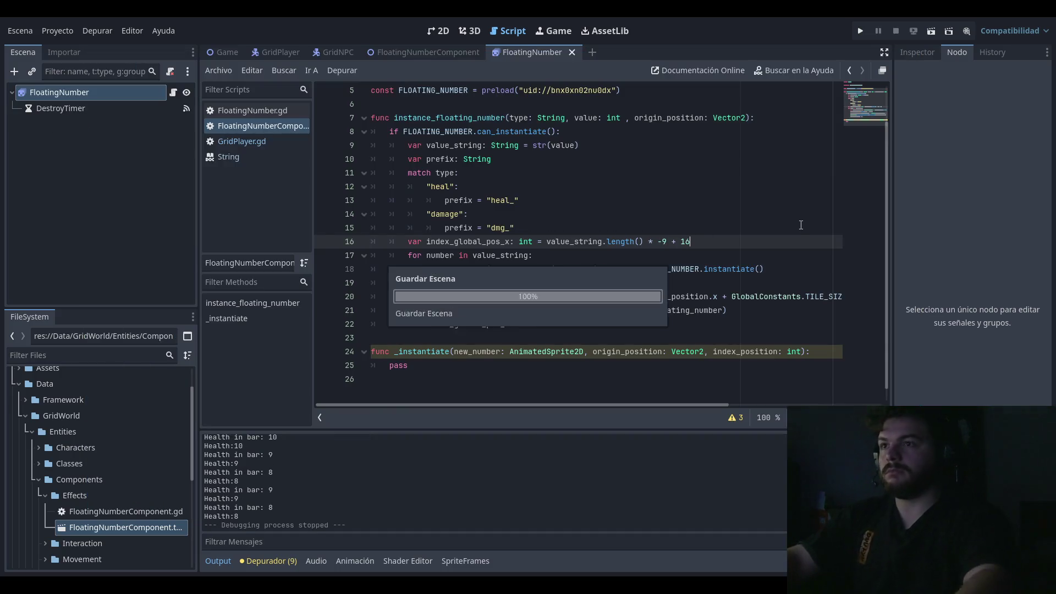
left_click(860, 31)
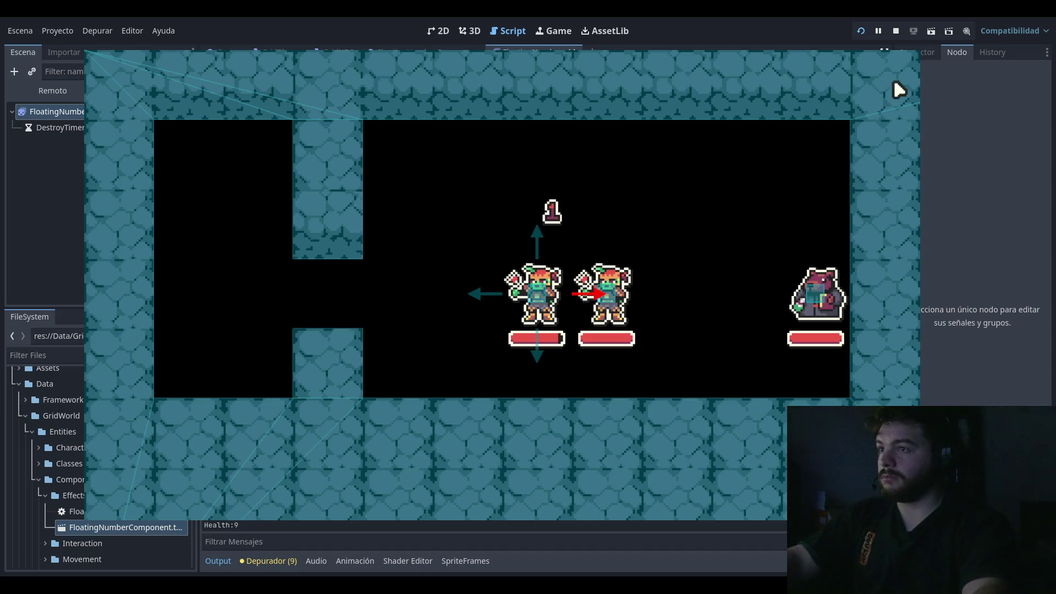
left_click(895, 31)
Step: Remove the extra offset term, leaving value_string.length() * -9, and open GridPlayer.gd
double_click(684, 242)
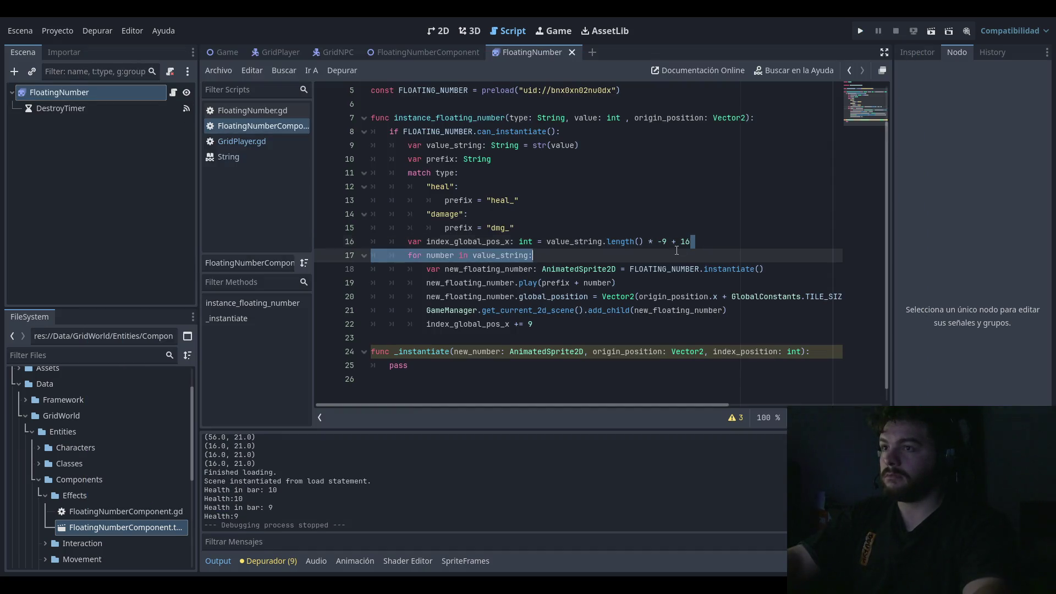
type("9")
left_click(699, 227)
key("Down")
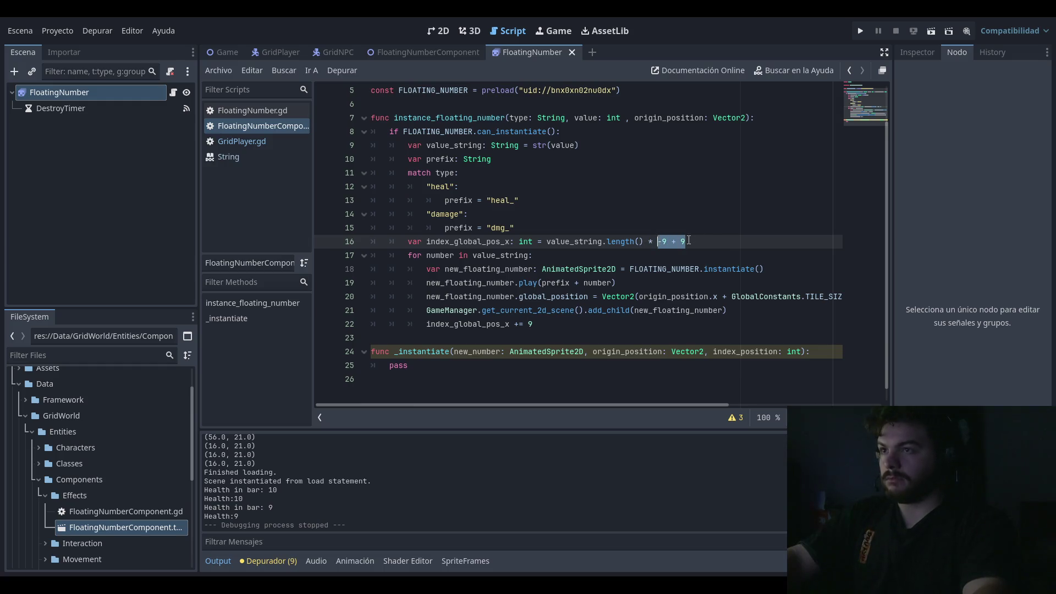
left_click_drag(640, 241, 686, 239)
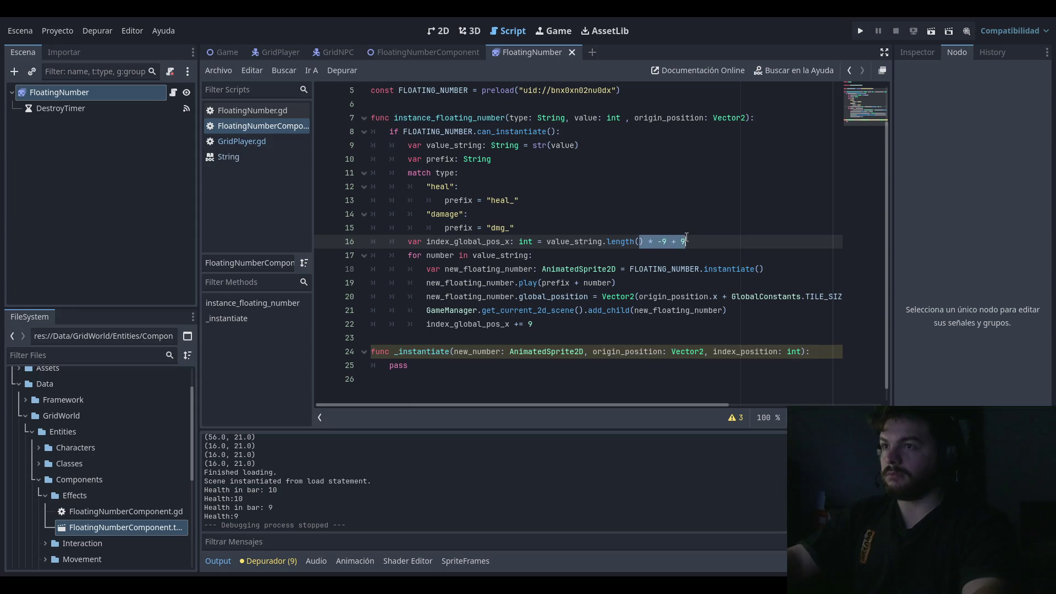
left_click(686, 238)
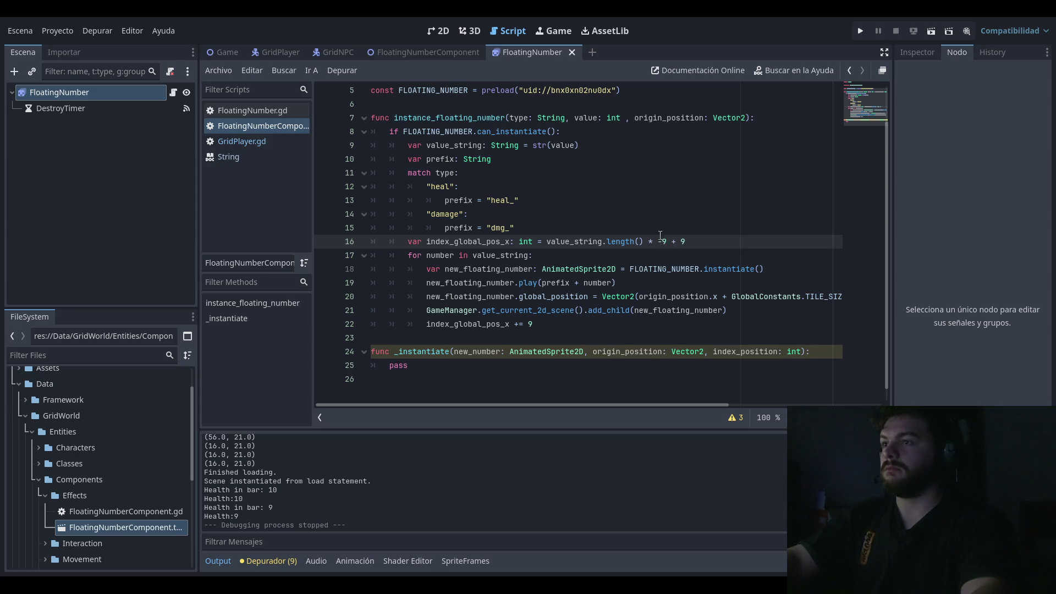
left_click(658, 232)
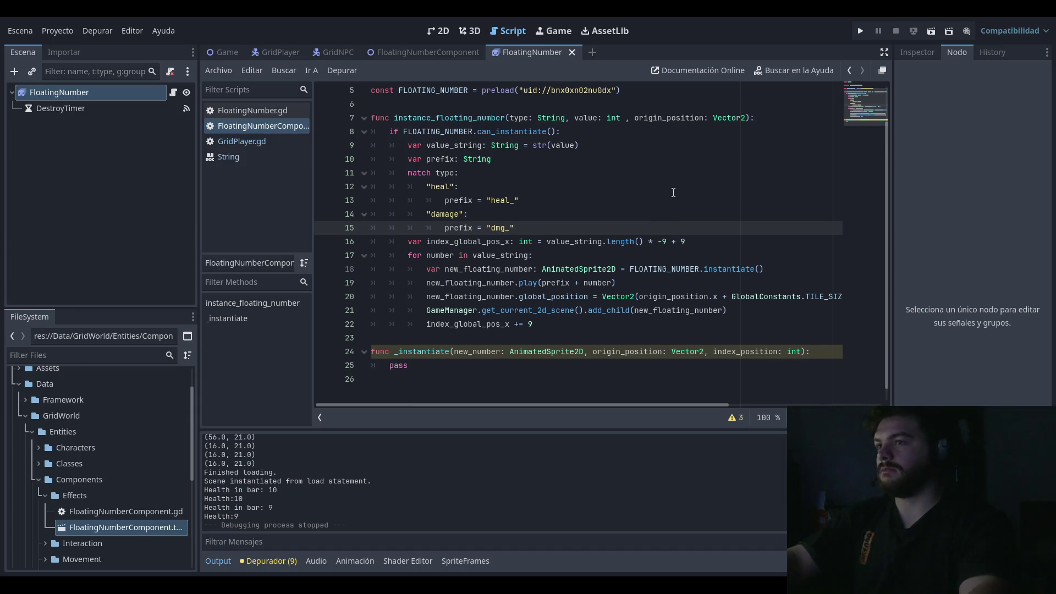
left_click(704, 241)
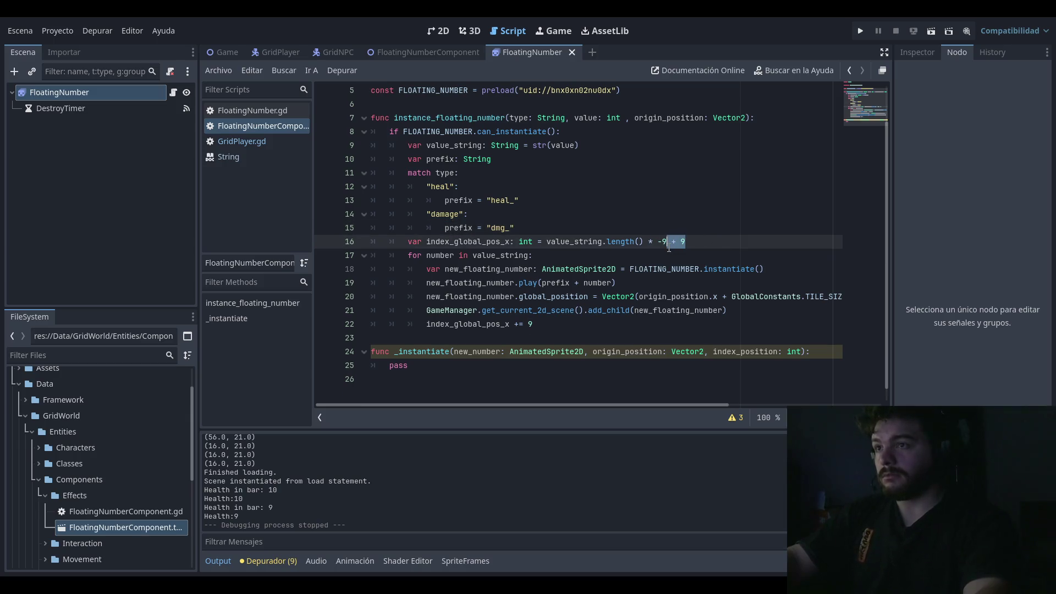
key("BackSpace")
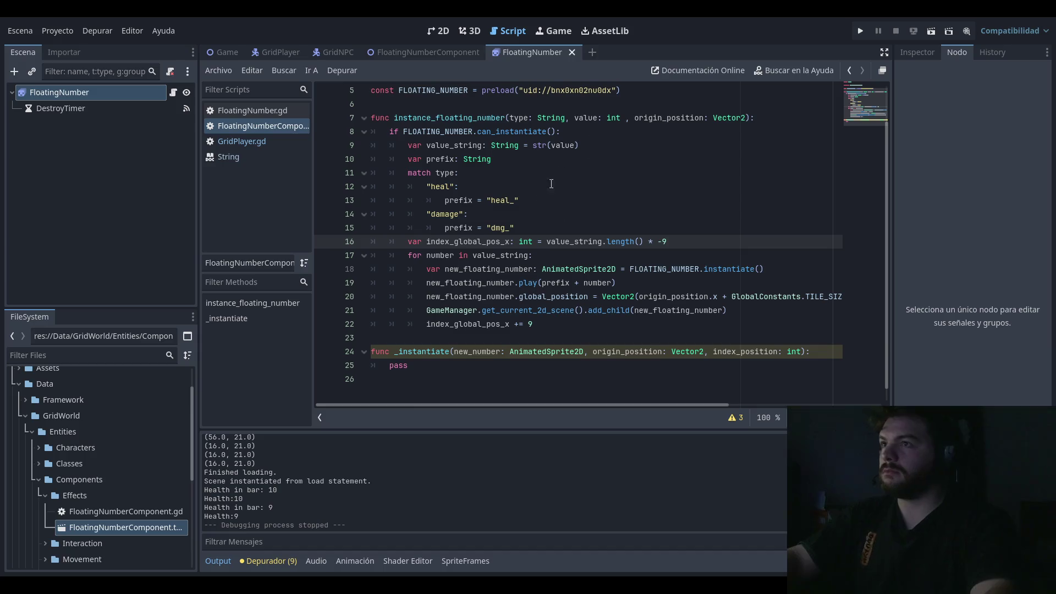
left_click(279, 139)
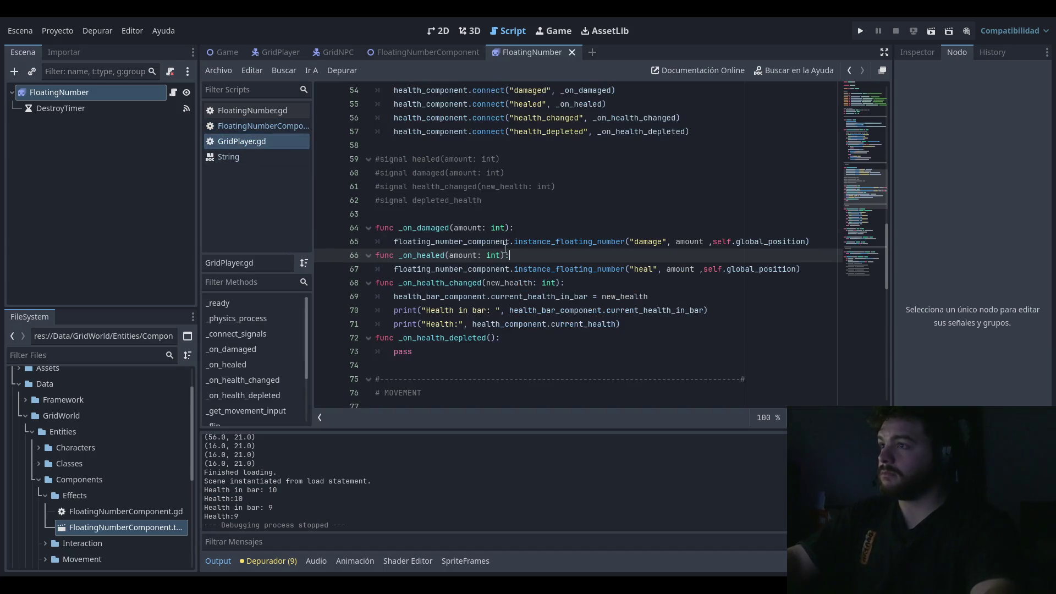
Step: Change get_damaged(1) and get_healed(1) to 10
scroll(549, 231, "up", 4)
left_click(621, 201)
scroll(626, 229, "up", 4)
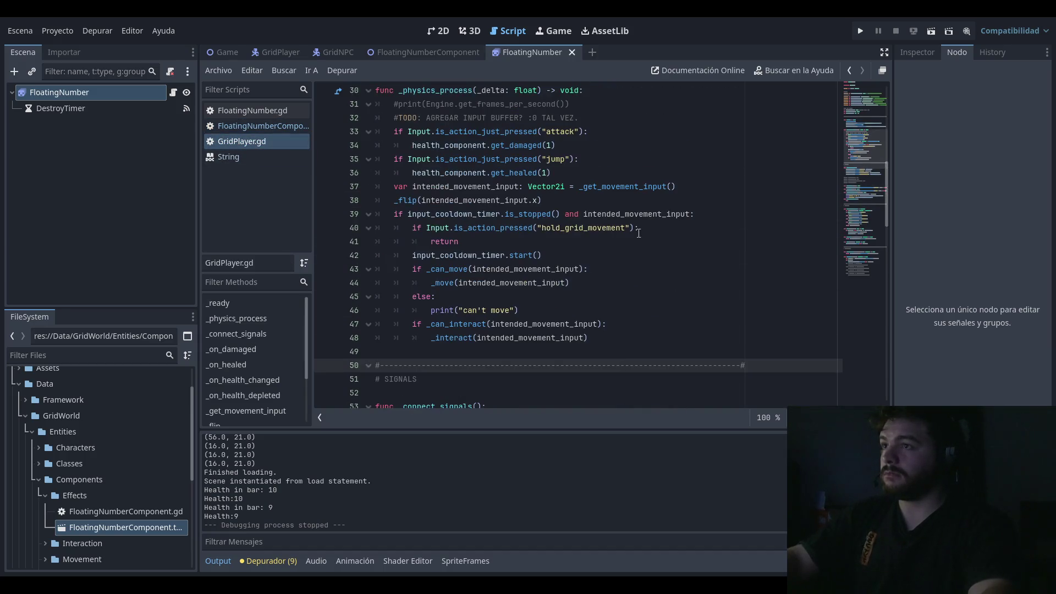
left_click(550, 200)
left_click(554, 159)
scroll(554, 165, "up", 1)
left_click(554, 187)
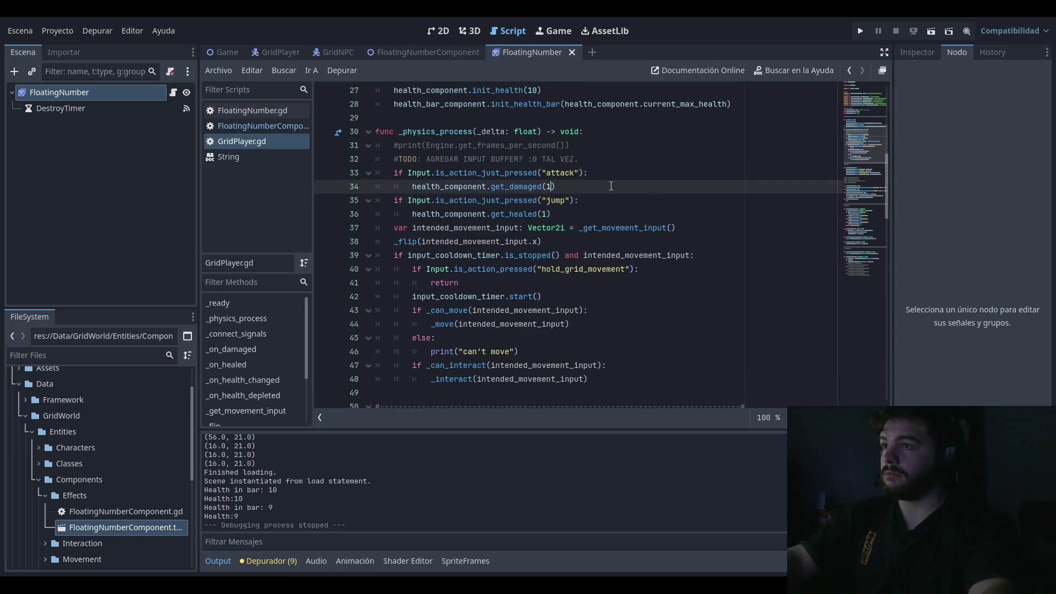
type("0")
key("Down")
key("Down")
key("Down")
key("Up")
key("Left")
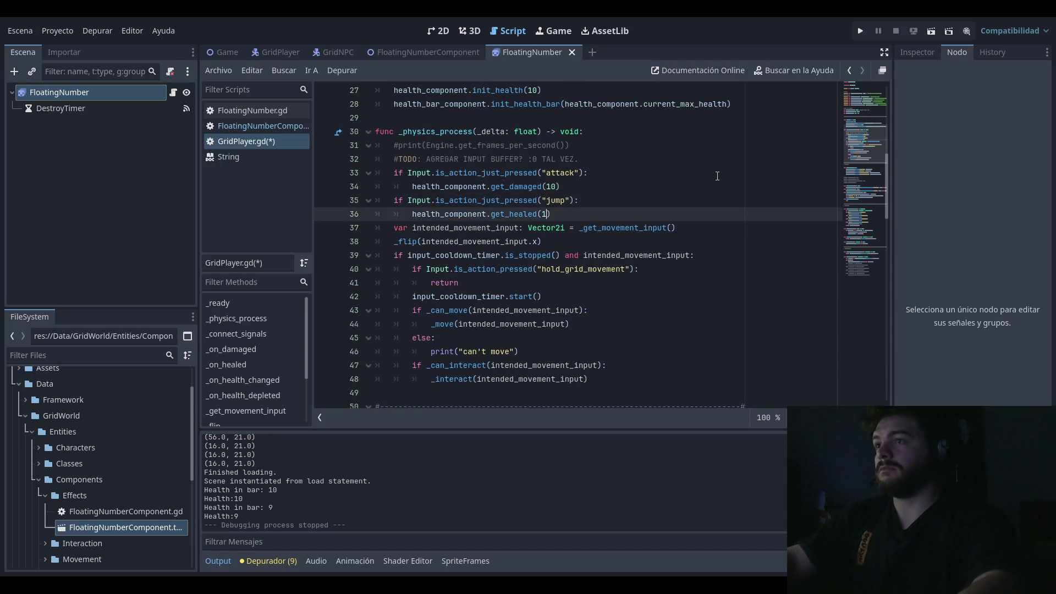
type("0")
Step: Set init_health to 100 and test-run the game to check the floating numbers
left_click(661, 169)
left_click(643, 199)
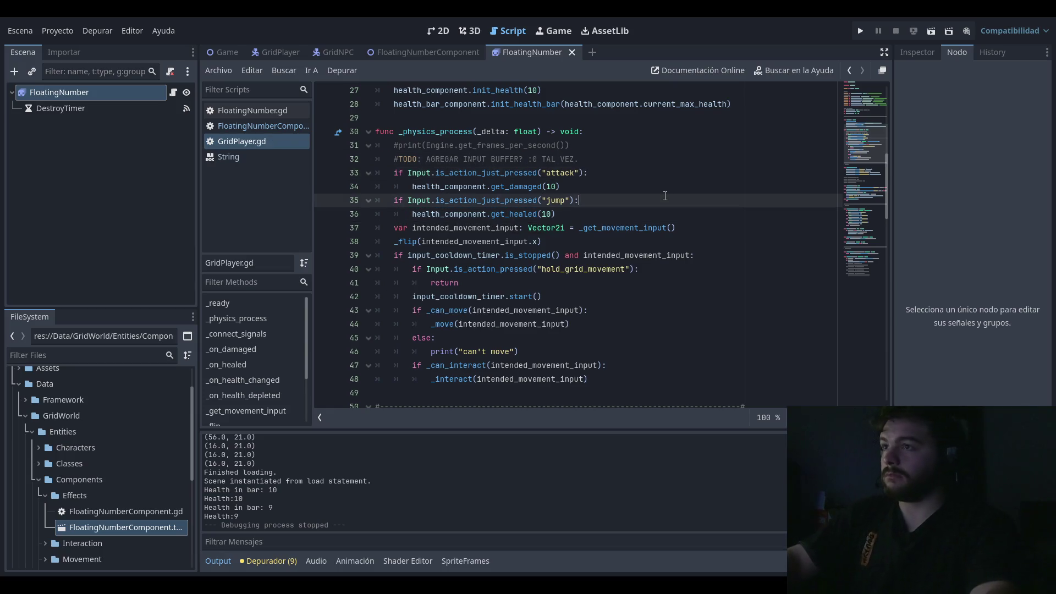
scroll(642, 194, "up", 5)
left_click(541, 296)
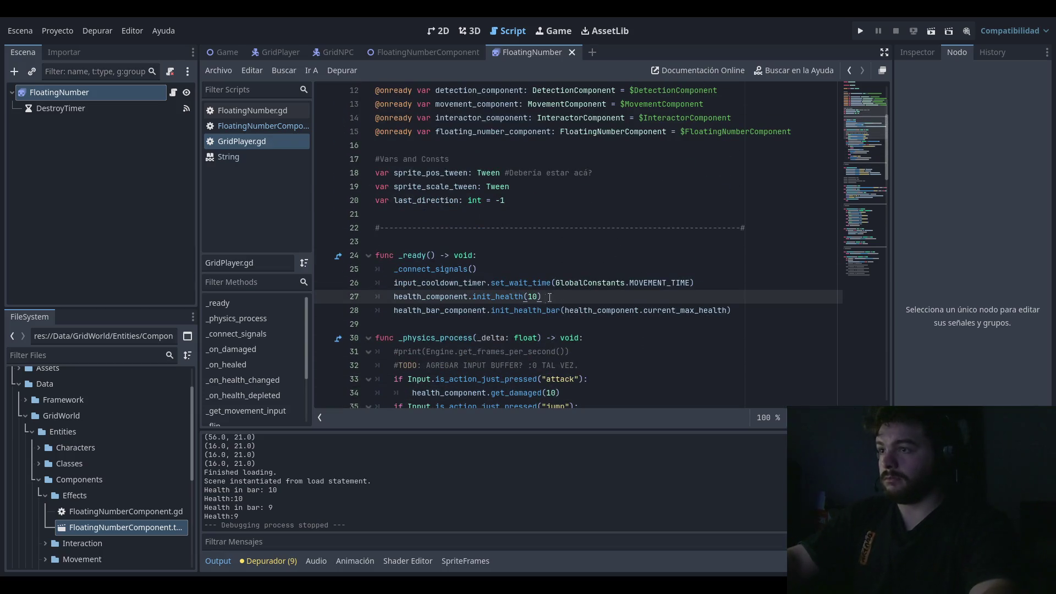
type("0")
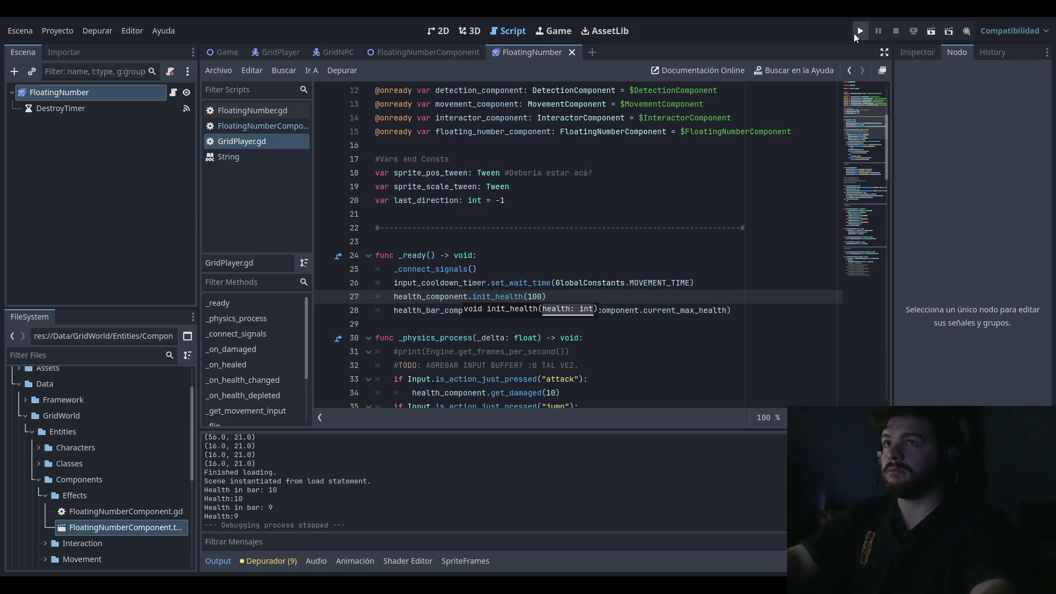
left_click(859, 30)
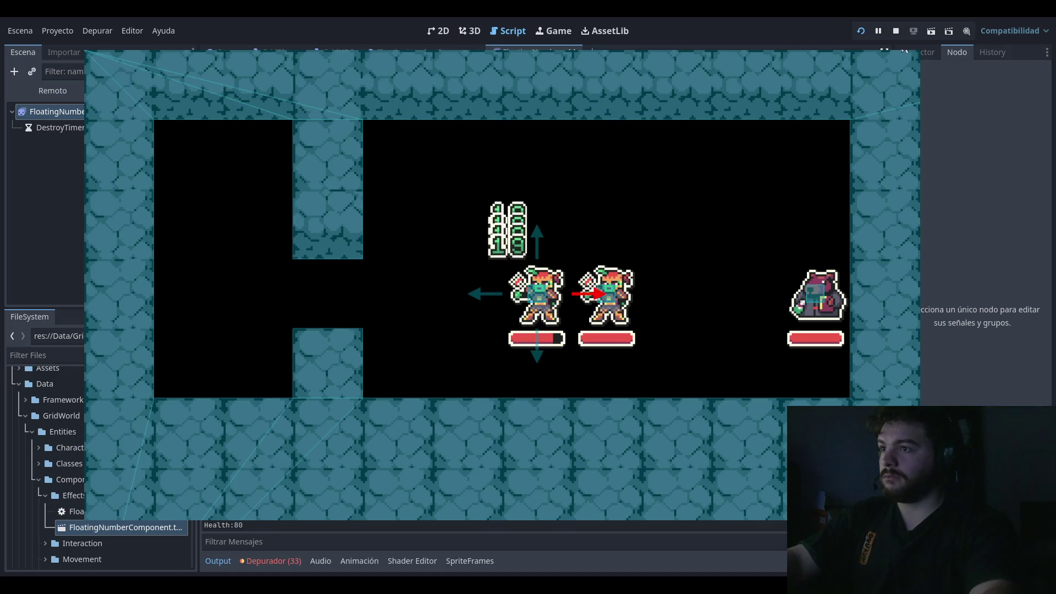
key("F8")
left_click(584, 227)
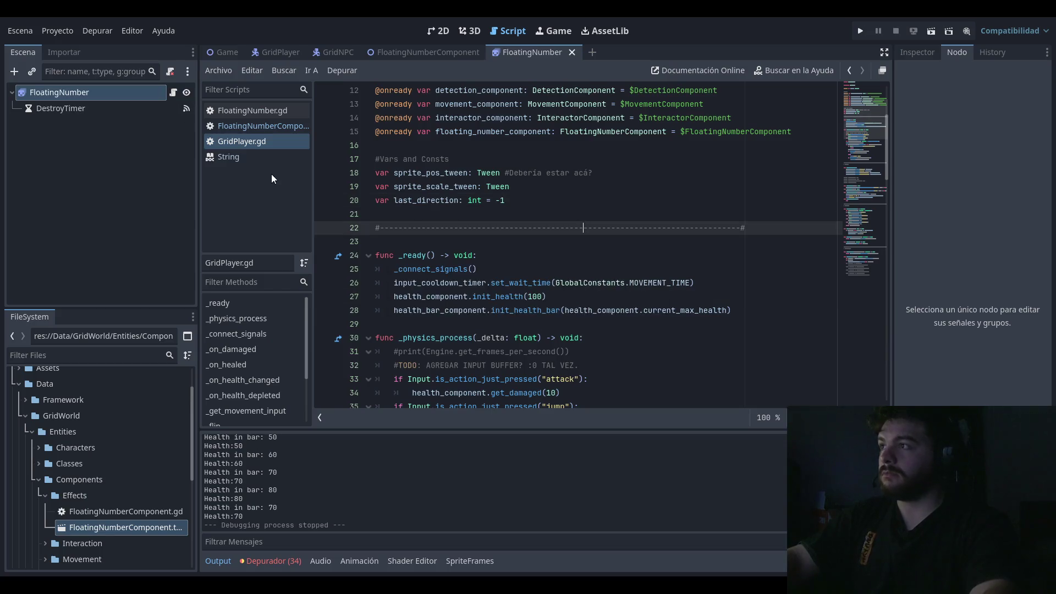
Step: Look over the instantiate and digit loop lines in FloatingNumberComponent.gd
left_click(269, 156)
left_click(267, 127)
left_click(580, 160)
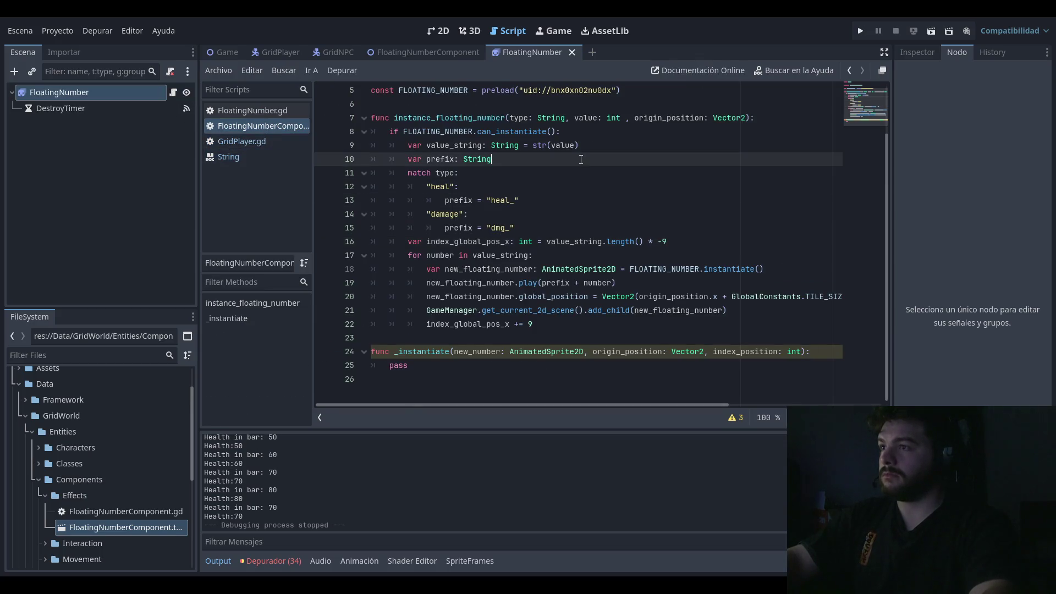
left_click(647, 179)
left_click(667, 279)
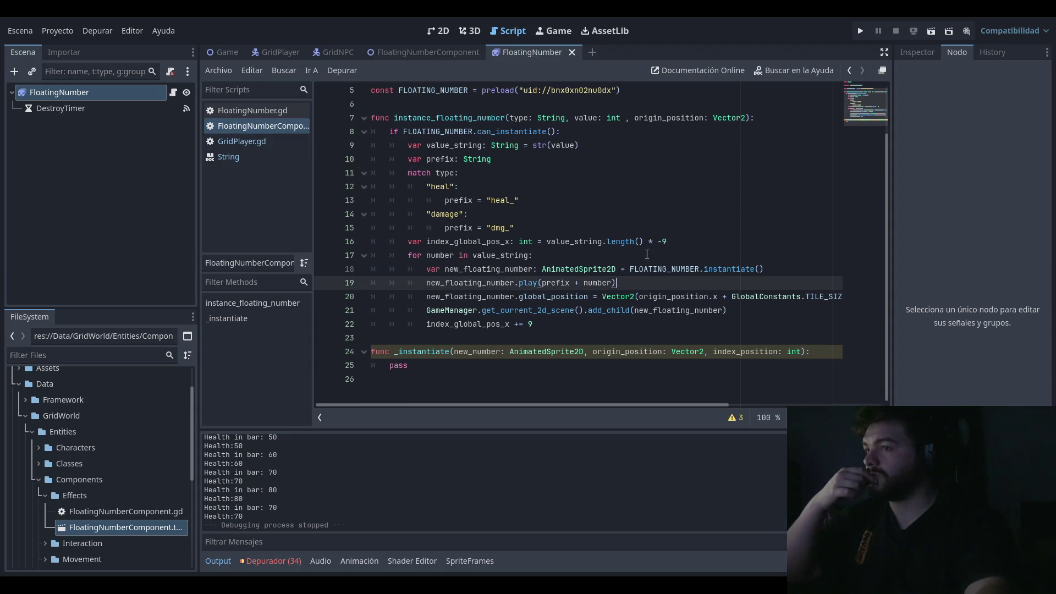
left_click(669, 272)
left_click(672, 278)
left_click(674, 259)
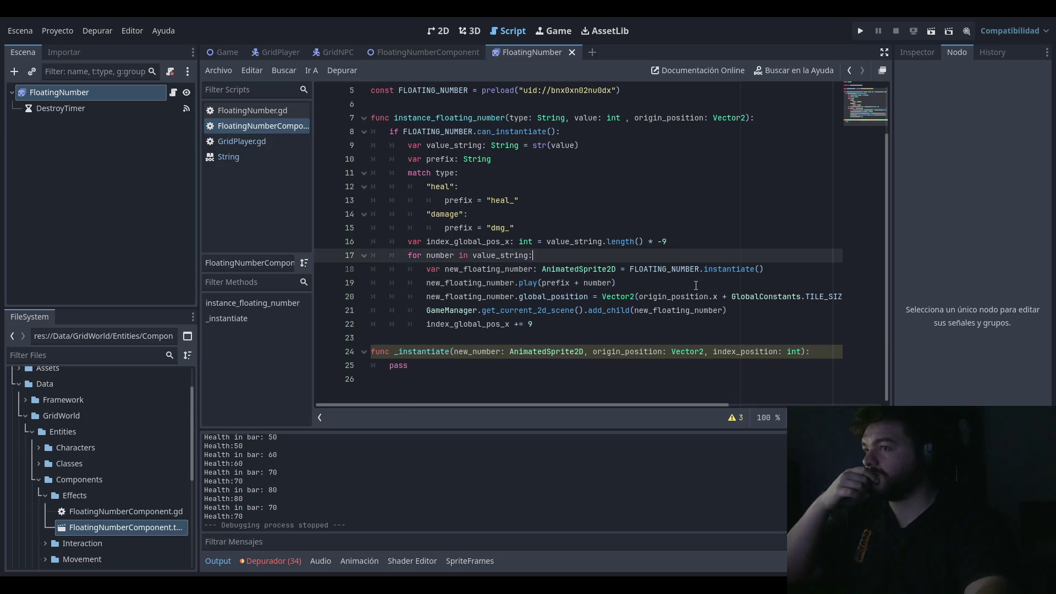
left_click(668, 279)
left_click(663, 253)
Step: Open the FloatingNumber scene to show its SpriteFrames list of heal_ digit animations
left_click(249, 144)
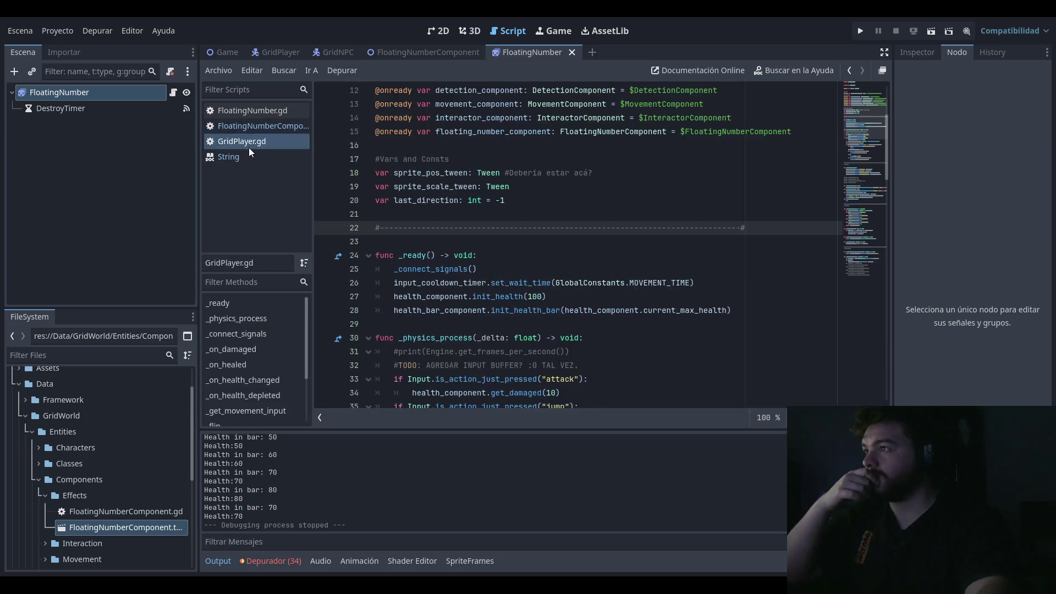
left_click(256, 159)
left_click(261, 112)
left_click(269, 125)
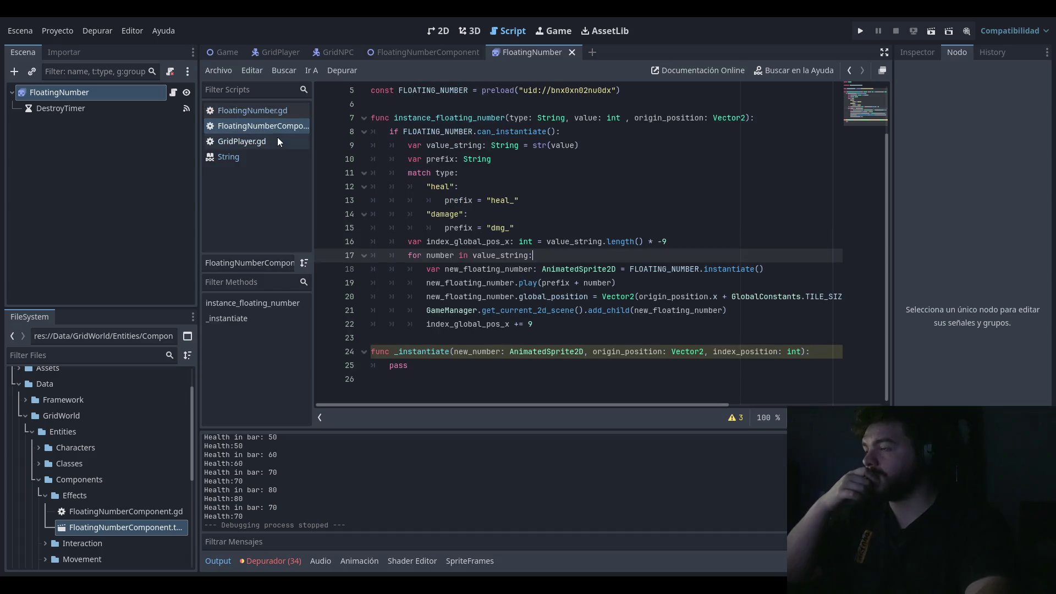
left_click(433, 52)
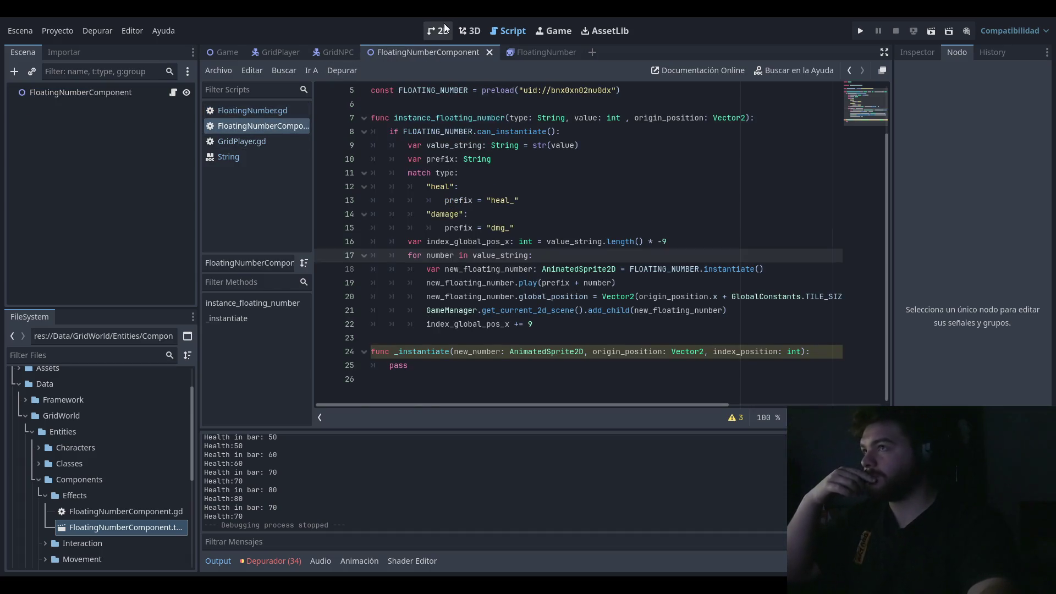
left_click(542, 51)
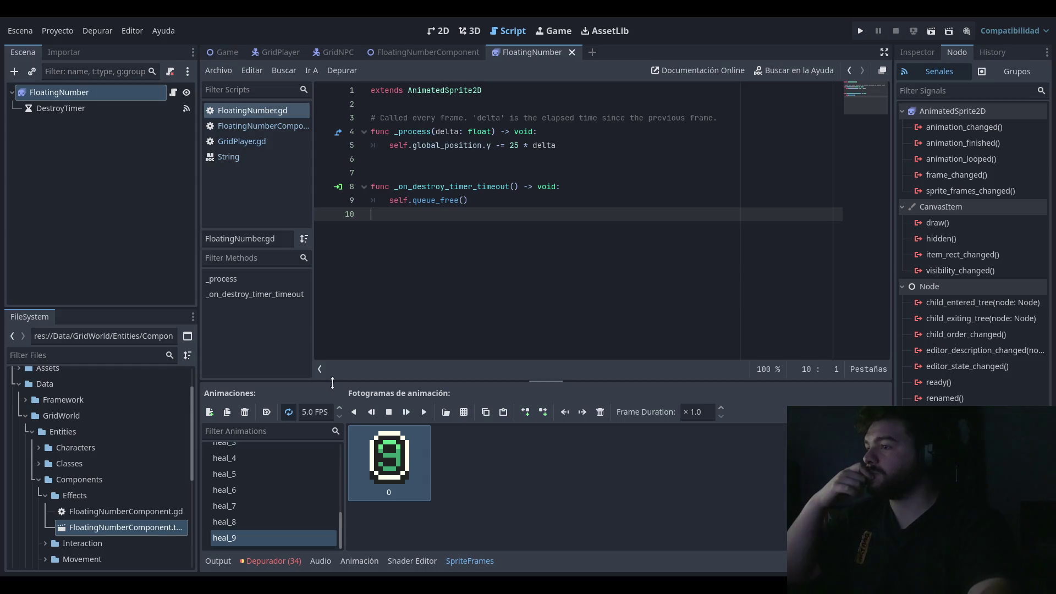
scroll(284, 514, "up", 10)
left_click(210, 412)
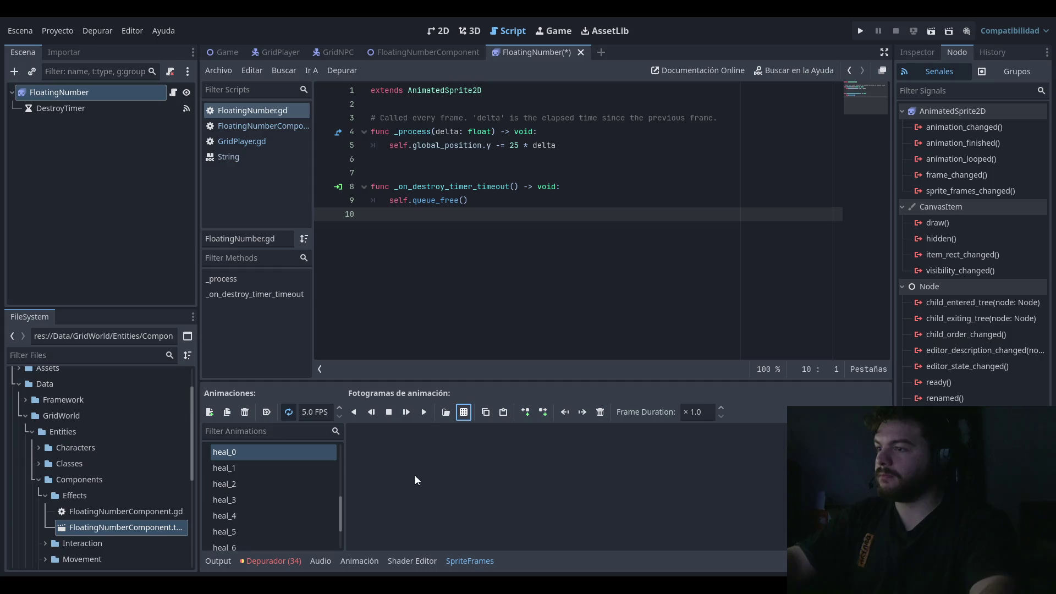
scroll(292, 477, "up", 2)
left_click(209, 412)
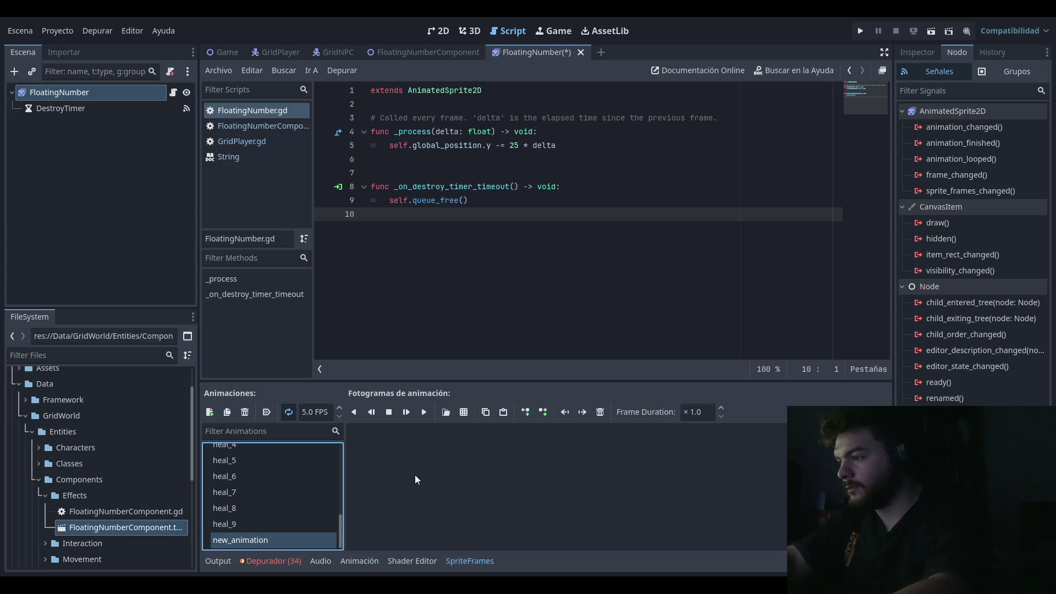
key("ctrl+z")
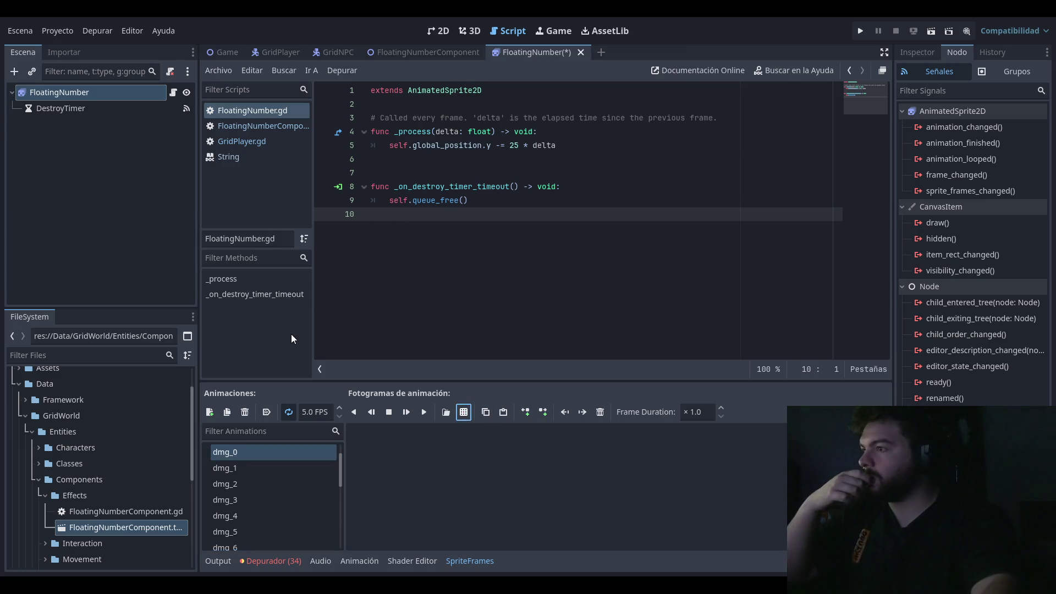
key("ctrl+s")
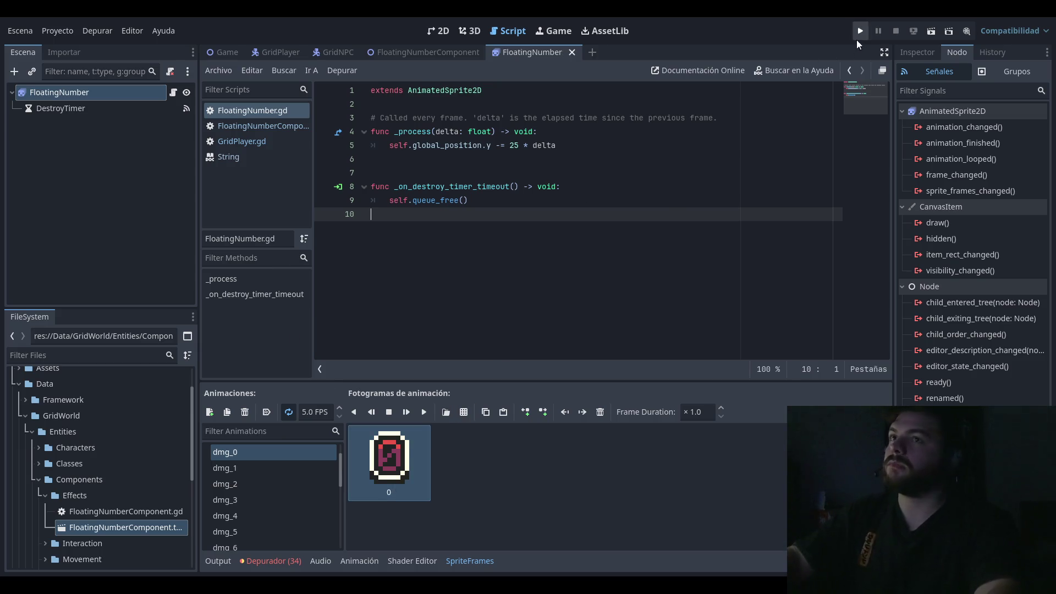
left_click(861, 33)
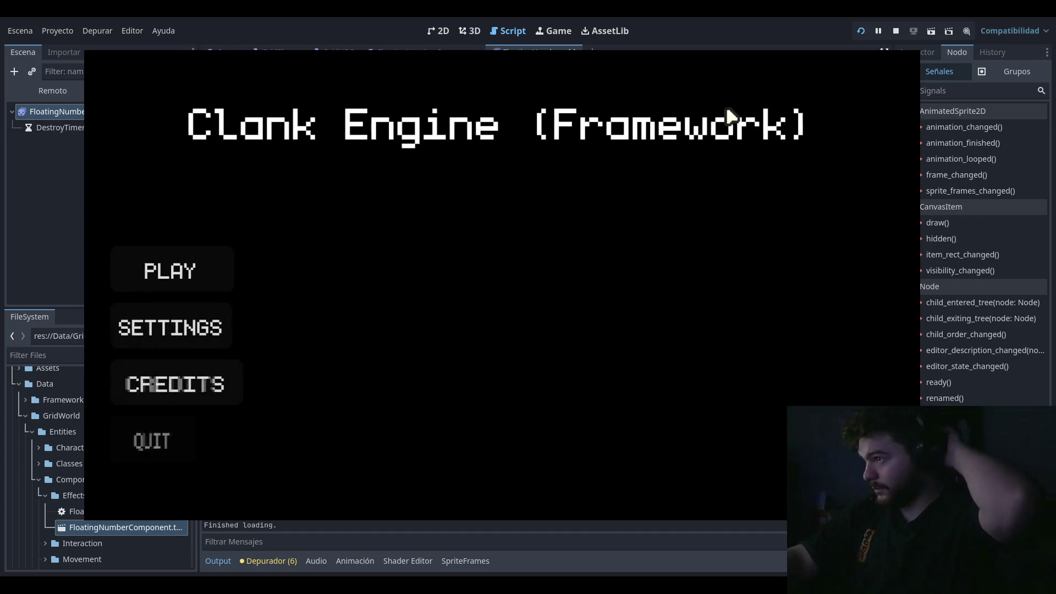
Step: Start the game and walk left and right to float heal and damage 10s, then stop it
key("Return")
key("Left")
key("Left")
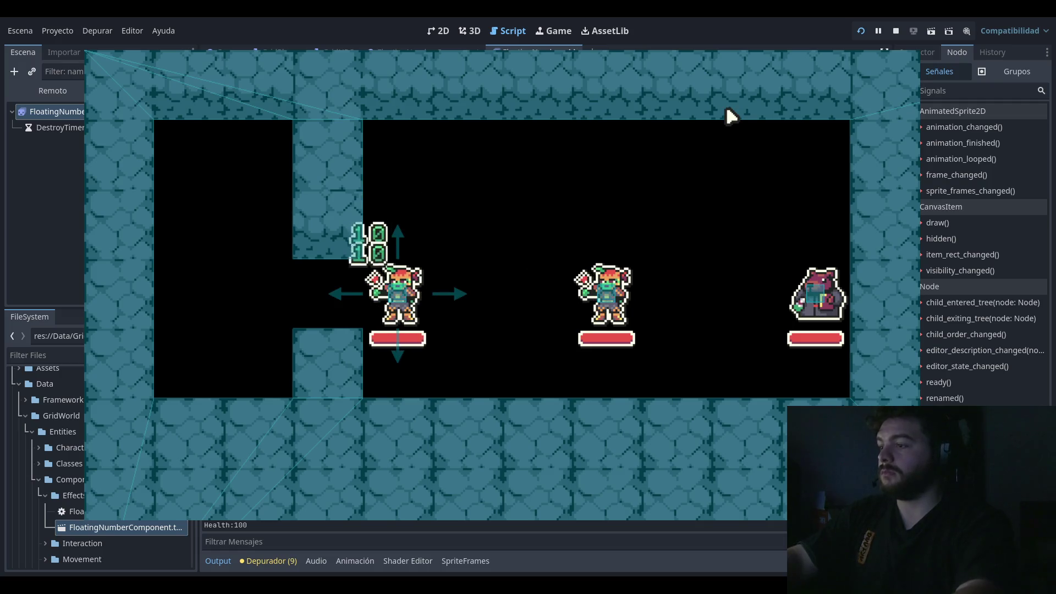
key("Right")
key("Left")
key("Right")
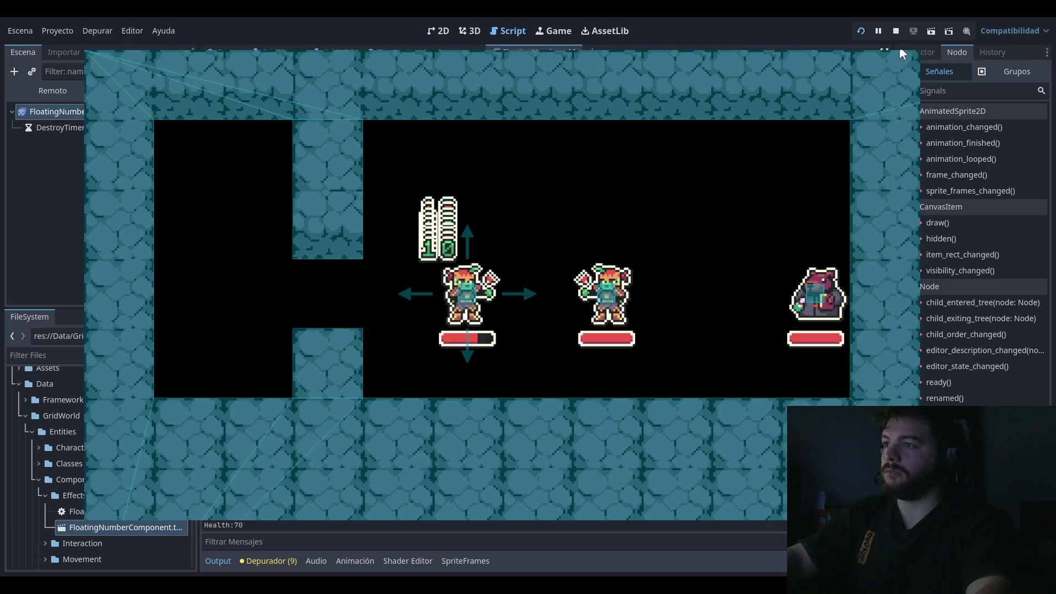
key("F8")
left_click(249, 126)
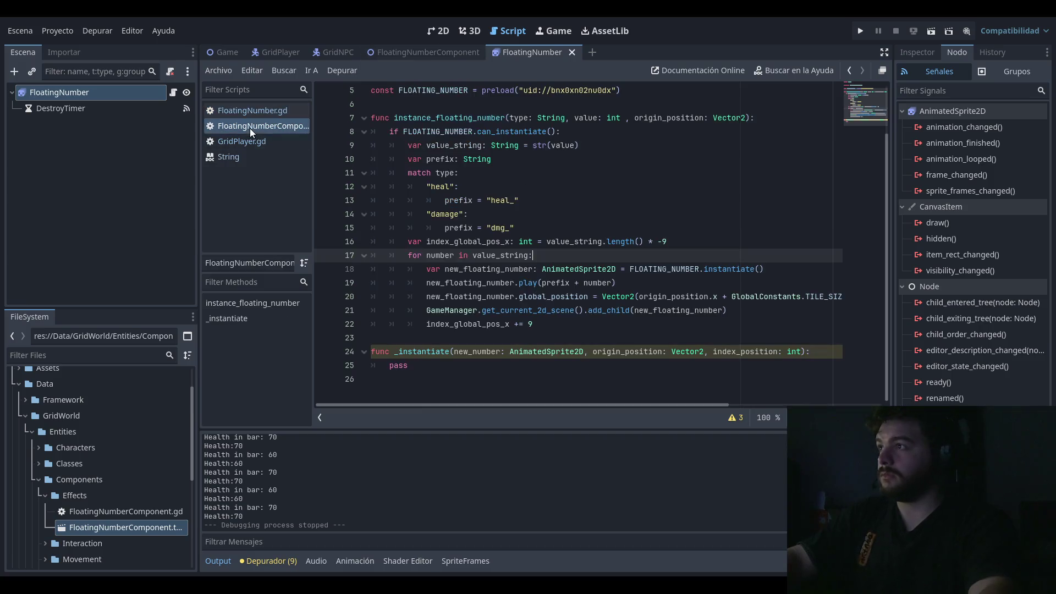
Step: Review the digit offset calculation on line 16 of FloatingNumberComponent.gd and its surrounding lines
left_click(694, 241)
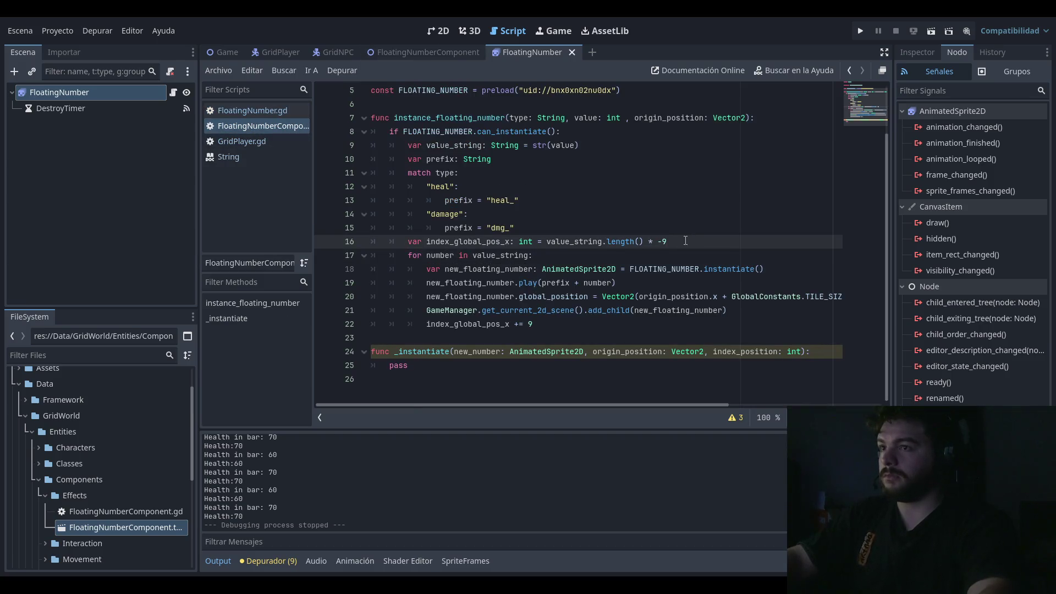
key("Up")
key("Down")
key("Up")
key("Up")
key("Down")
key("Down")
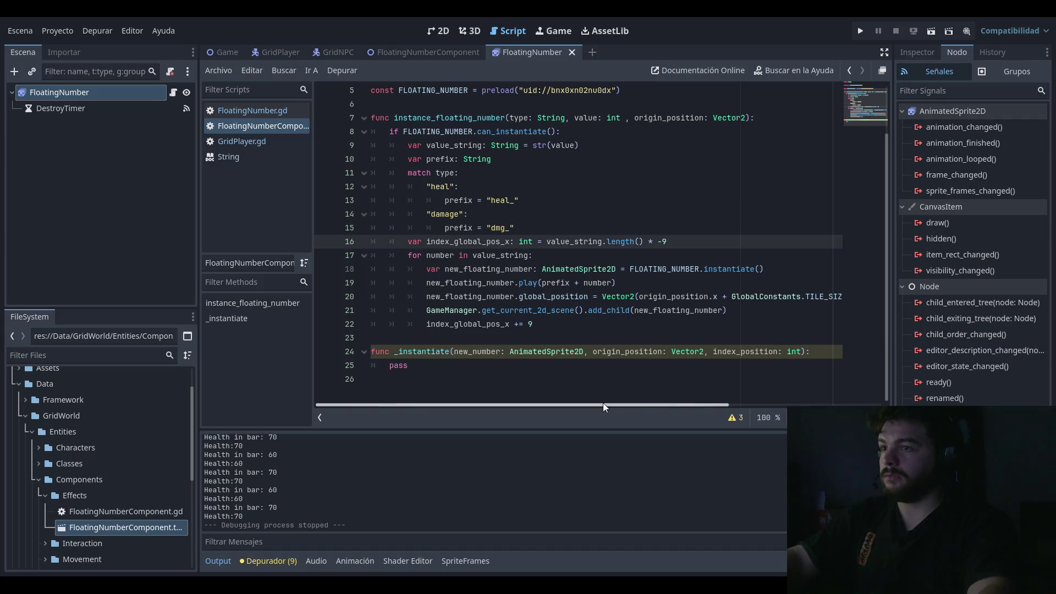
left_click(603, 399)
mouse_move(654, 406)
left_mouse_down()
mouse_move(800, 406)
mouse_move(678, 405)
mouse_move(772, 404)
mouse_move(717, 407)
mouse_move(737, 407)
left_mouse_up()
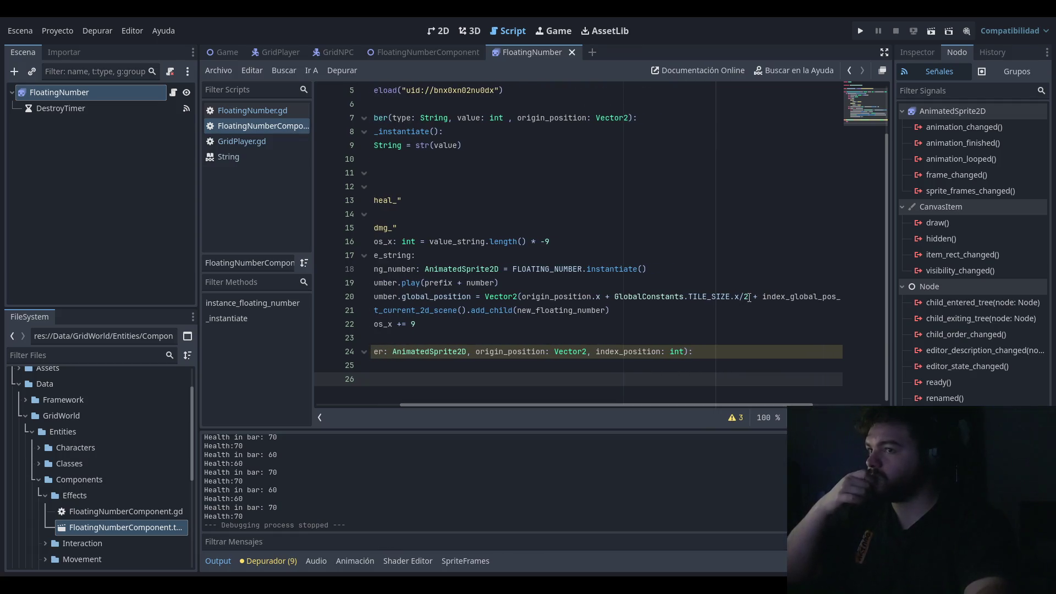
mouse_move(649, 403)
left_mouse_down()
mouse_move(667, 405)
mouse_move(550, 404)
left_mouse_up()
Step: Change line 16's offset multiplier from -9 to -8 and run the game
left_click(715, 283)
left_click(717, 242)
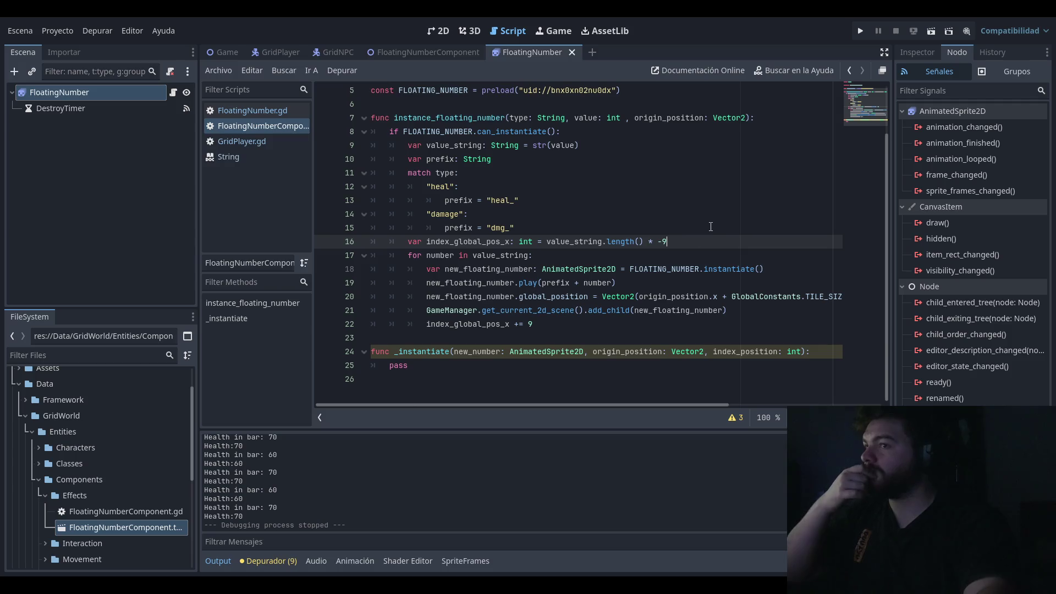
key("BackSpace")
type("8")
type("6")
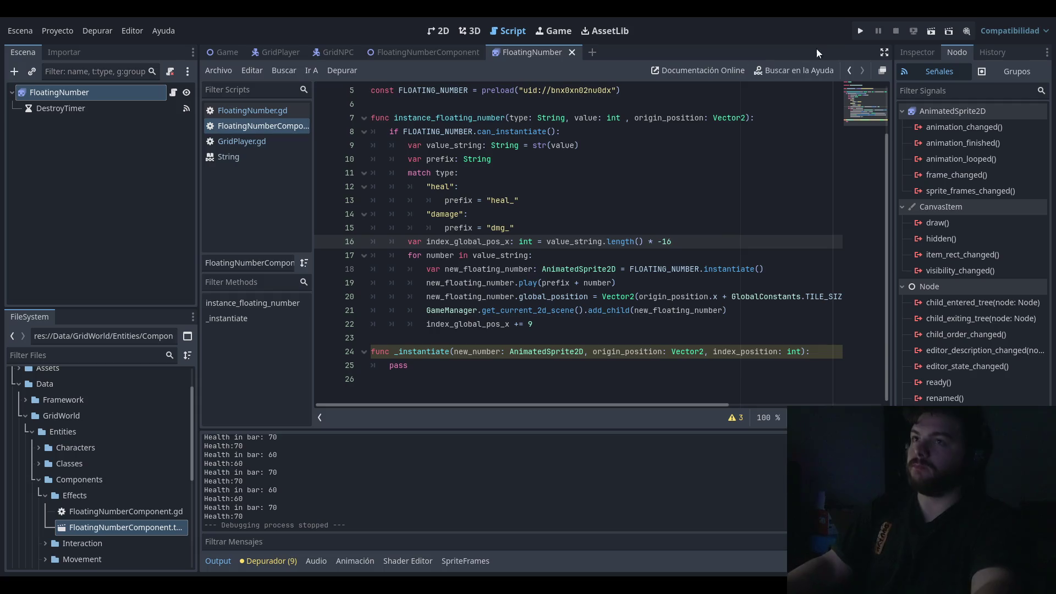
left_click(860, 31)
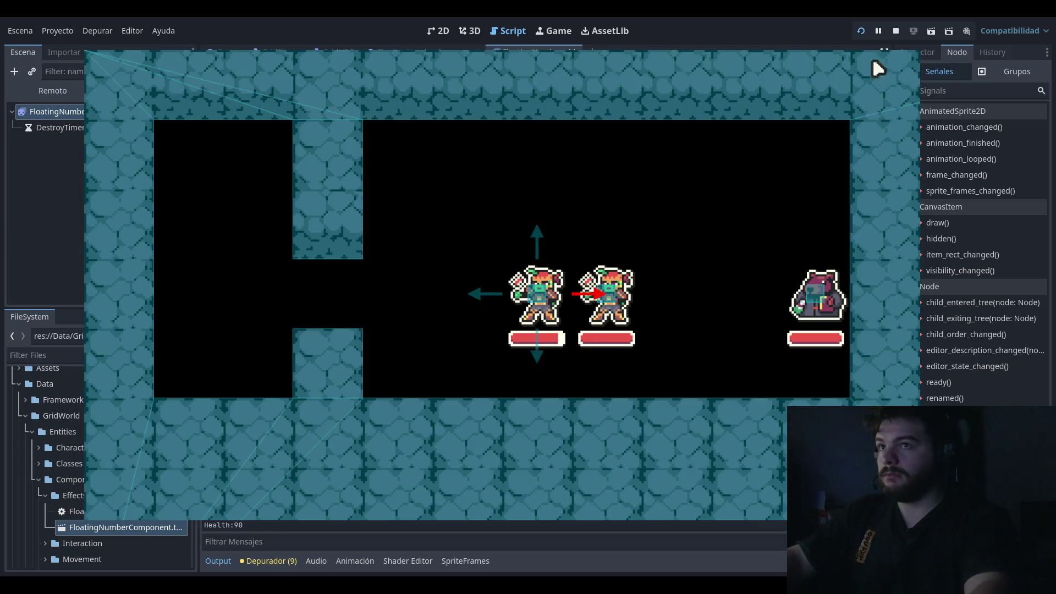
Step: Stop the game and leave line 16's multiplier at * -8 after removing a stray 9
key("F8")
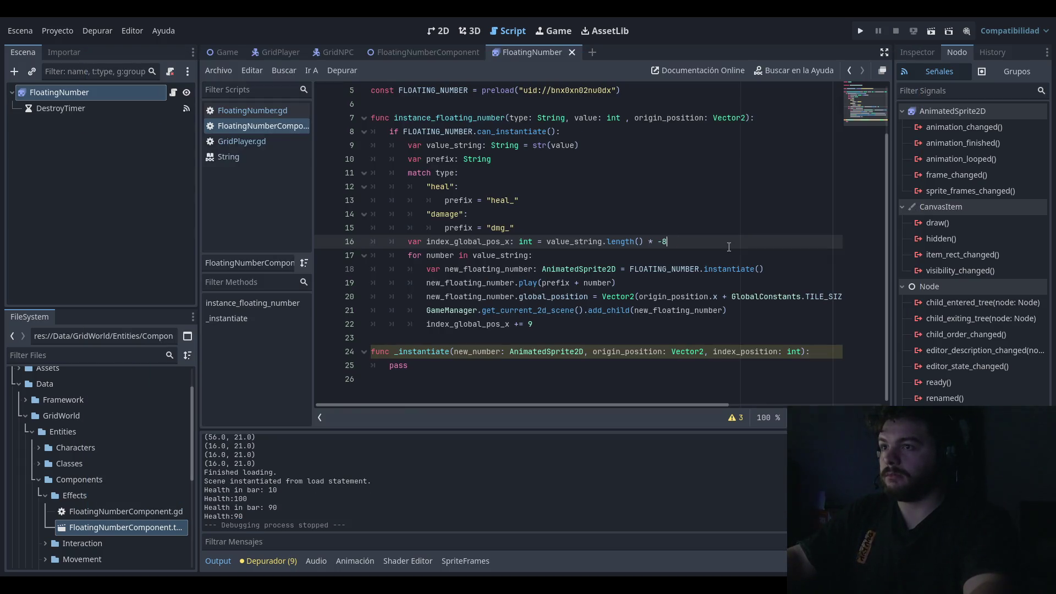
type("9")
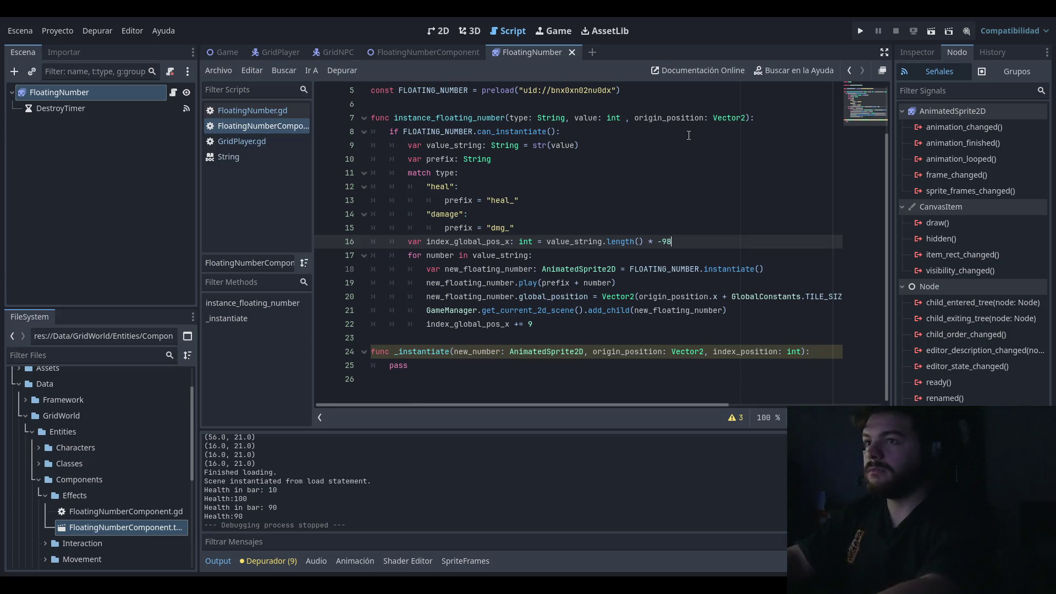
key("BackSpace")
key("BackSpace")
type("8")
key("Escape")
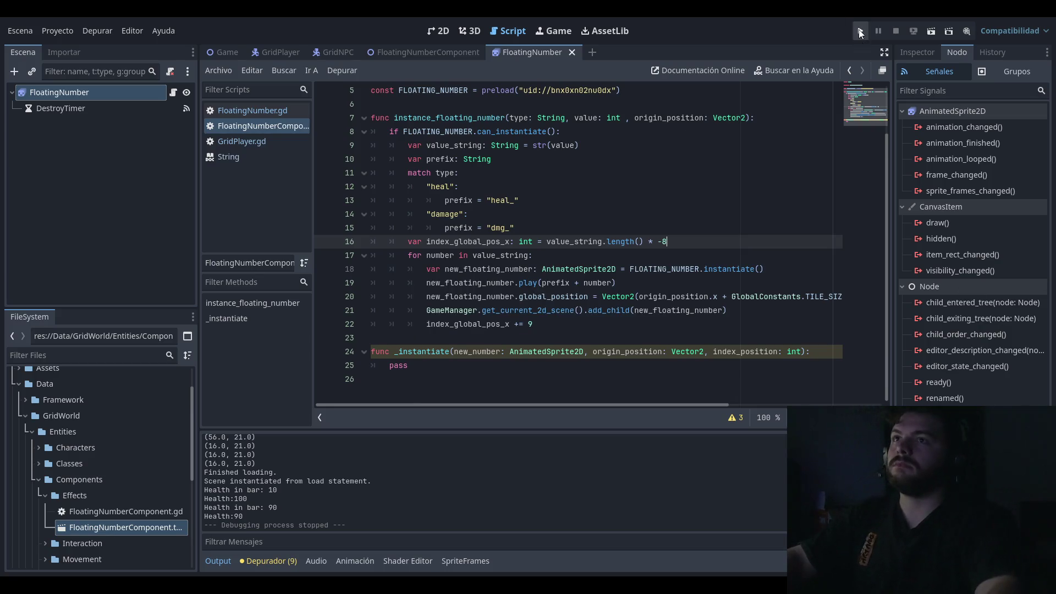
Step: Play-test the -8 offset with the red 10 floating over the player, then stop
left_click(860, 31)
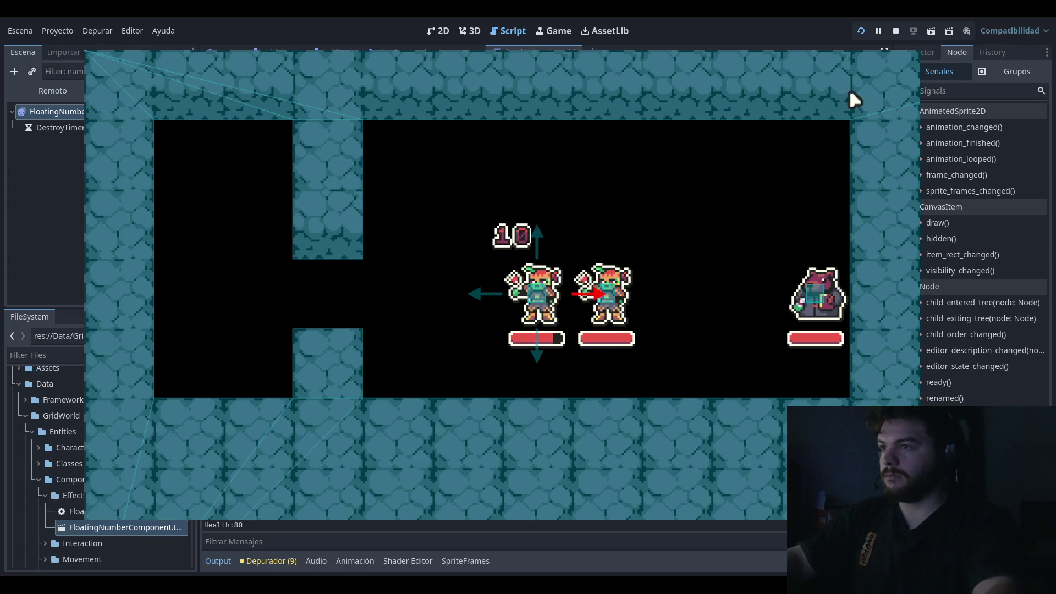
left_click(896, 30)
mouse_move(605, 404)
left_mouse_down()
mouse_move(753, 405)
mouse_move(593, 404)
left_mouse_up()
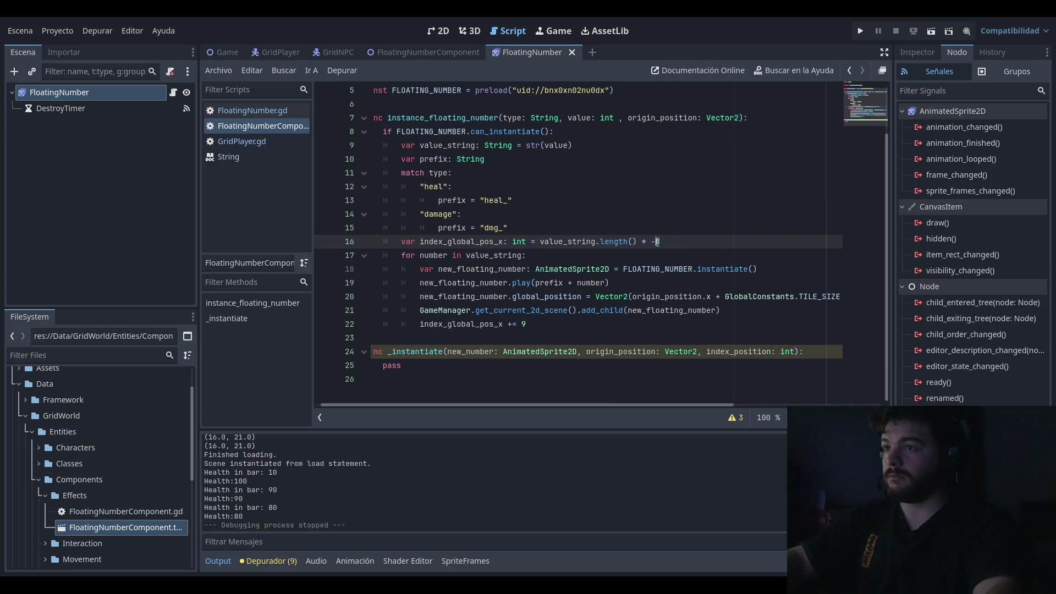
Step: Remove the minus sign so line 16 reads length() * 8, then test-run the level and stop
key("BackSpace")
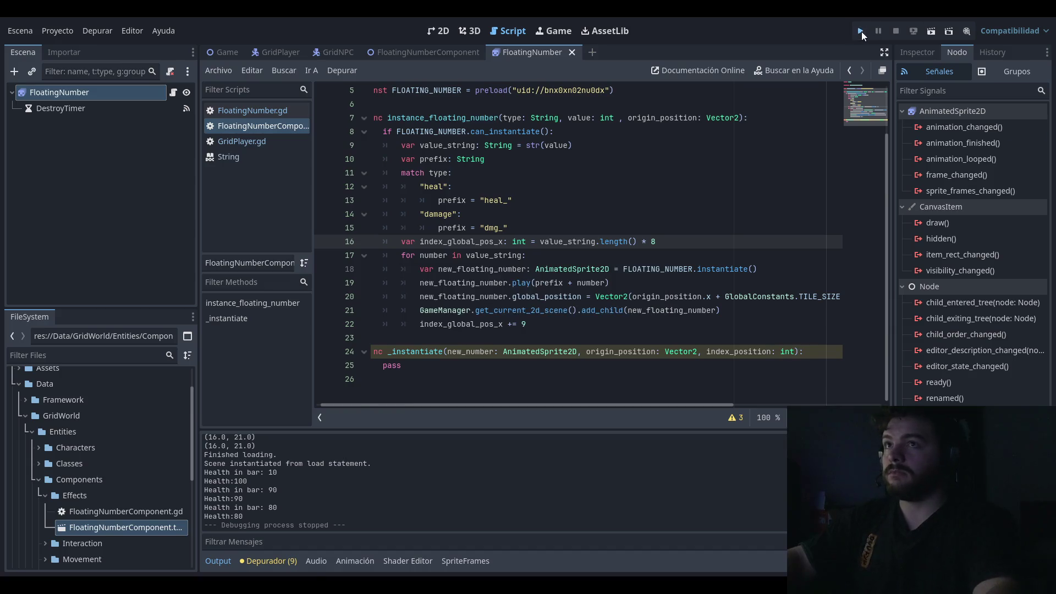
left_click(861, 31)
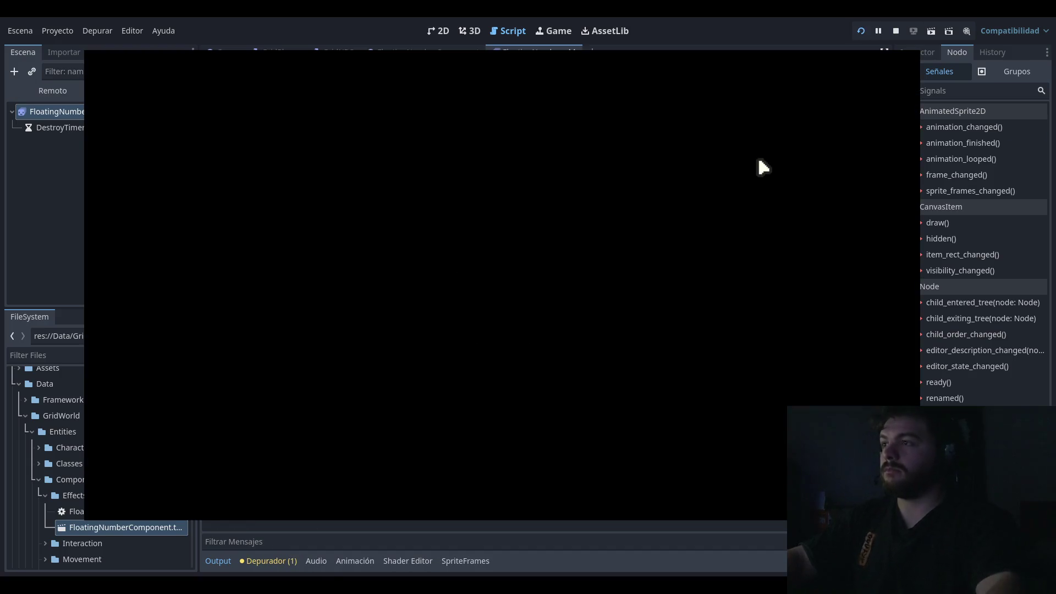
key("Return")
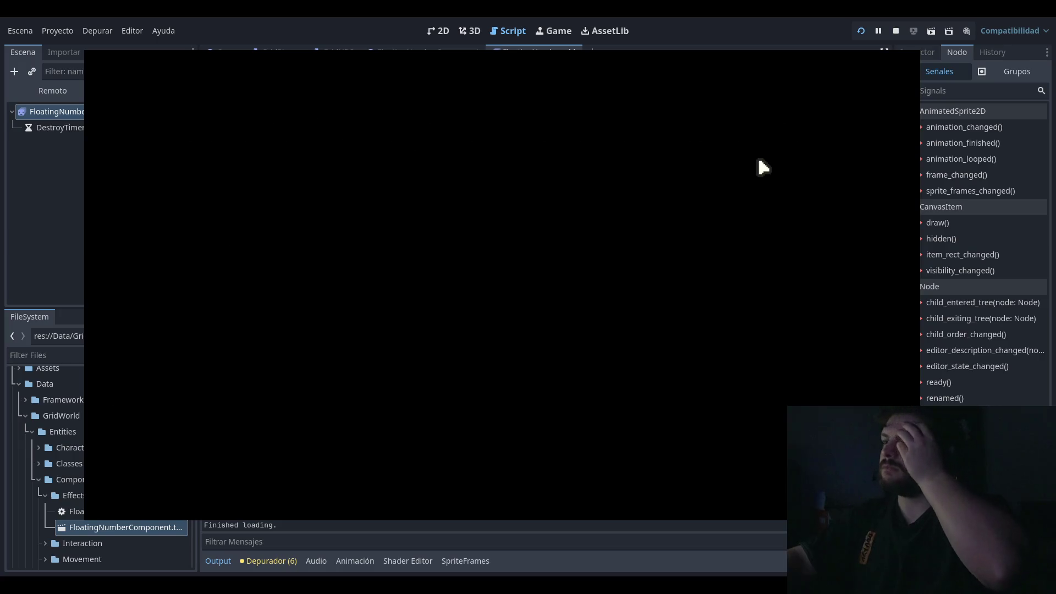
key("F8")
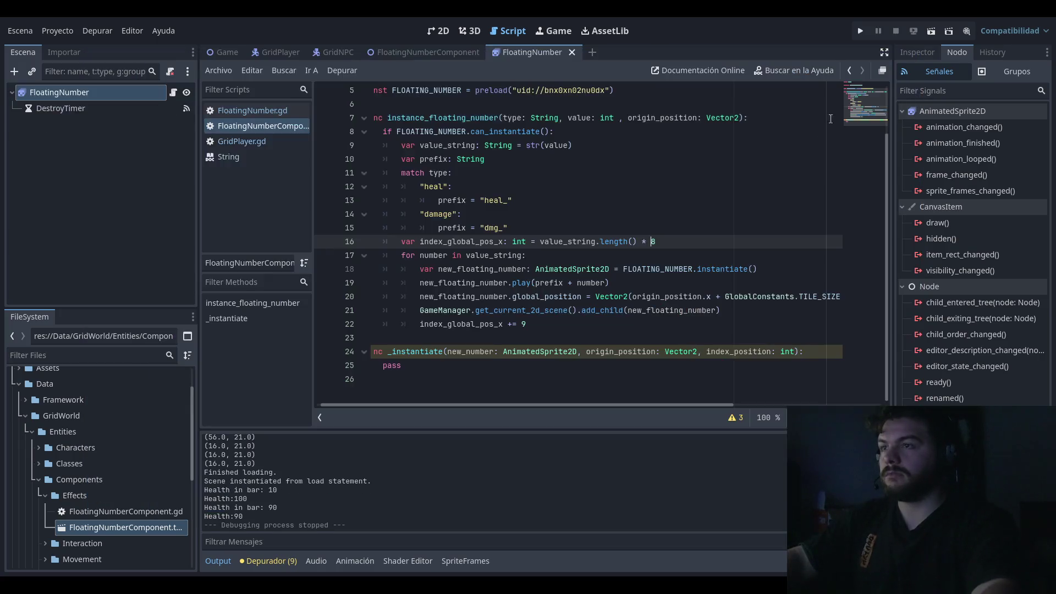
Step: Look over lines 16 to 20, including the dmg_ prefix line, back to the offset
key("Up")
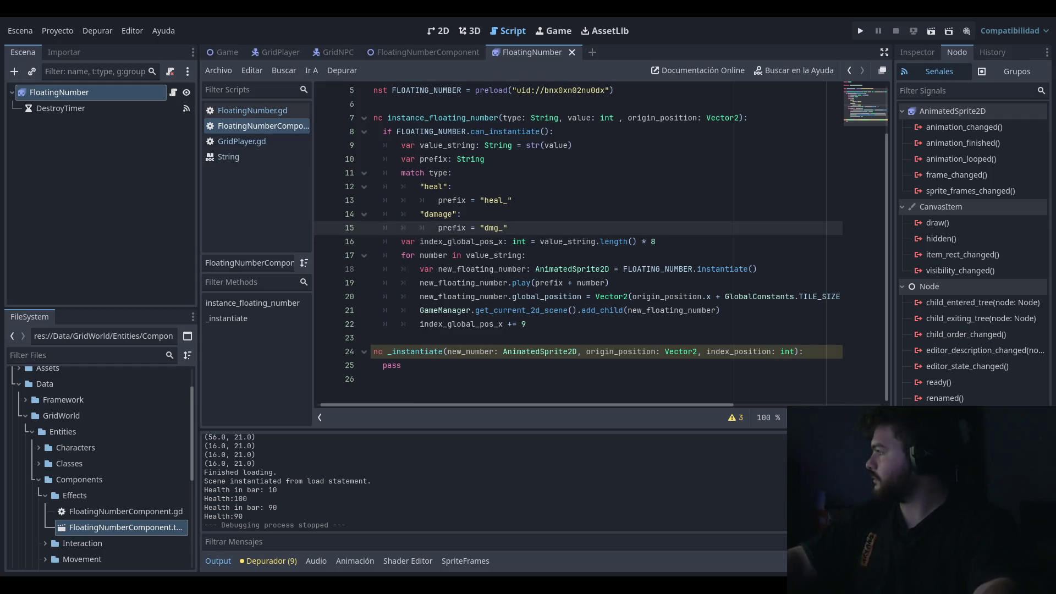
left_click(633, 282)
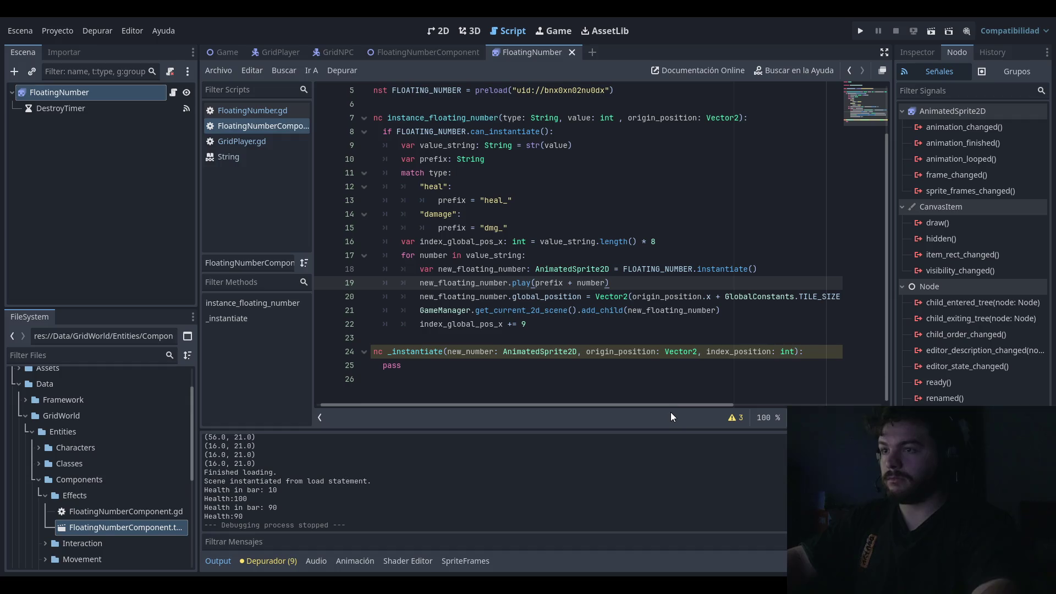
left_click_drag(666, 404, 736, 403)
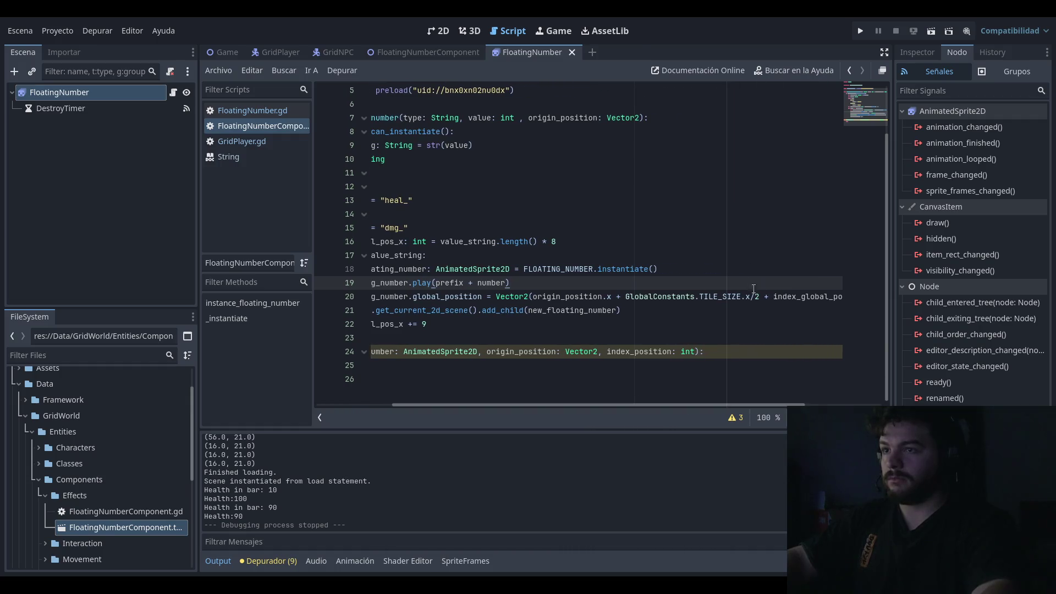
key("Down")
key("Up")
key("Up")
key("Down")
mouse_move(684, 404)
left_mouse_down()
mouse_move(761, 405)
mouse_move(555, 407)
left_mouse_up()
left_click(691, 240)
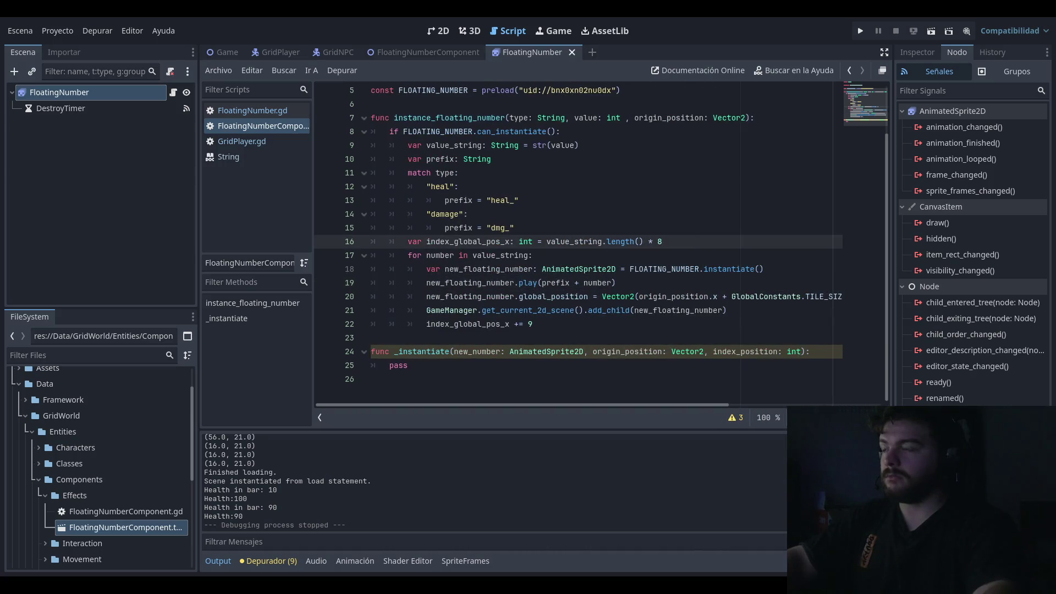
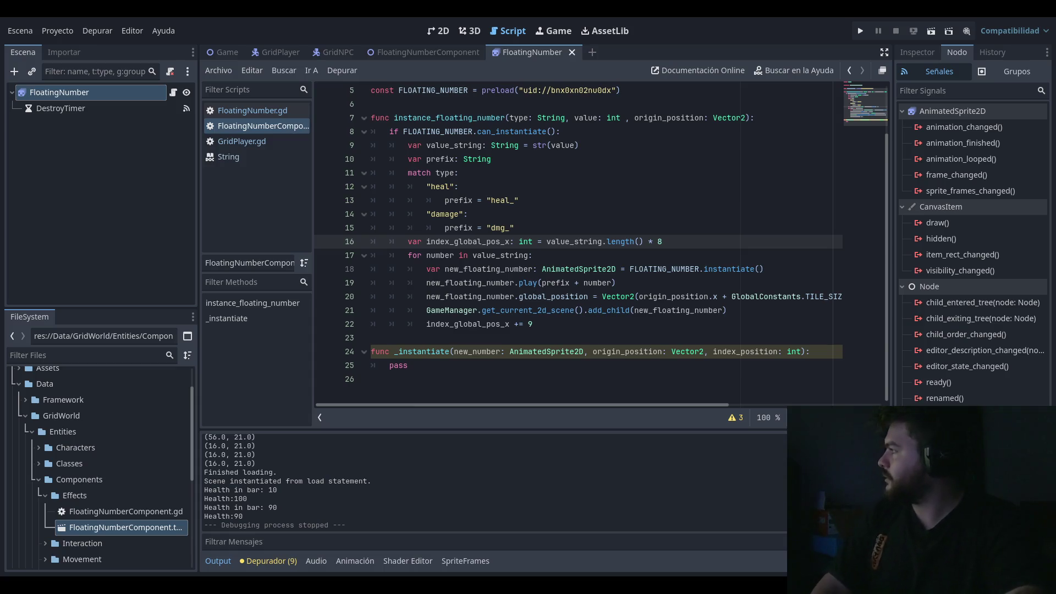
Step: Try removing the line 16 offset declaration and subtracting 4.5 on line 19, then undo those edits
left_click(756, 226)
key("Down")
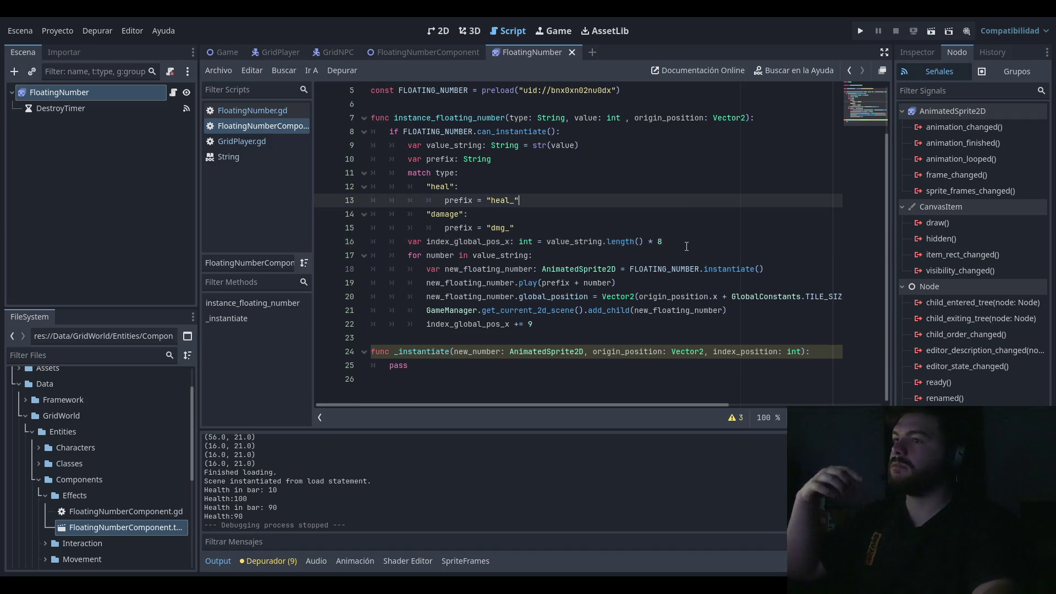
left_click_drag(662, 241, 413, 243)
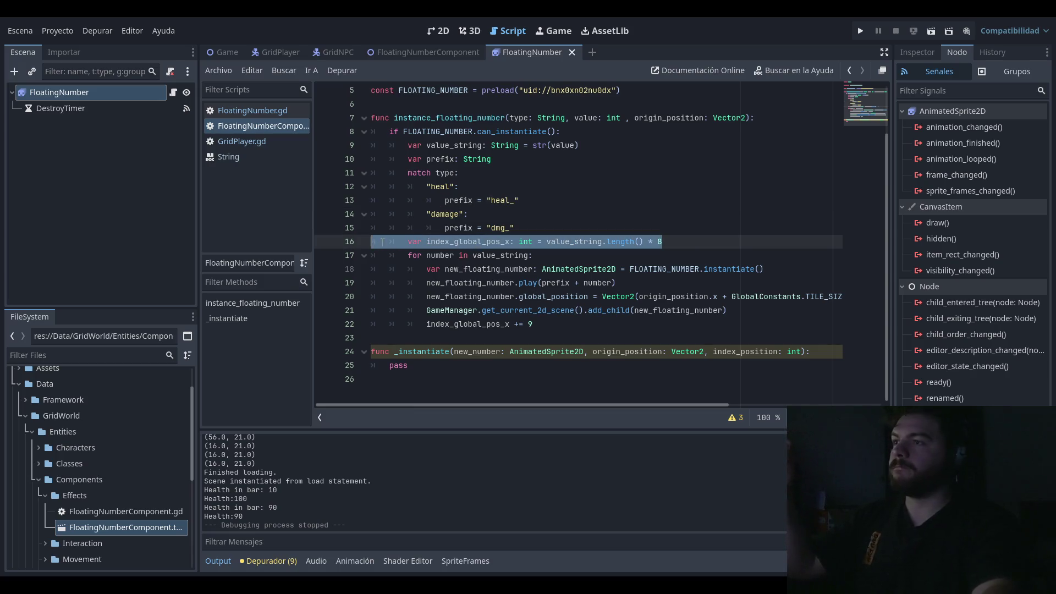
key("BackSpace")
key("BackSpace")
key("BackSpace")
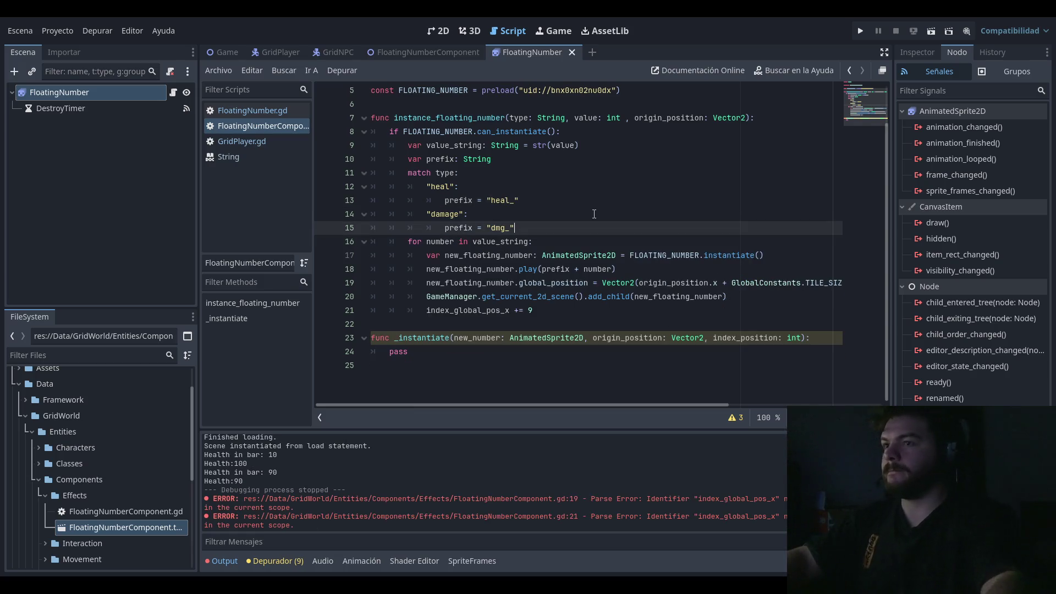
left_click_drag(579, 395, 727, 388)
mouse_move(749, 296)
left_mouse_down()
mouse_move(840, 296)
mouse_move(652, 297)
left_mouse_up()
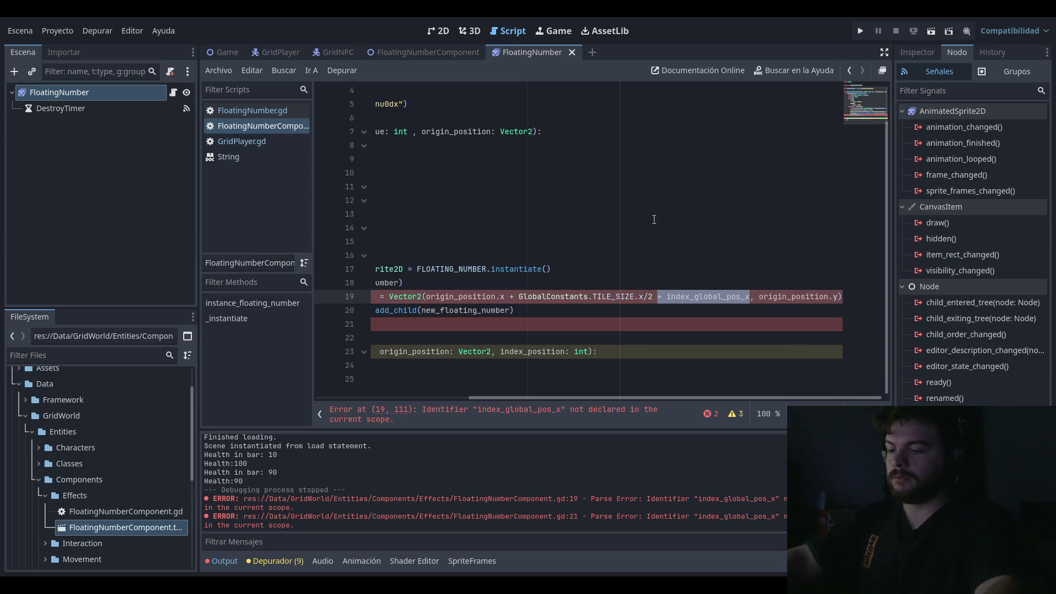
type("- 4.5")
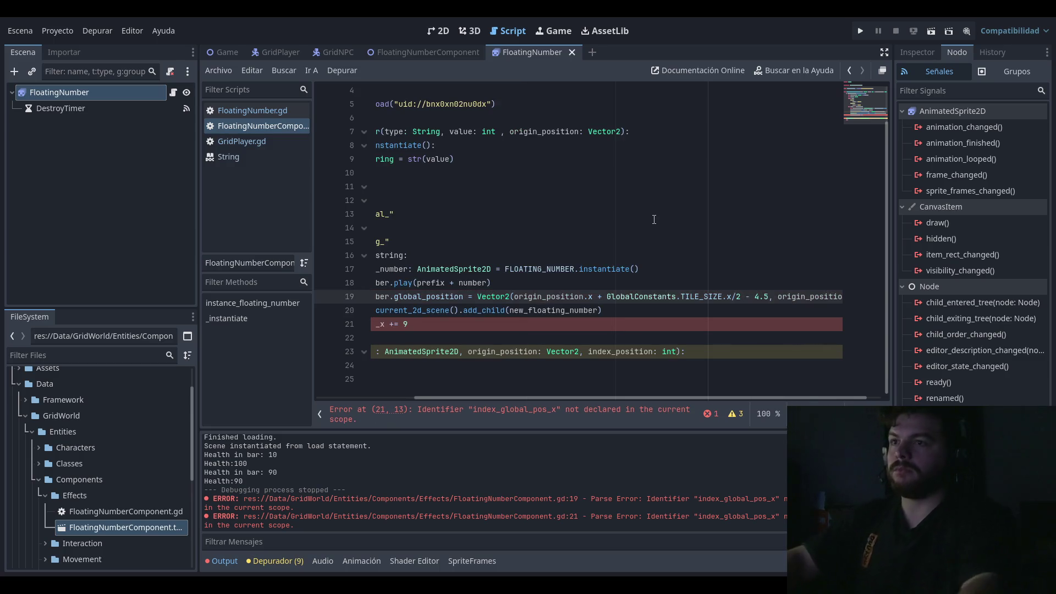
left_click_drag(667, 398, 558, 396)
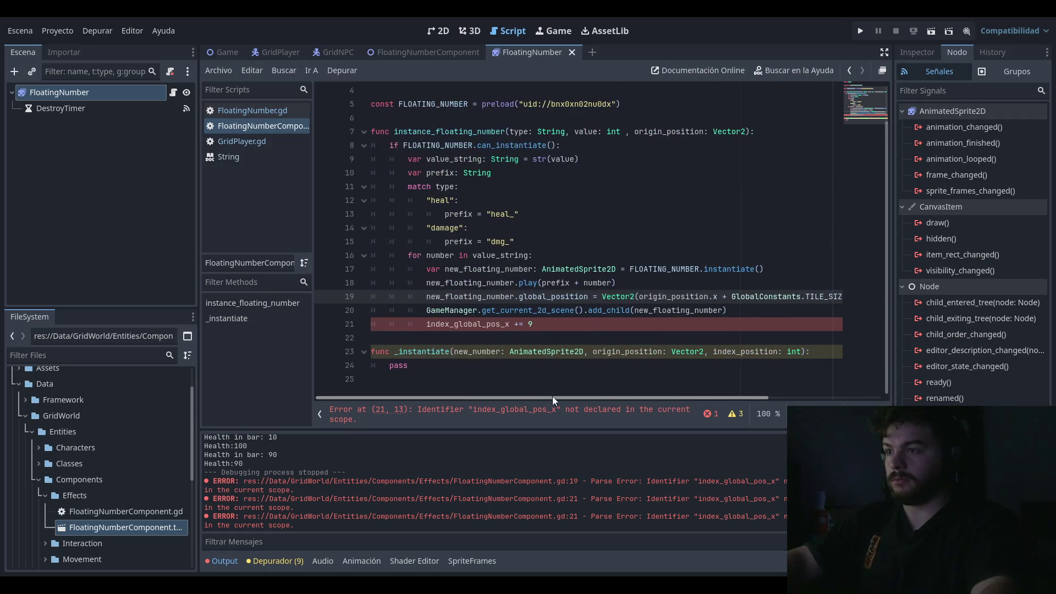
triple_click(522, 324)
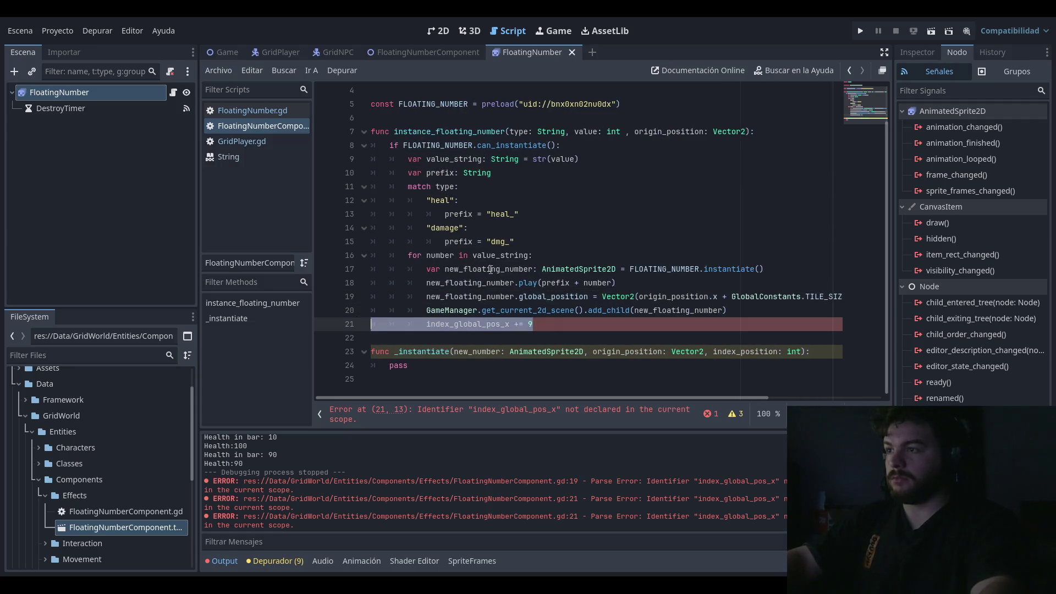
key("BackSpace")
key("BackSpace")
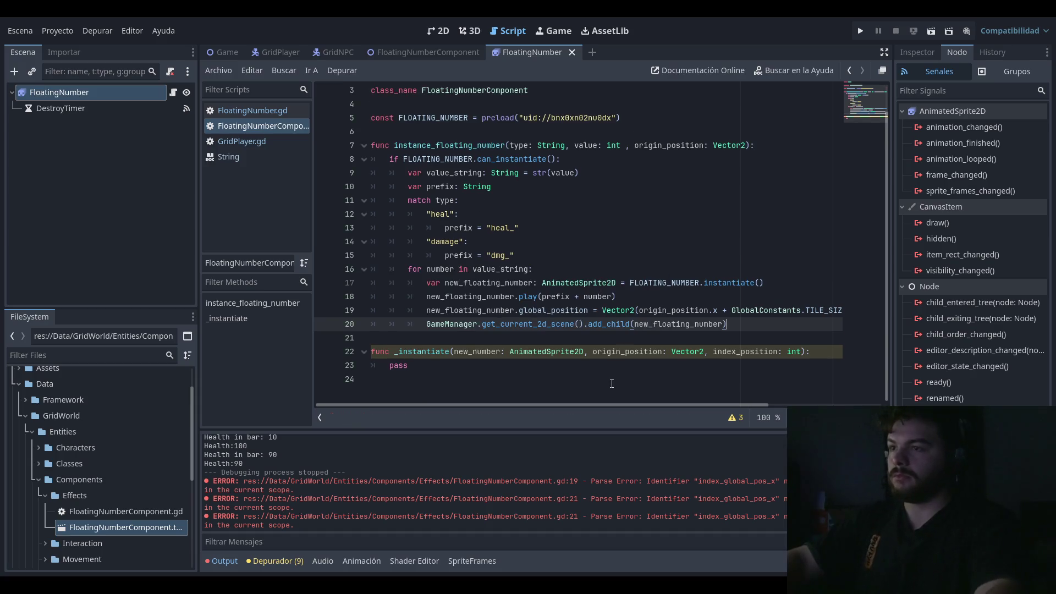
mouse_move(587, 404)
left_mouse_down()
mouse_move(707, 413)
mouse_move(569, 414)
left_mouse_up()
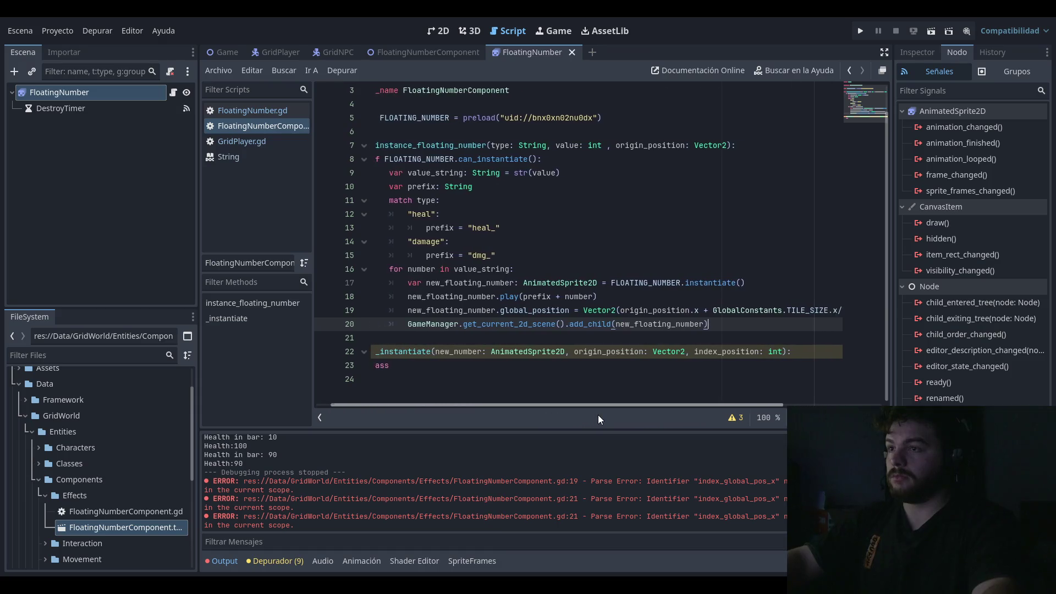
key("ctrl+z")
key("ctrl+z")
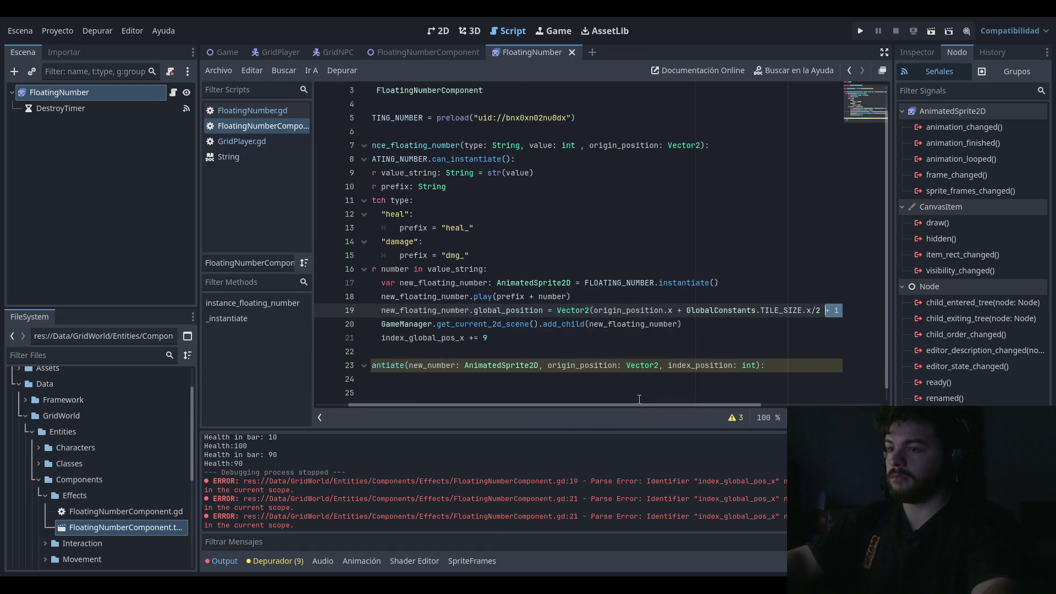
key("ctrl+z")
key("ctrl+z")
key("ctrl+z")
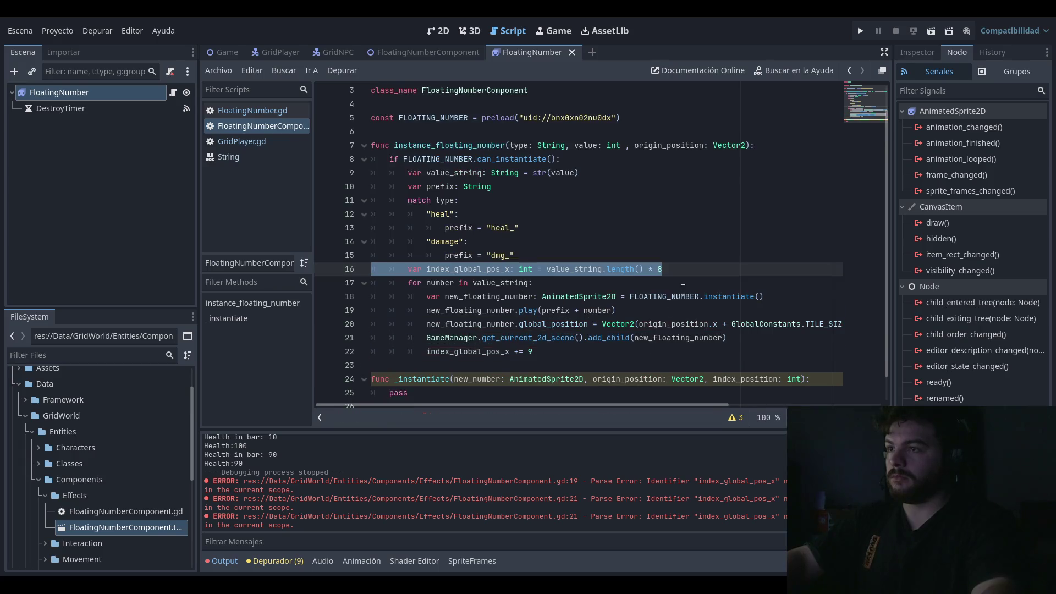
Step: Set line 16's starting offset to 0 and change line 22 to 'index_global_pos_x -= 4.5'
left_click(694, 267)
mouse_move(707, 270)
left_mouse_down()
mouse_move(520, 269)
mouse_move(546, 269)
left_mouse_up()
type("0")
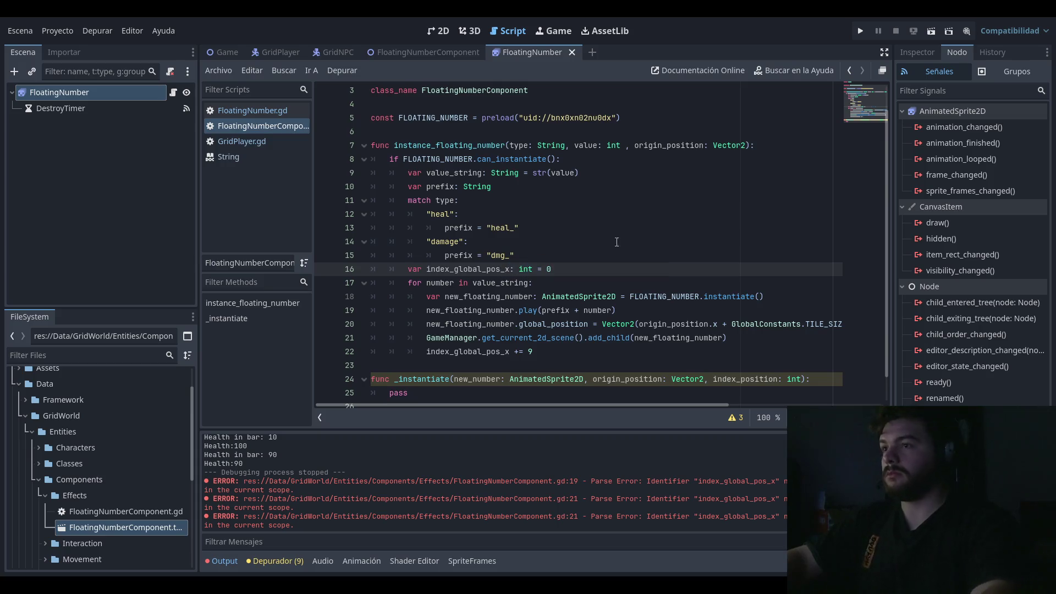
left_click(591, 311)
double_click(517, 351)
type("-=")
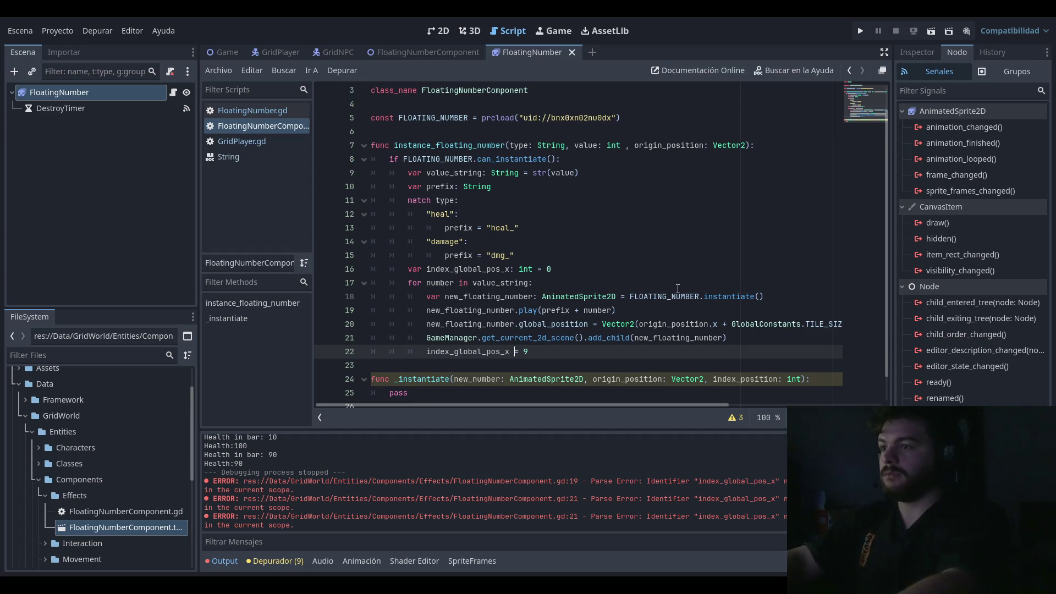
key("BackSpace")
type("4.5")
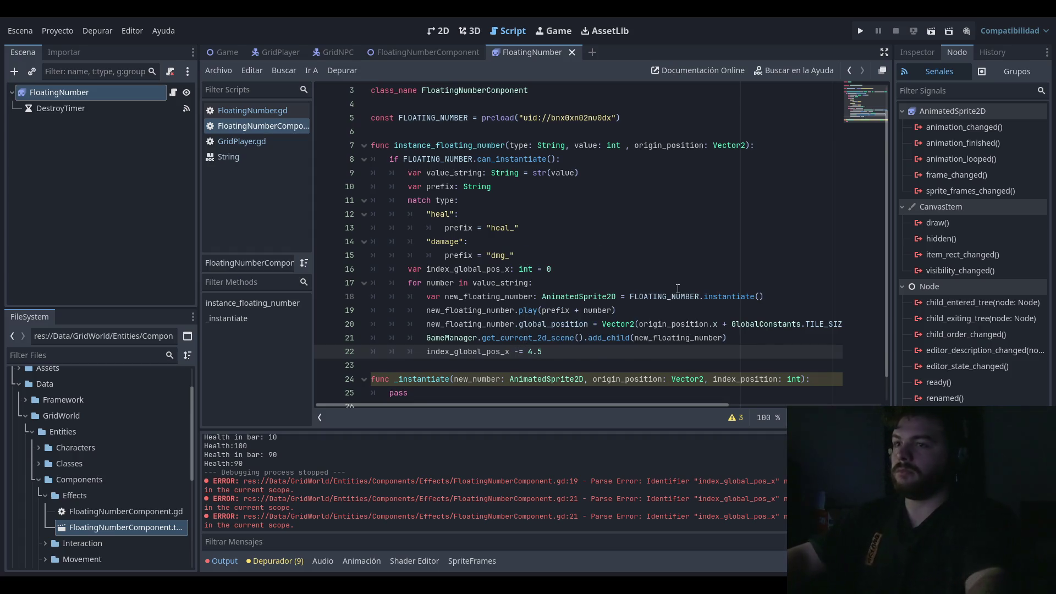
double_click(456, 351)
left_click_drag(550, 405, 670, 405)
left_click(759, 323)
left_click(693, 296)
Step: Test-run the game, enter the level and step left to trigger floating numbers, then stop
key("F5")
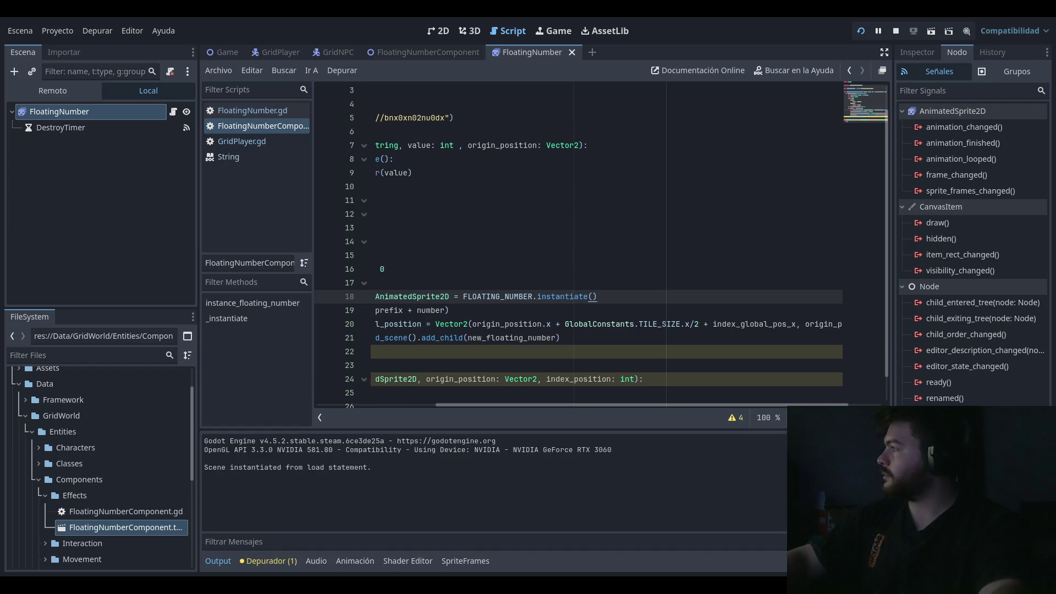
key("Return")
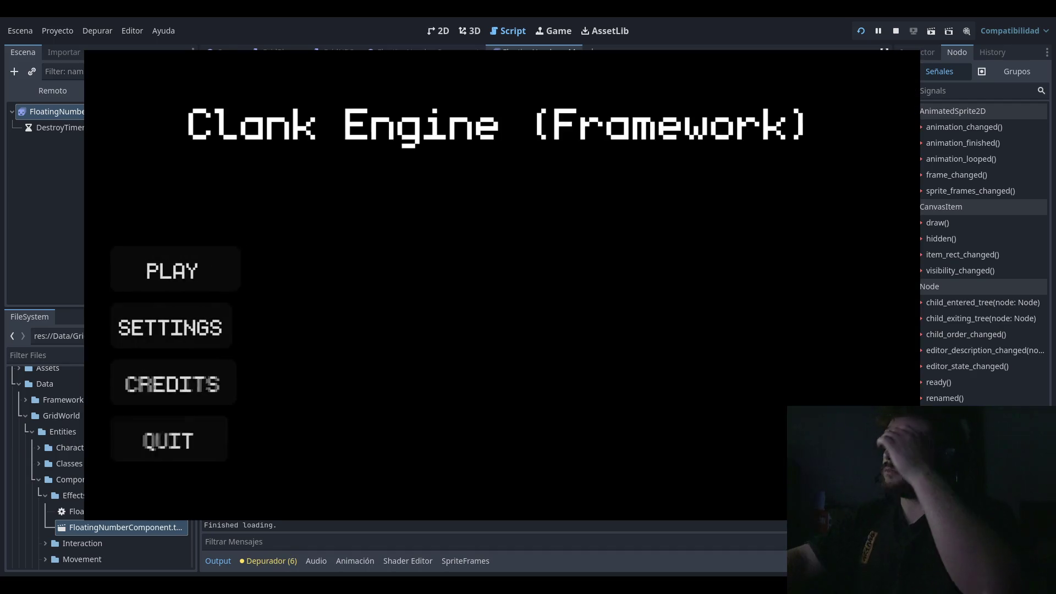
key("Left")
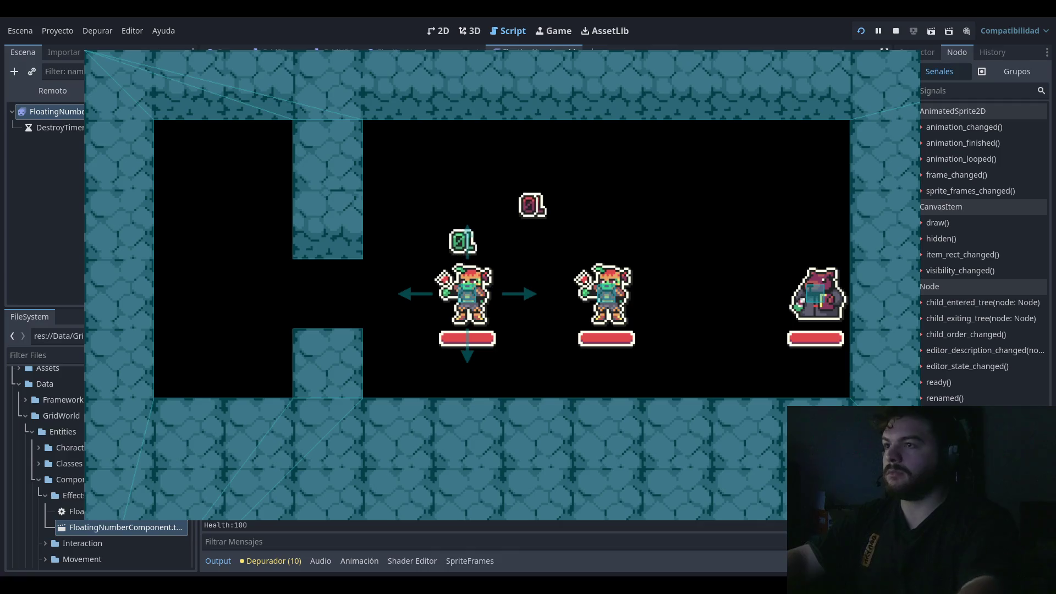
key("F8")
Step: Put line 22 back to 'index_global_pos_x += 9' and test-run the game again
left_click(601, 351)
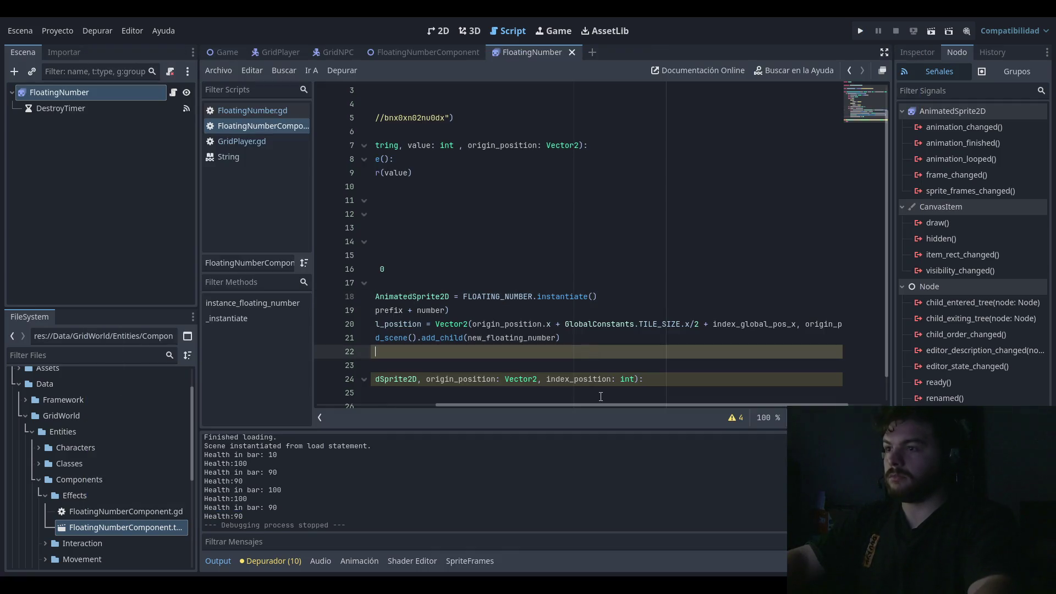
key("Left")
key("Left")
key("Left")
key("F5")
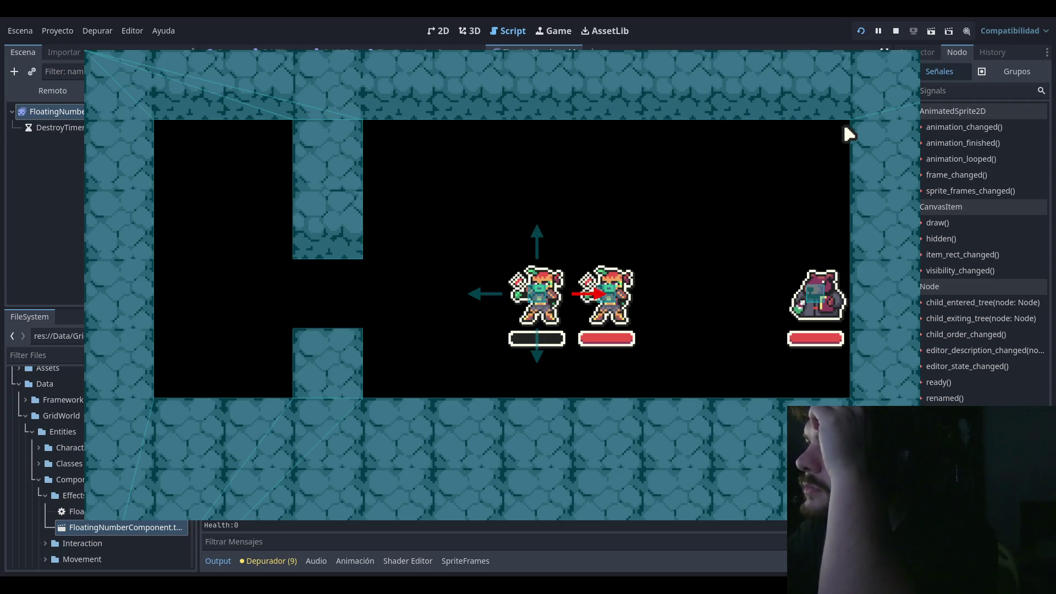
left_click(893, 51)
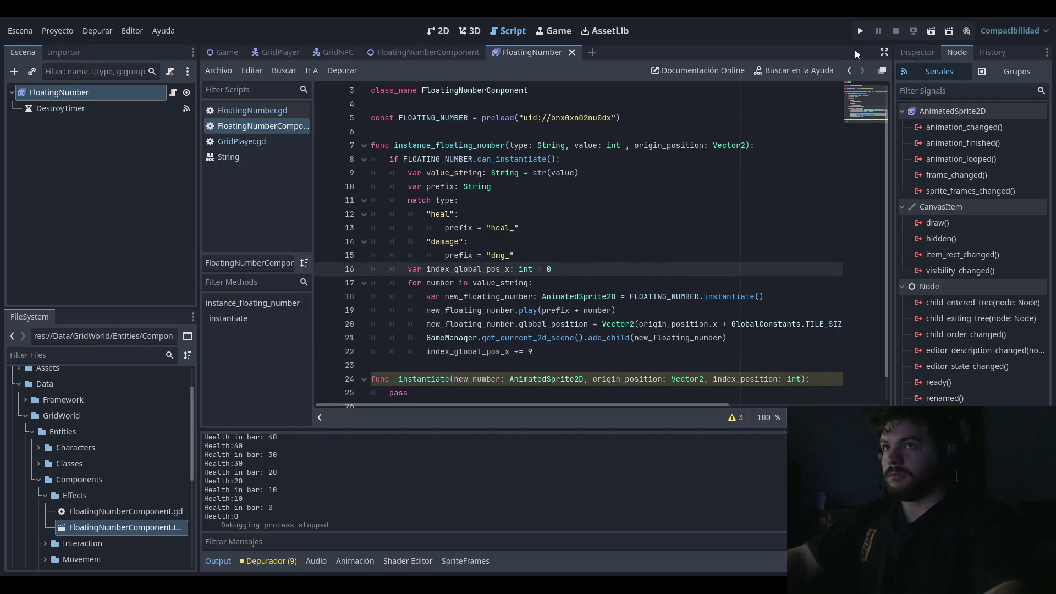
Step: Run the project, enter the level from the title menu, then stop the game
left_click(861, 30)
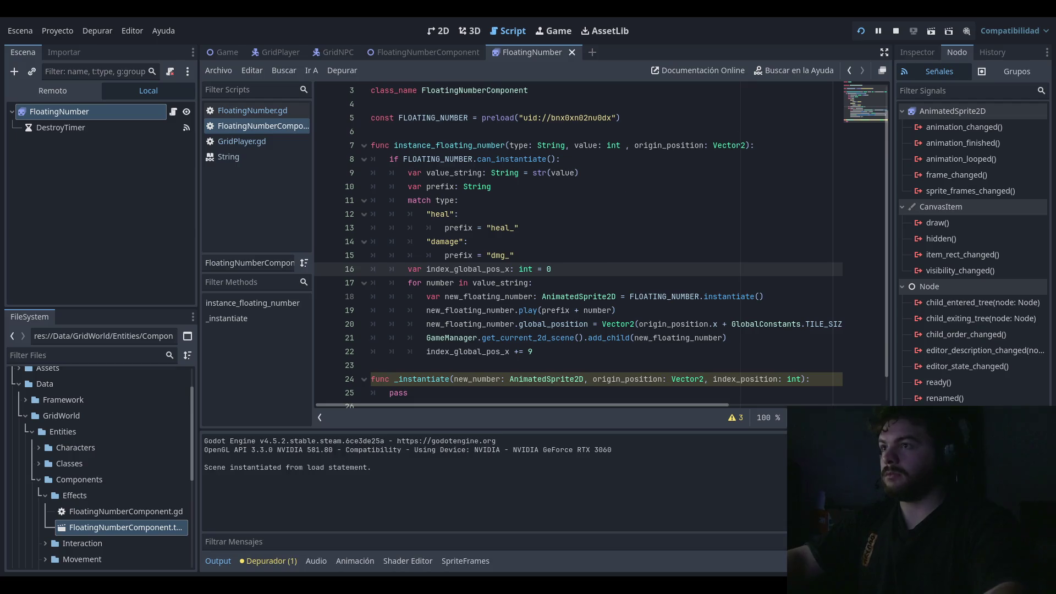
key("Return")
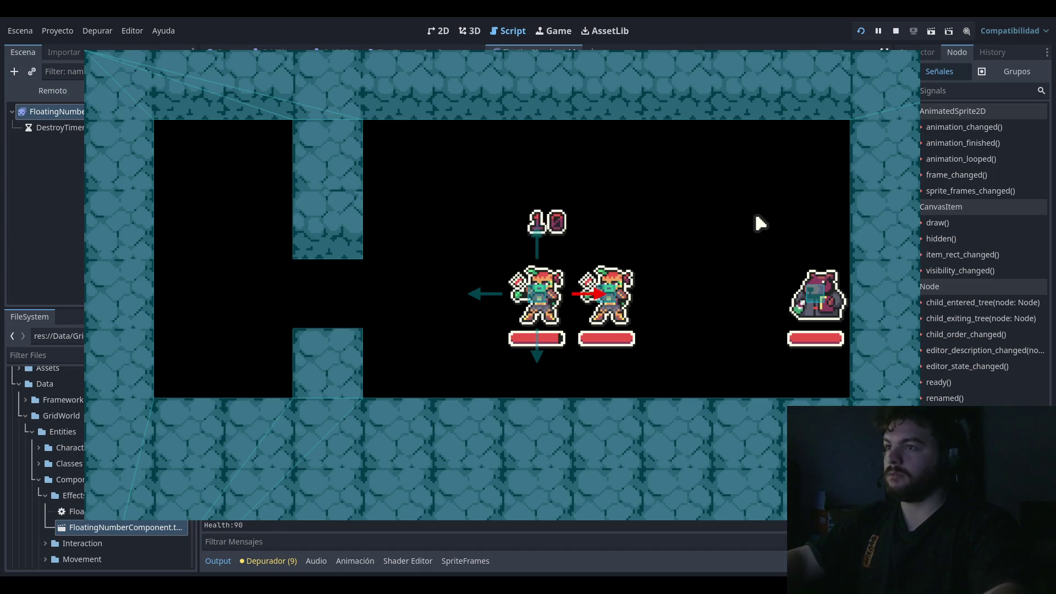
left_click(904, 55)
Step: Change line 22's step to 'index_global_pos_x += 8', save, and test the level again
left_click(654, 351)
key("BackSpace")
type("8")
key("ctrl+s")
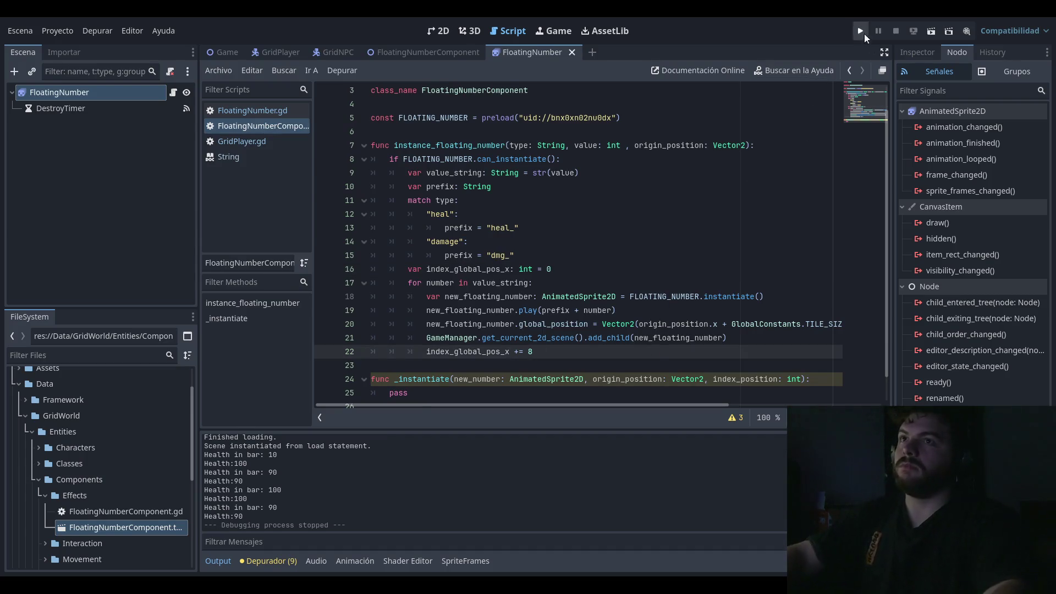
left_click(861, 34)
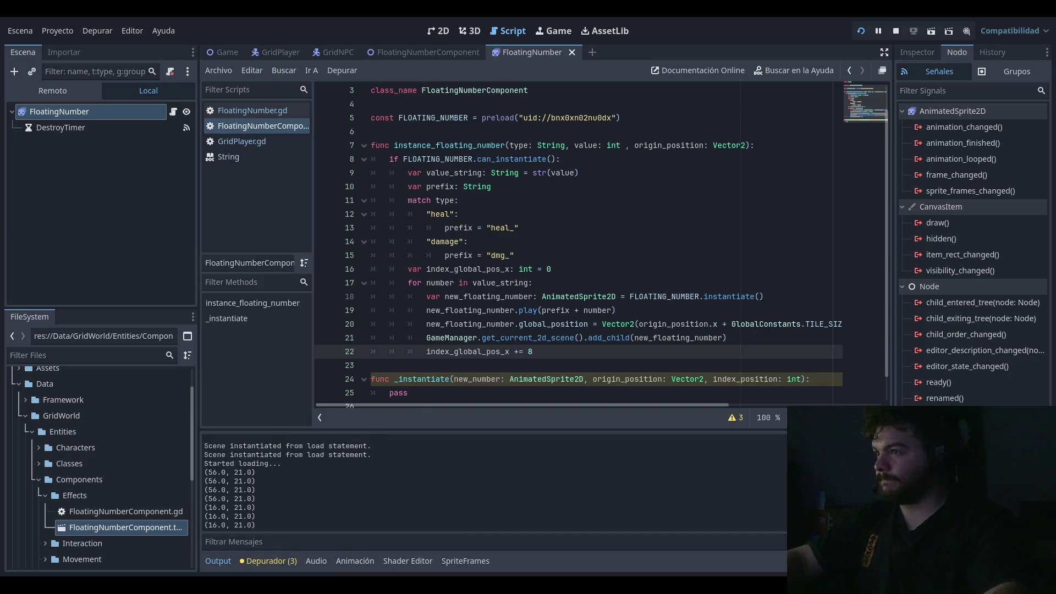
key("Return")
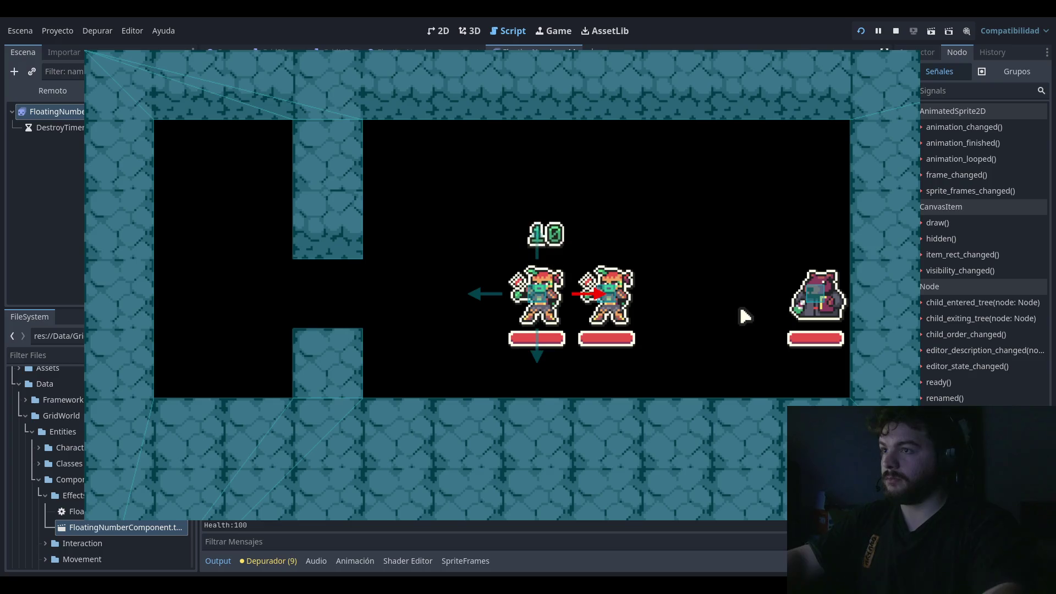
left_click(895, 31)
Step: Set line 22's step to += 10, run the game, and move left and right to show heal and damage numbers
key("BackSpace")
type("10")
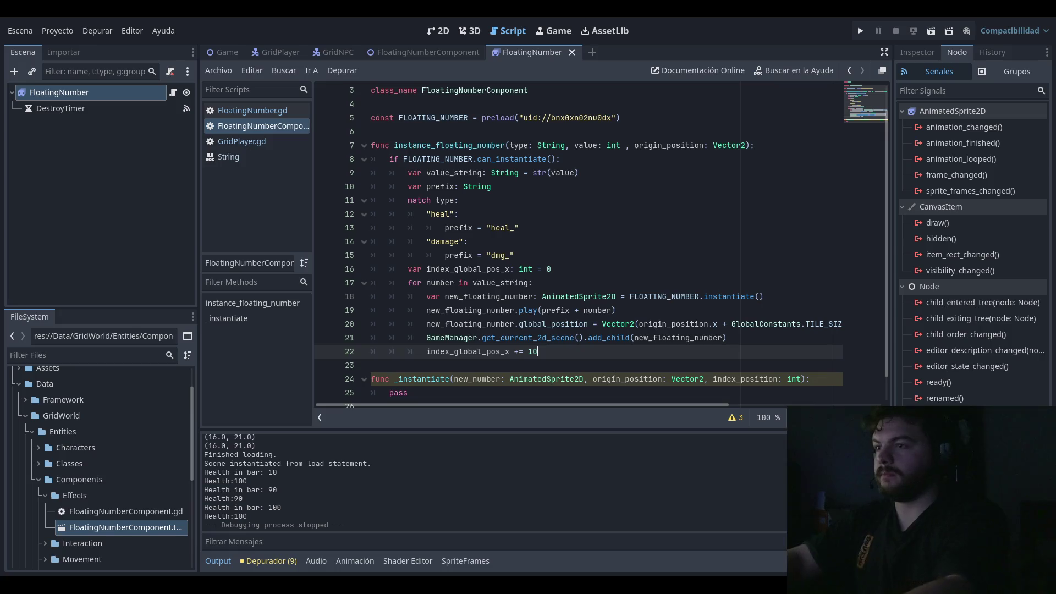
left_click(867, 31)
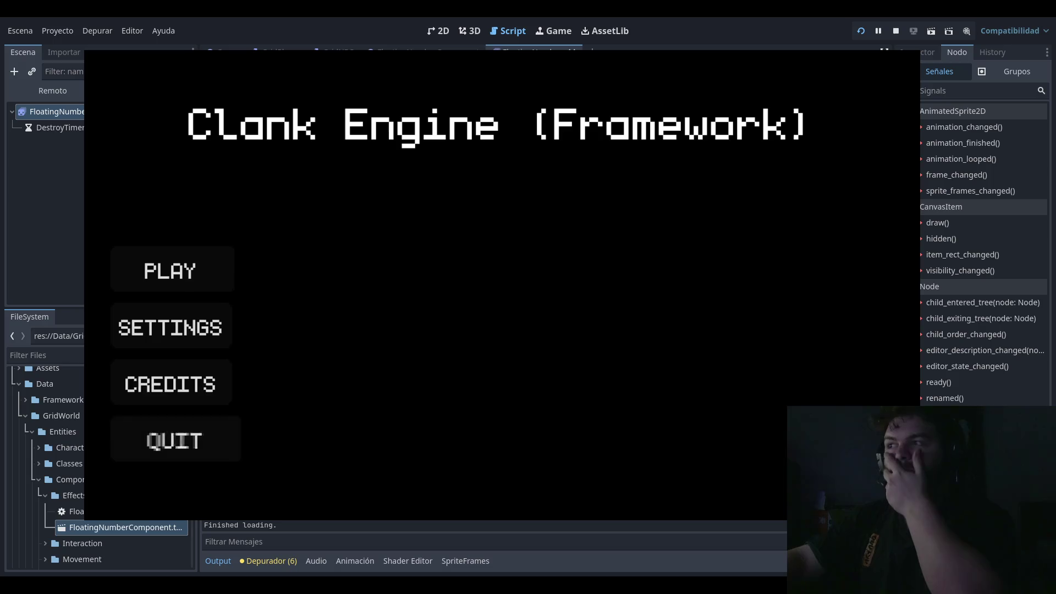
key("Left")
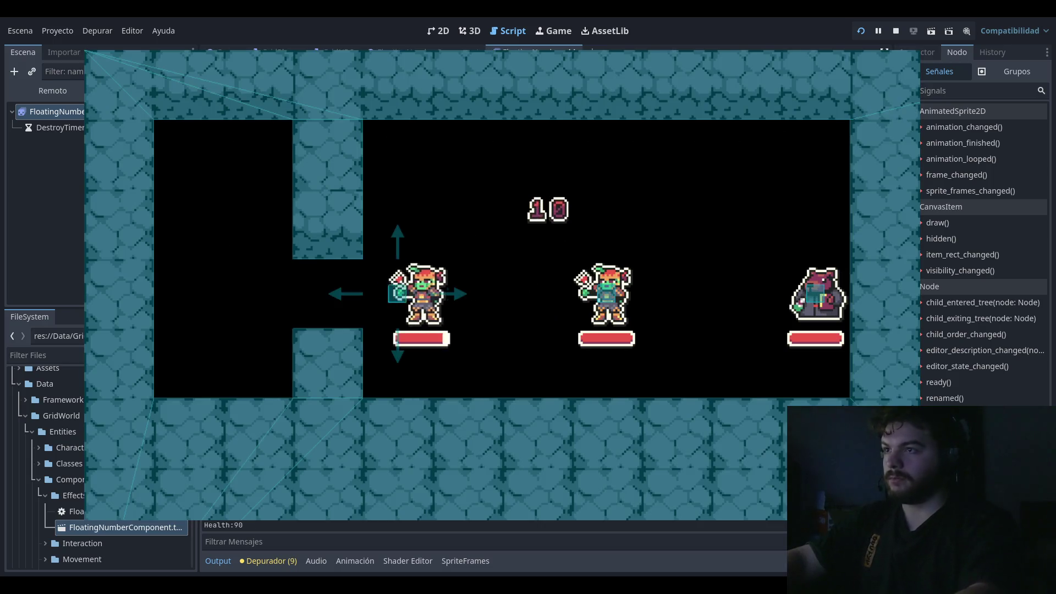
key("Right")
key("Right")
key("Right")
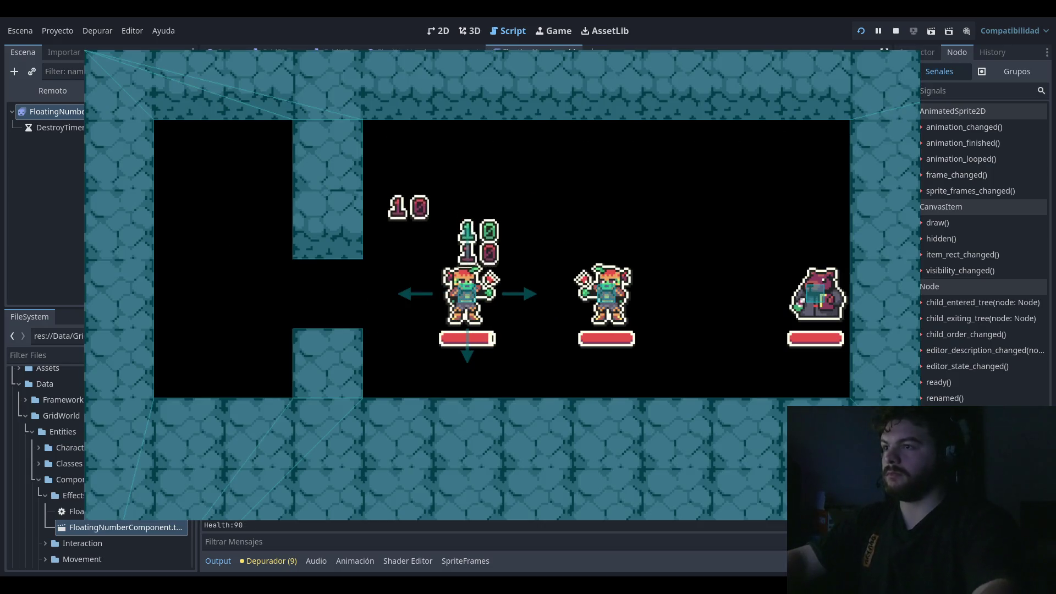
key("F8")
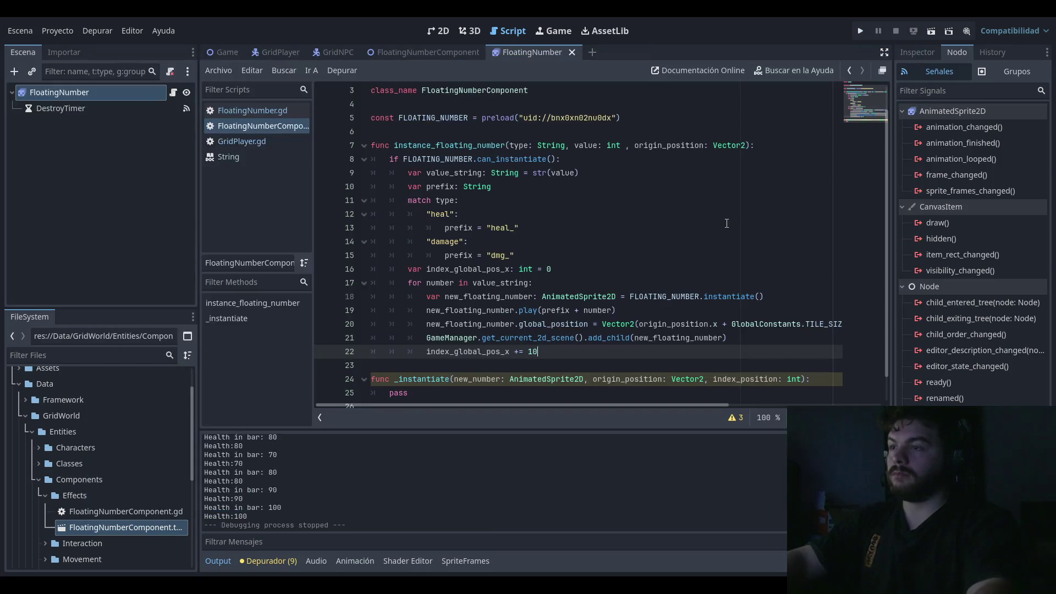
type("9")
left_click(696, 242)
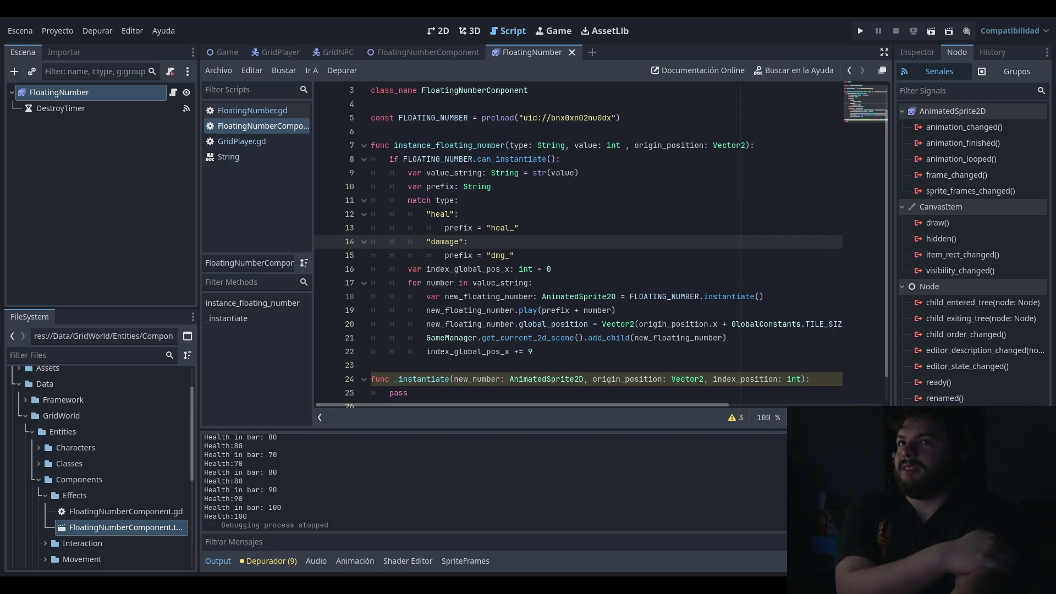
Step: Review the number-instancing and prefix match lines in the digit loop
left_click(685, 297)
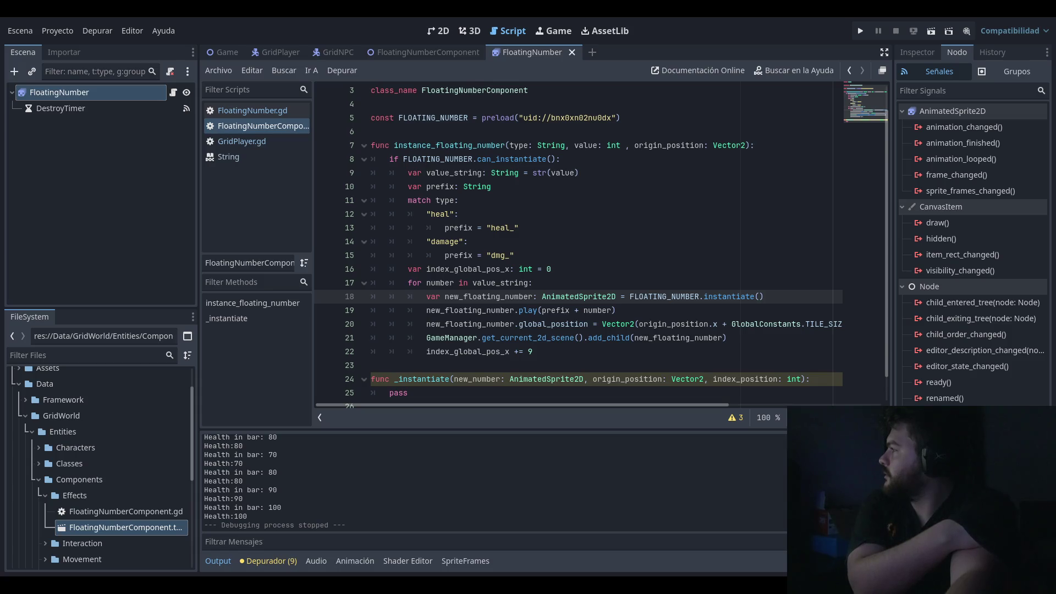
left_click(593, 252)
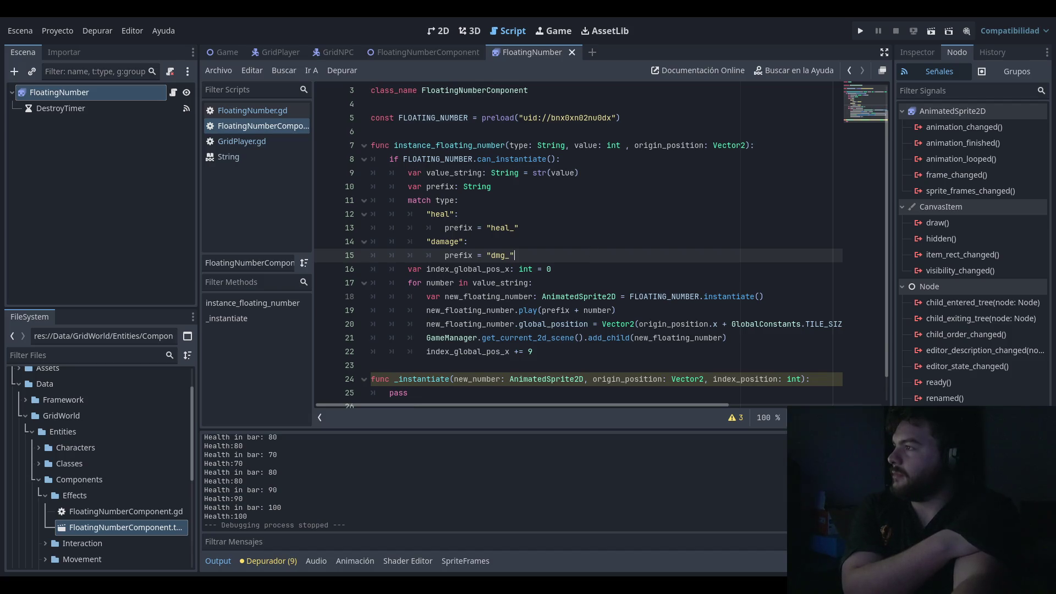
key("Up")
key("Up")
key("Up")
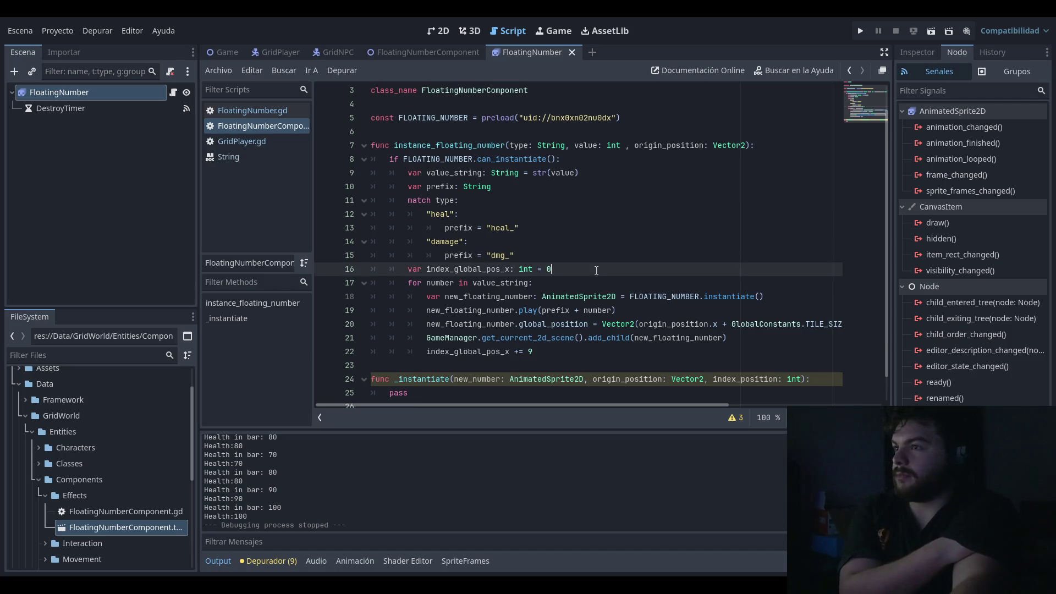
key("Down")
key("Down")
key("Down")
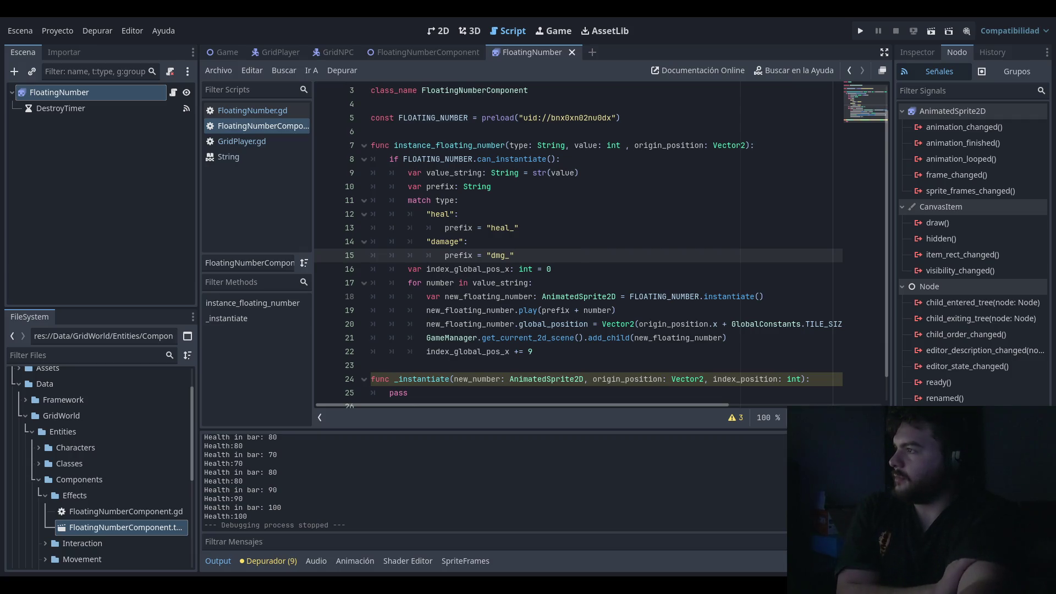
key("Up")
key("Up")
key("Up")
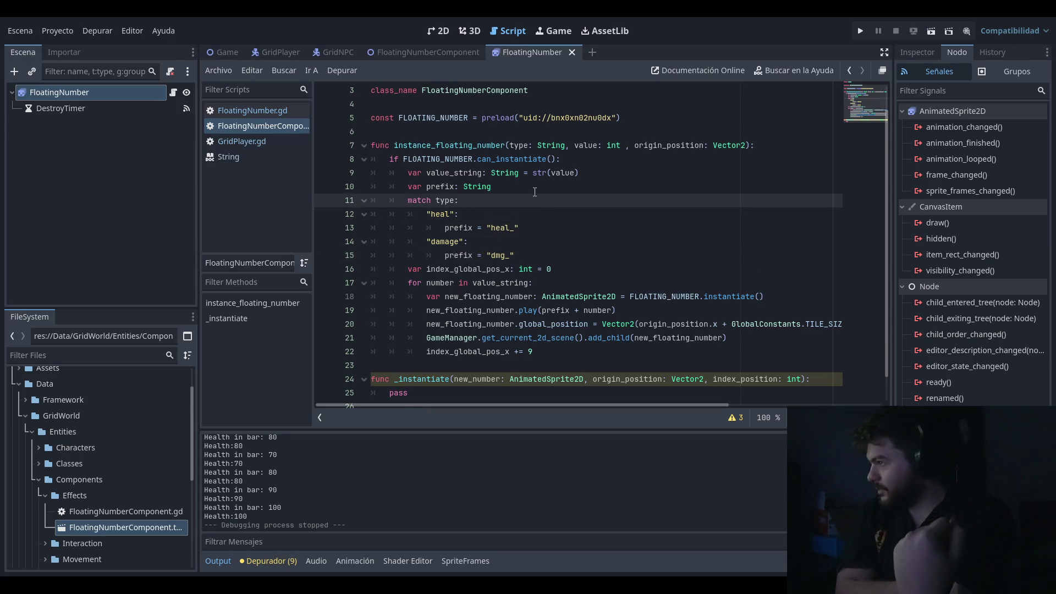
key("Down")
key("Down")
key("Down")
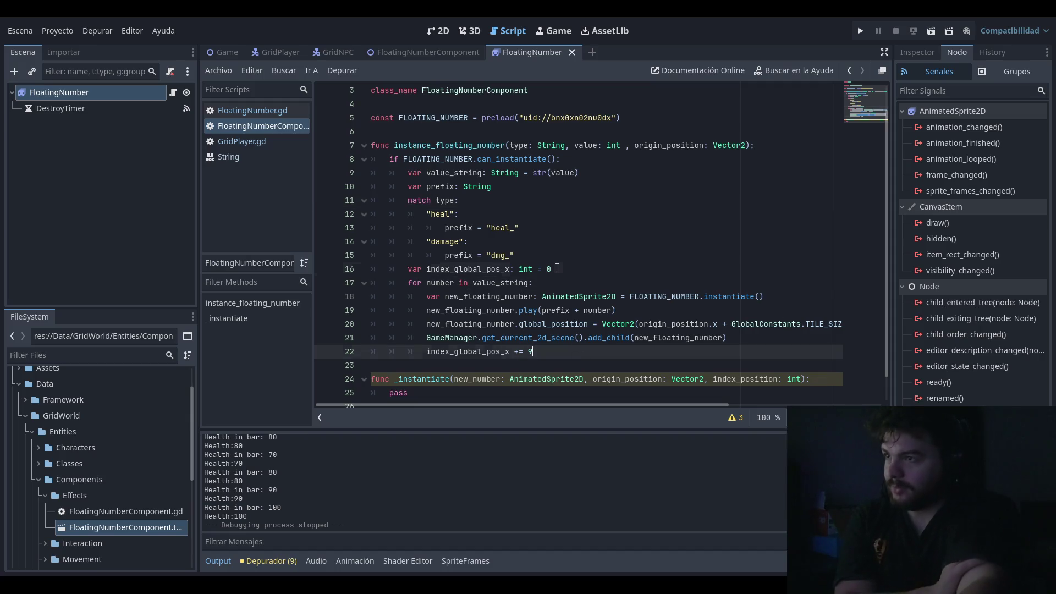
Step: Replace line 16's starting offset 0 with value_string.length() * -9 and save
left_click(557, 268)
key("BackSpace")
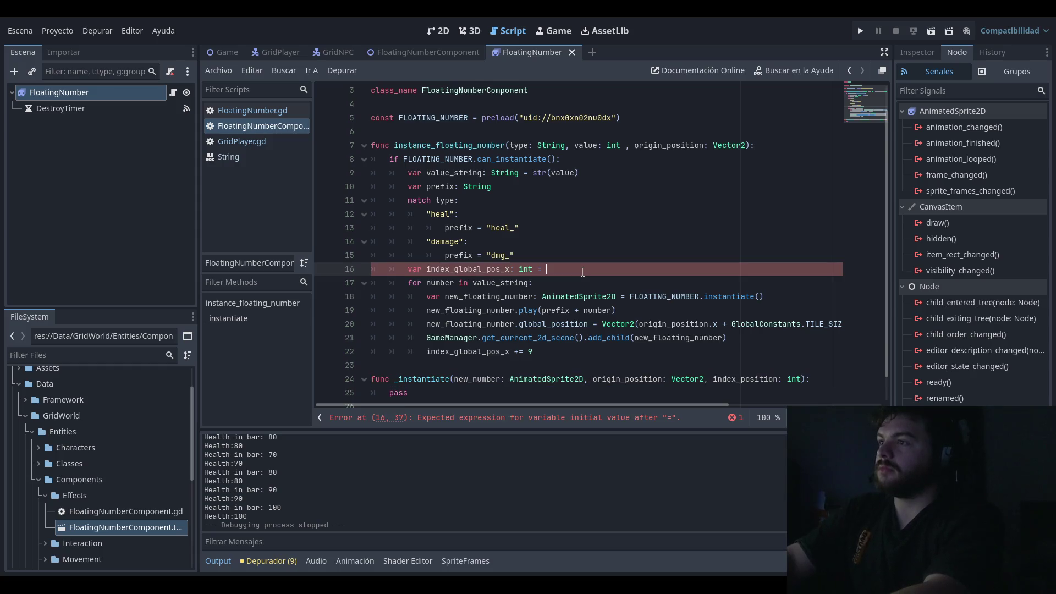
type(".")
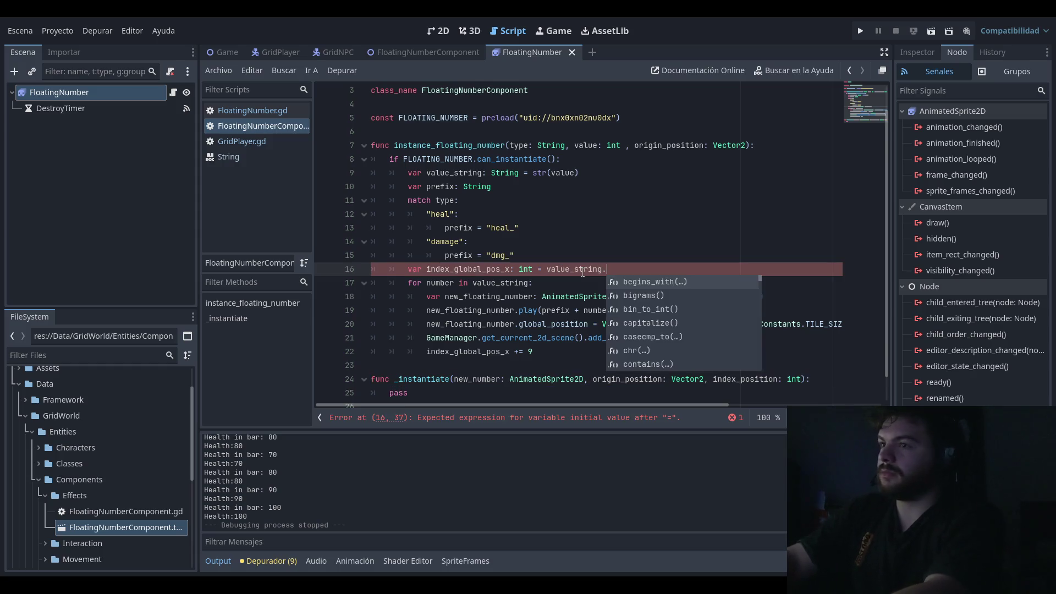
type("len")
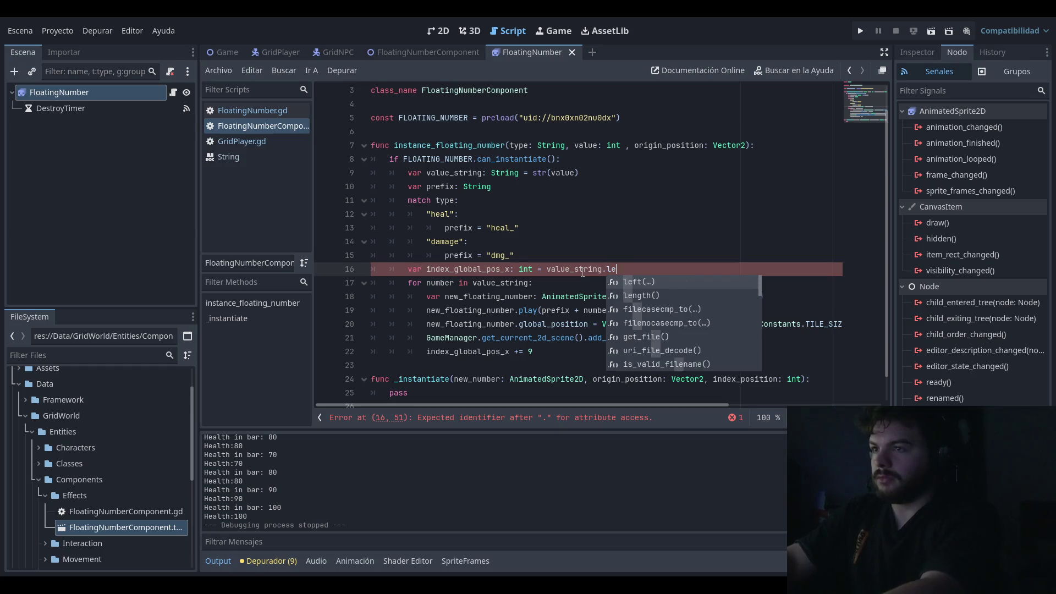
key("Return")
type("* ")
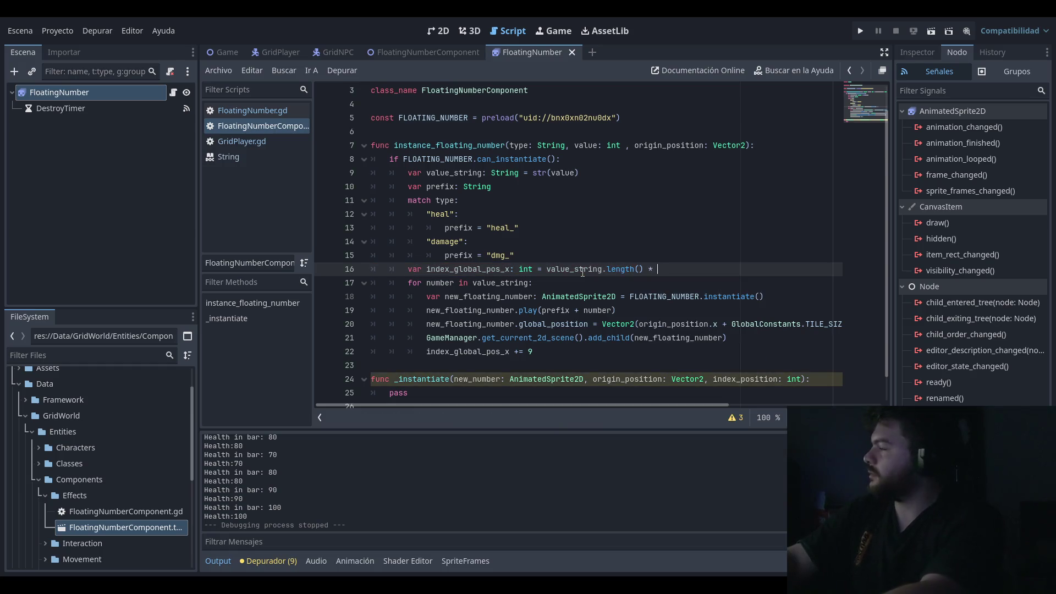
type("9")
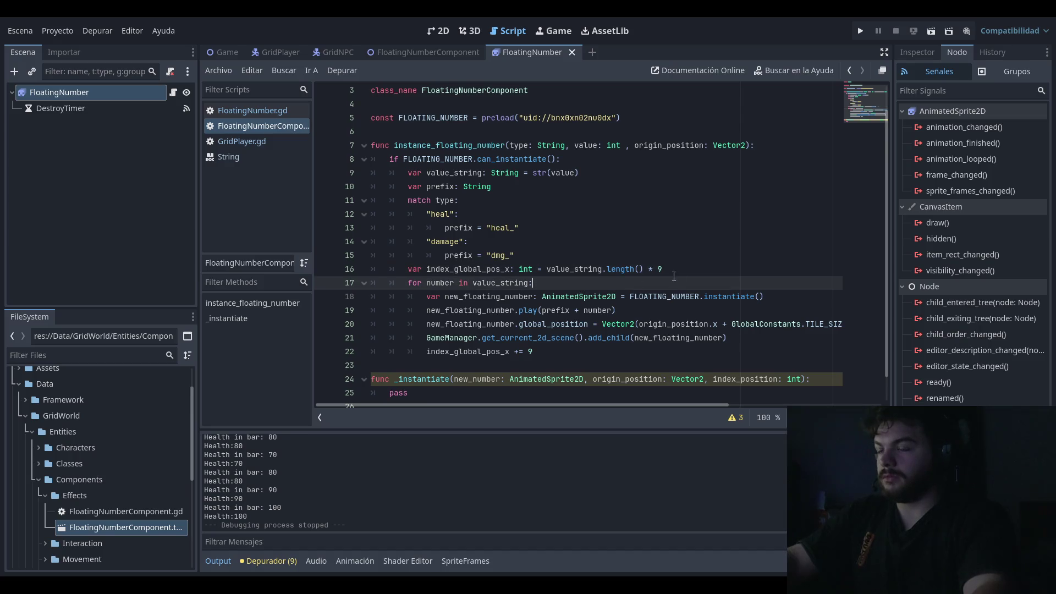
key("ctrl+s")
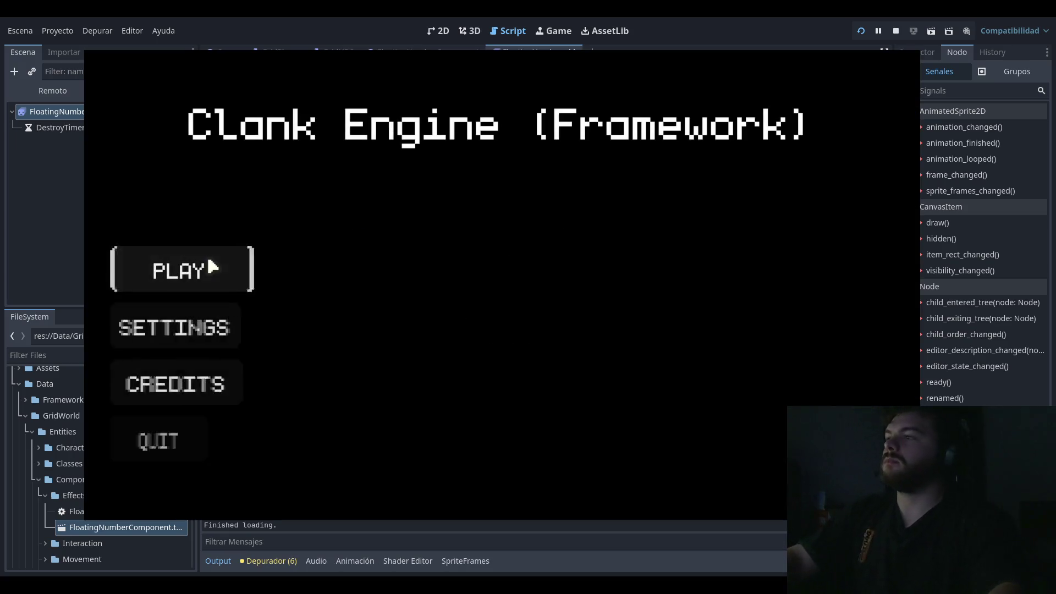
Step: Start the level in the running game, then close it
left_click(212, 267)
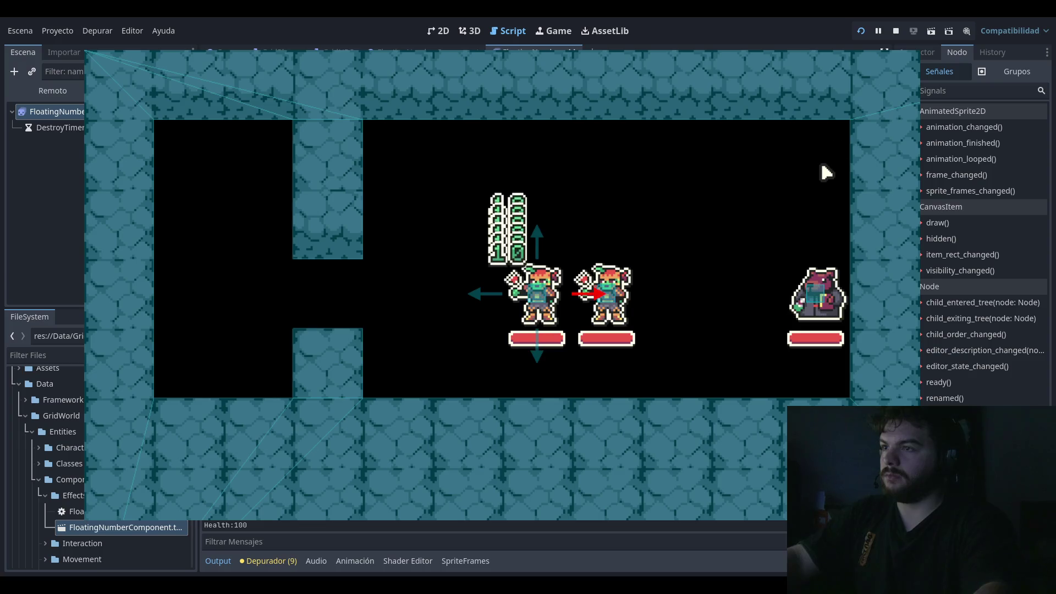
left_click(909, 47)
mouse_move(563, 405)
left_mouse_down()
mouse_move(710, 404)
mouse_move(690, 405)
left_mouse_up()
Step: Delete the /2 after TILE_SIZE.x on line 20 and rerun the level to check the numbers
left_click(672, 323)
key("BackSpace")
key("Delete")
left_click(861, 31)
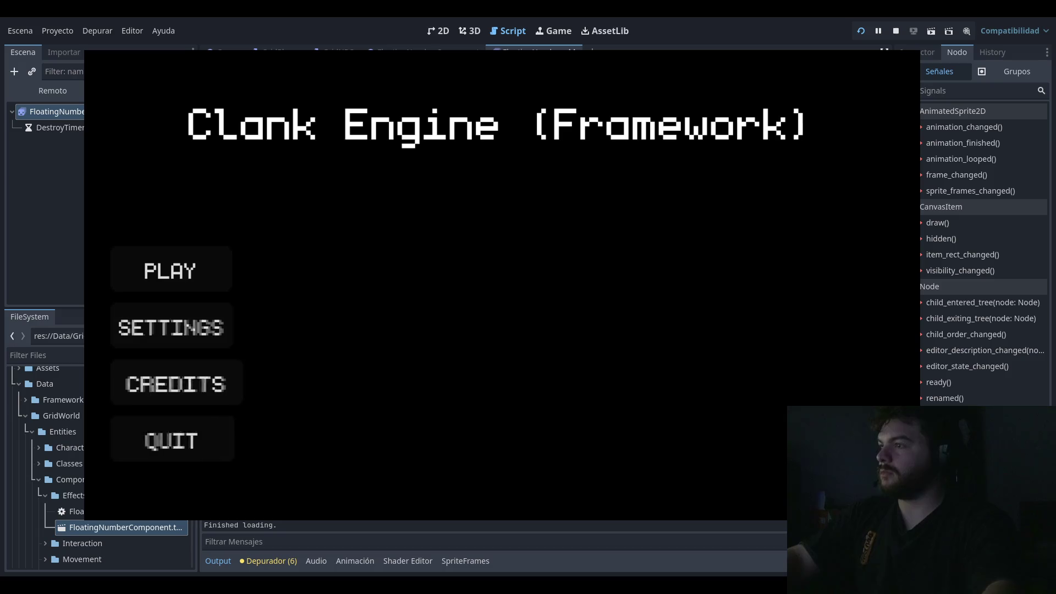
key("Return")
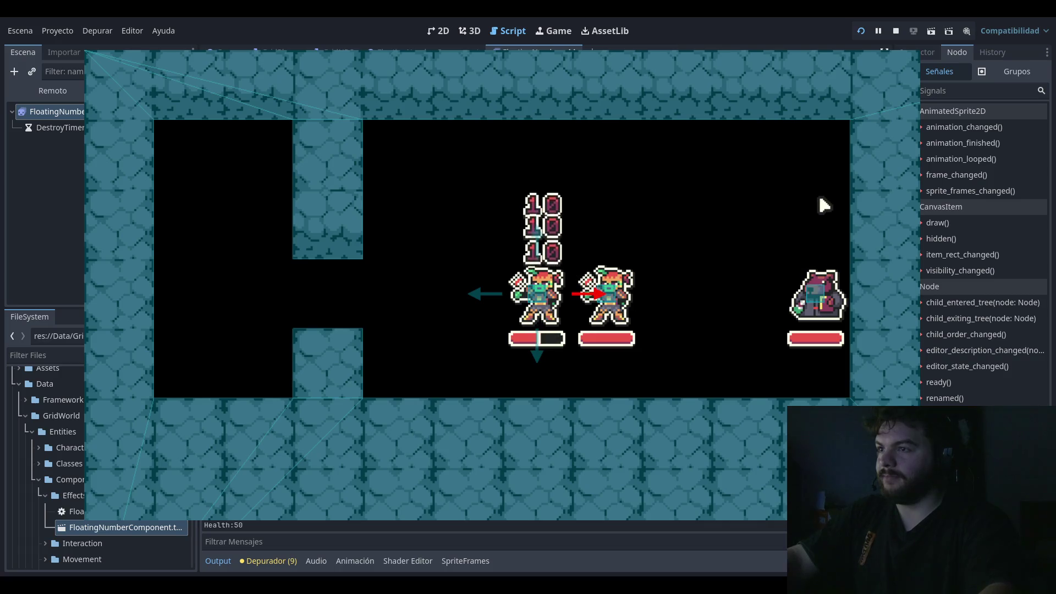
key("F8")
left_click(743, 172)
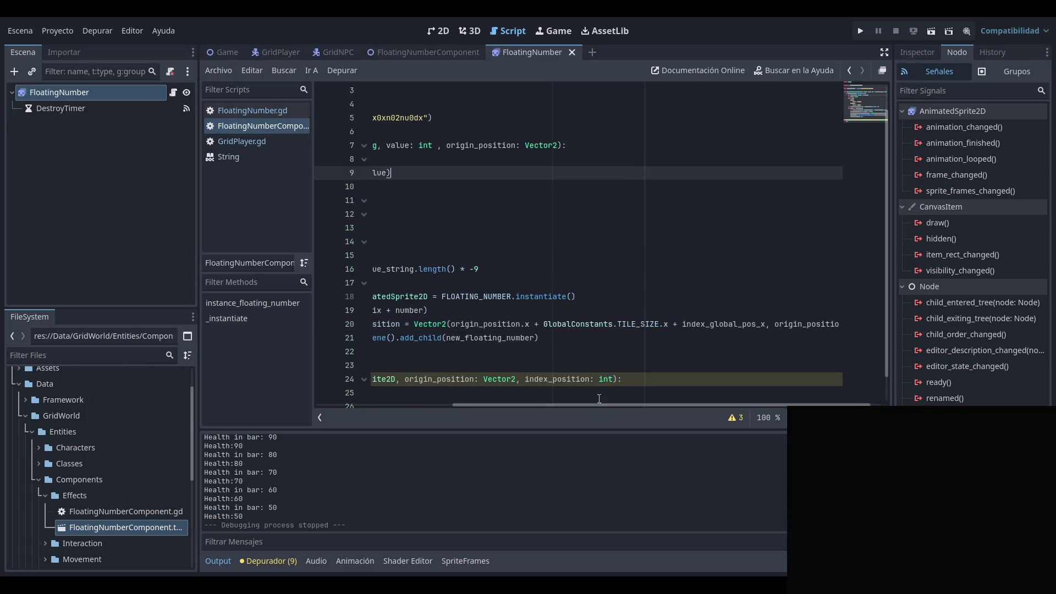
Step: Switch between the FloatingNumber scenes and open the GridPlayer.gd script
left_click_drag(568, 406, 434, 405)
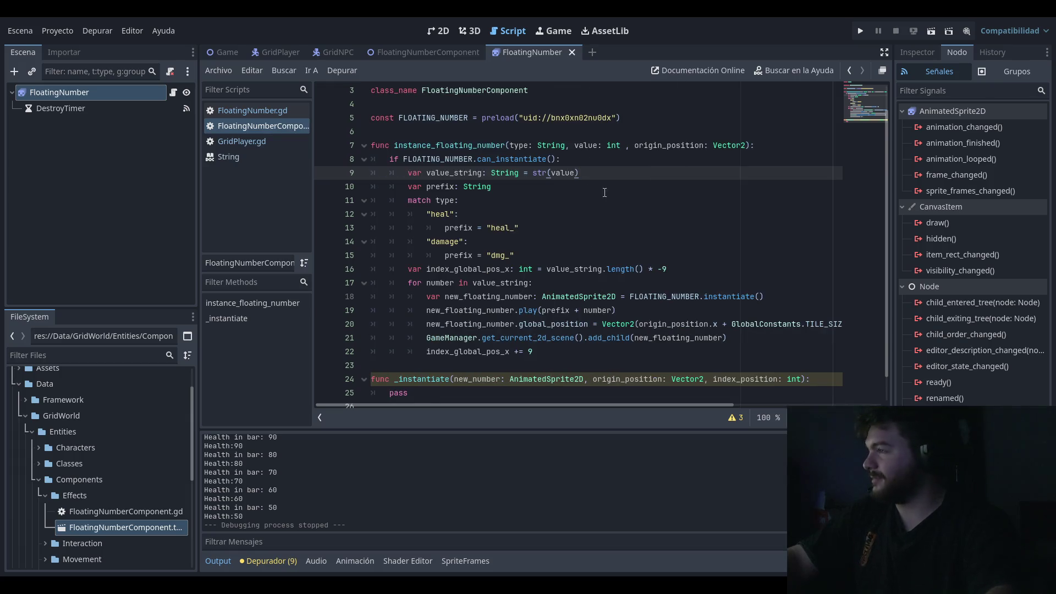
left_click(431, 52)
left_click(522, 50)
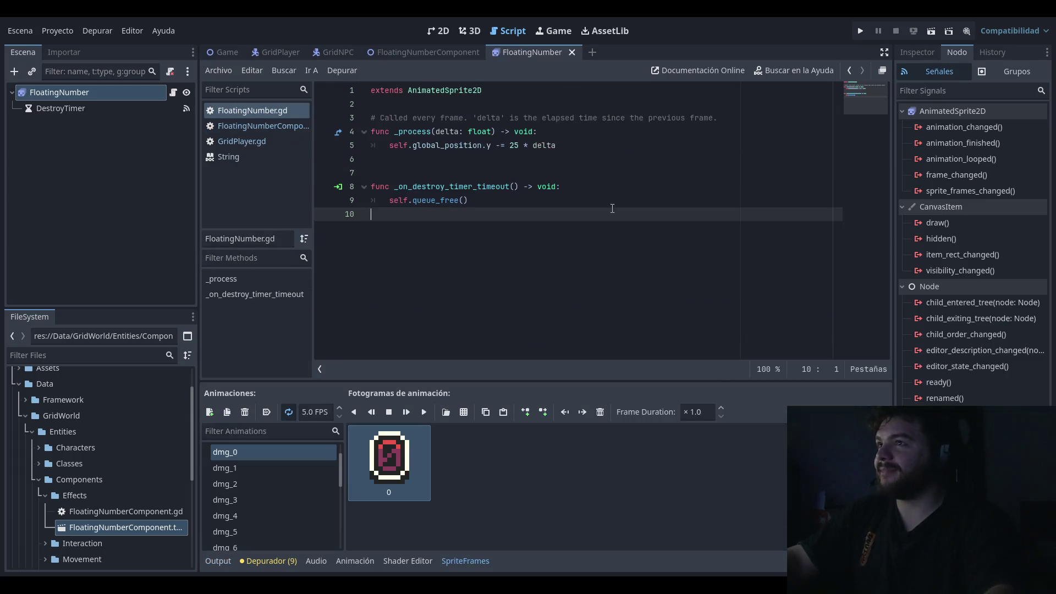
left_click(263, 126)
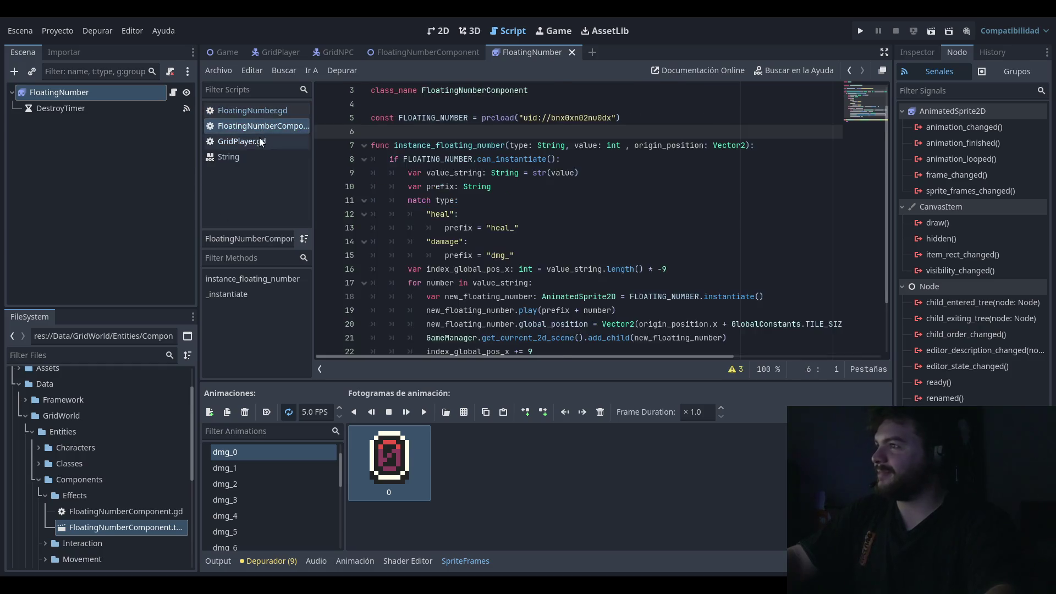
left_click(241, 141)
left_click(641, 185)
Step: Playtest by moving the player and jumping to heal, showing green 10 numbers, then stop
left_click(861, 31)
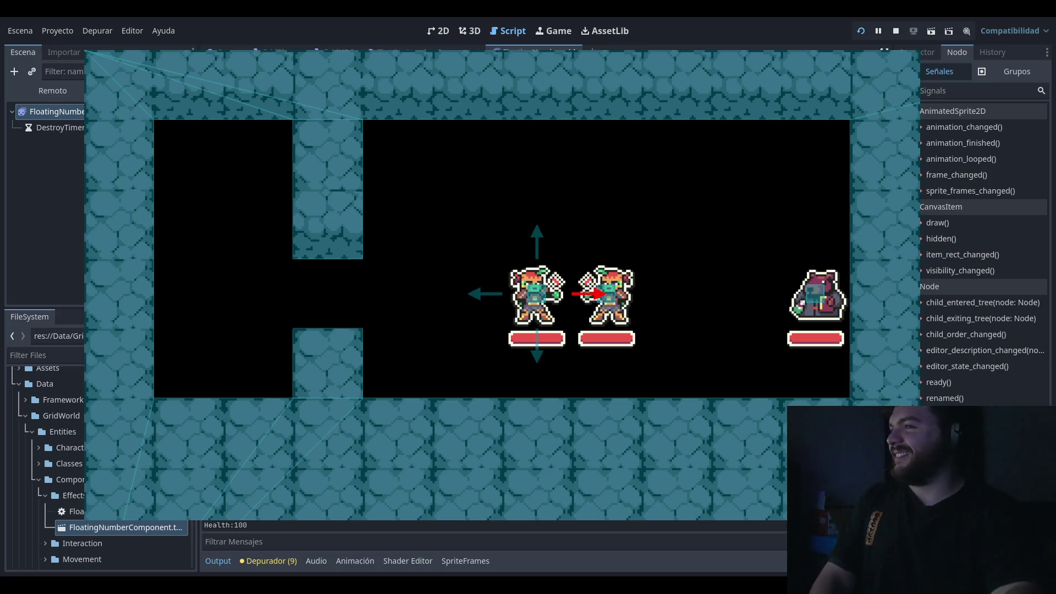
key("Left")
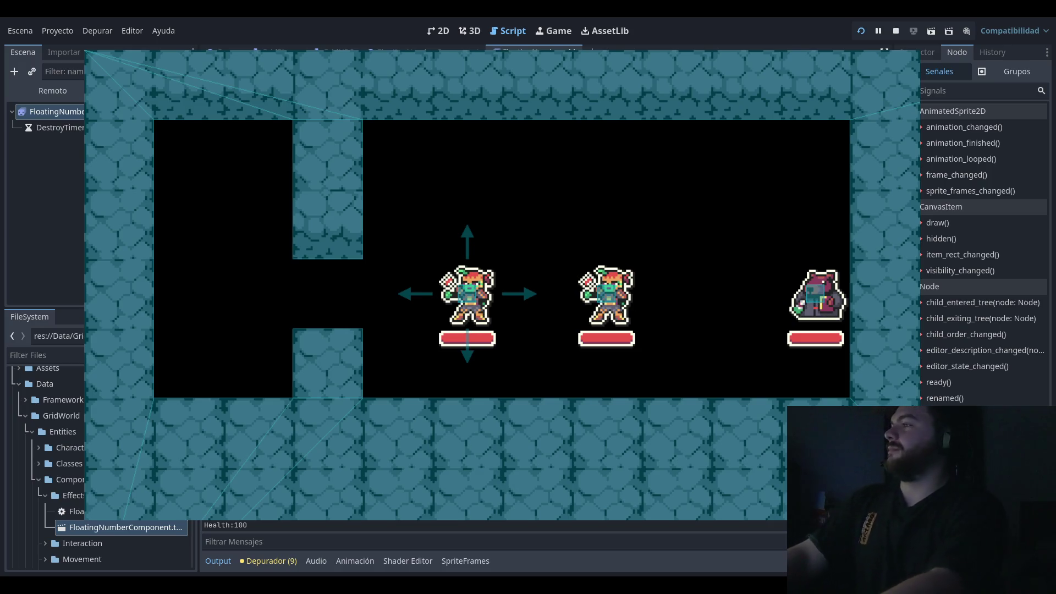
key("Left")
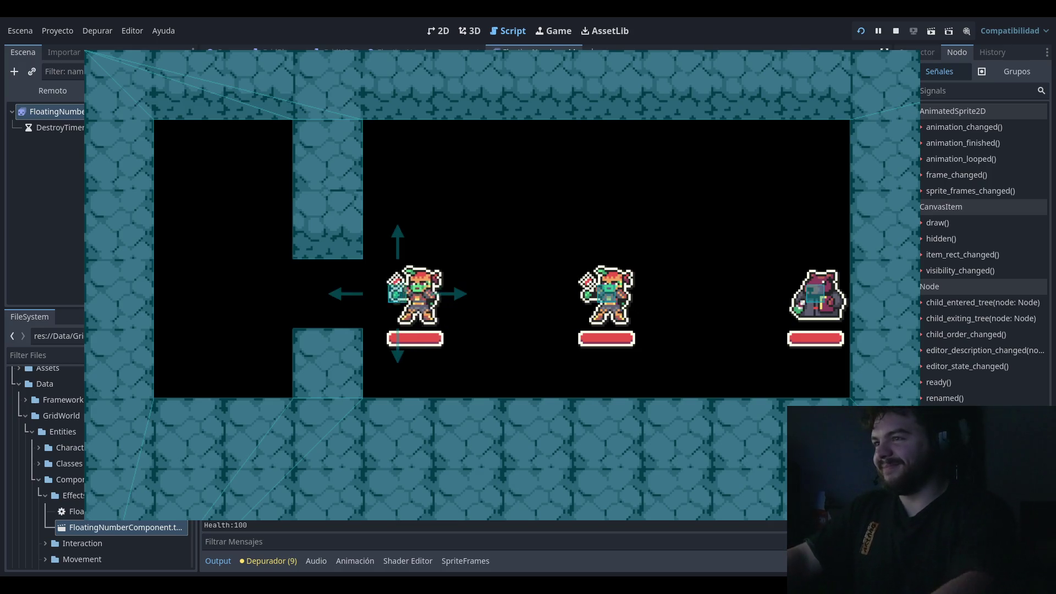
key("Right")
key("space")
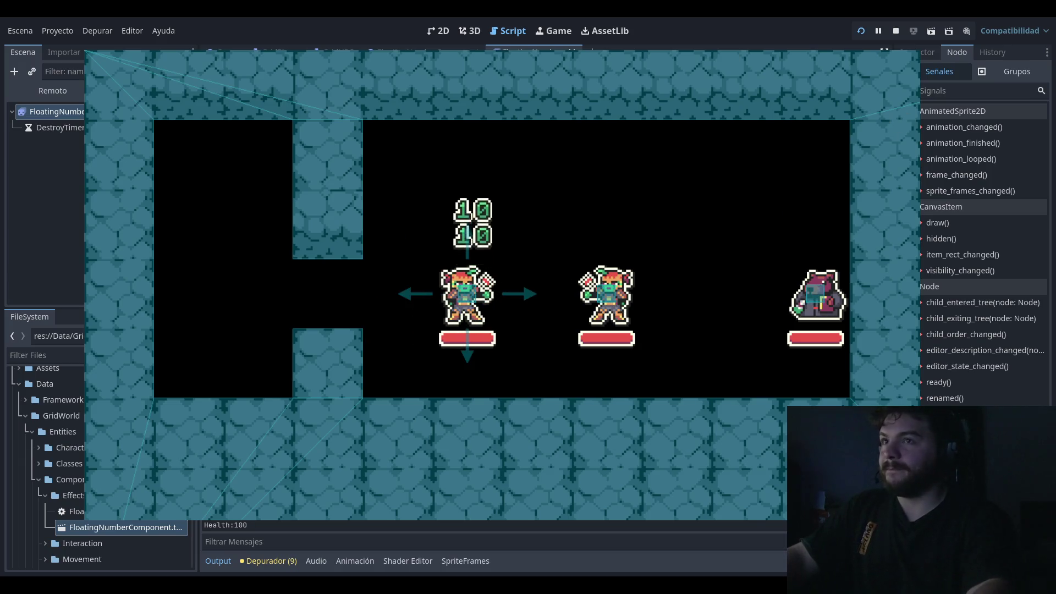
key("F8")
left_click(605, 228)
left_click(583, 200)
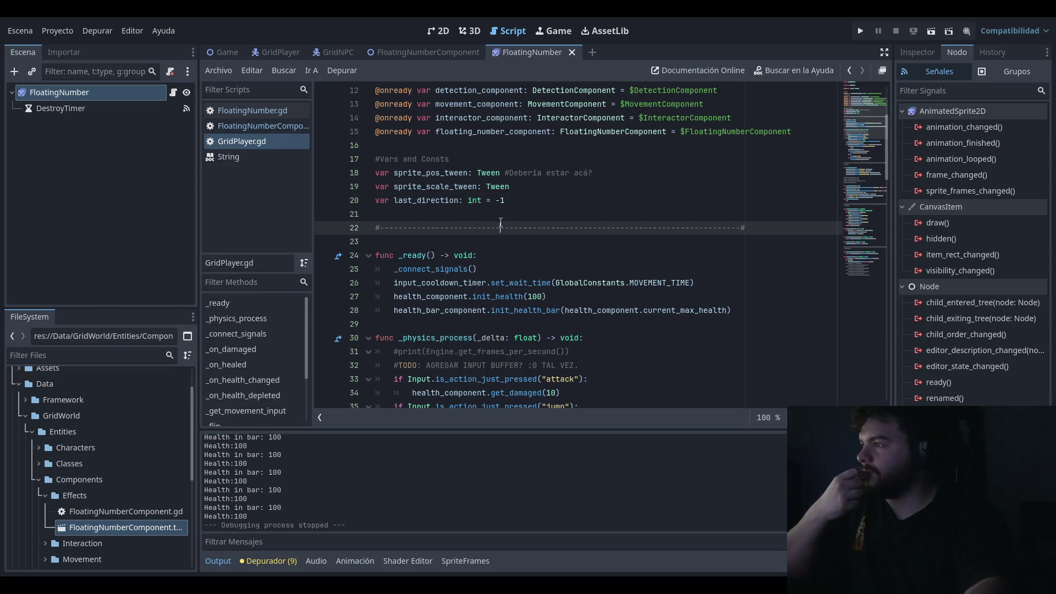
Step: Return to the FloatingNumberComponent script and review the heal and damage cases and the offset line
scroll(582, 248, "down", 3)
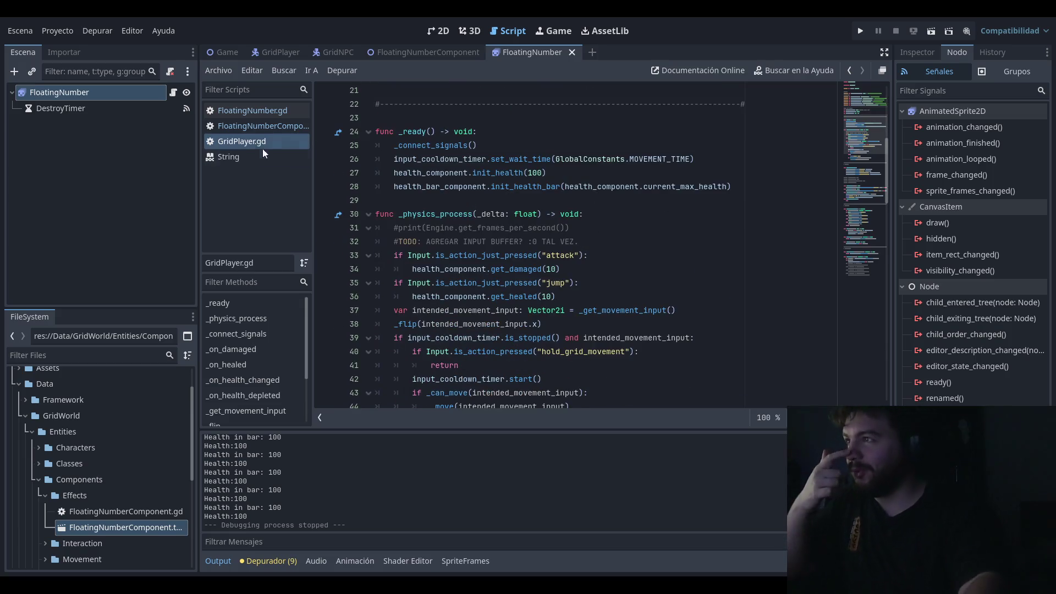
left_click(246, 128)
left_click(587, 219)
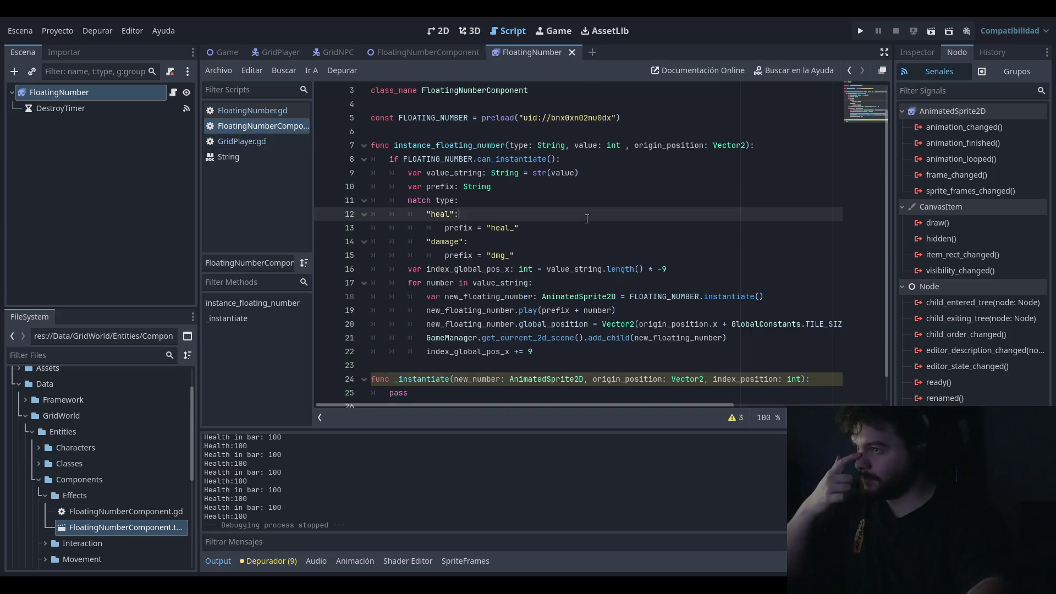
left_click(602, 241)
left_click(675, 268)
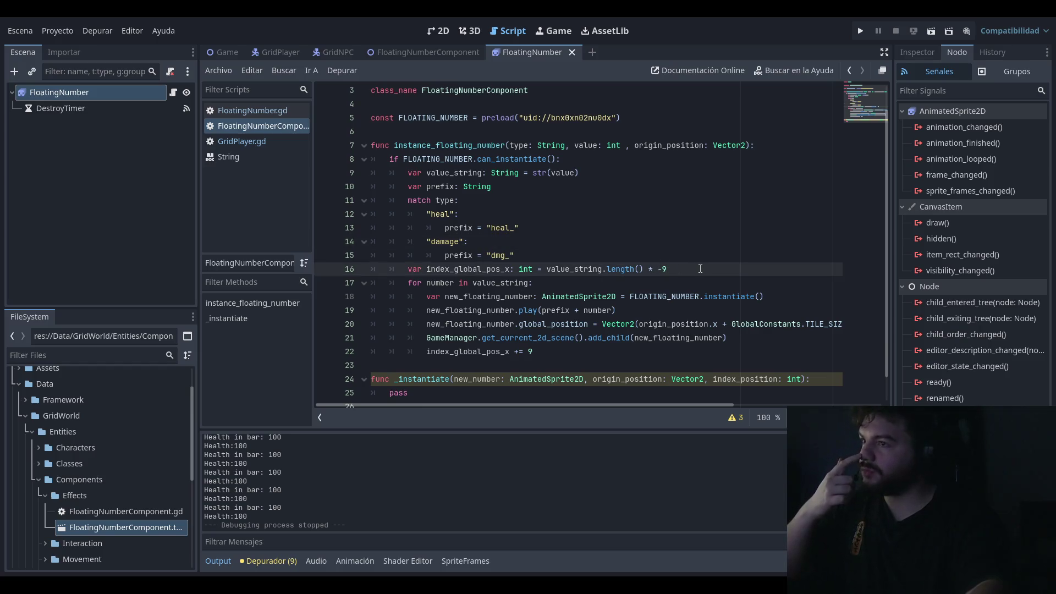
left_click_drag(411, 269, 668, 269)
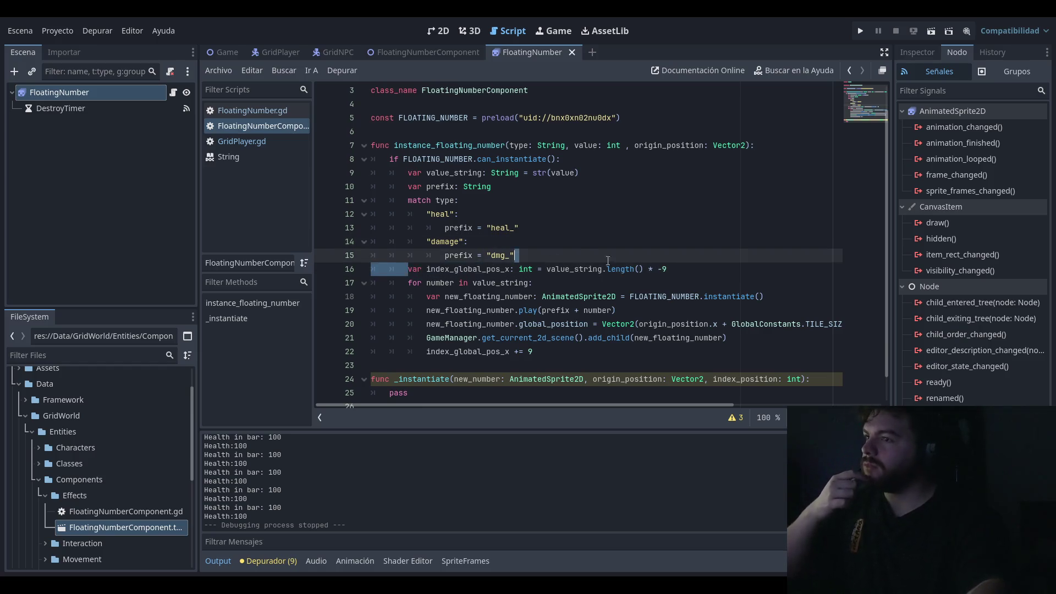
Step: Change line 16's '+=' to '=' so index_global_pos_x is assigned value_string.length() * -9
left_click(680, 259)
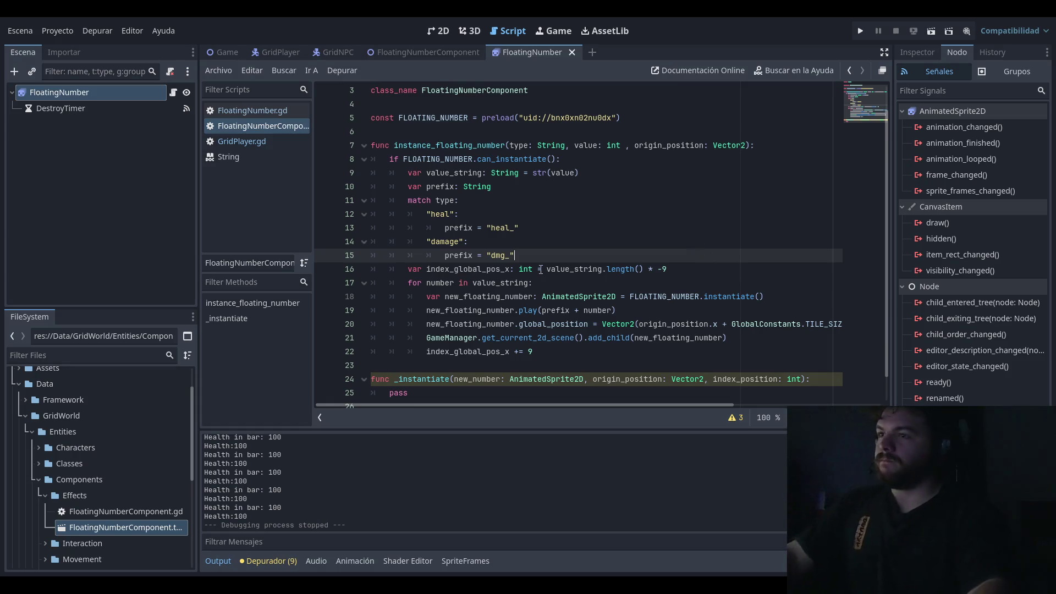
key("Down")
type("+")
key("Up")
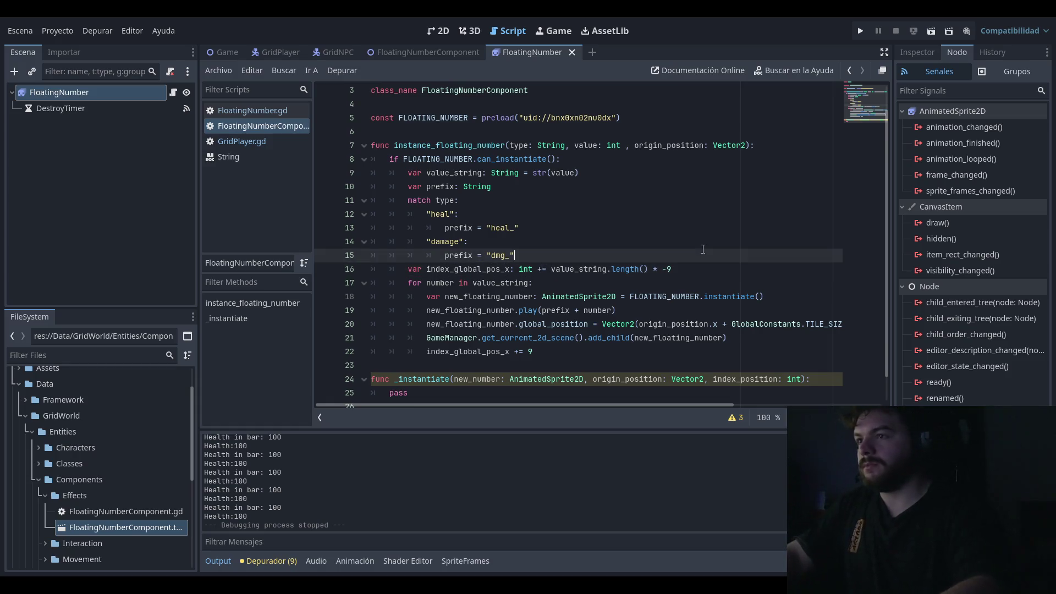
key("Return")
key("Down")
key("Home")
key("ctrl+z")
left_click(541, 269)
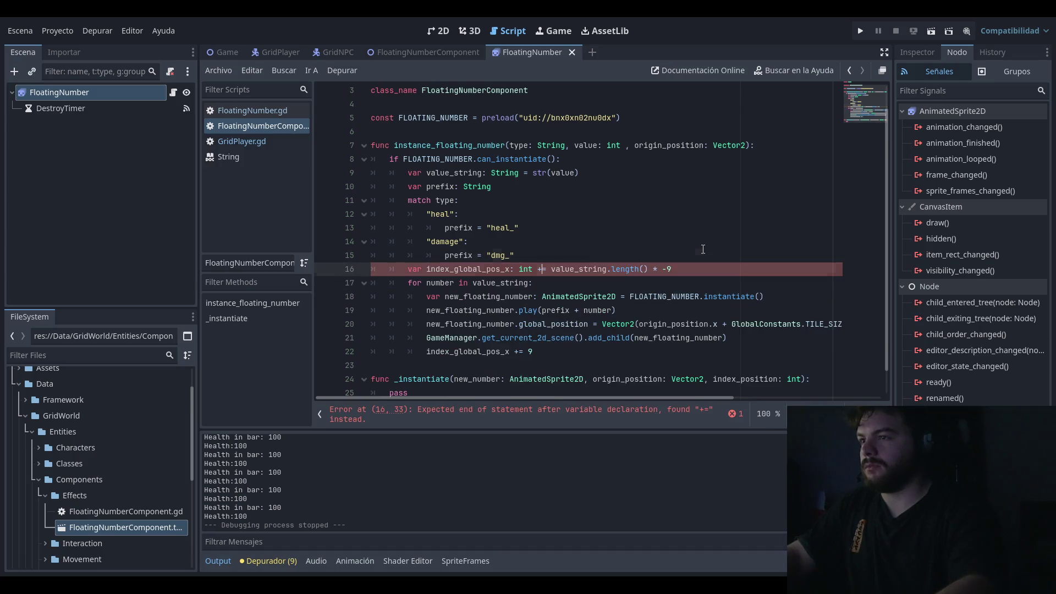
key("BackSpace")
key("Down")
left_click(690, 270)
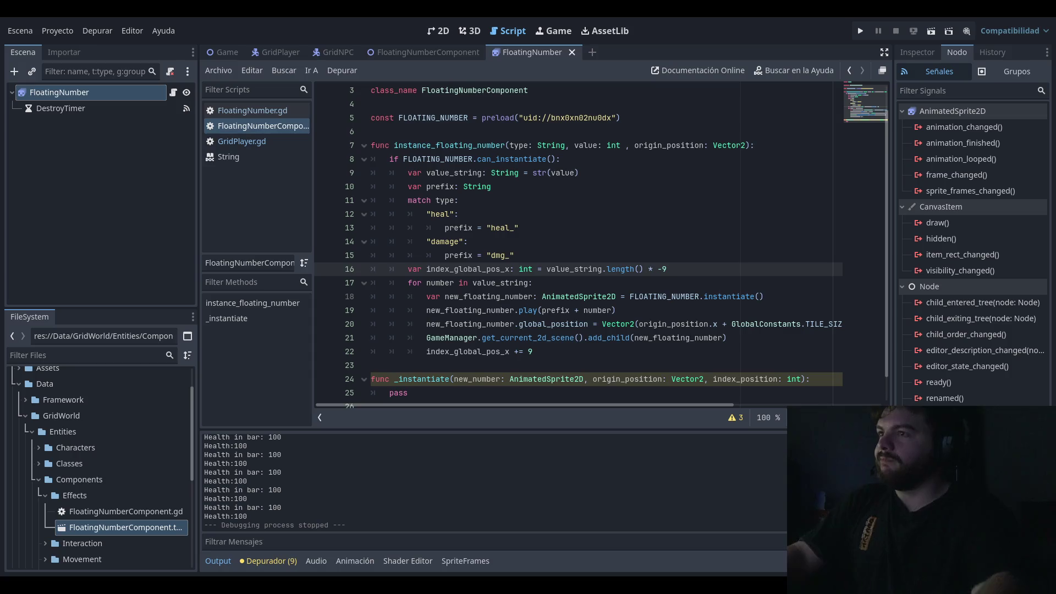
Step: Review the can_instantiate check and preload line, then save the script
left_click(653, 200)
left_click(653, 159)
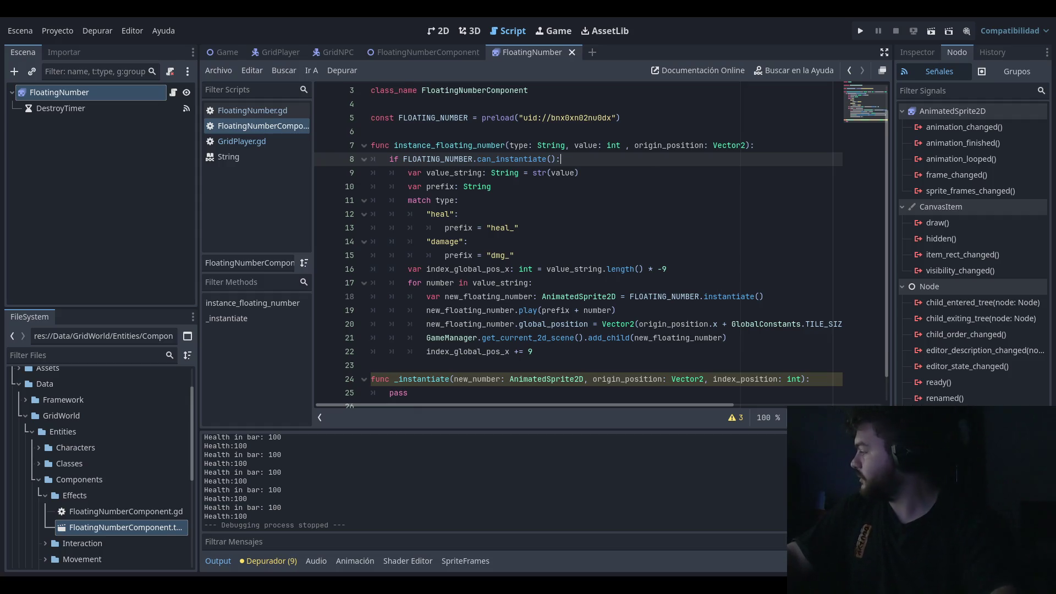
left_click(687, 200)
left_click(708, 161)
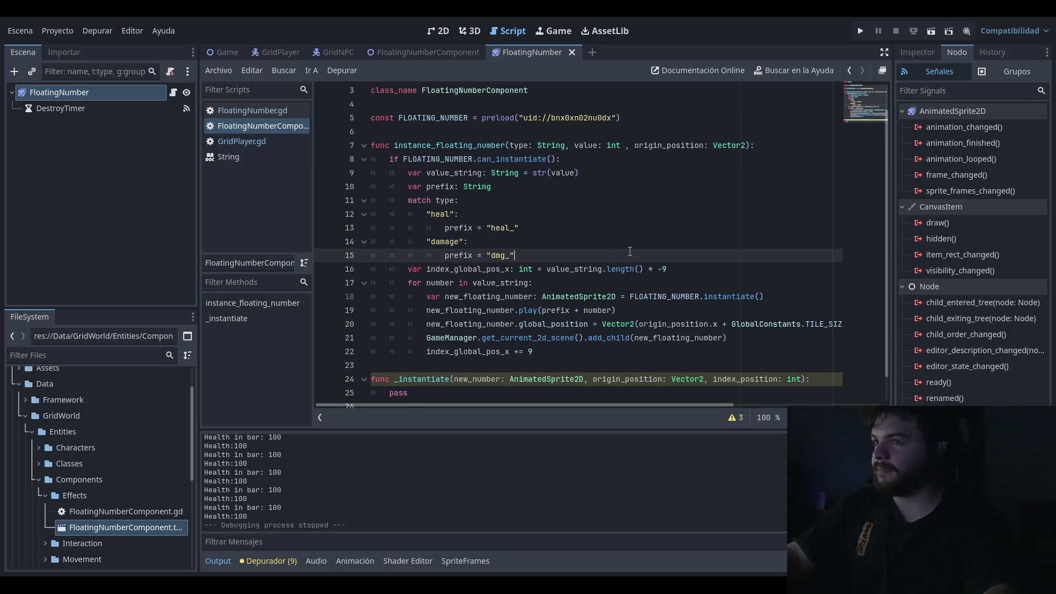
left_click(725, 269)
left_click(758, 173)
left_click(769, 145)
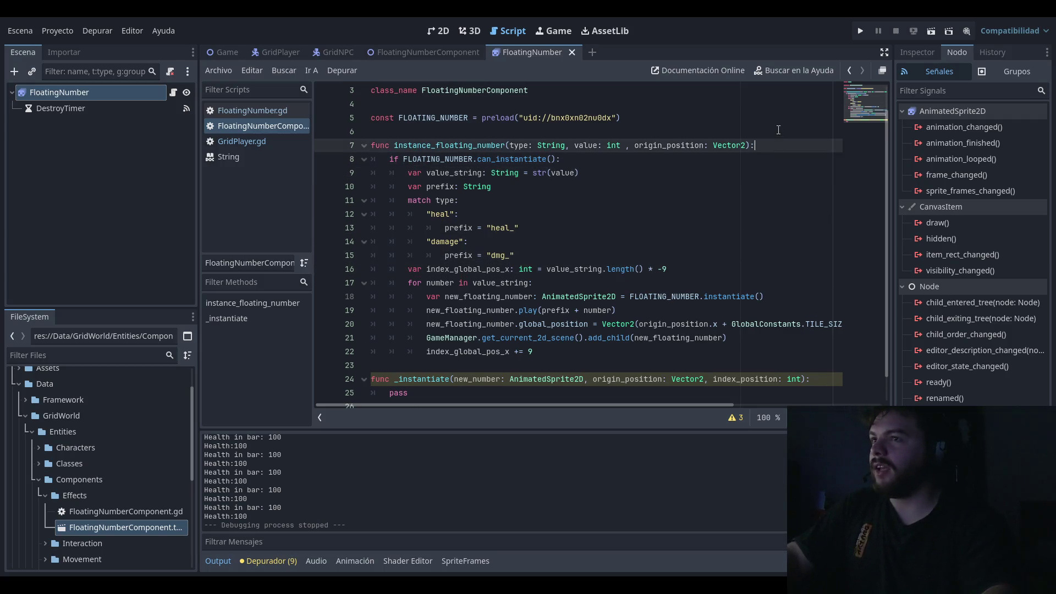
left_click(778, 131)
left_click(717, 174)
left_click(766, 136)
left_click(764, 145)
left_click(754, 117)
left_click(748, 117)
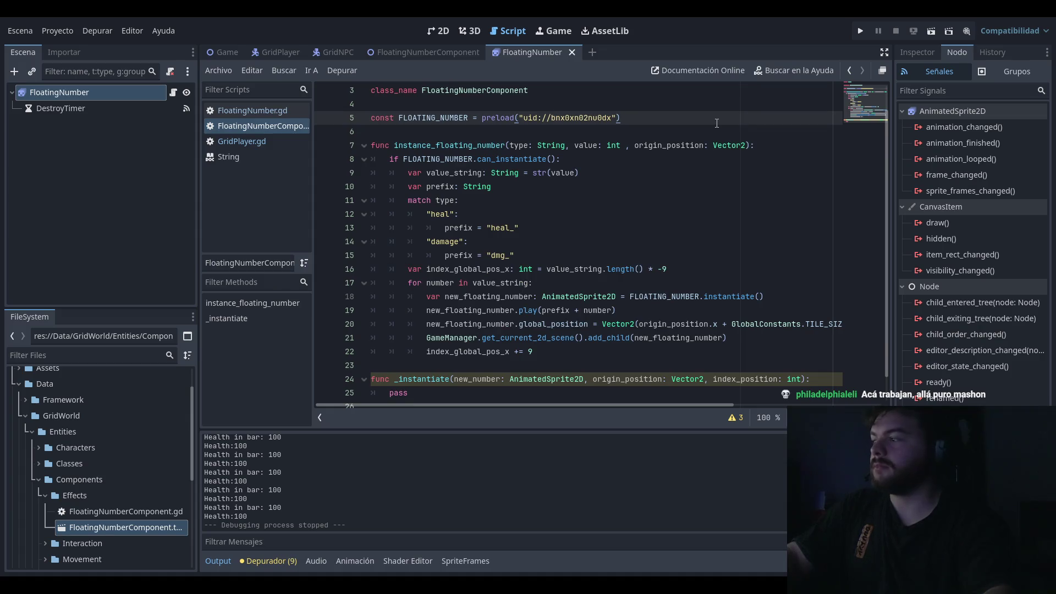
key("ctrl+s")
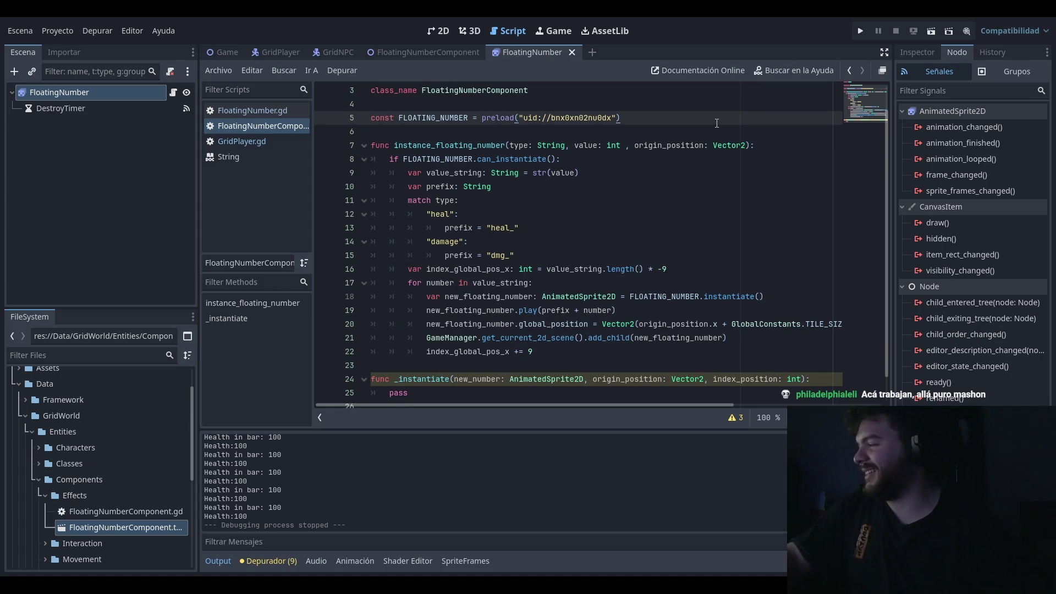
Step: Scroll down and select the unused _instantiate function for removal
left_click(704, 159)
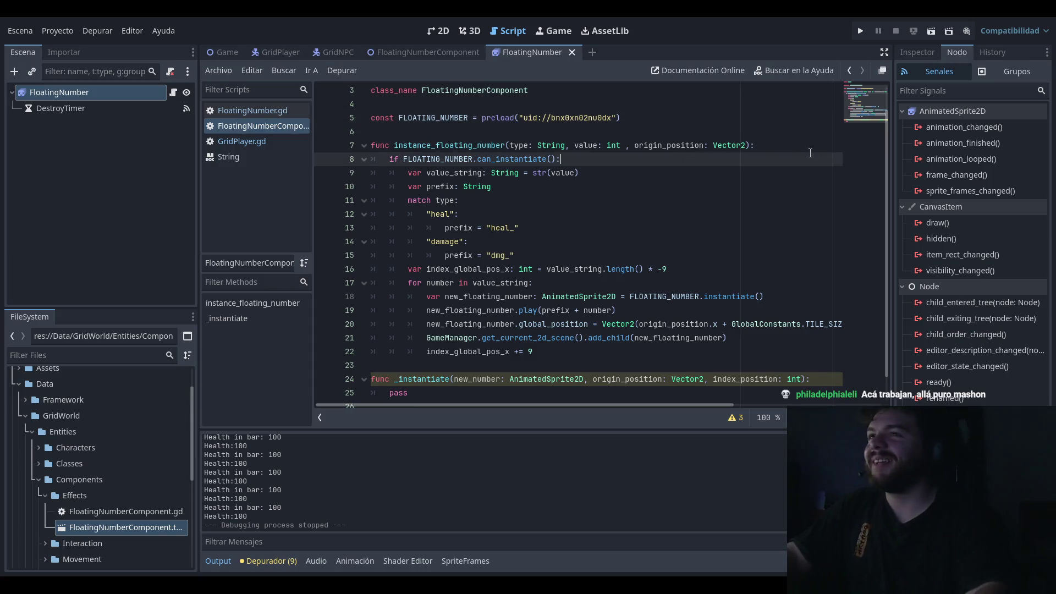
key("Up")
key("Up")
left_click(715, 228)
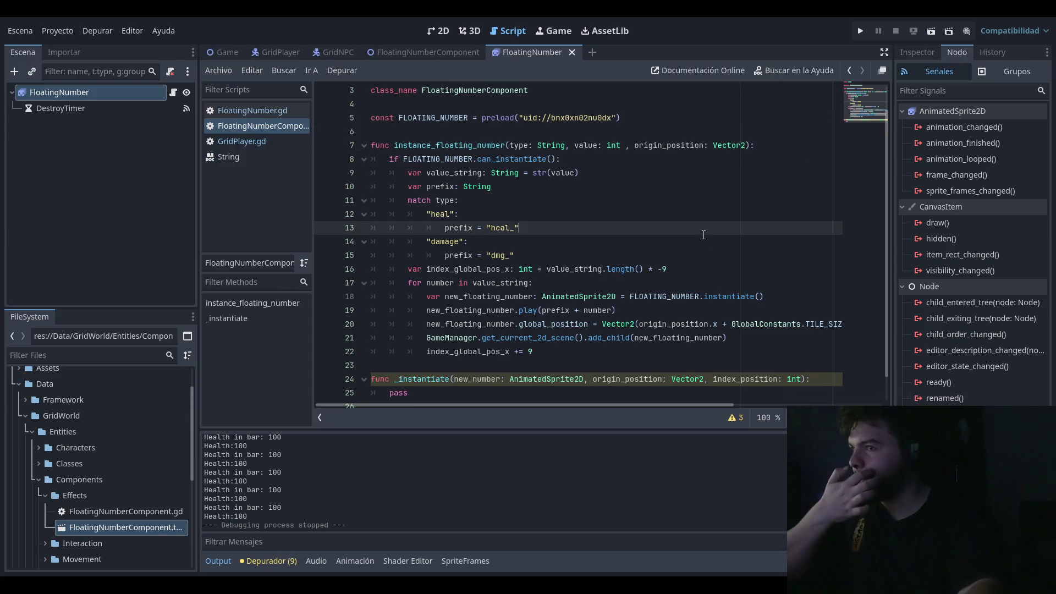
left_click(736, 269)
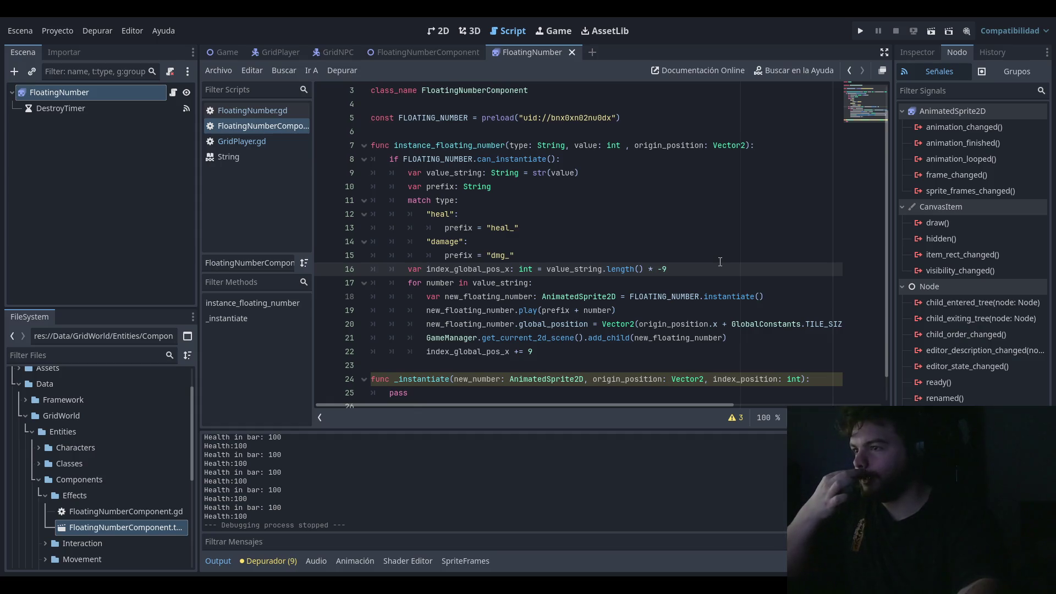
scroll(640, 329, "down", 1)
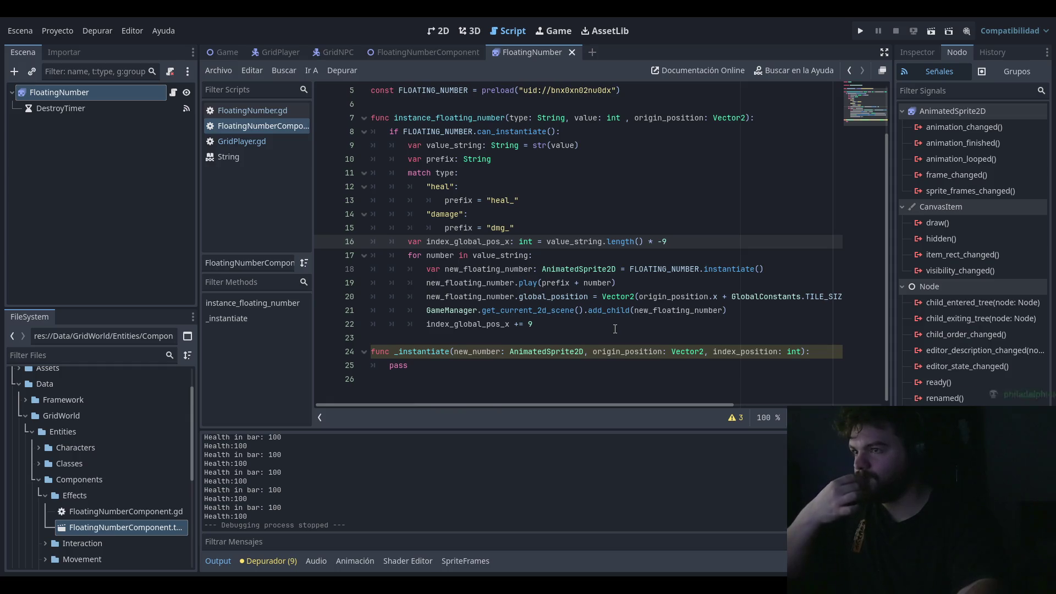
left_click_drag(410, 365, 282, 356)
Step: Delete the unused _instantiate function and add an 'index_global_pos_x -= 9' line below the offset
key("BackSpace")
key("BackSpace")
key("BackSpace")
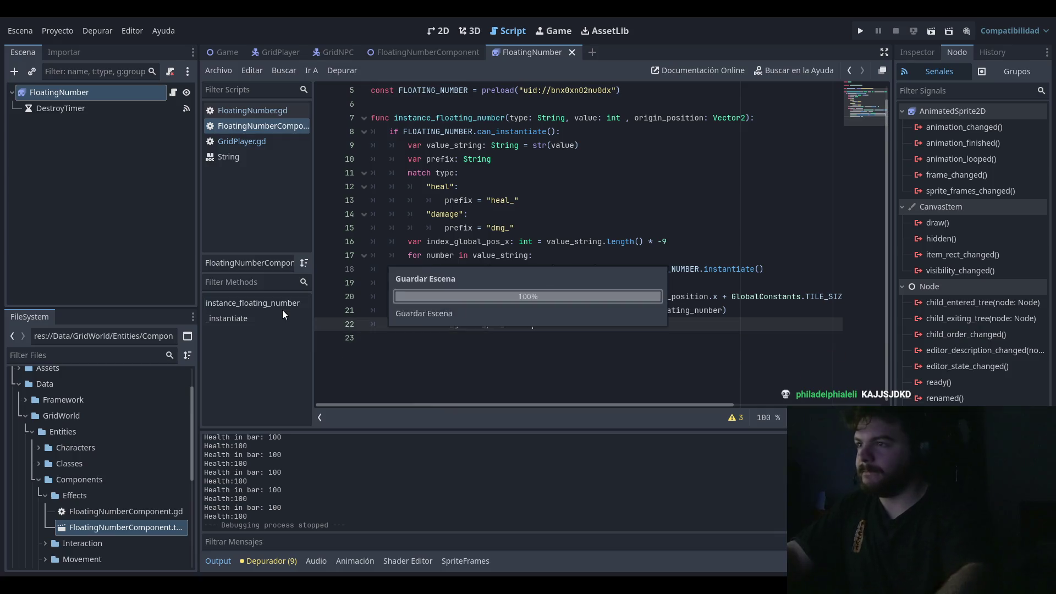
left_click(729, 229)
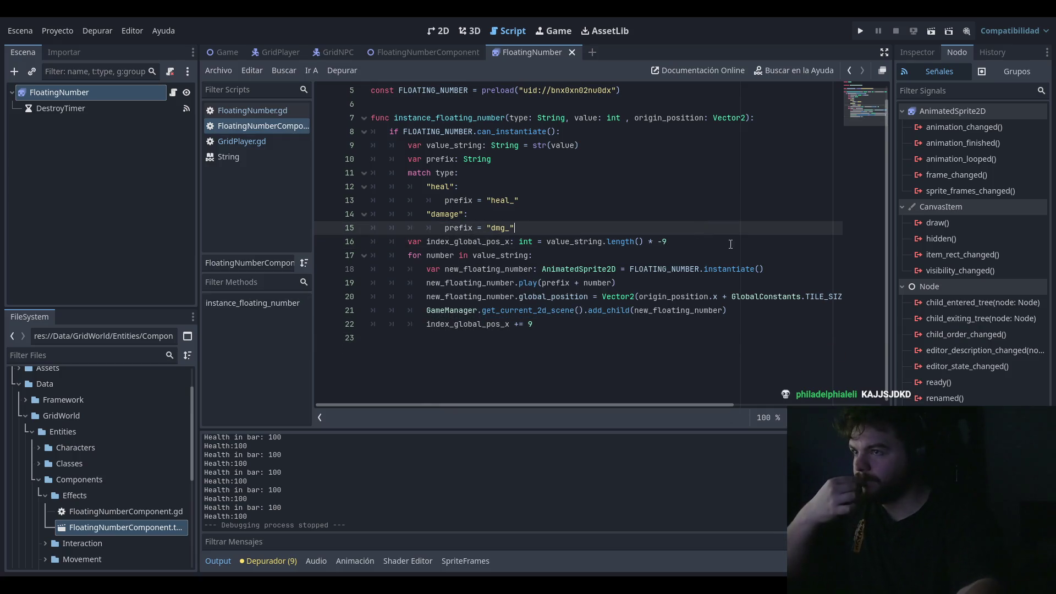
key("Down")
key("End")
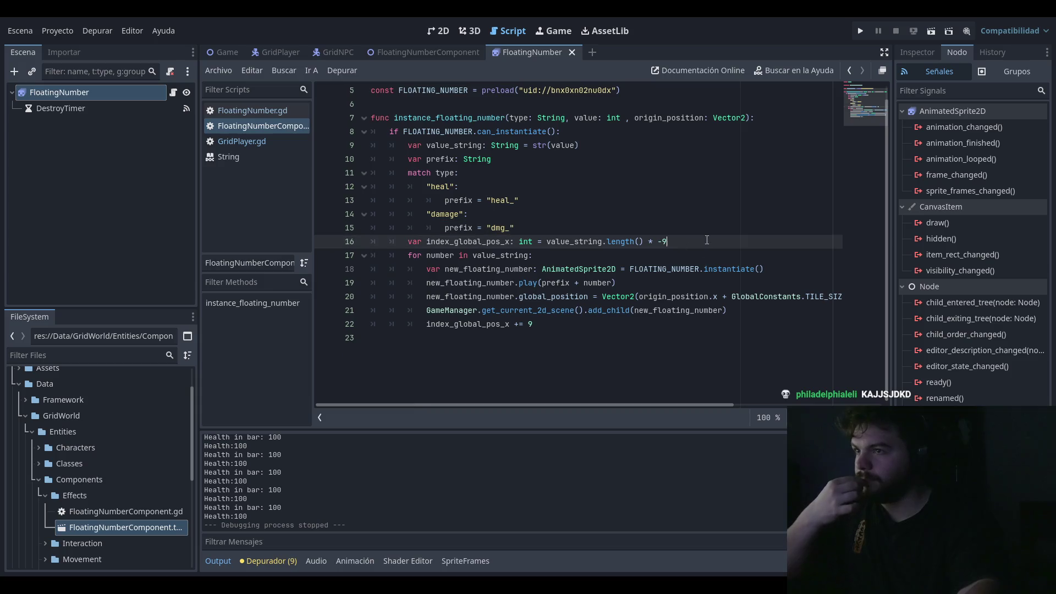
key("Return")
type("index_global_pos_x ")
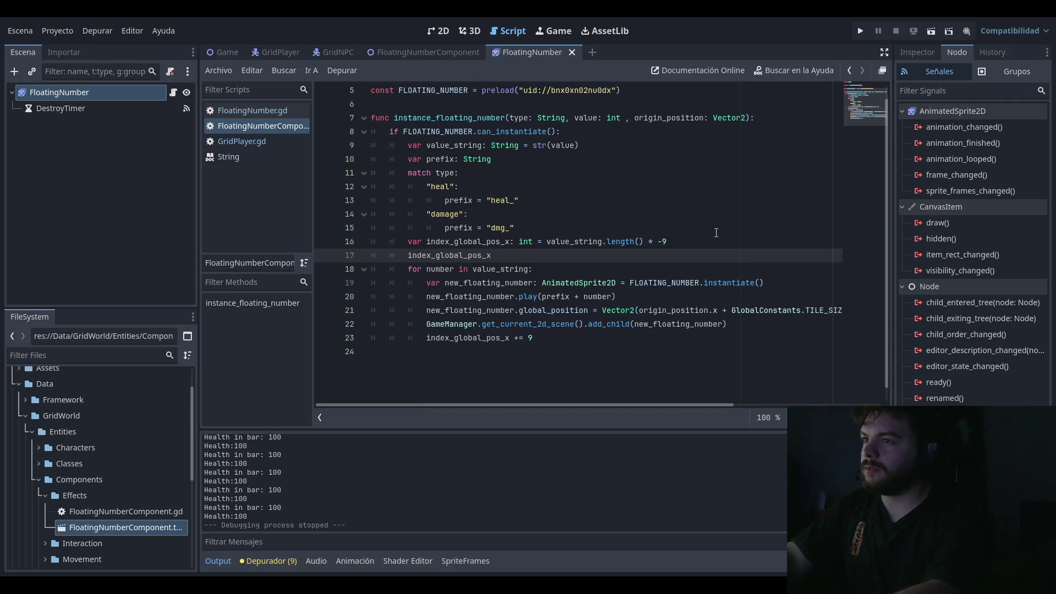
type("-=")
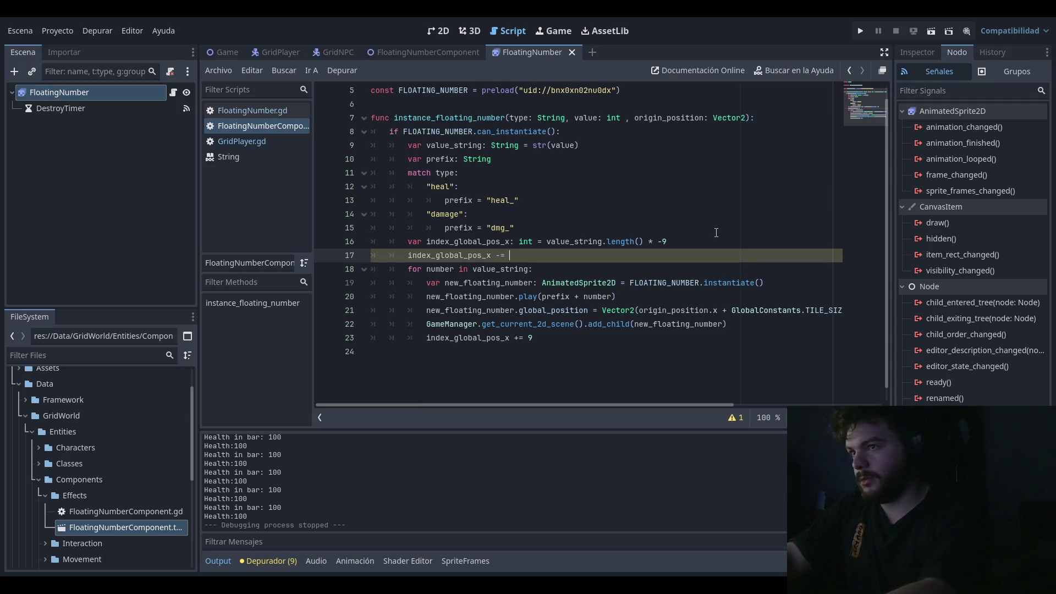
key("ctrl+space")
type("9")
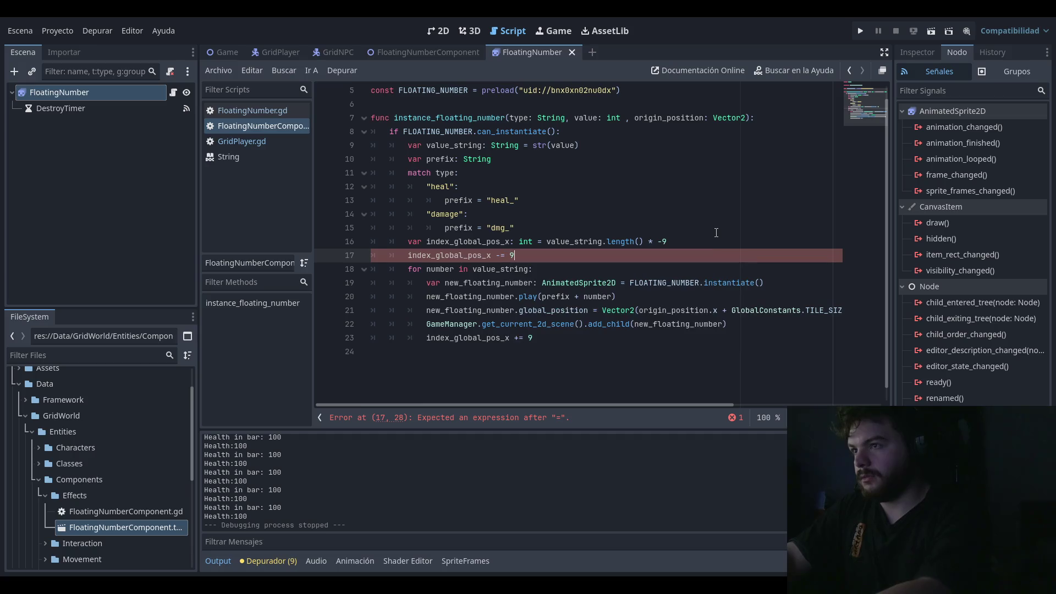
Step: Move the -9 onto line 16 so it reads length() * -9 - 9, removing the separate line
left_click(688, 244)
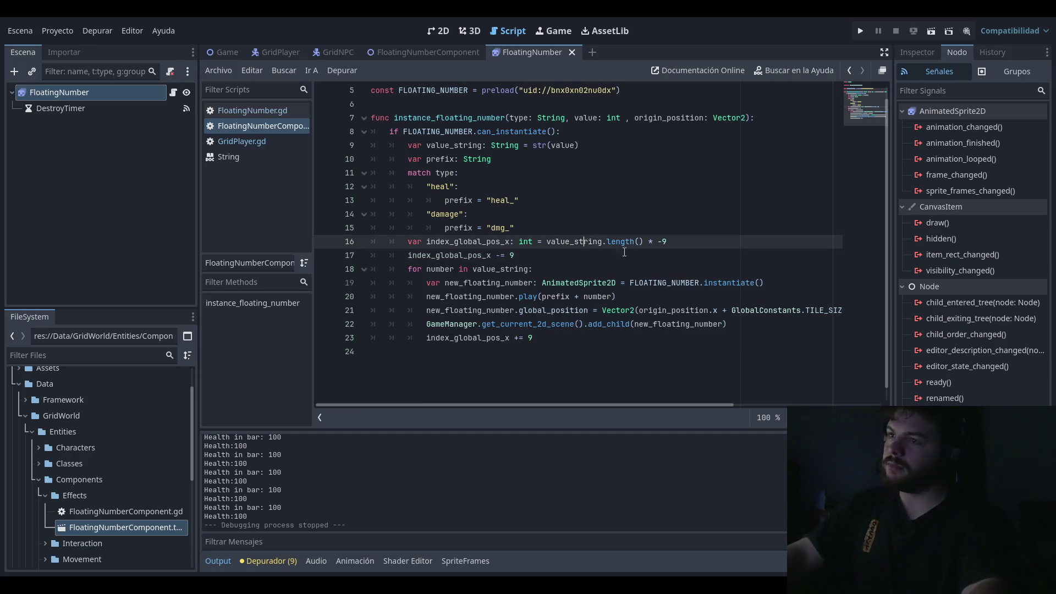
type(" -9")
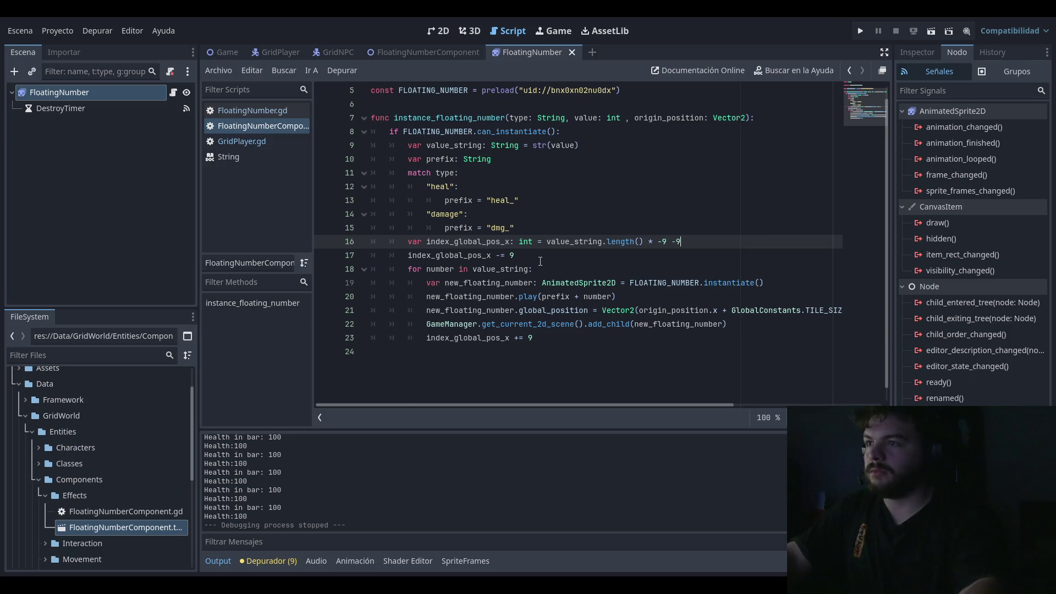
key("shift+Down")
key("BackSpace")
key("Left")
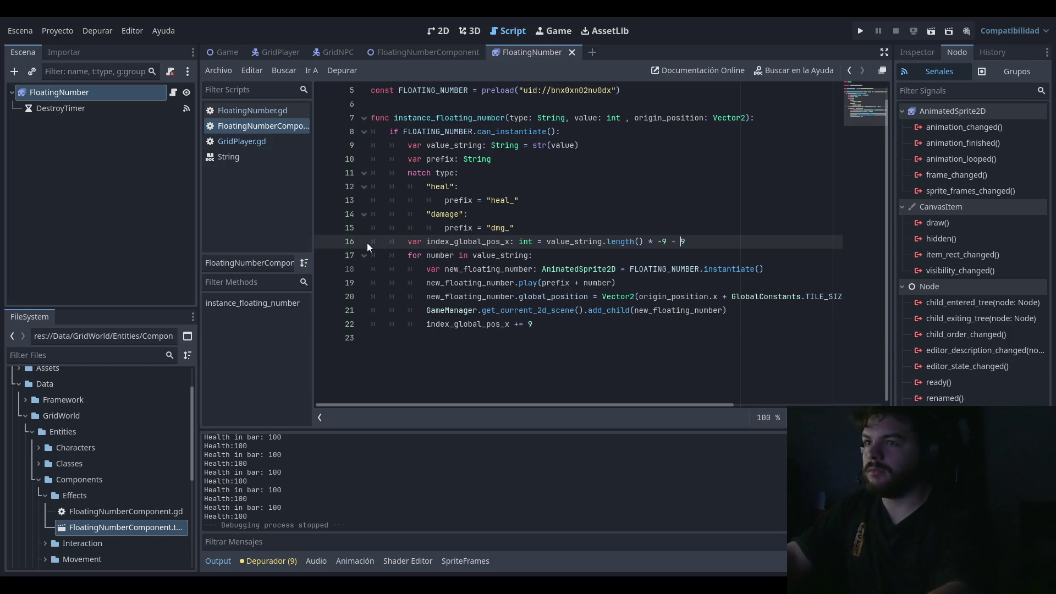
left_click(697, 240)
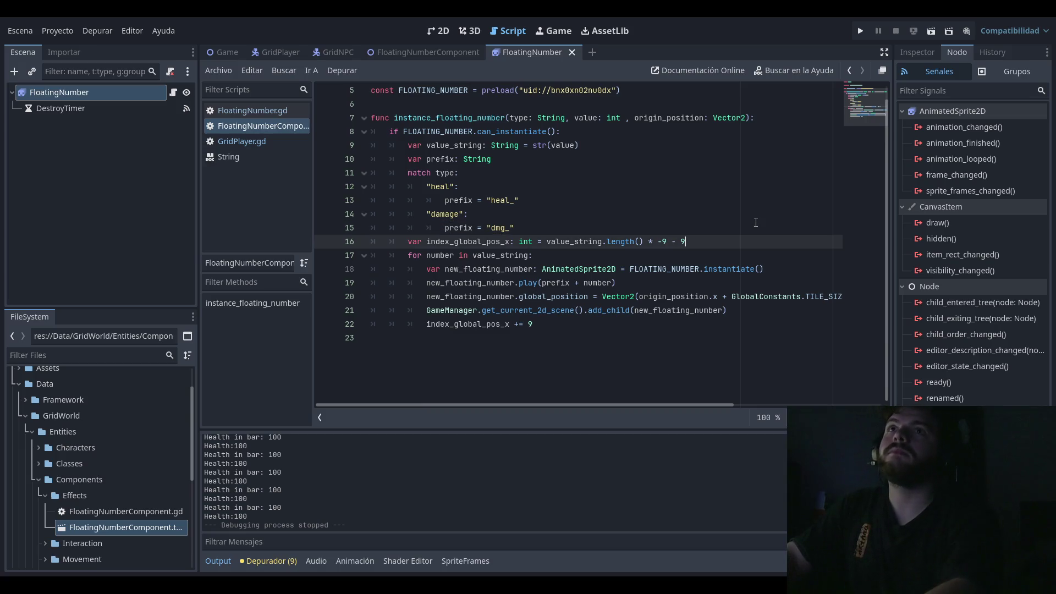
key("Down")
key("Up")
key("Up")
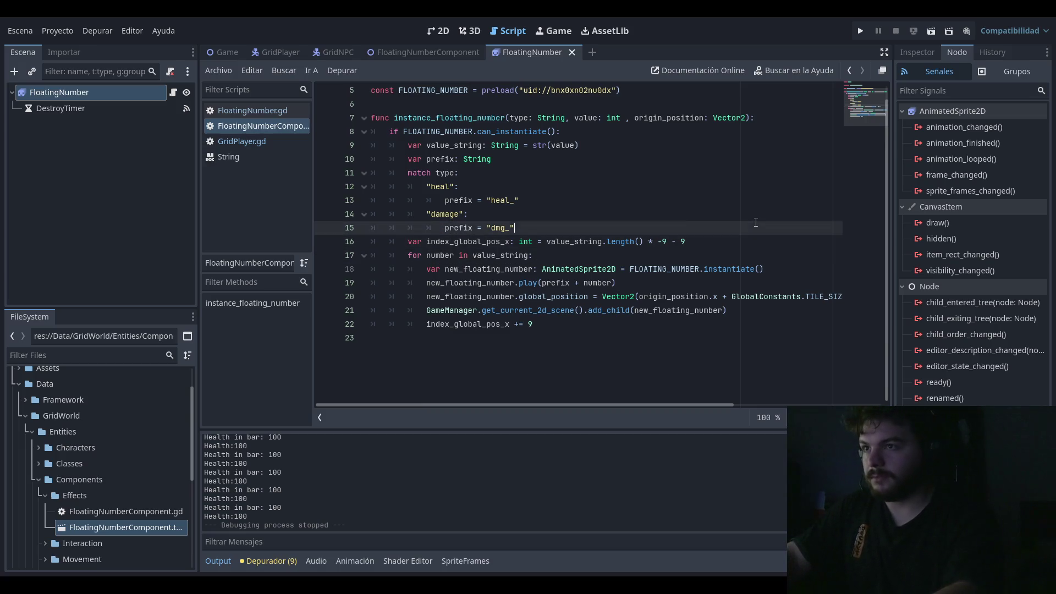
key("Down")
key("Up")
key("Down")
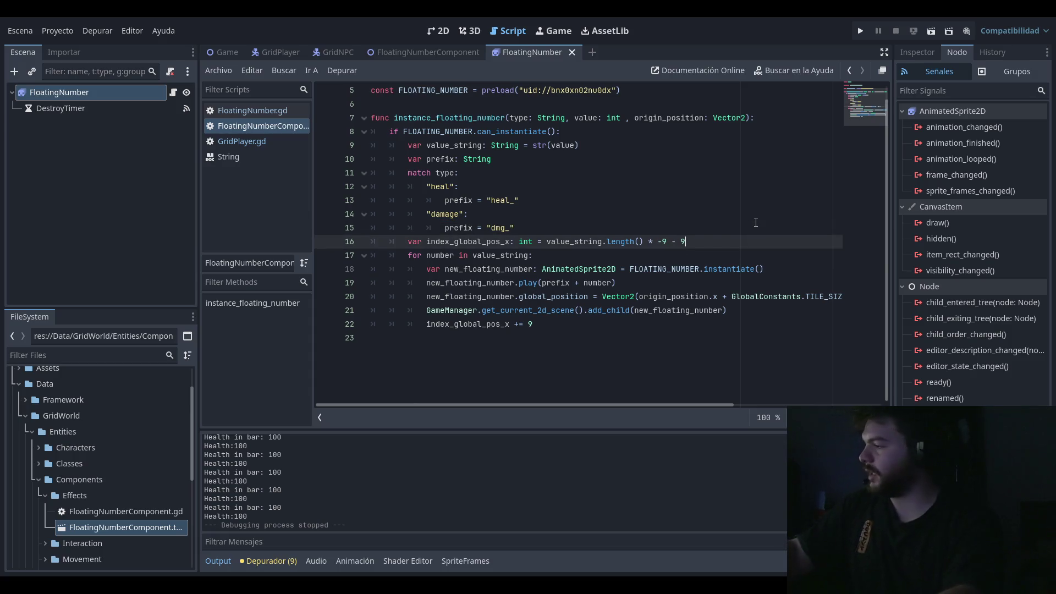
key("Up")
key("Down")
key("Up")
key("Down")
key("Up")
key("Down")
key("Up")
key("Down")
key("Up")
key("Down")
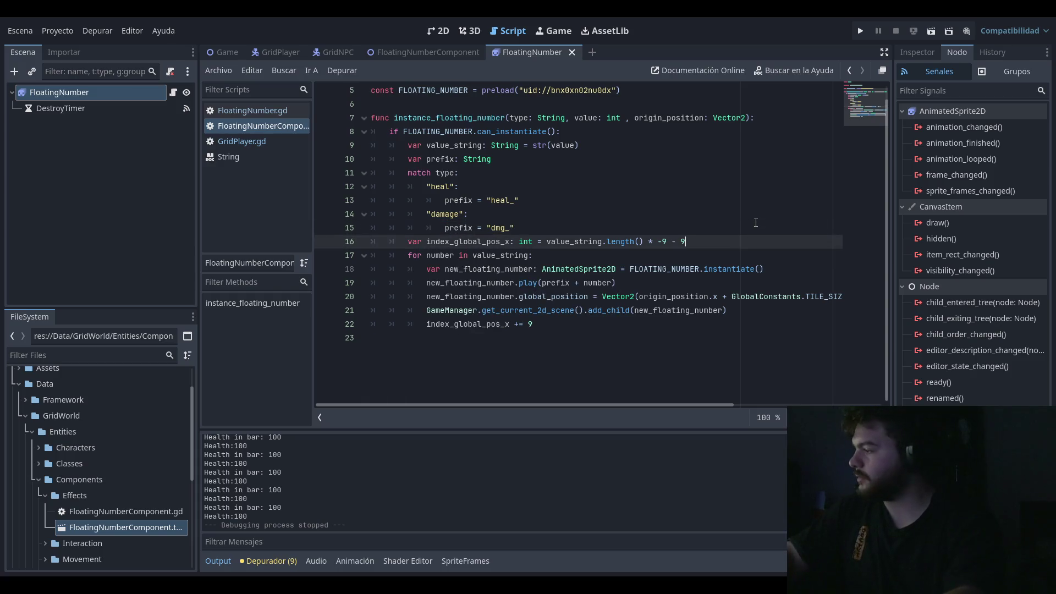
key("Up")
key("Down")
key("Up")
key("Up")
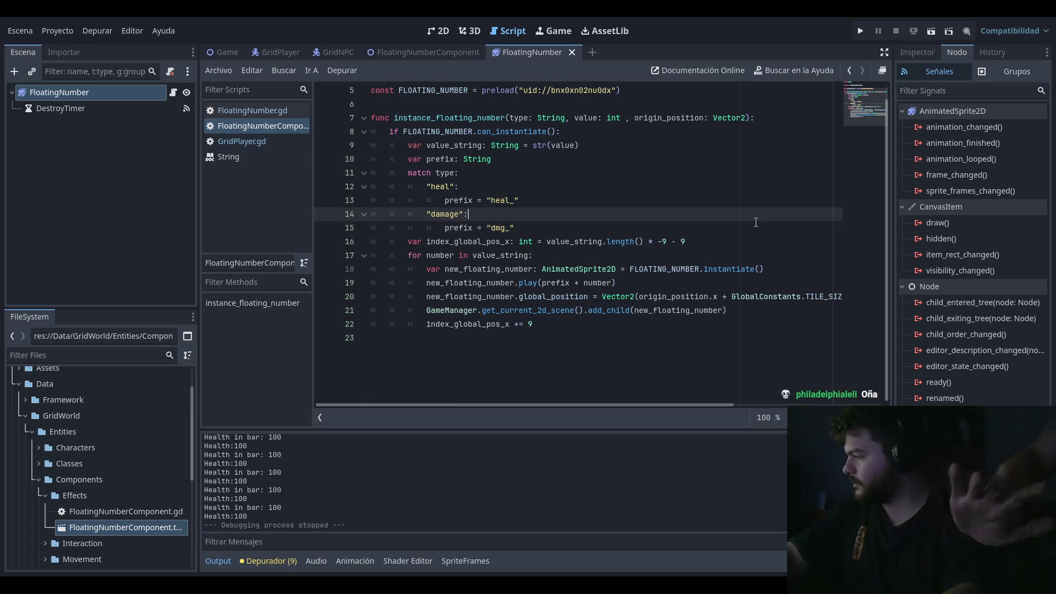
key("Up")
key("Down")
key("Down")
key("Down")
key("Up")
key("Down")
key("Up")
key("Down")
key("Up")
key("Down")
key("Up")
key("Down")
key("Up")
key("Down")
key("Up")
key("Down")
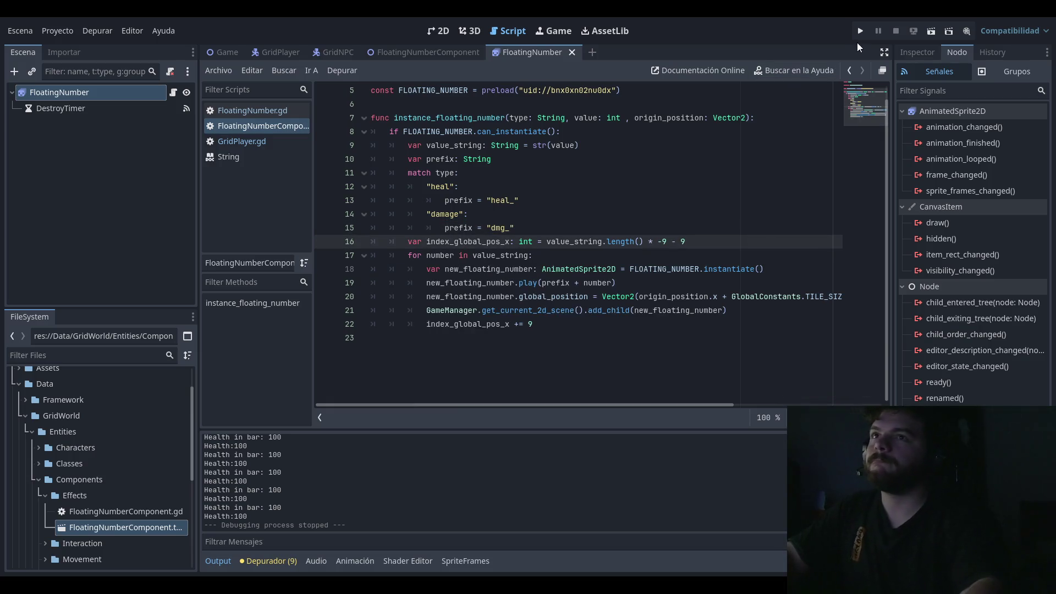
Step: Test-run the game from the main menu, stepping left and right to take damage, then stop with F8
left_click(859, 33)
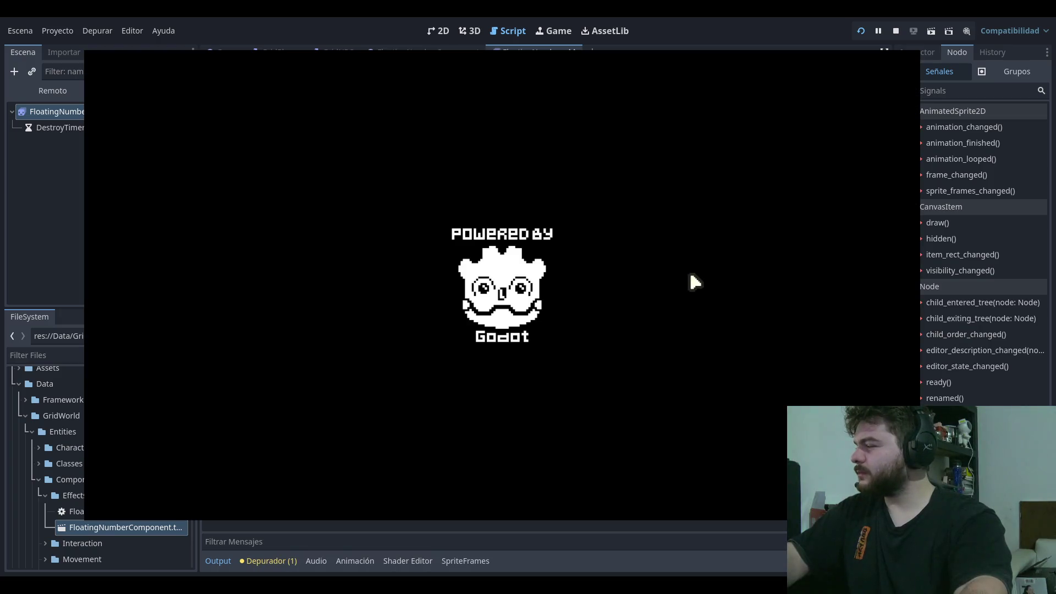
key("Return")
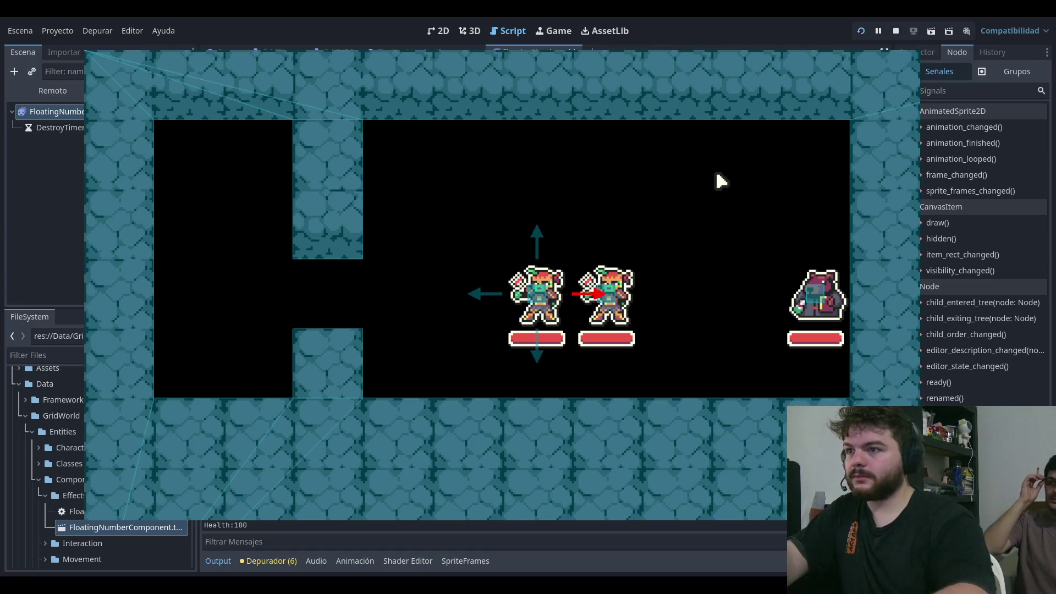
key("Left")
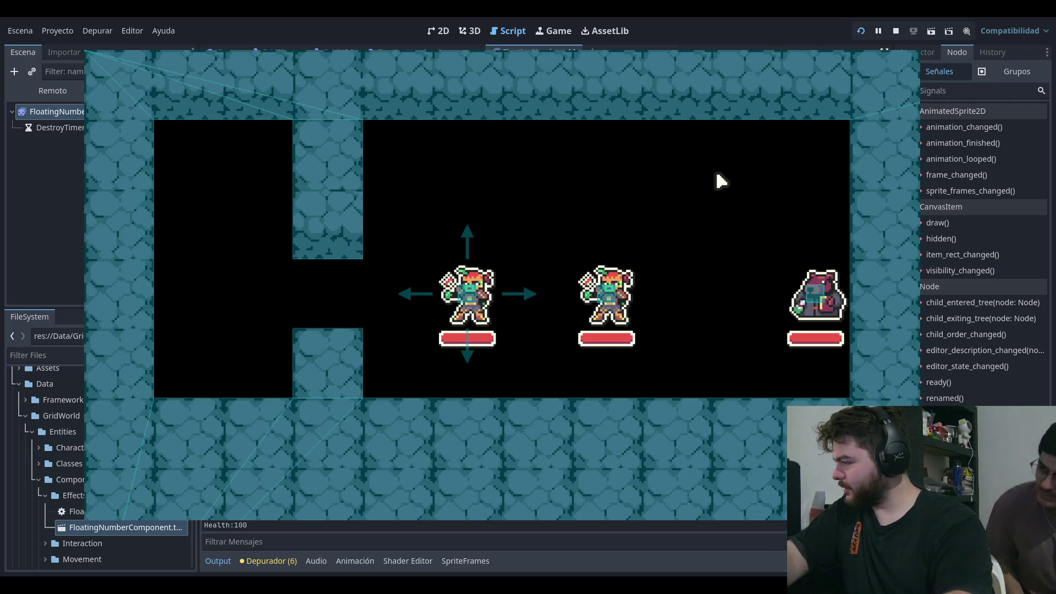
key("Left")
key("Right")
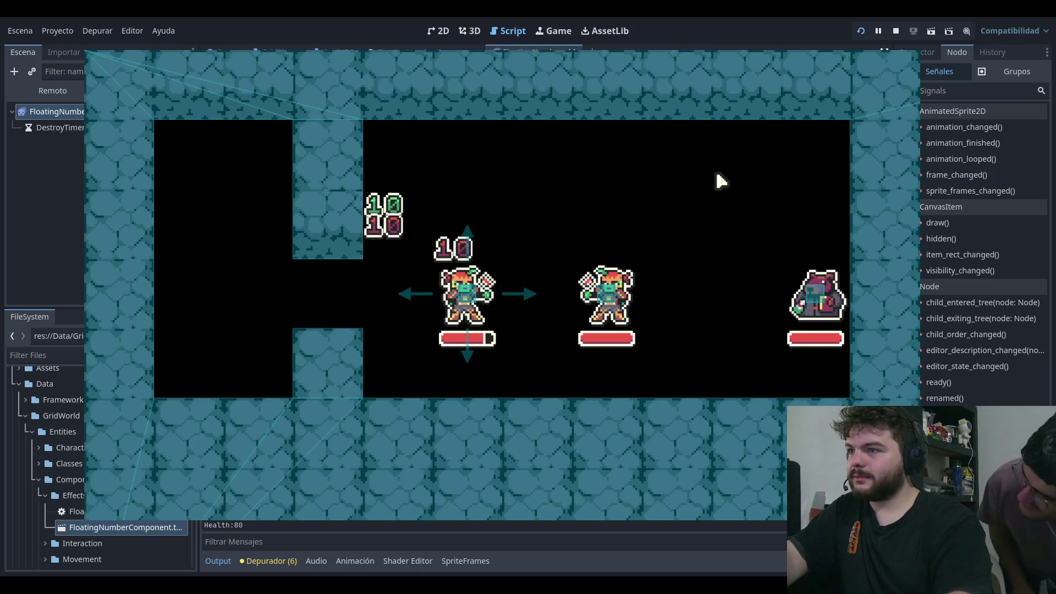
key("F8")
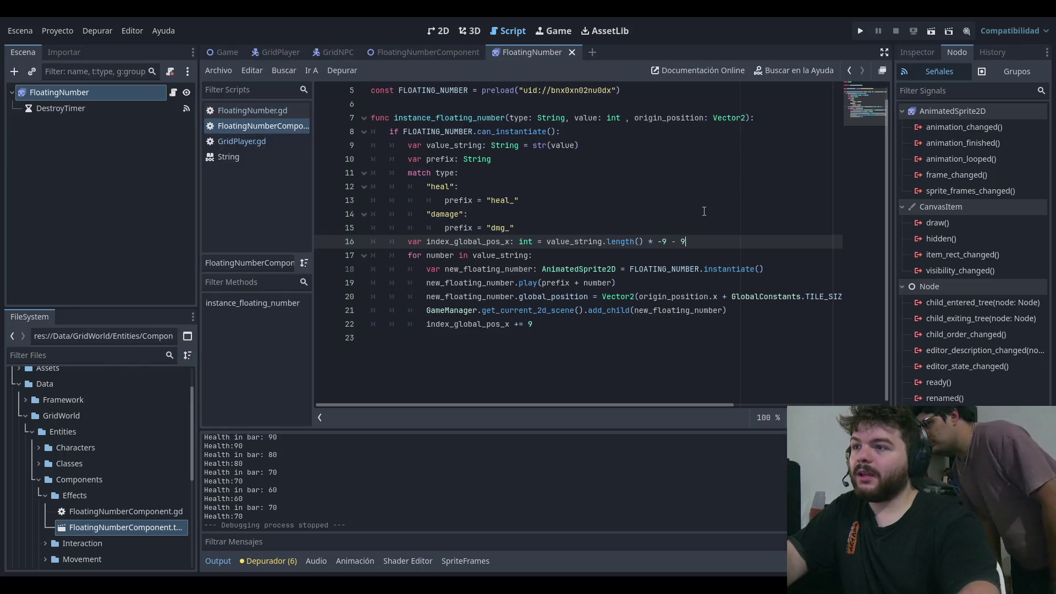
Step: Change the extra offset from 9 to 4.5, then retest damage and heal numbers in game
key("BackSpace")
type("4.5")
left_click(860, 31)
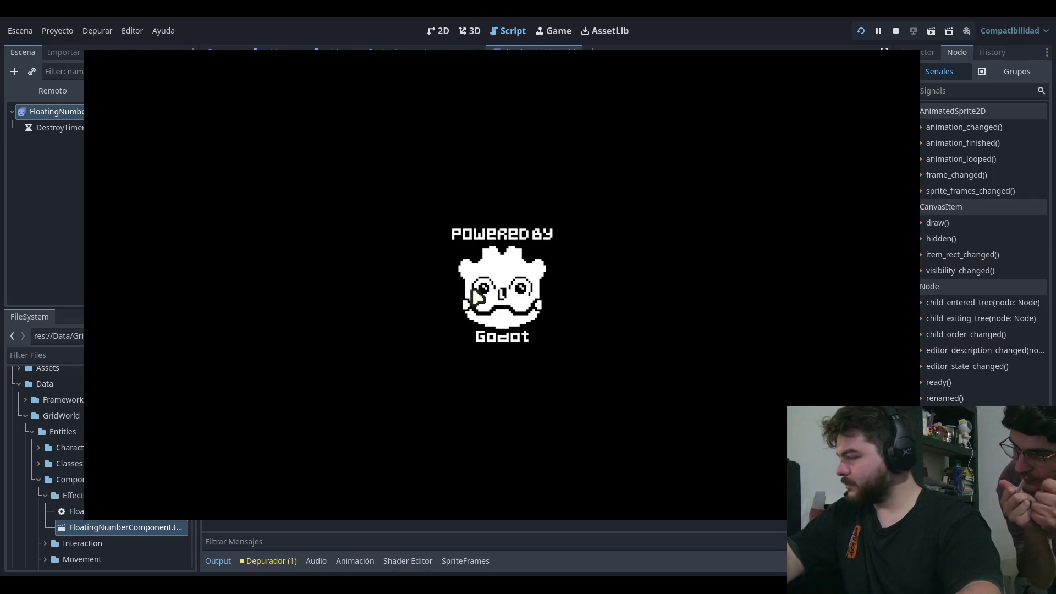
key("Return")
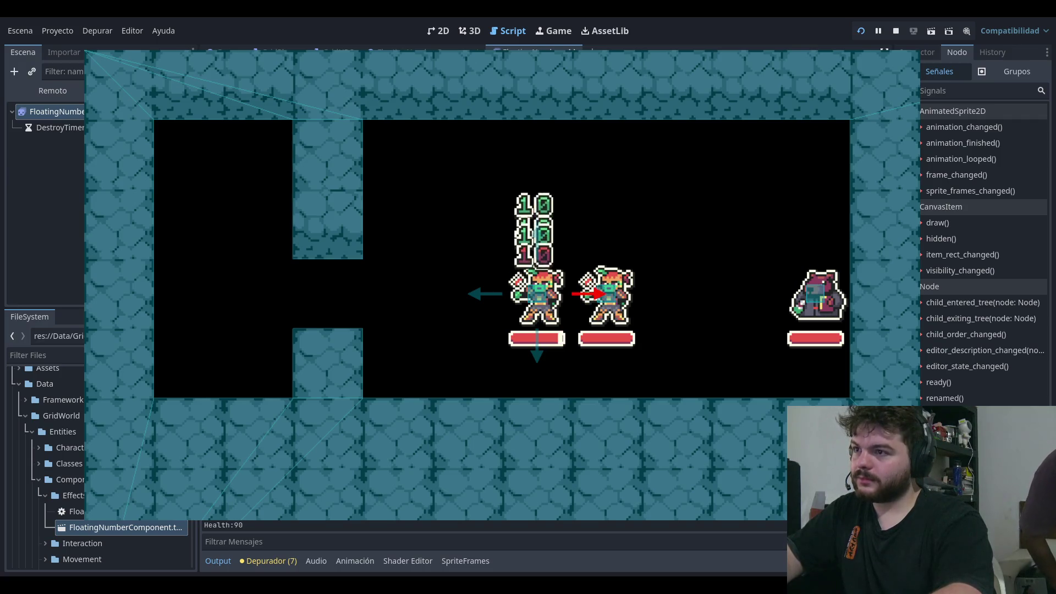
key("Left")
key("Left")
key("Right")
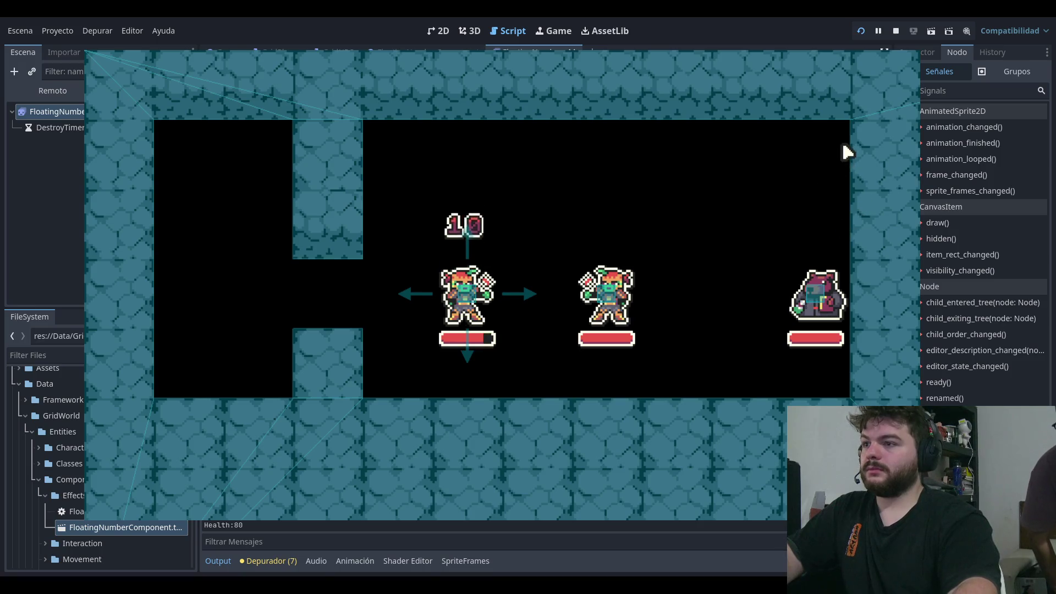
key("F8")
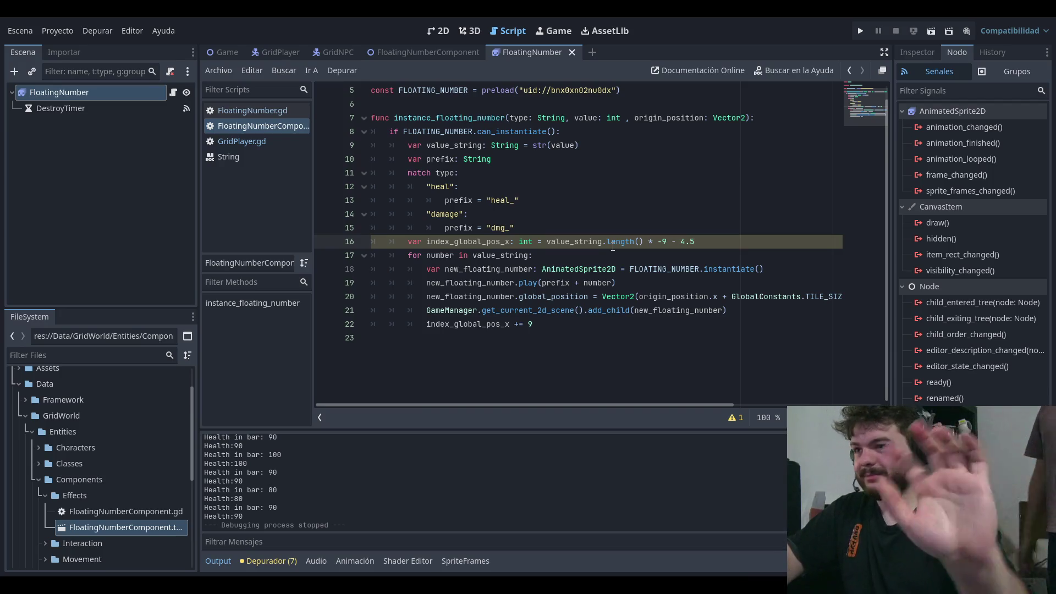
key("ctrl+s")
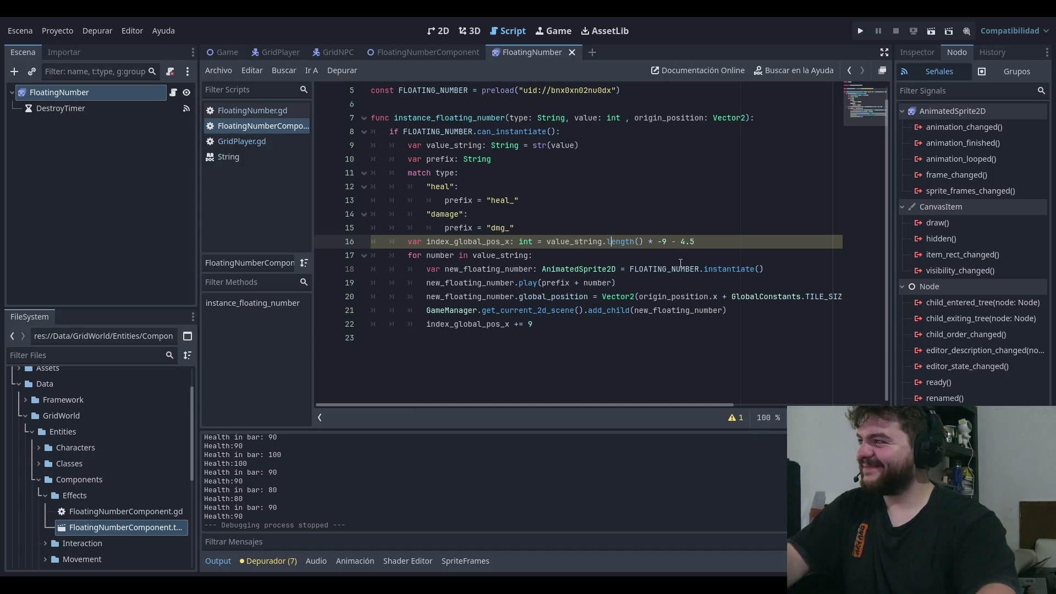
left_click(642, 255)
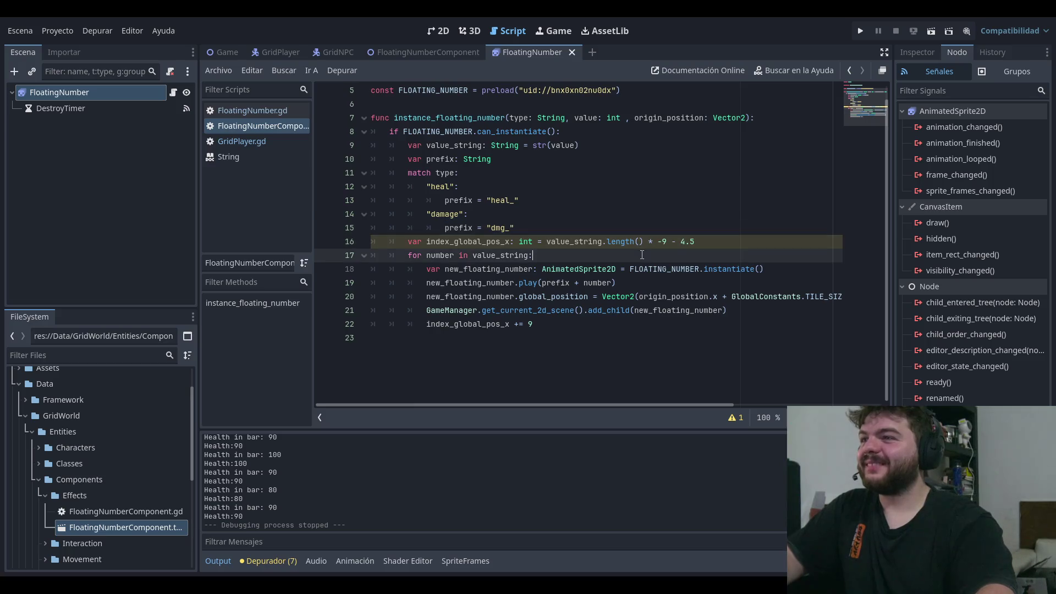
left_click(728, 237)
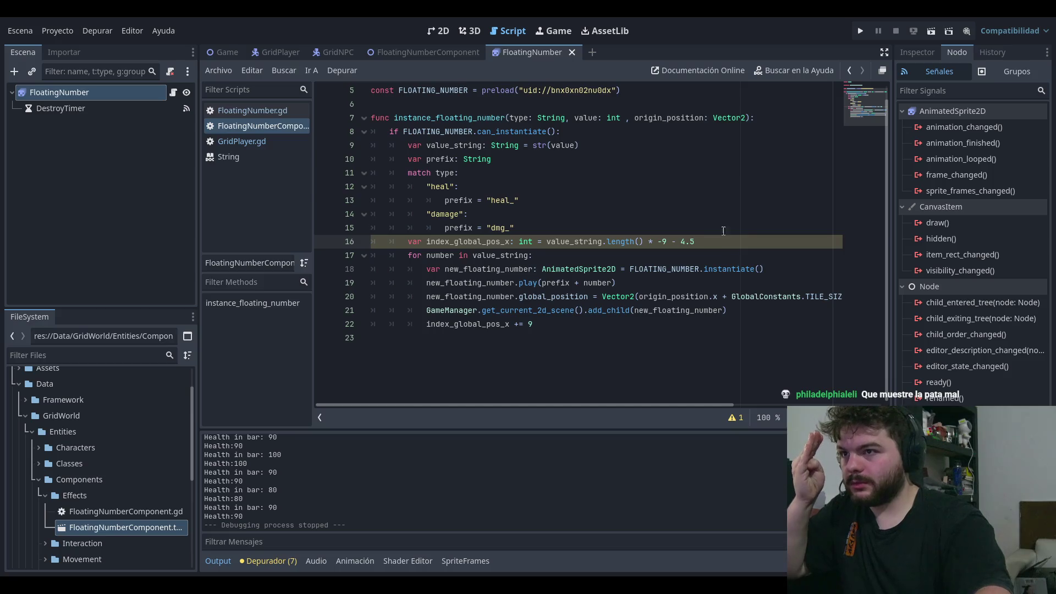
key("Up")
key("Up")
key("Up")
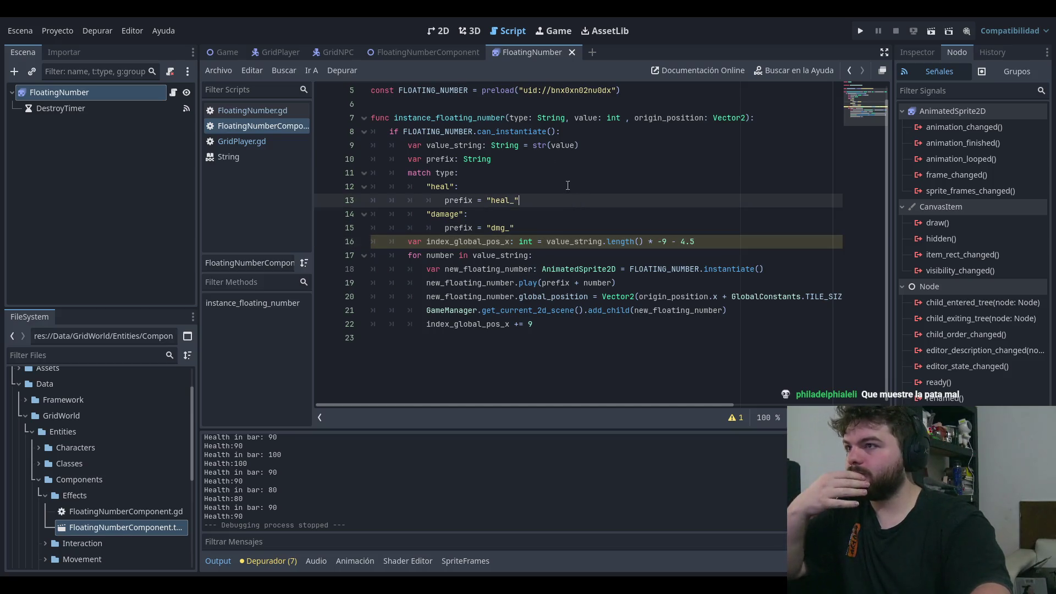
key("Down")
key("Up")
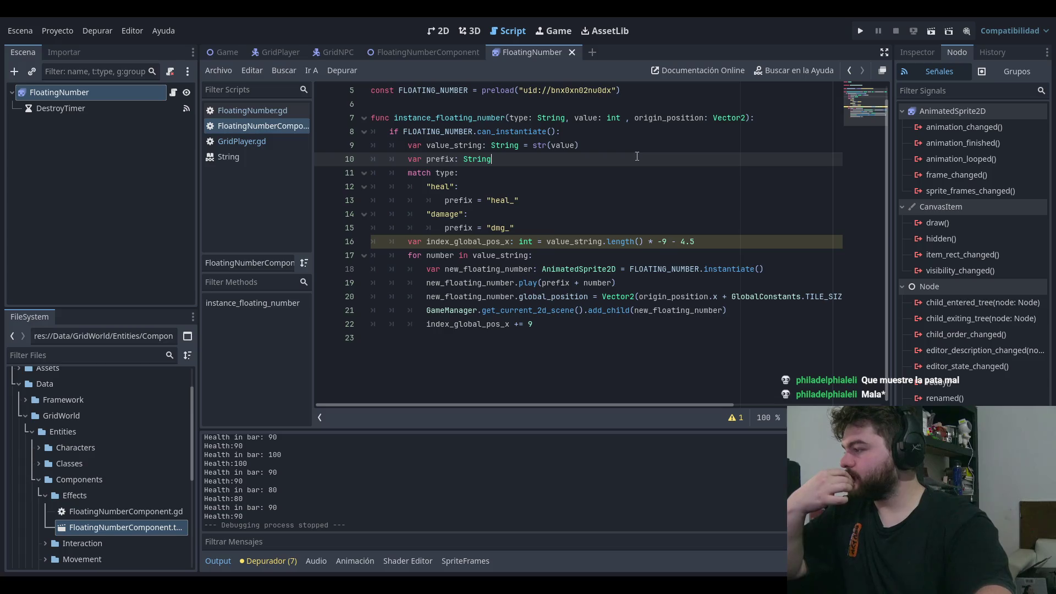
key("Up")
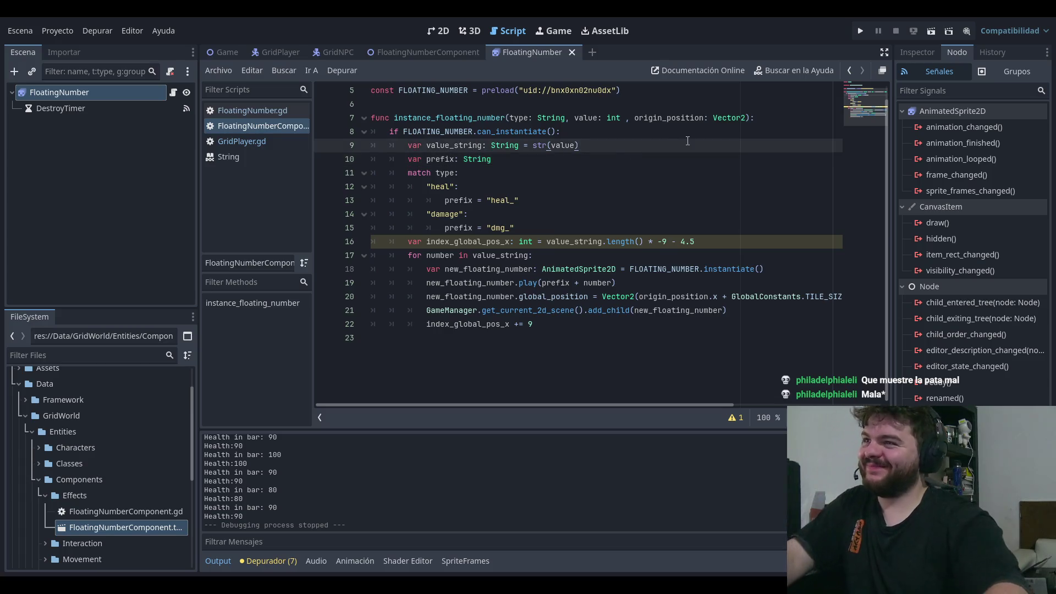
key("Down")
key("Up")
key("Left")
key("Left")
key("Left")
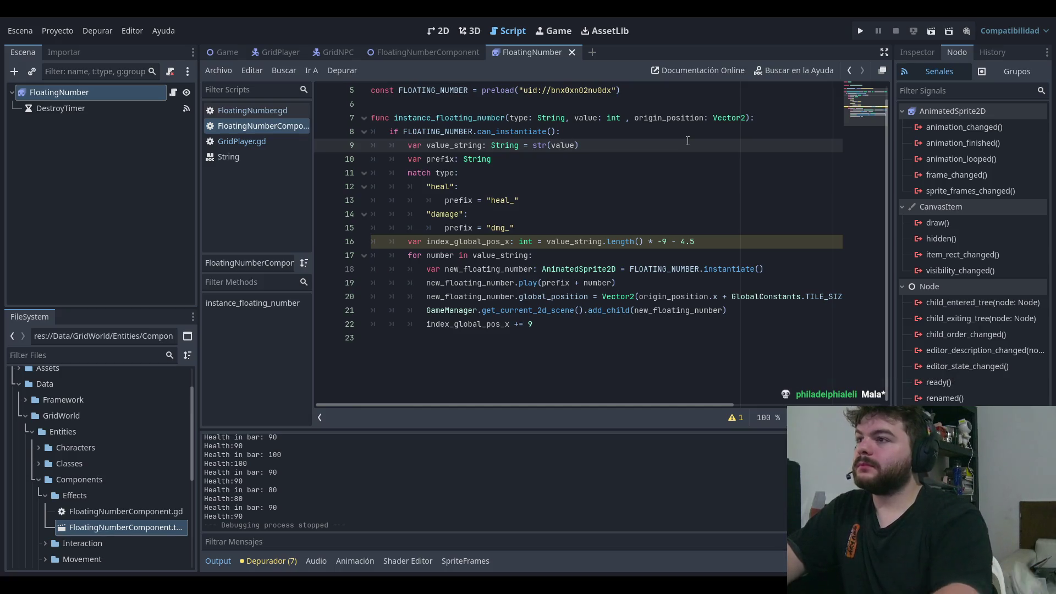
left_click(604, 135)
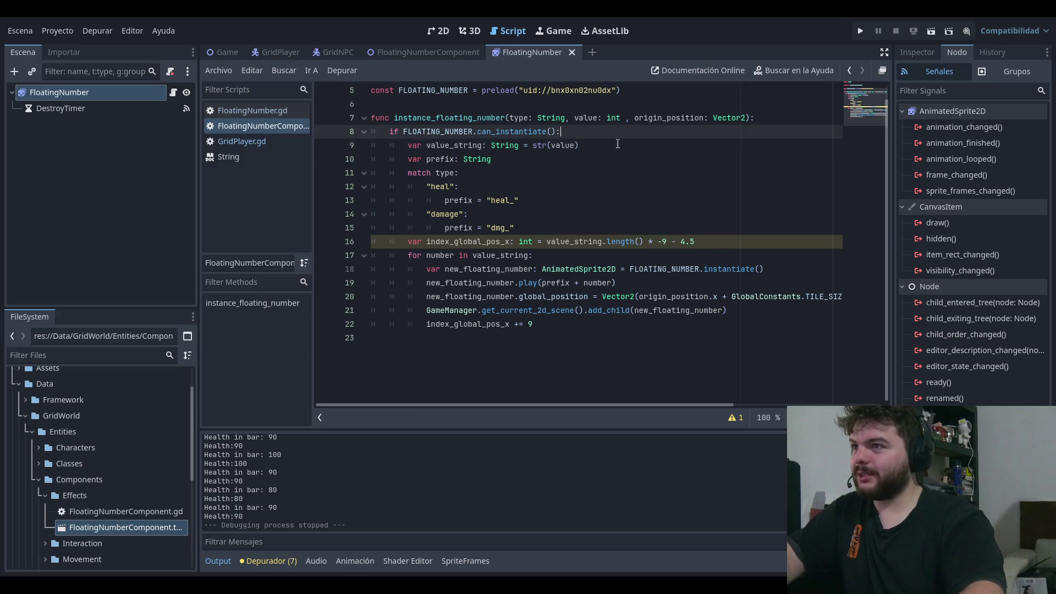
left_click(585, 118)
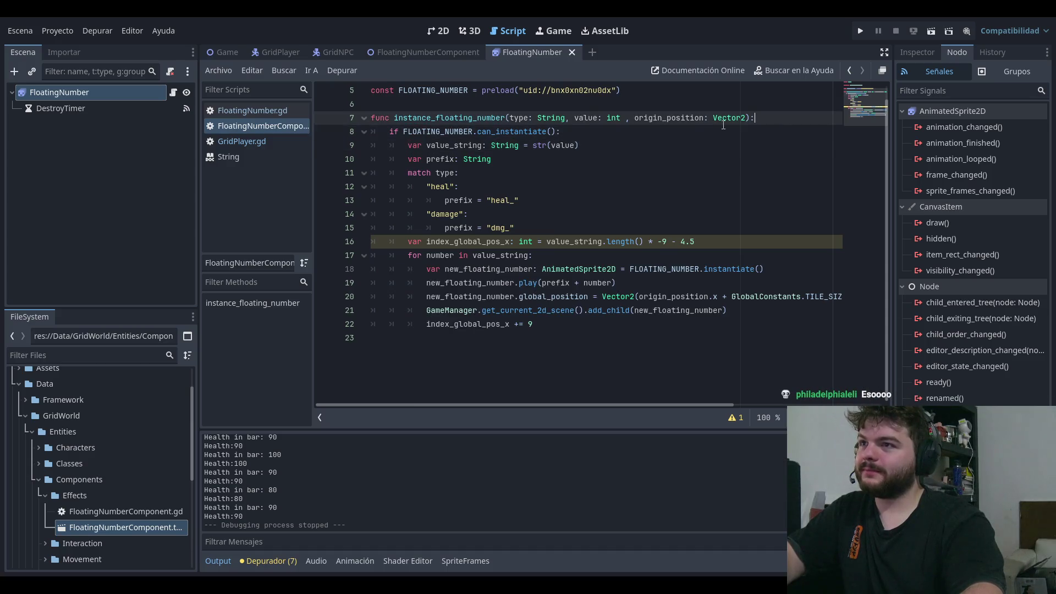
left_click(594, 135)
left_click(595, 140)
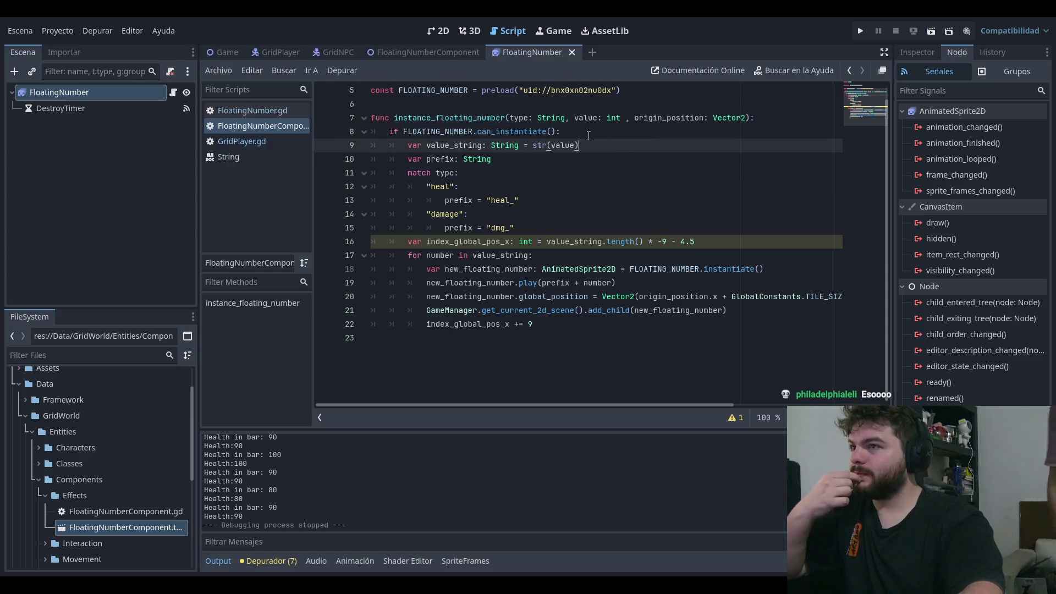
left_click(578, 200)
left_click(592, 186)
left_click(621, 146)
left_click(614, 144)
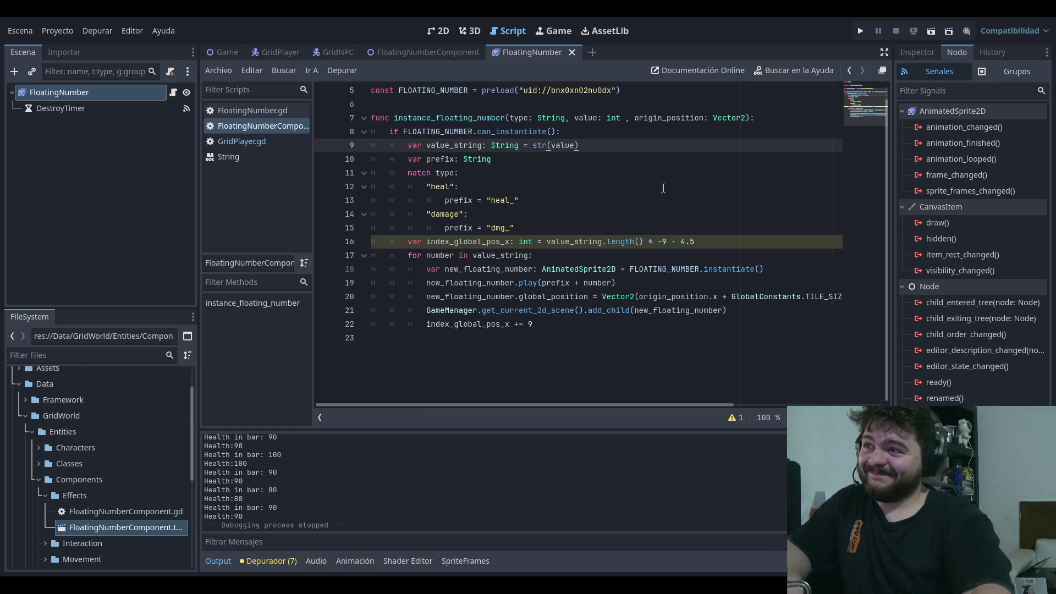
Step: Review the seven warnings in the debugger's Errores list, then return to Stack Trace
key("Down")
key("Down")
key("Down")
mouse_move(569, 407)
left_mouse_down()
mouse_move(692, 407)
mouse_move(553, 411)
left_mouse_up()
left_click(576, 324)
left_click(607, 282)
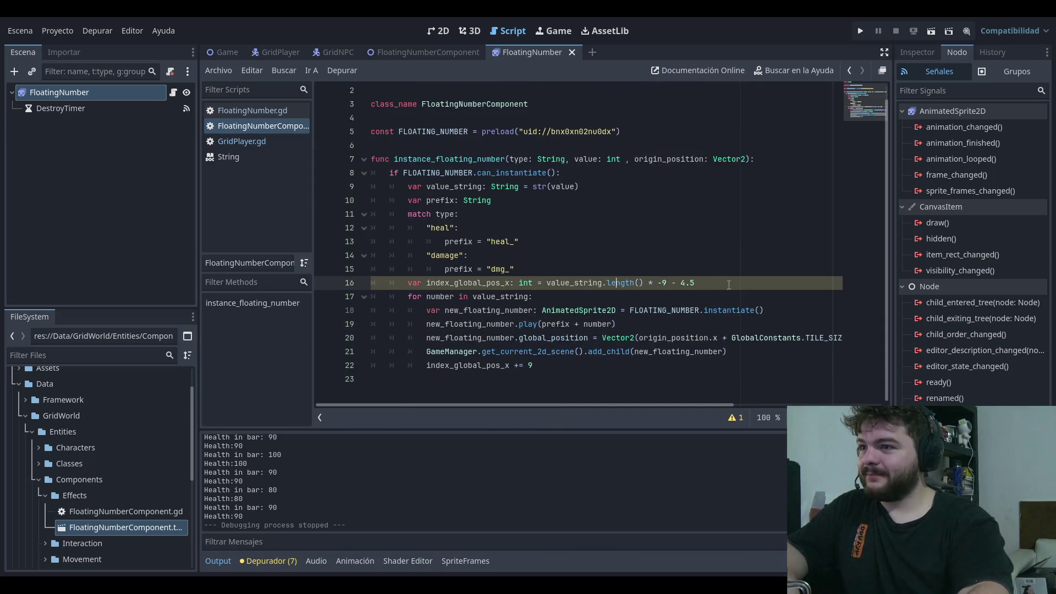
left_click(269, 561)
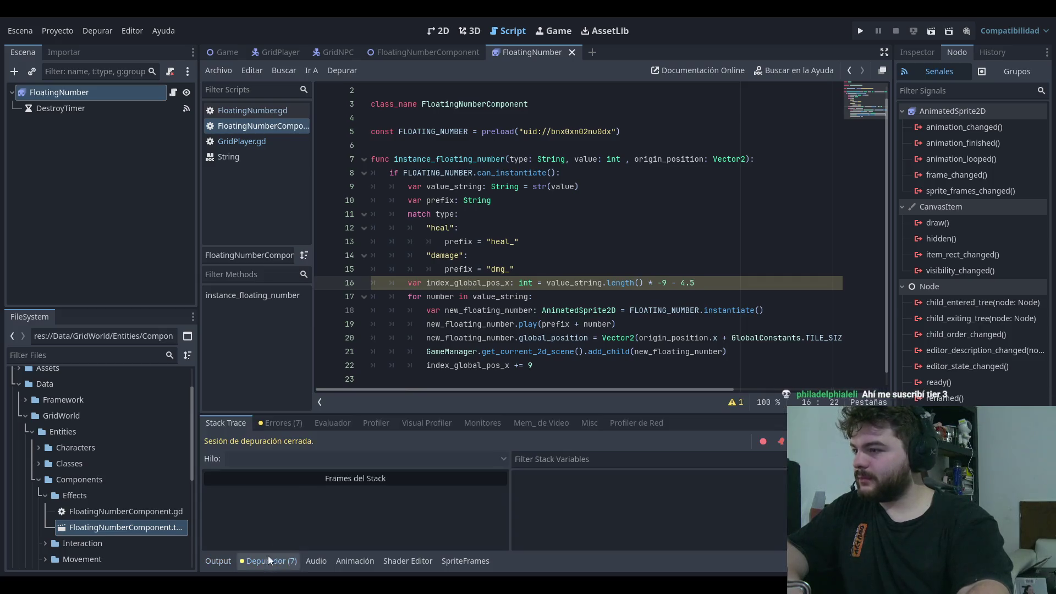
left_click(281, 422)
scroll(351, 474, "up", 1)
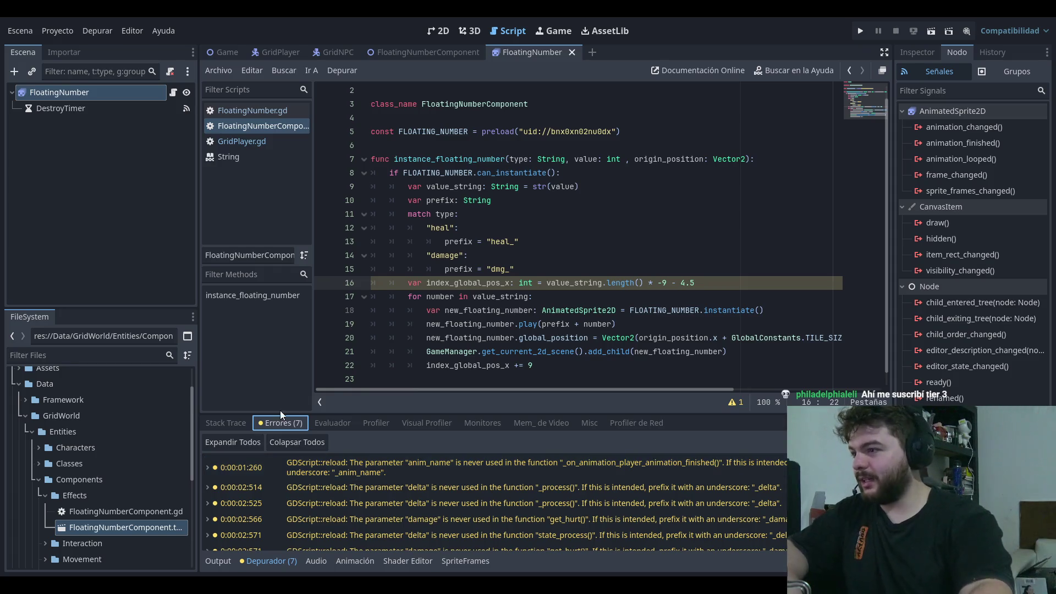
left_click(226, 423)
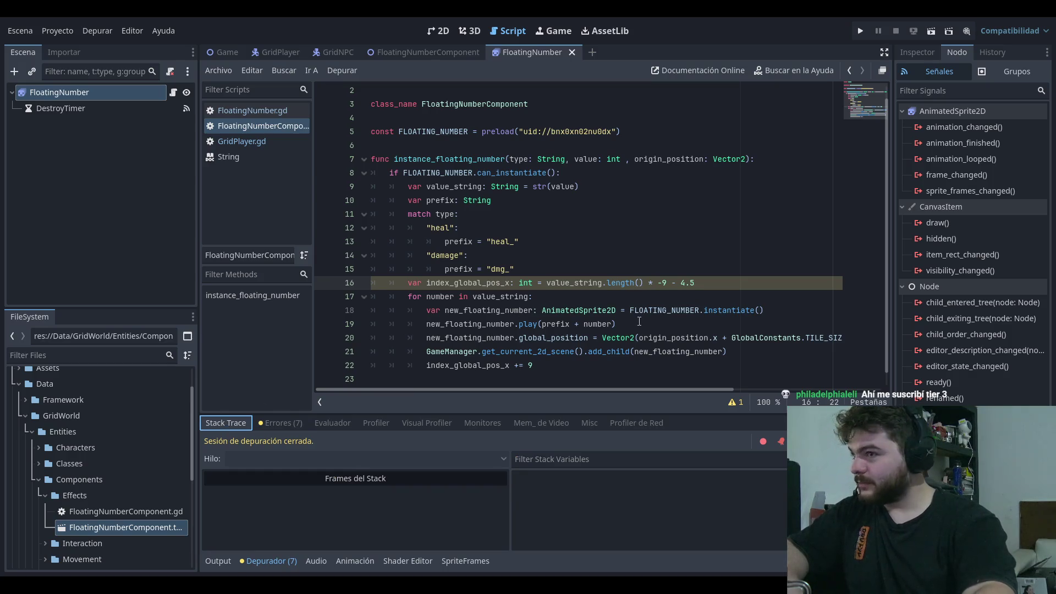
Step: Step through the script's class_name, preload and lines 8–10 to inspect them
left_click(605, 200)
left_click(710, 132)
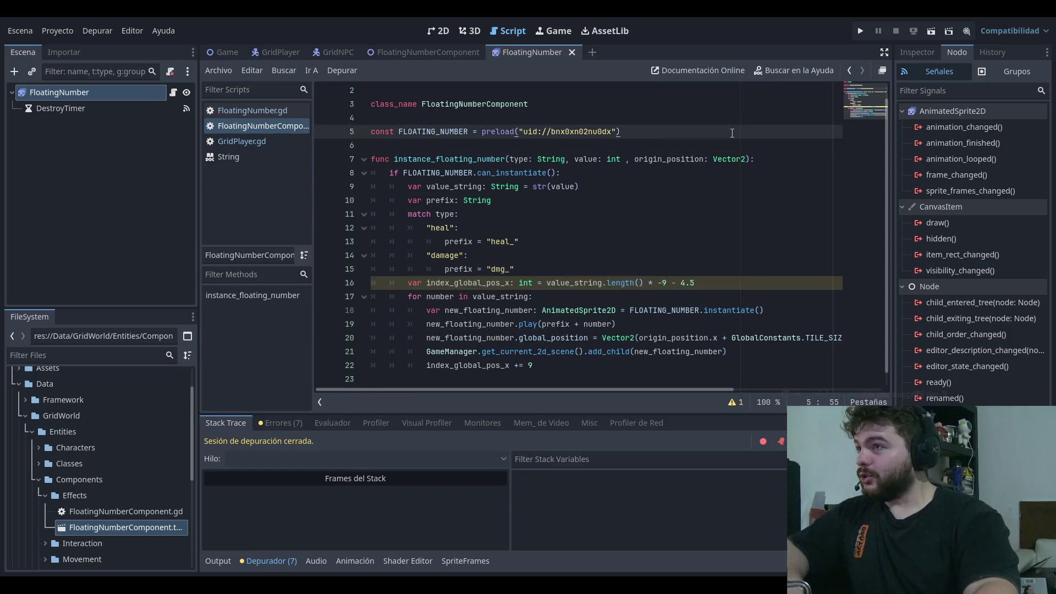
left_click(708, 107)
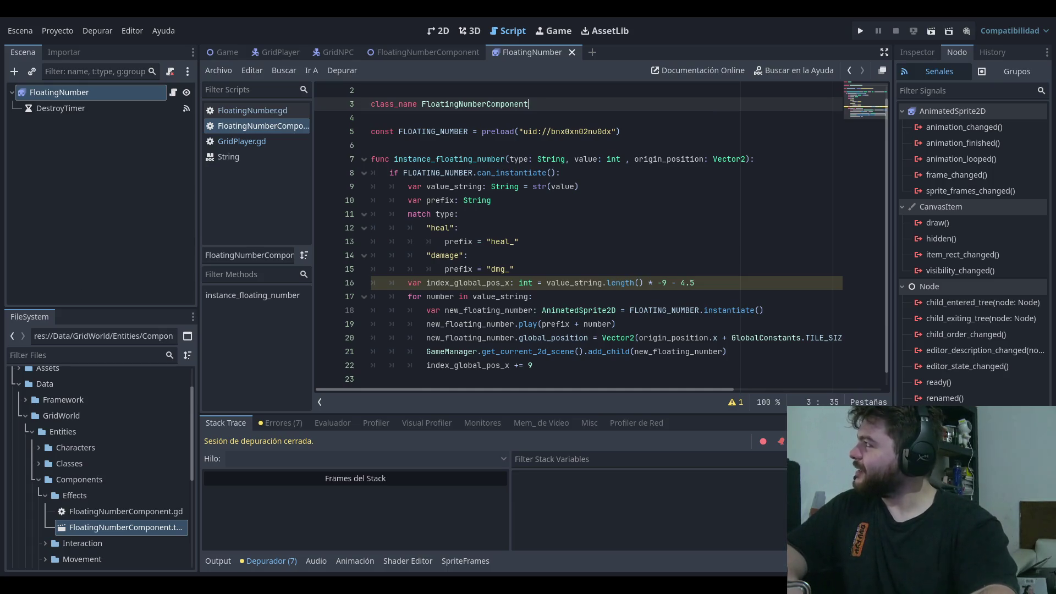
left_click(694, 131)
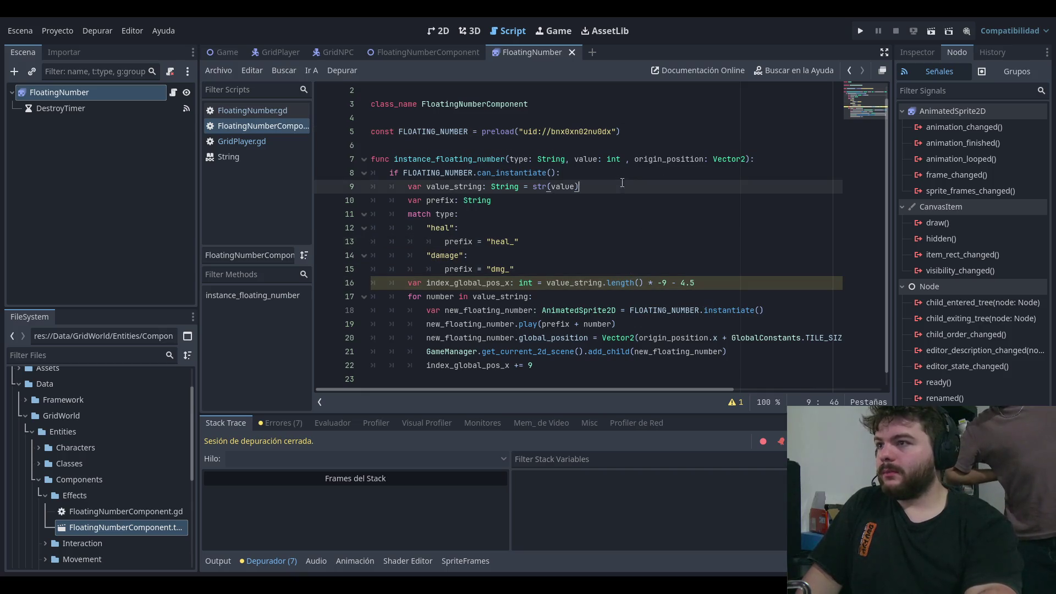
left_click(652, 168)
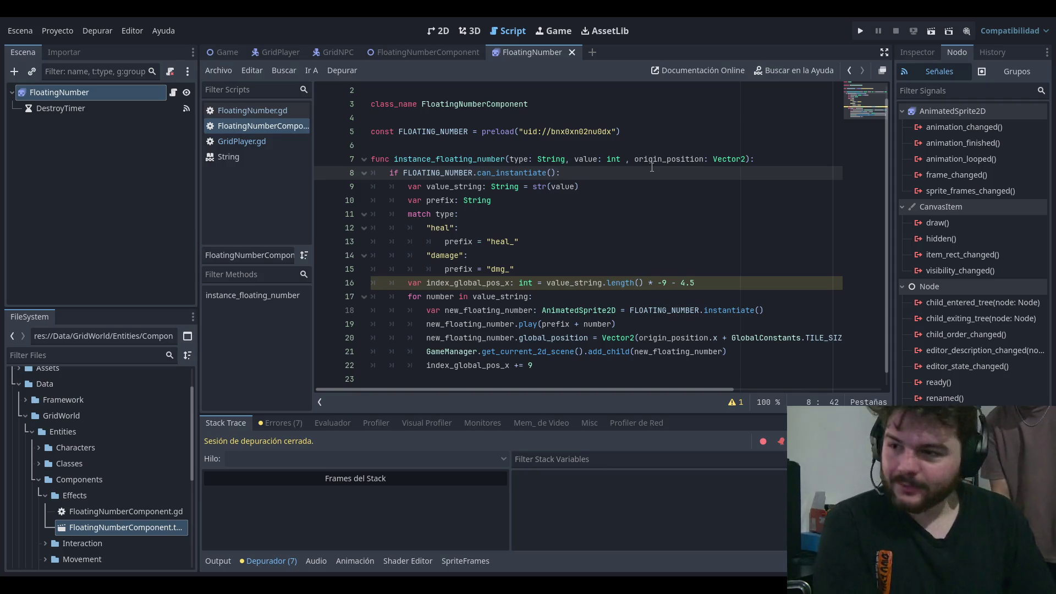
left_click(643, 186)
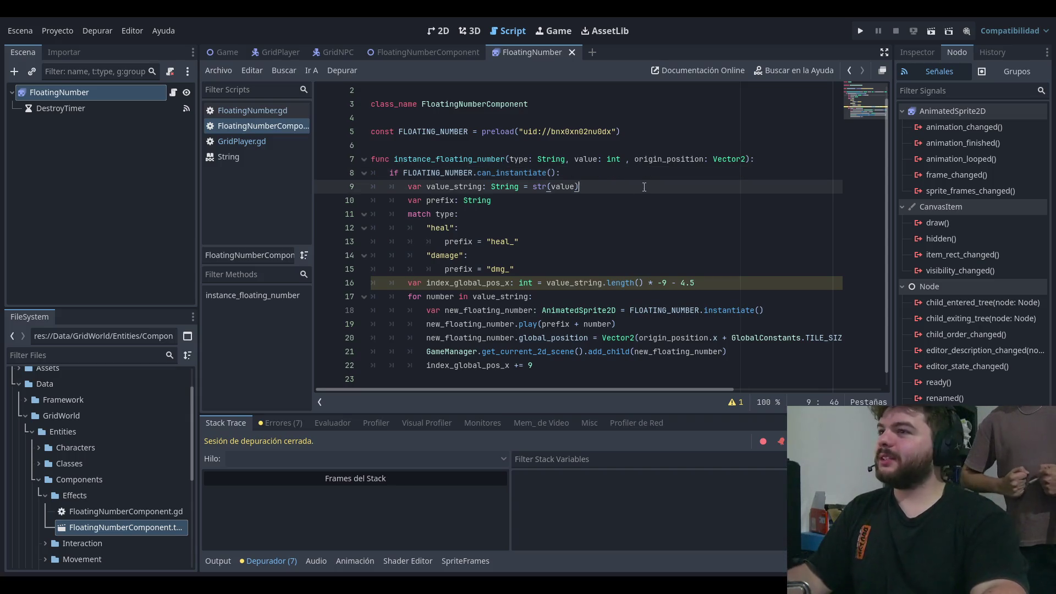
Step: Rewrite line 9 as str("-", value) to fix the String+int error, and launch the game
key("Left")
key("Left")
key("Left")
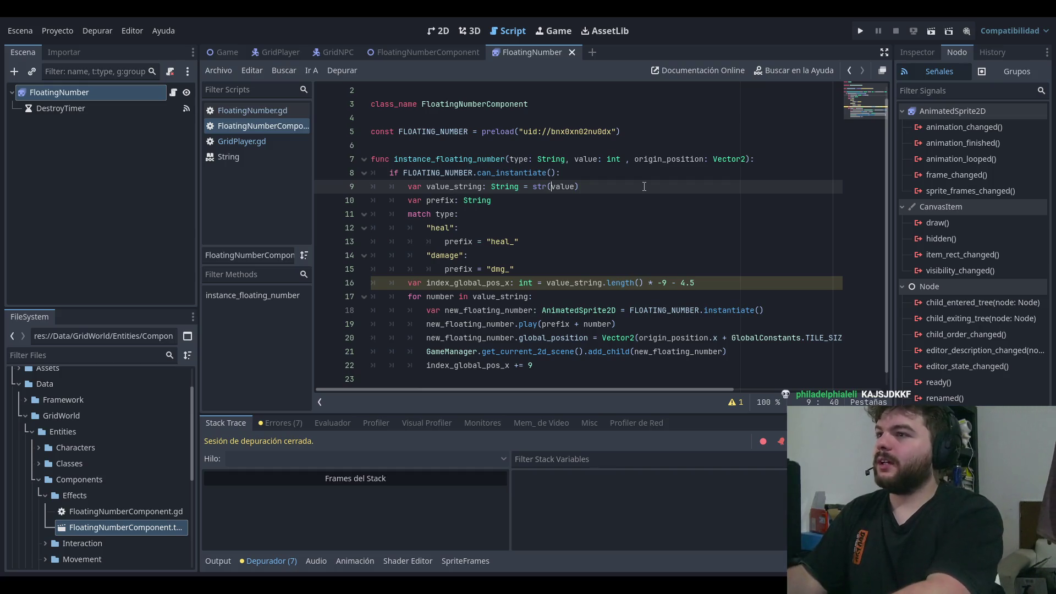
type("+ ")
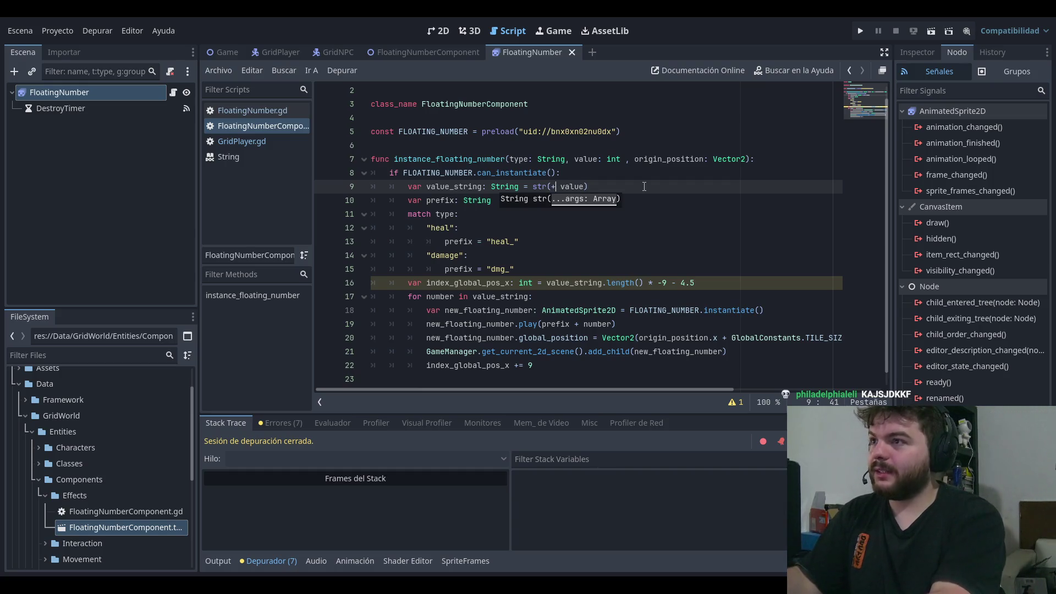
type("\"-\"")
key("Up")
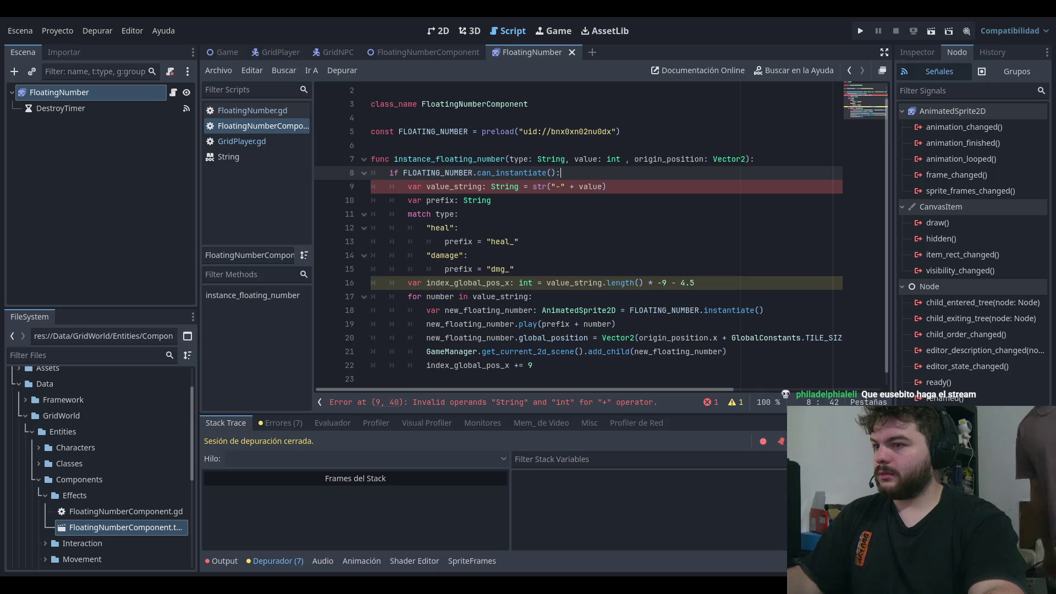
left_click(575, 186)
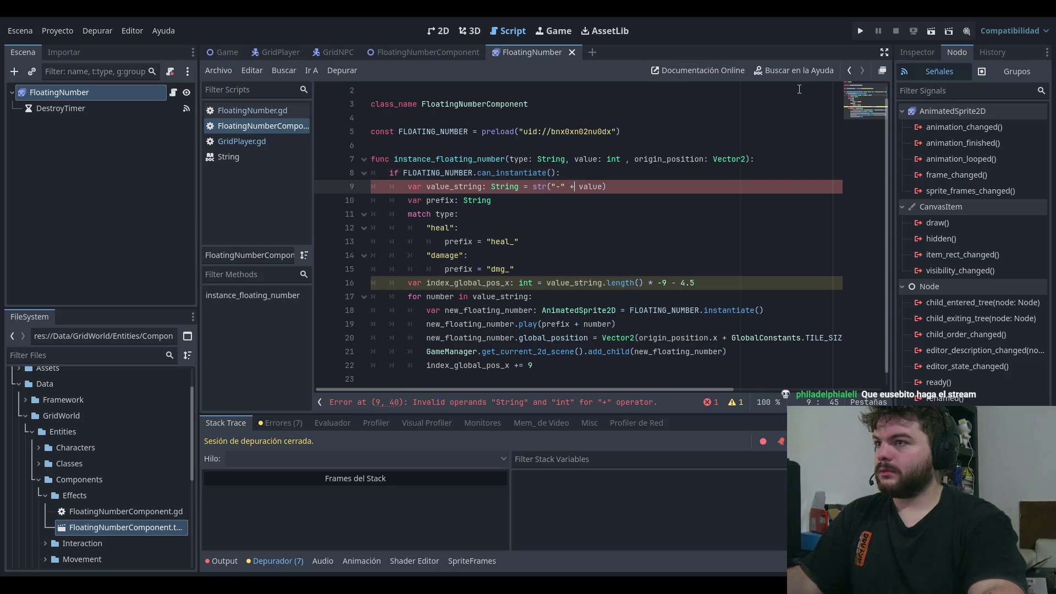
key("BackSpace")
key("BackSpace")
type("m")
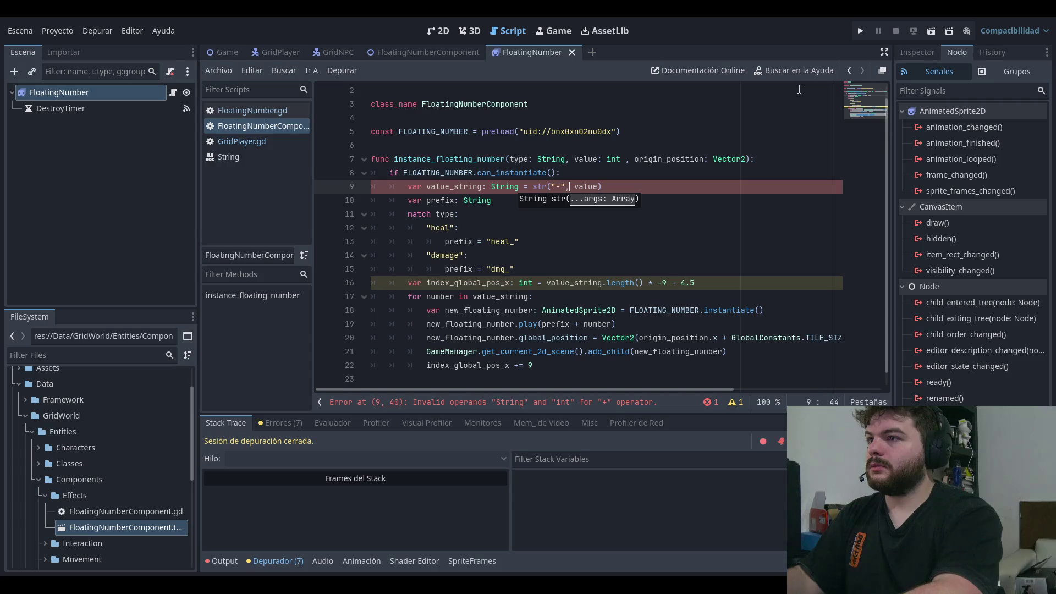
left_click(858, 32)
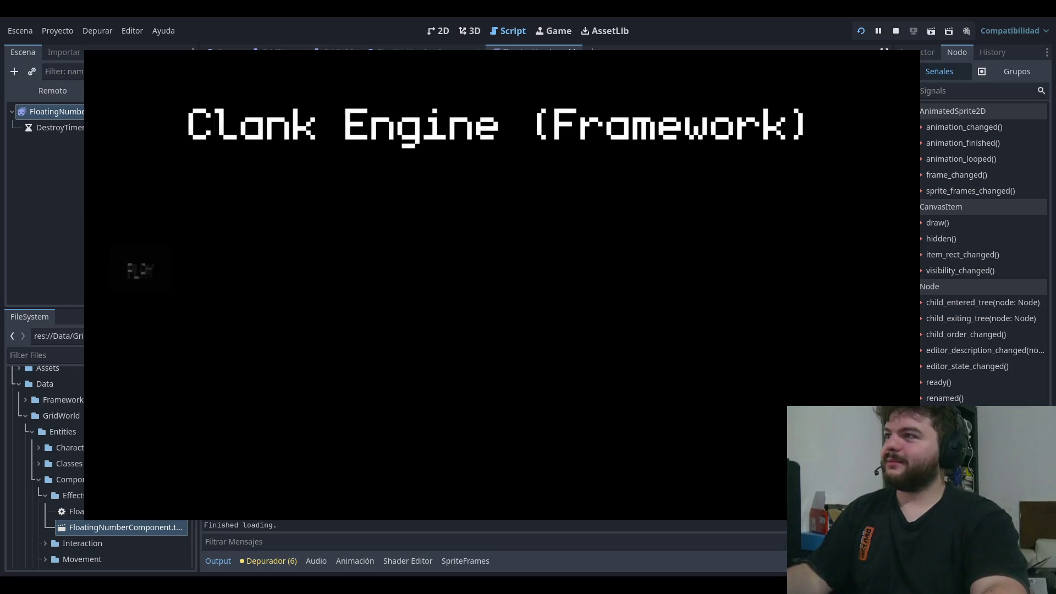
Step: Start the level, step left to trigger a damage number, then stop the game
left_click(154, 284)
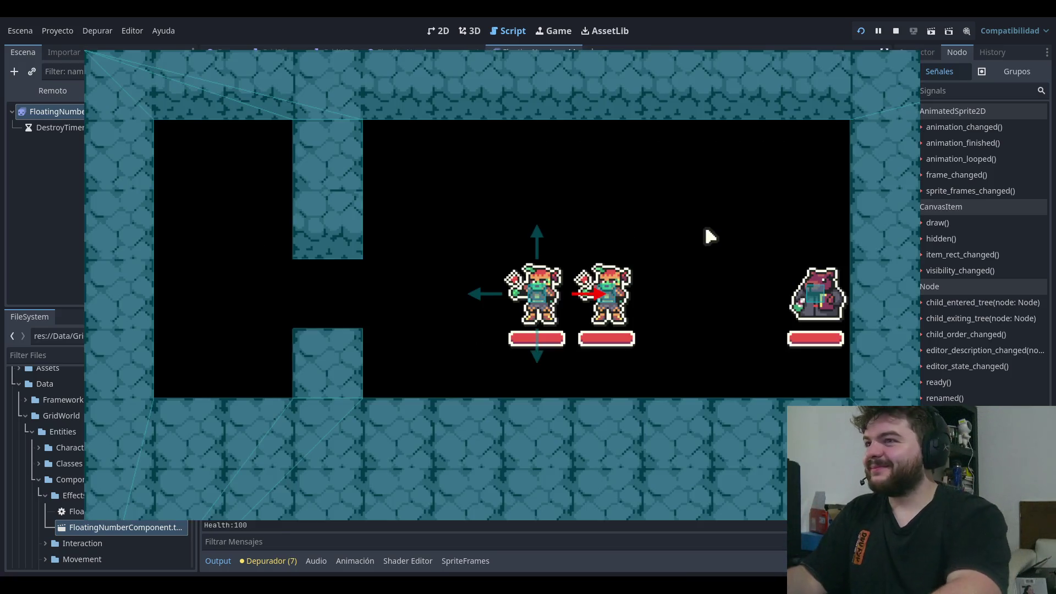
key("Left")
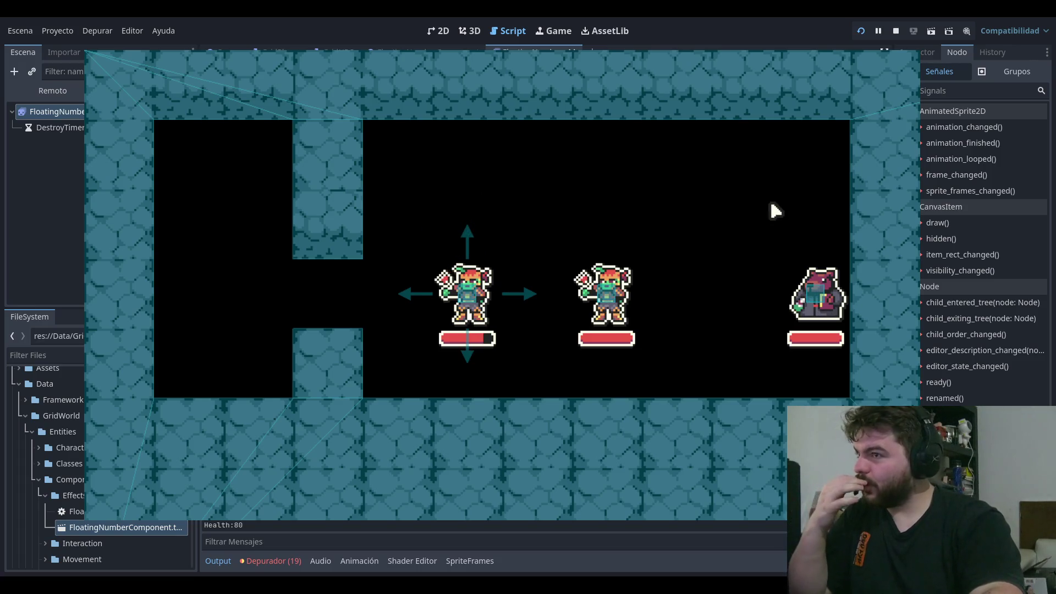
left_click(895, 31)
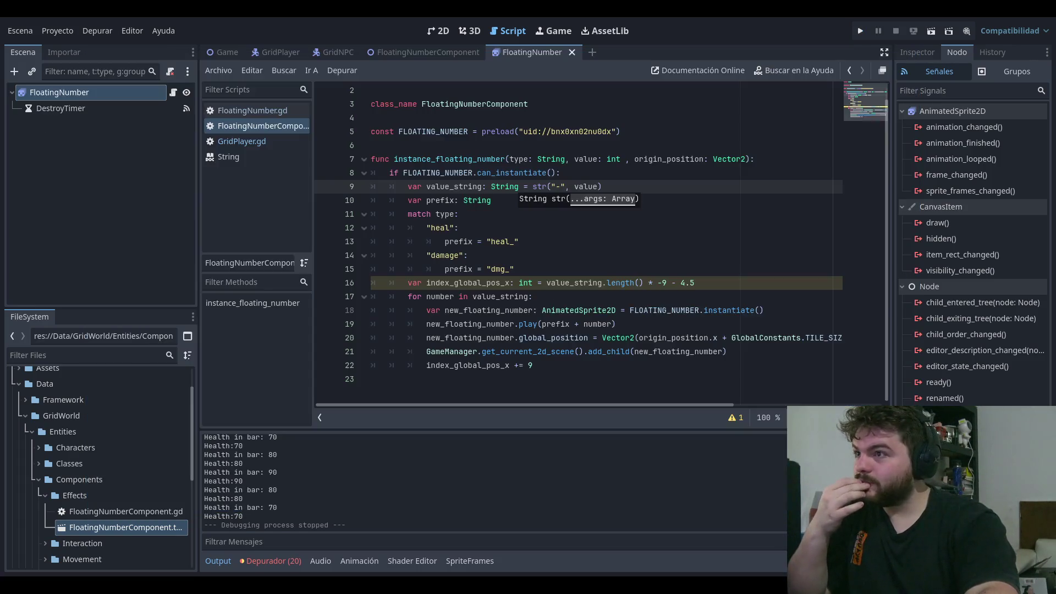
Step: Add print(value_string) as line 10, save the script, and run the game
left_click(632, 173)
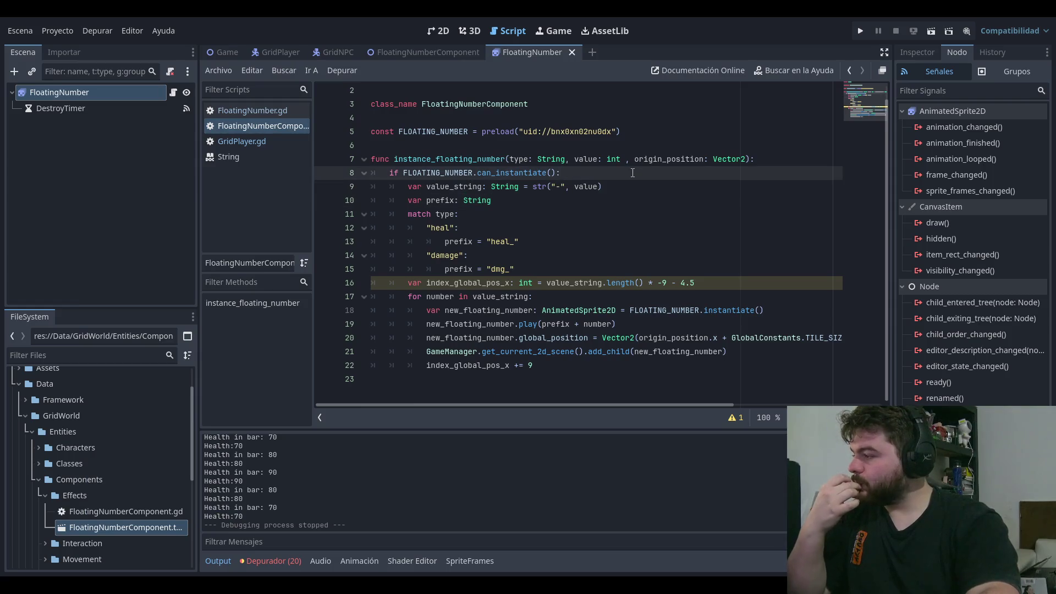
left_click(659, 182)
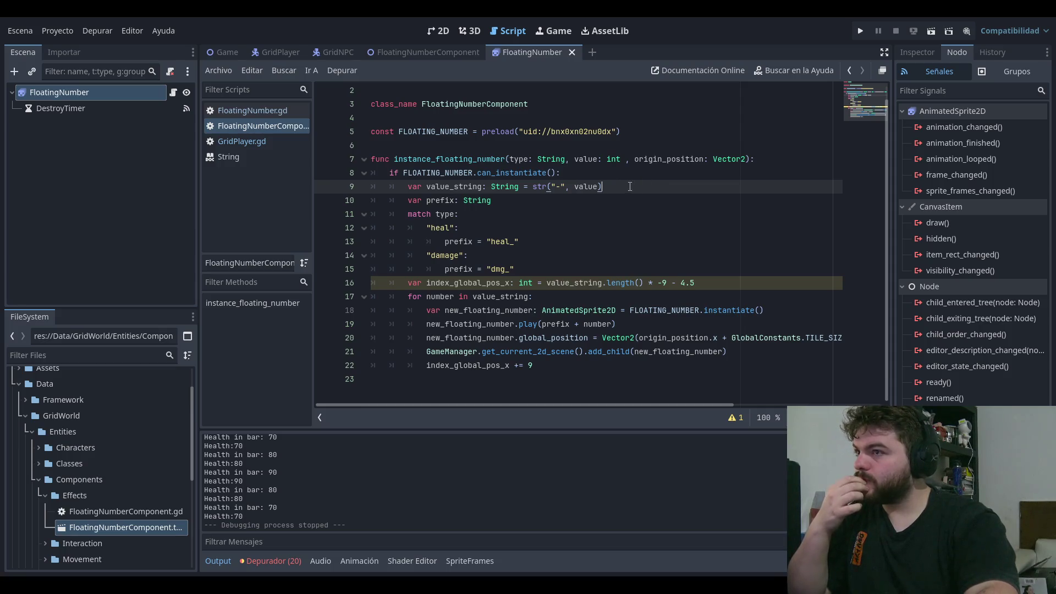
key("Return")
type("print(value_string")
key("ctrl+s")
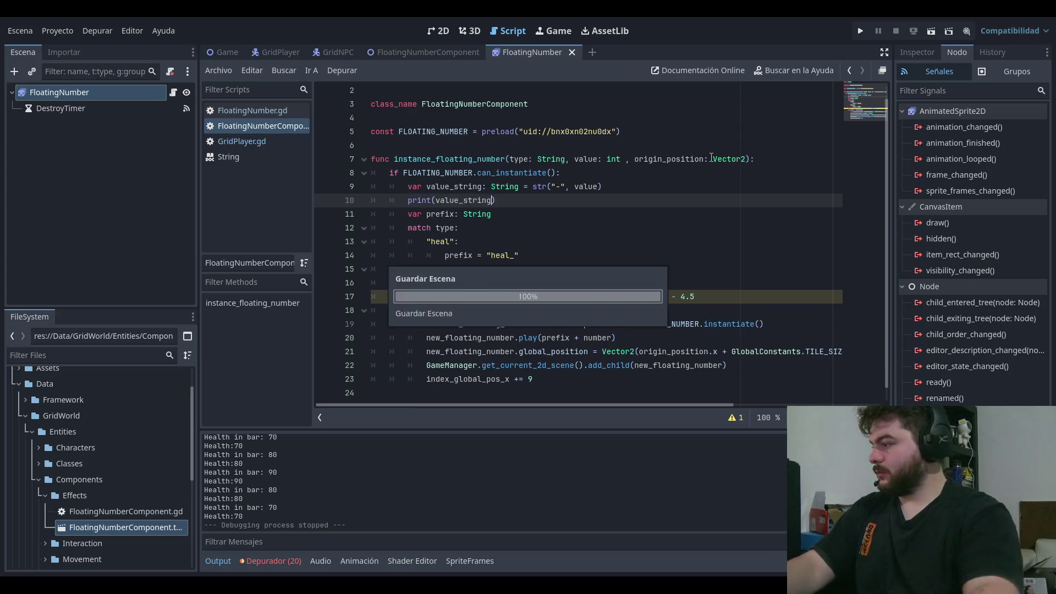
left_click(863, 31)
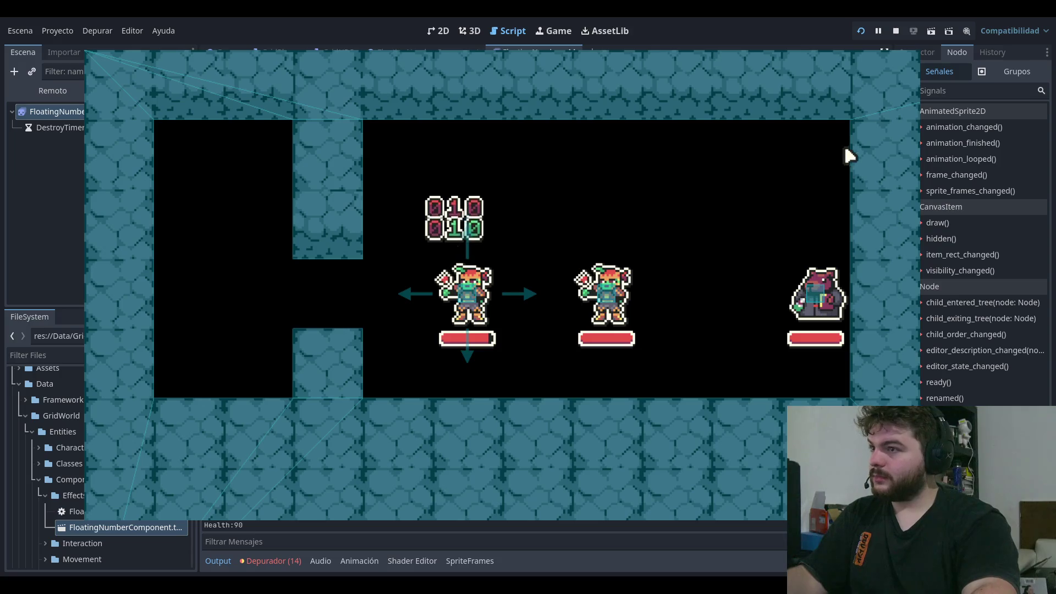
Step: Stop the game and look over the match block's type and "damage" case lines
key("F8")
left_click(643, 255)
left_click(638, 228)
left_click(632, 242)
left_click(624, 269)
left_click(623, 283)
left_click(619, 269)
left_click(613, 282)
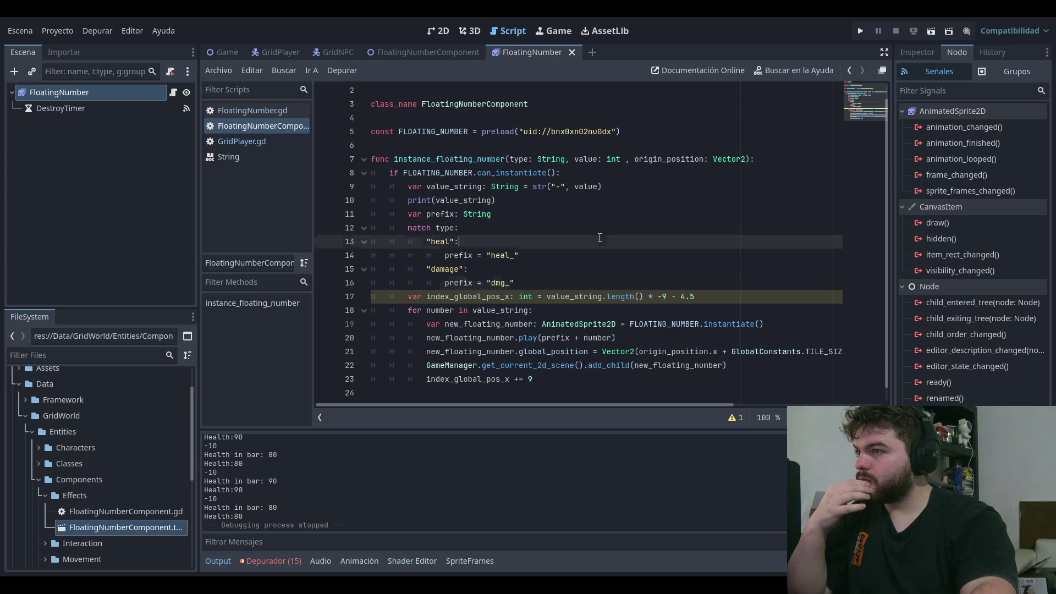
left_click(602, 242)
left_click(593, 228)
left_click(737, 297)
left_click(715, 310)
left_click(682, 268)
left_click(648, 282)
left_click(610, 242)
left_click(590, 229)
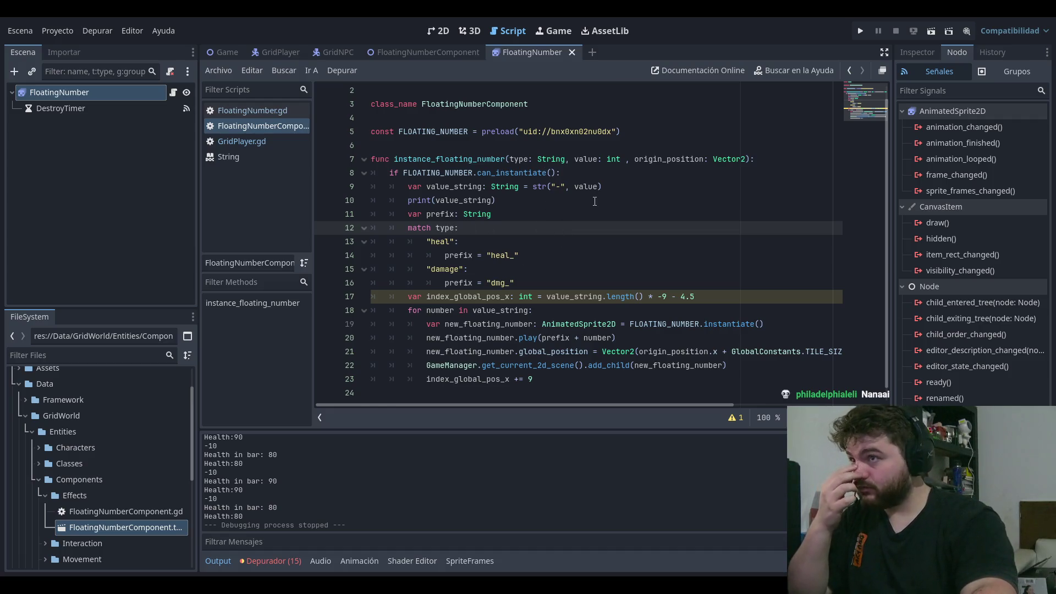
Step: Remove the "-", argument from line 9 so it reads str(value)
left_click(612, 188)
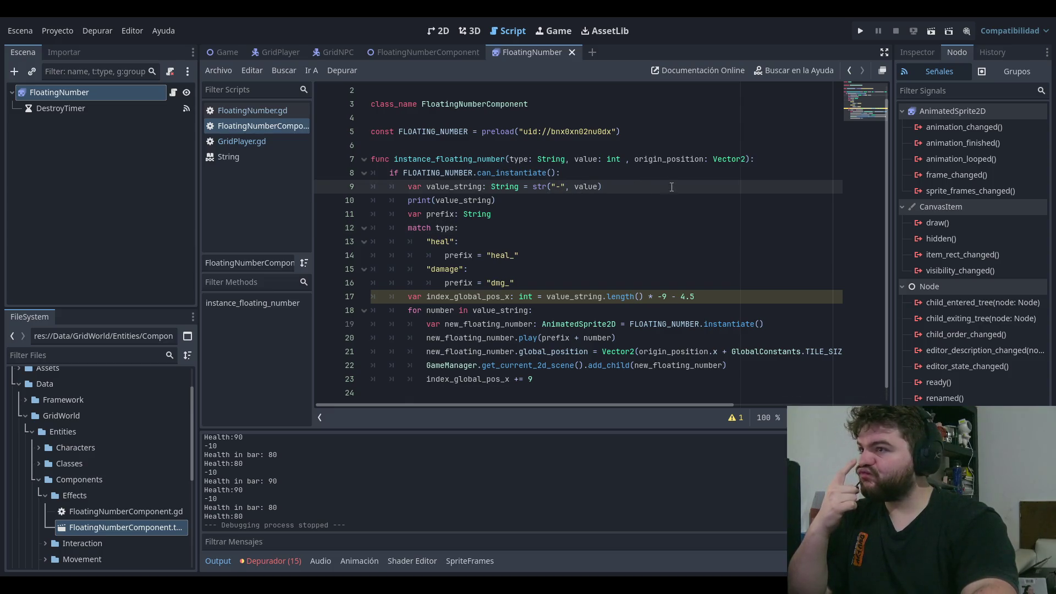
key("Left")
key("Left")
key("Left")
key("BackSpace")
key("BackSpace")
key("BackSpace")
key("Delete")
key("Delete")
key("Down")
key("Down")
key("Down")
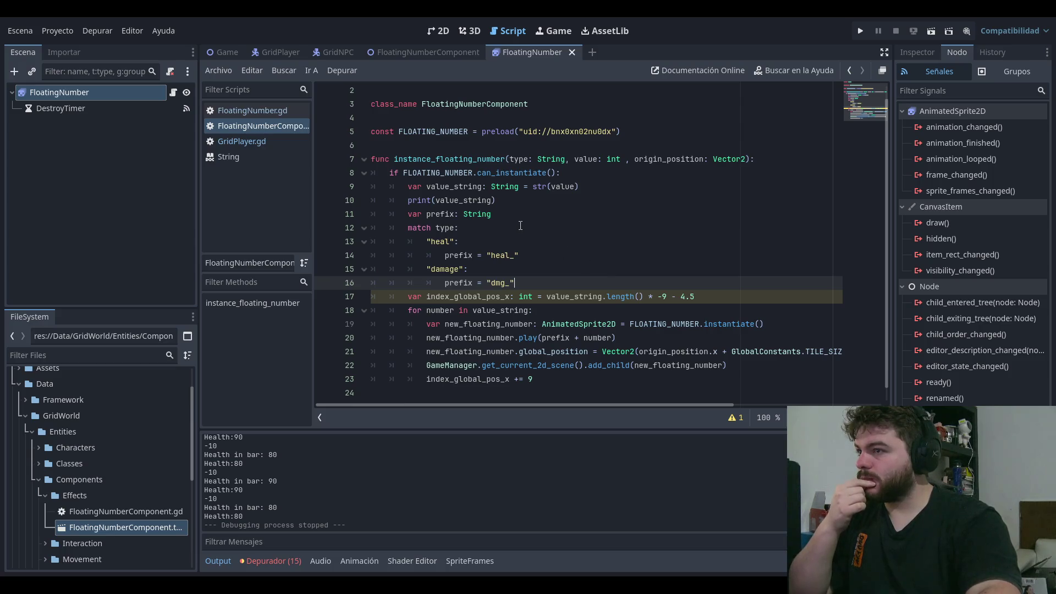
key("Up")
key("Up")
key("Up")
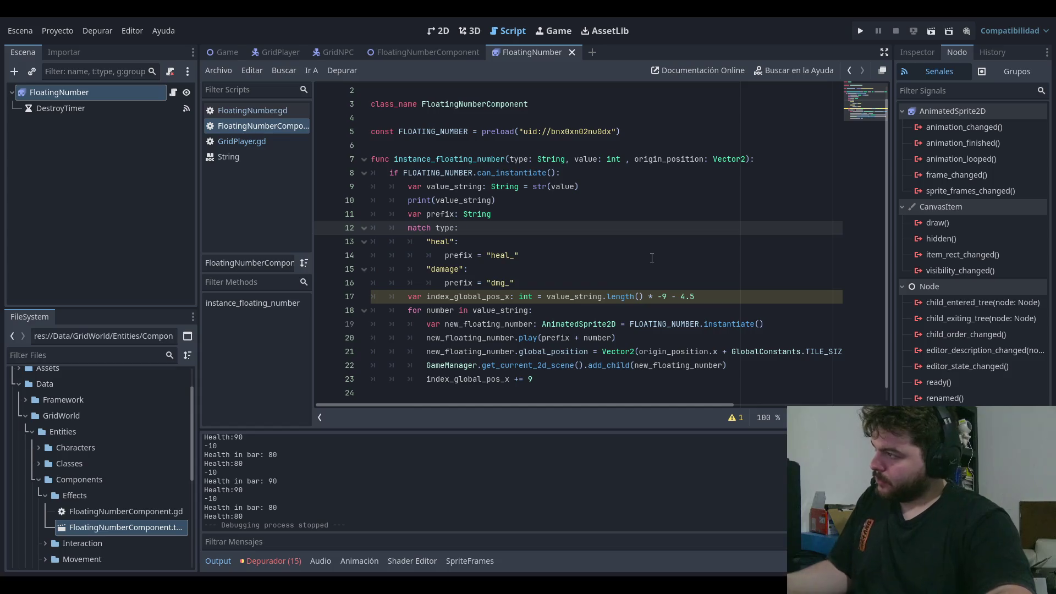
Step: Type a '-' just before the 9 in line 17's offset expression
left_click(629, 184)
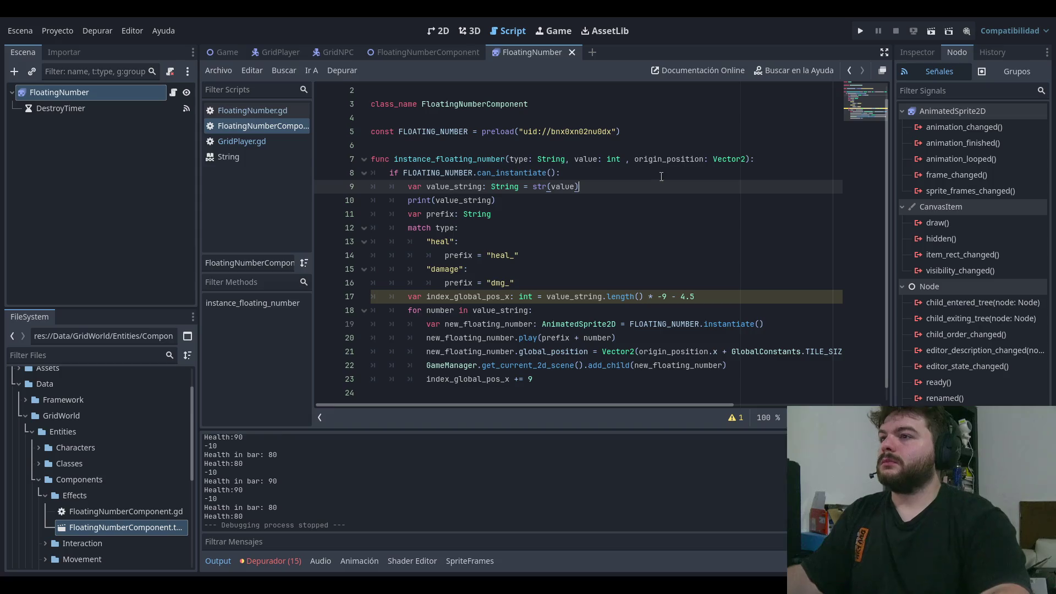
key("Up")
key("Up")
key("Down")
key("Down")
key("Down")
key("Down")
key("Down")
key("Down")
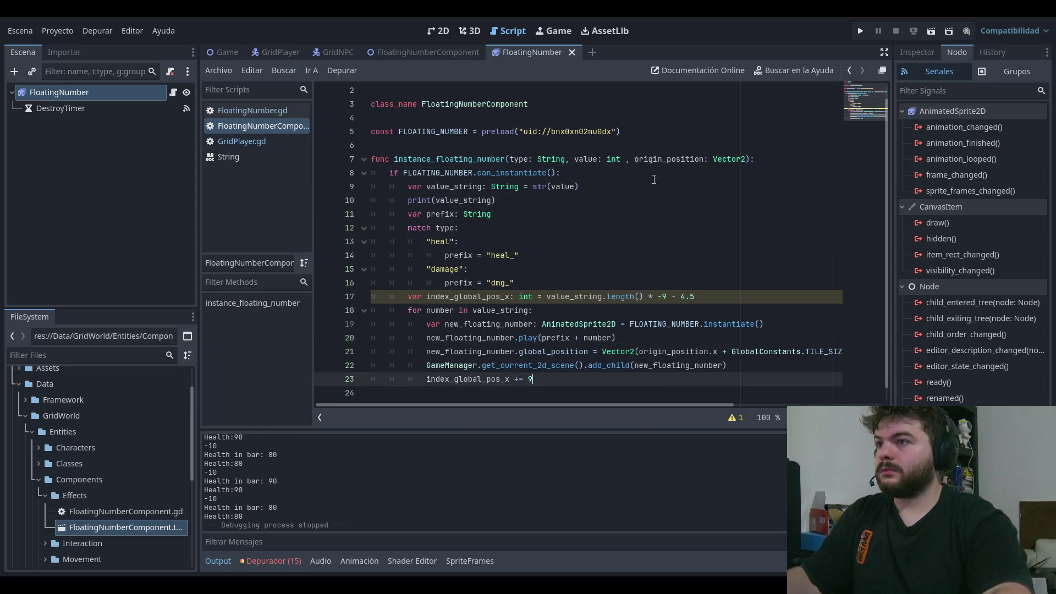
left_click(653, 179)
left_click(661, 297)
type("-")
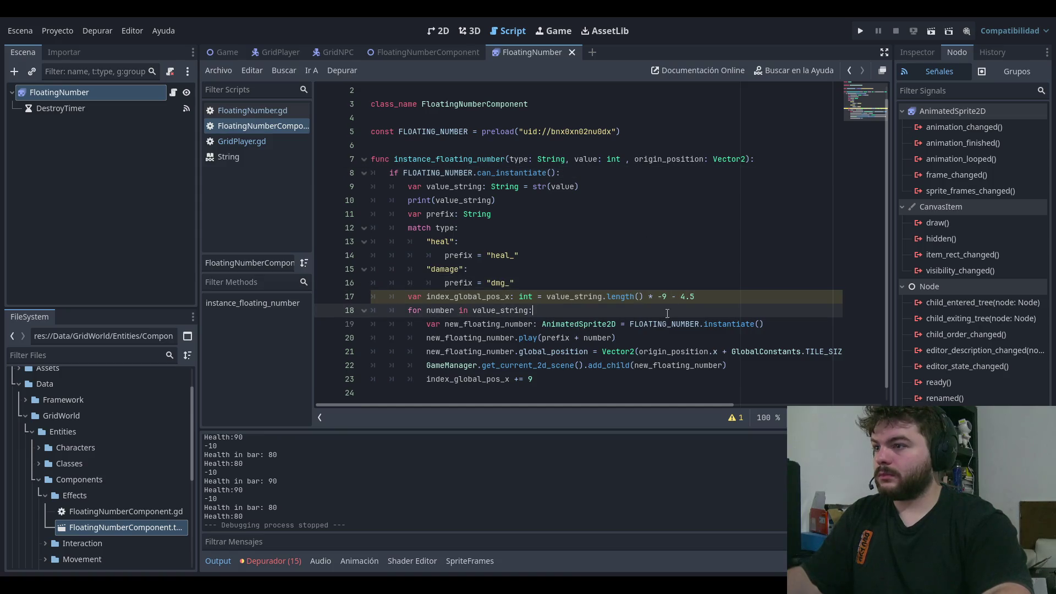
Step: Delete the -9 factor so line 17 reads length() * - 4.5, then launch the game
left_click(725, 287)
left_click(732, 288)
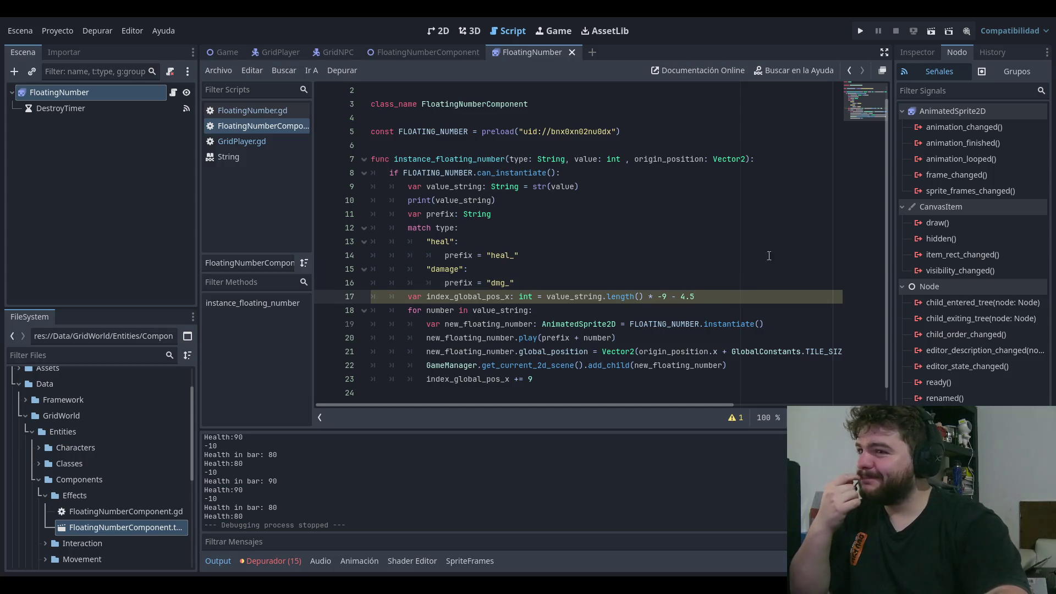
left_click(528, 286)
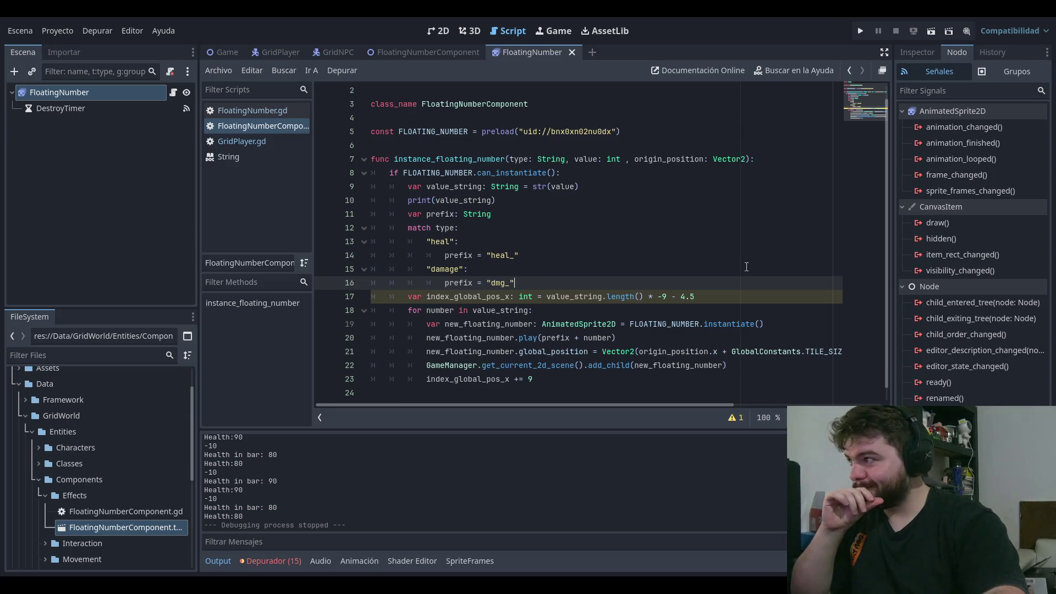
left_click(710, 289)
left_click(659, 287)
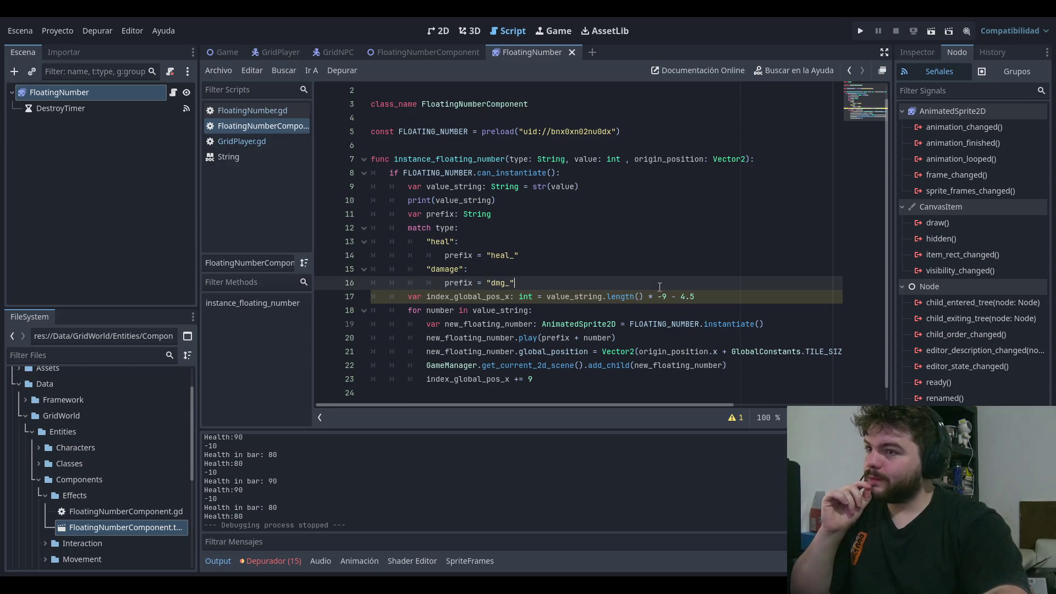
left_click(659, 297)
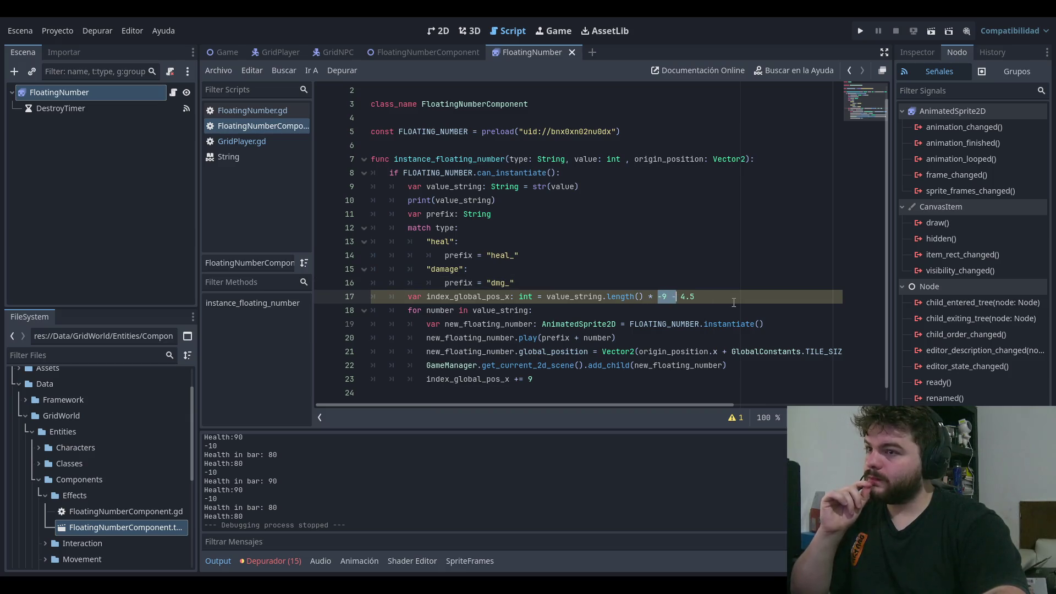
key("BackSpace")
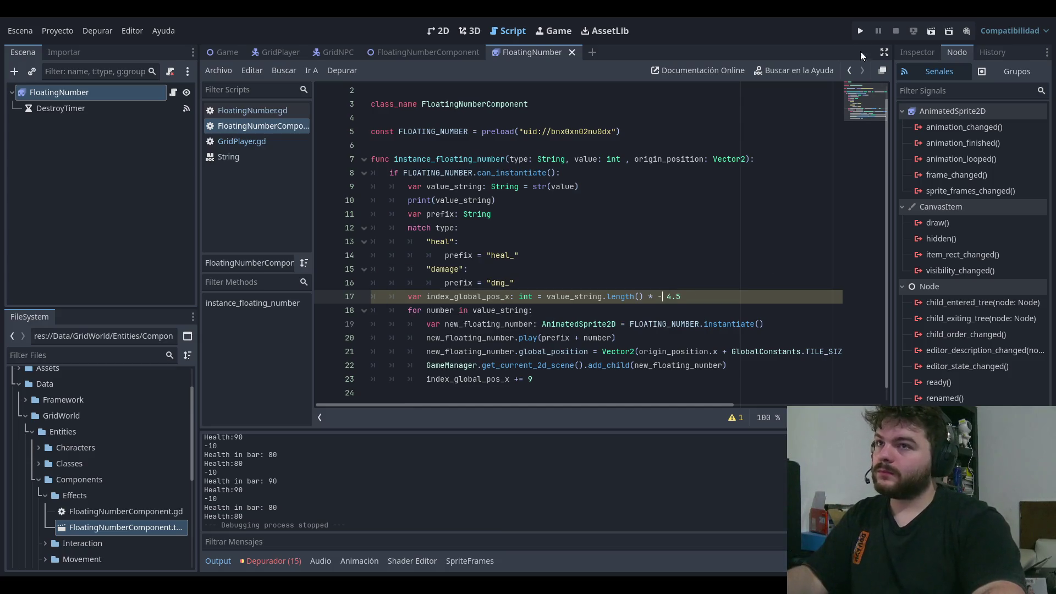
left_click(863, 29)
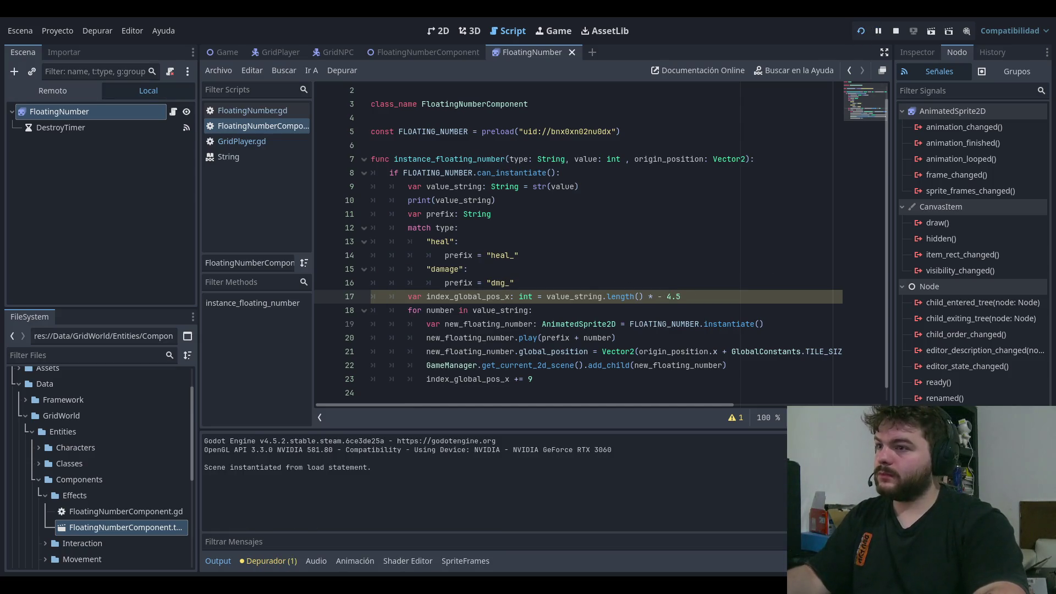
key("Return")
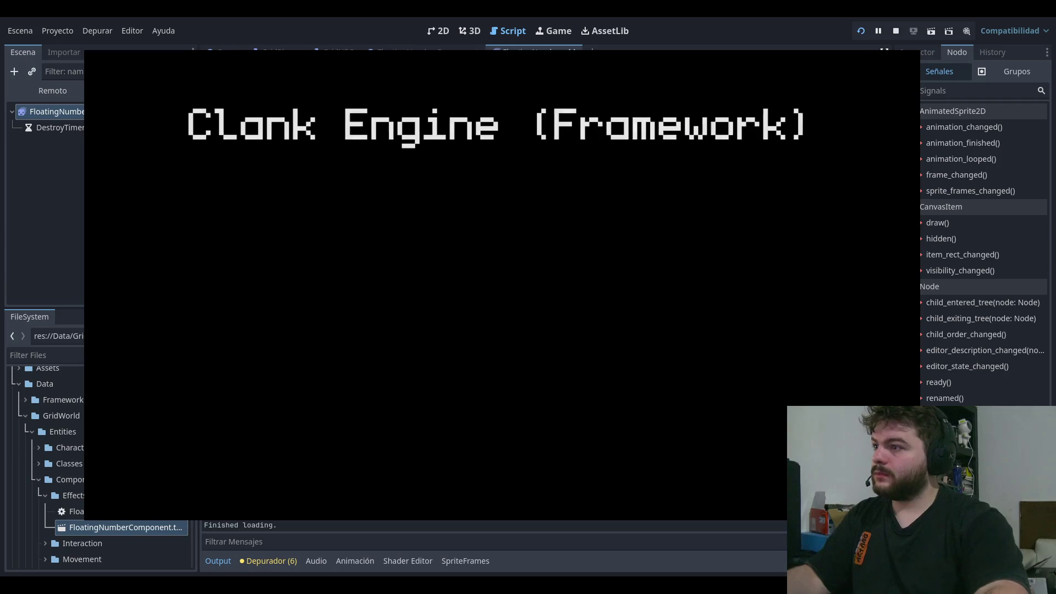
Step: Check the numbers in game, then delete + GlobalConstants.TILE_SIZE.x from line 21 and save
key("Left")
key("Left")
key("Left")
key("Left")
key("Left")
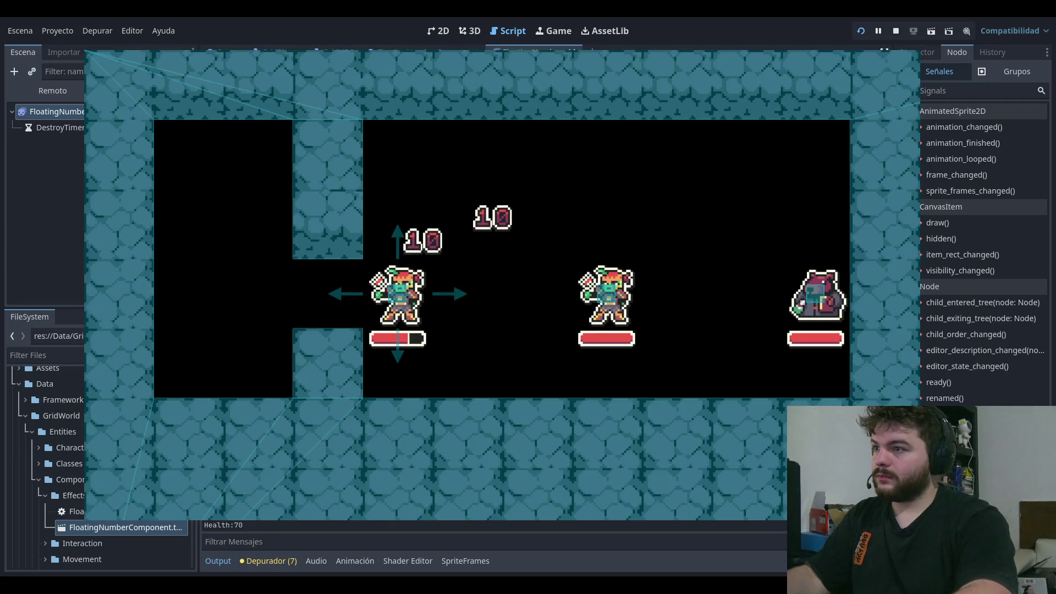
left_click(909, 51)
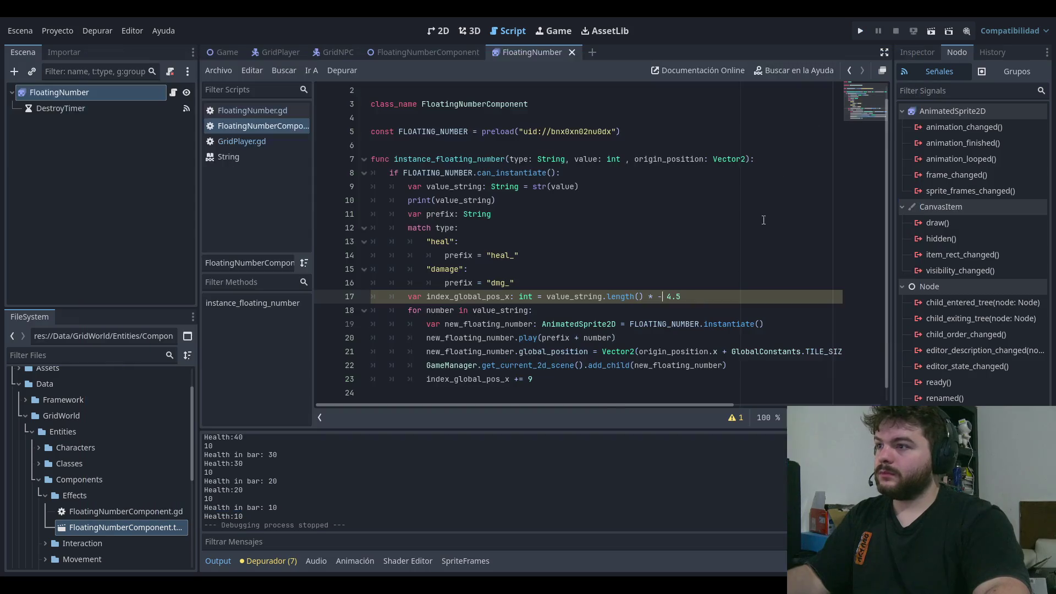
left_click(551, 397)
mouse_move(555, 405)
left_mouse_down()
mouse_move(700, 411)
mouse_move(731, 351)
mouse_move(747, 351)
mouse_move(610, 352)
left_mouse_up()
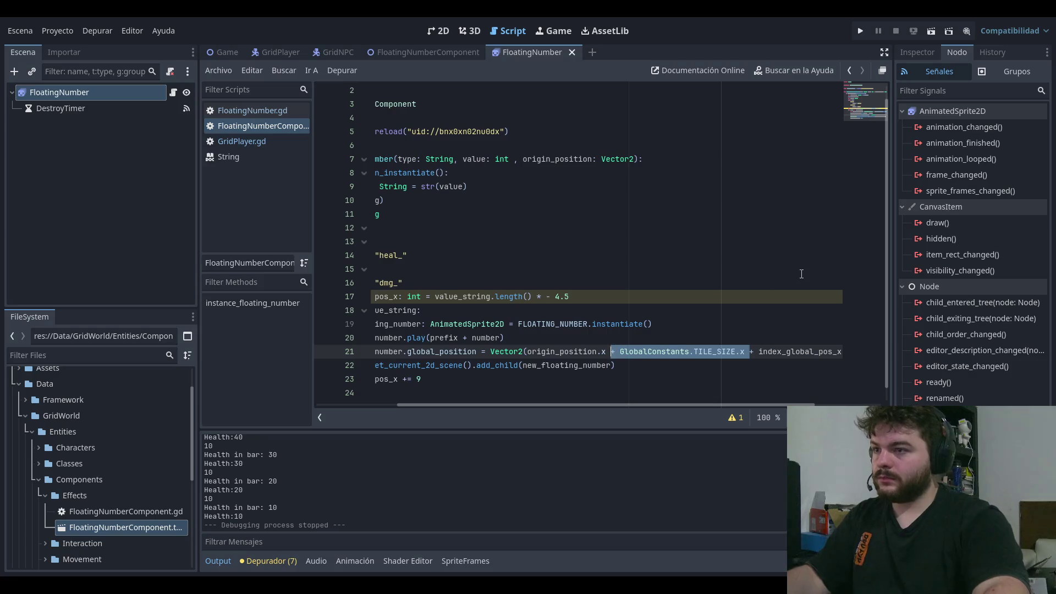
key("BackSpace")
key("ctrl+s")
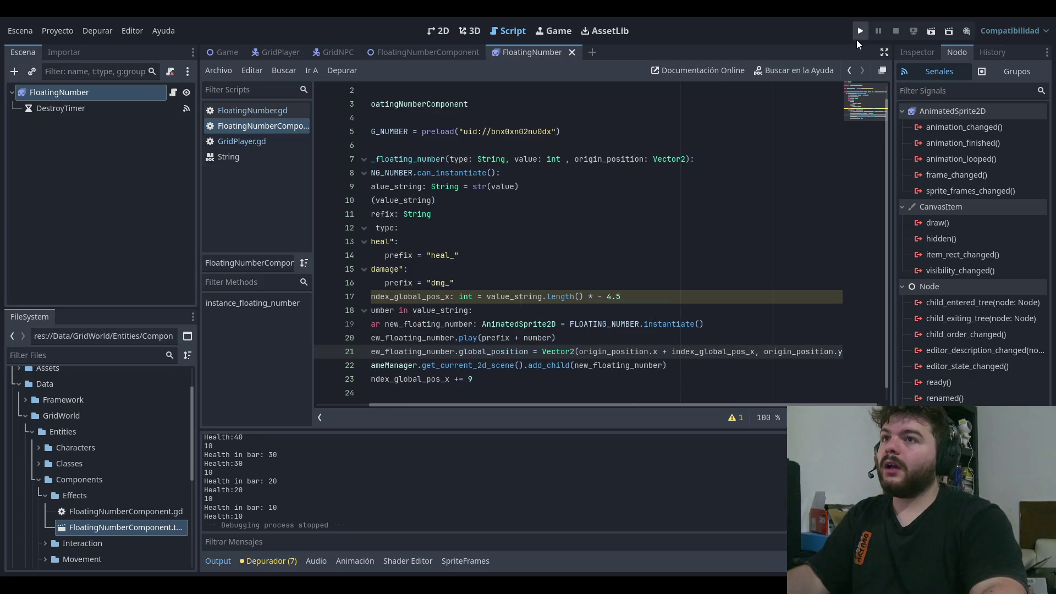
Step: Retest the game, then undo to restore the tile-size term and length() * -9 - 4.5
left_click(858, 32)
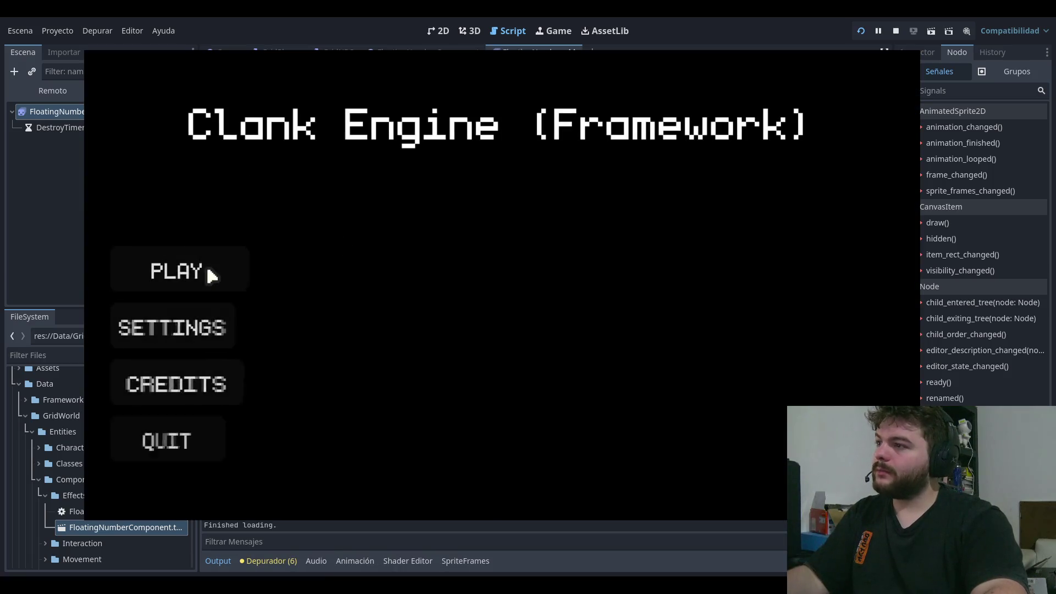
left_click(207, 274)
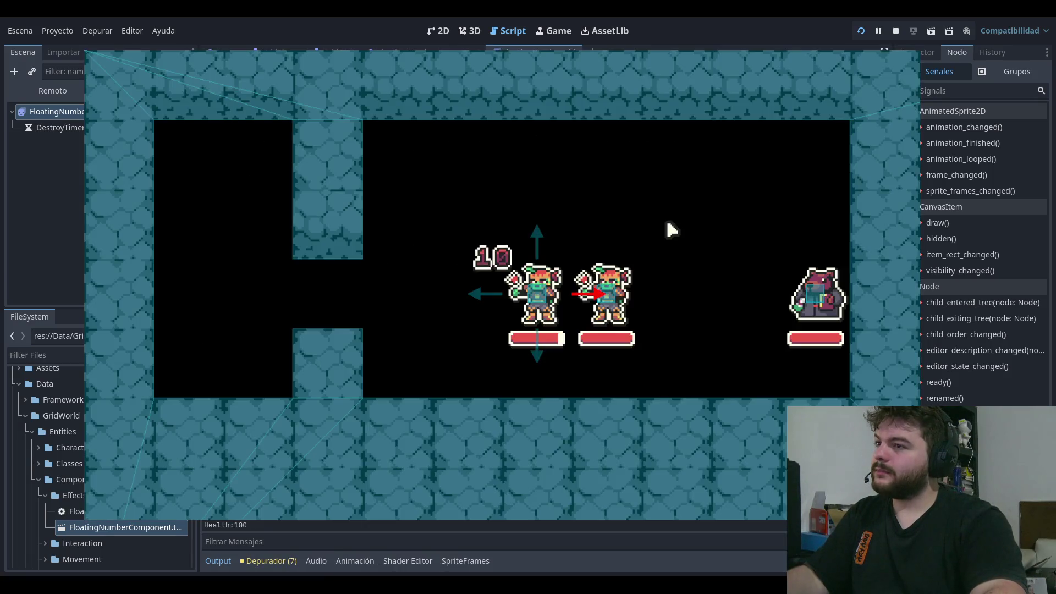
left_click(895, 31)
key("ctrl+z")
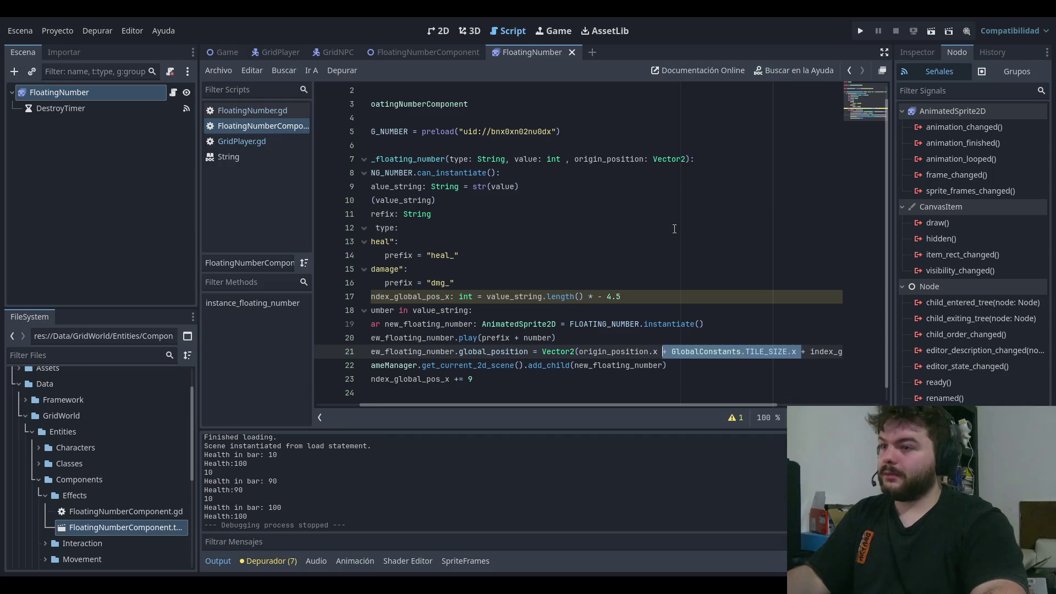
key("ctrl+z")
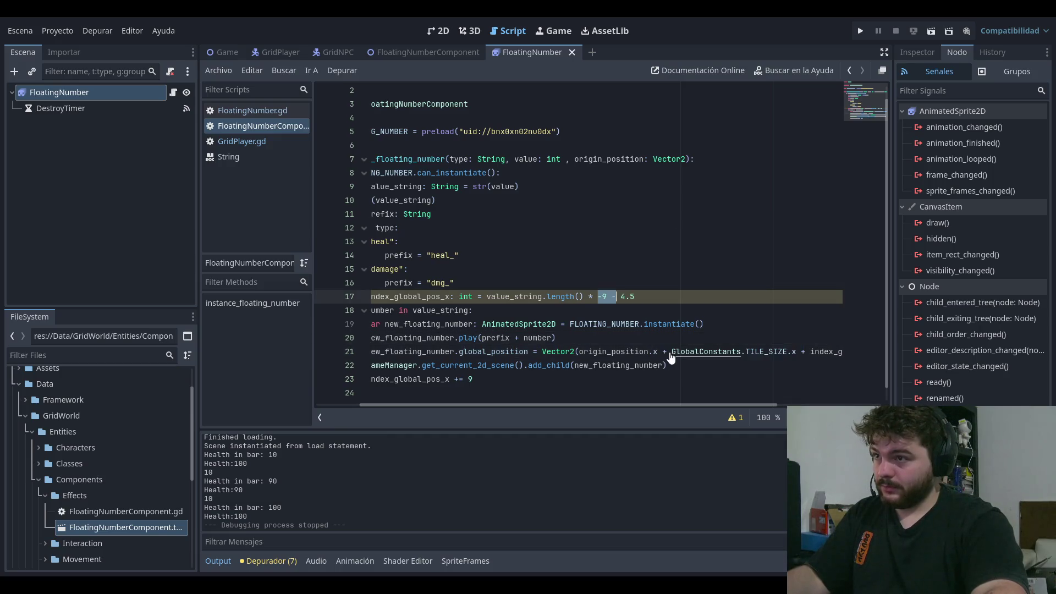
key("ctrl+z")
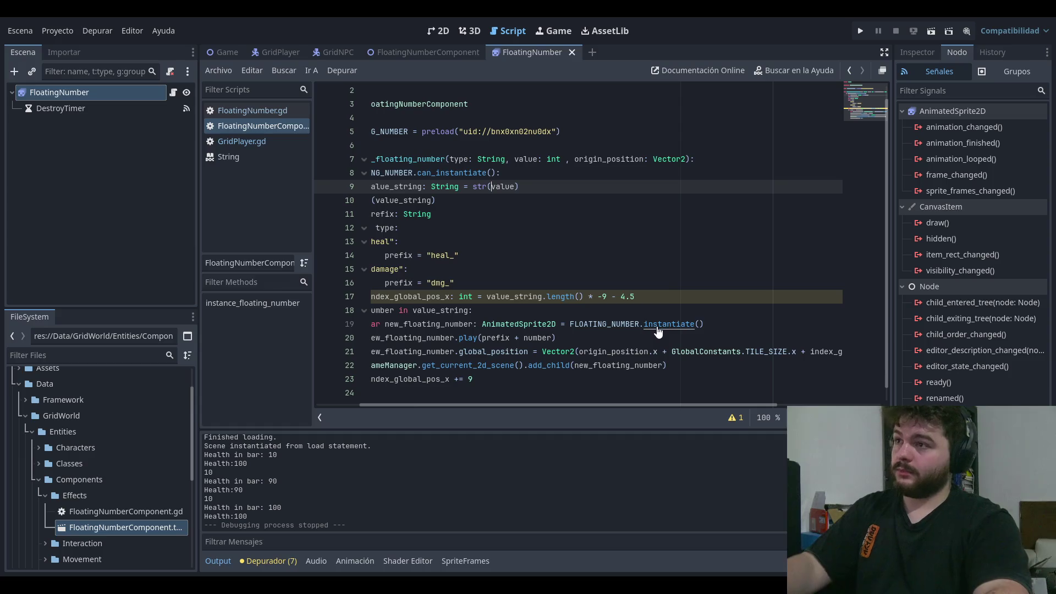
left_click_drag(616, 405, 420, 404)
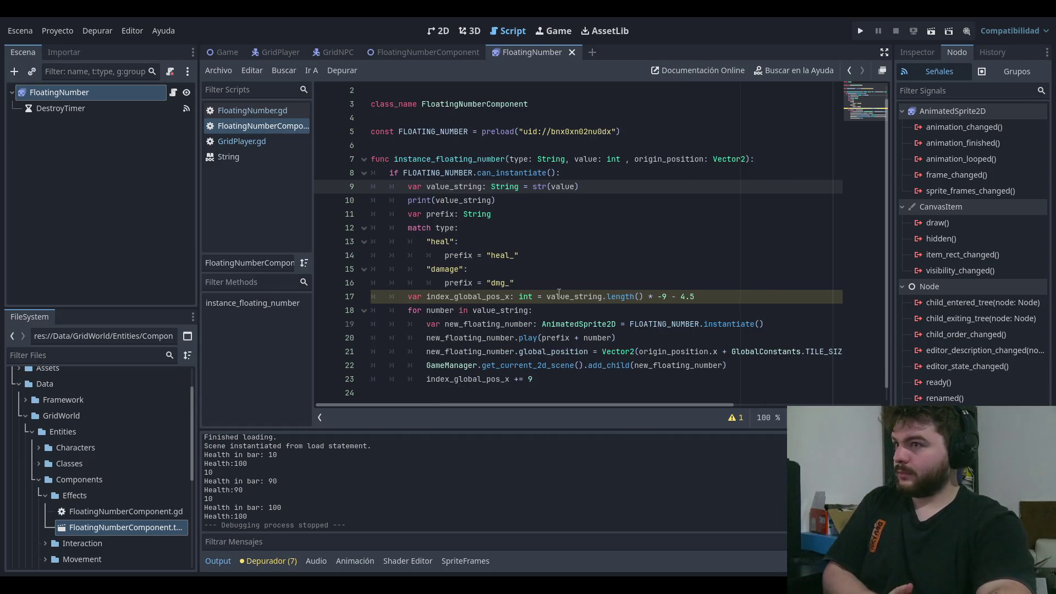
Step: Switch to FloatingNumber.gd in the script list and reselect the FloatingNumber node in the Scene dock
left_click(577, 222)
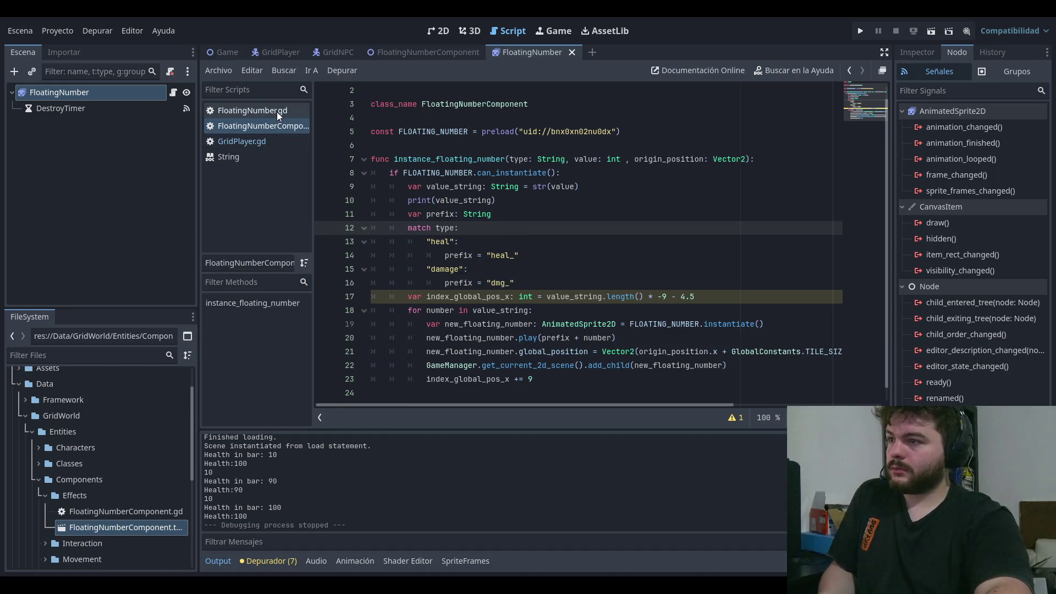
left_click(226, 111)
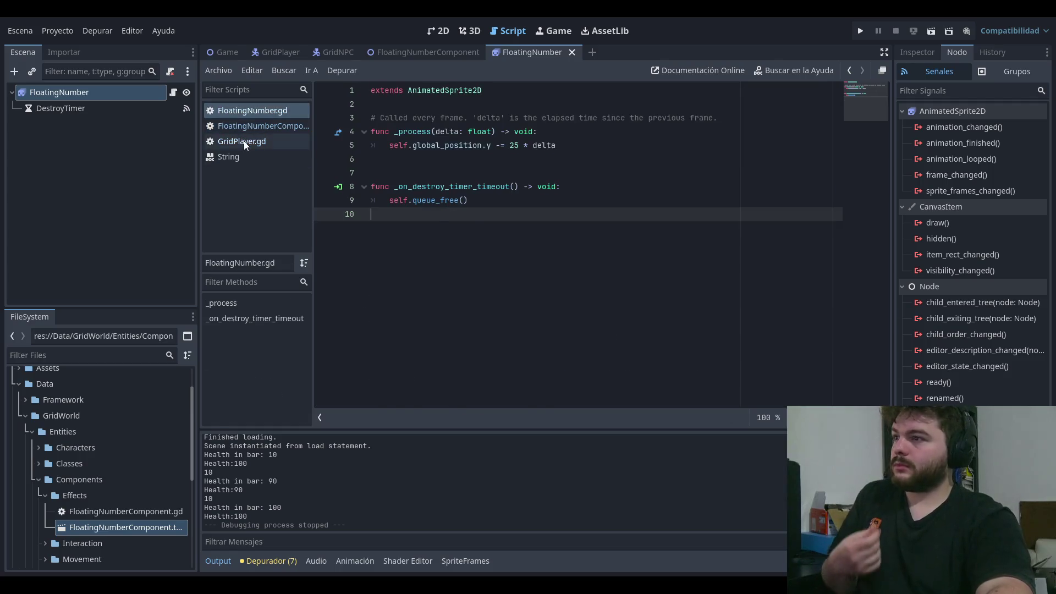
left_click(259, 157)
left_click(279, 123)
left_click(288, 110)
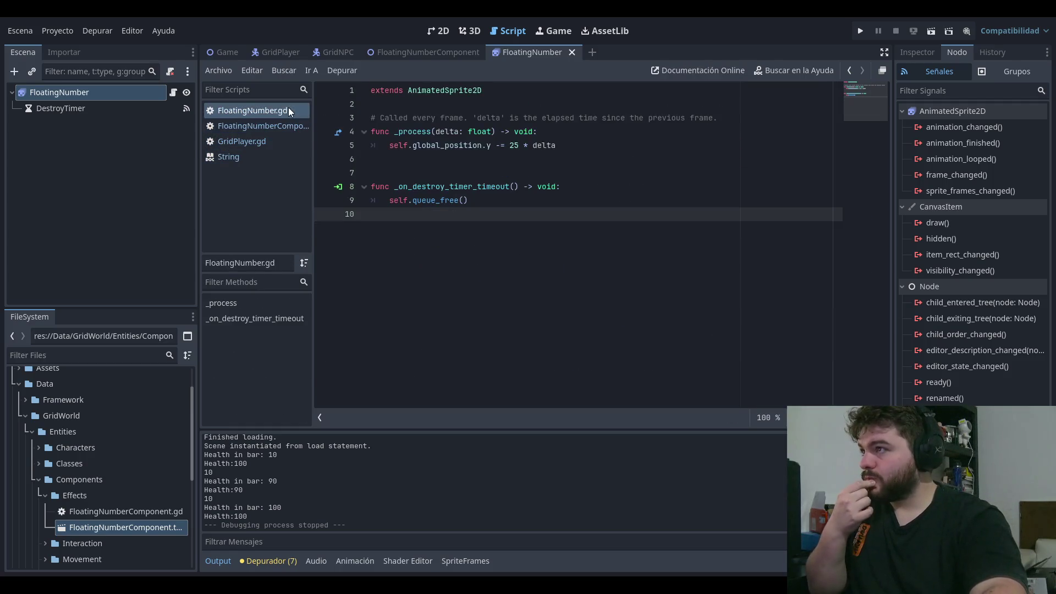
left_click(135, 92)
left_click(130, 123)
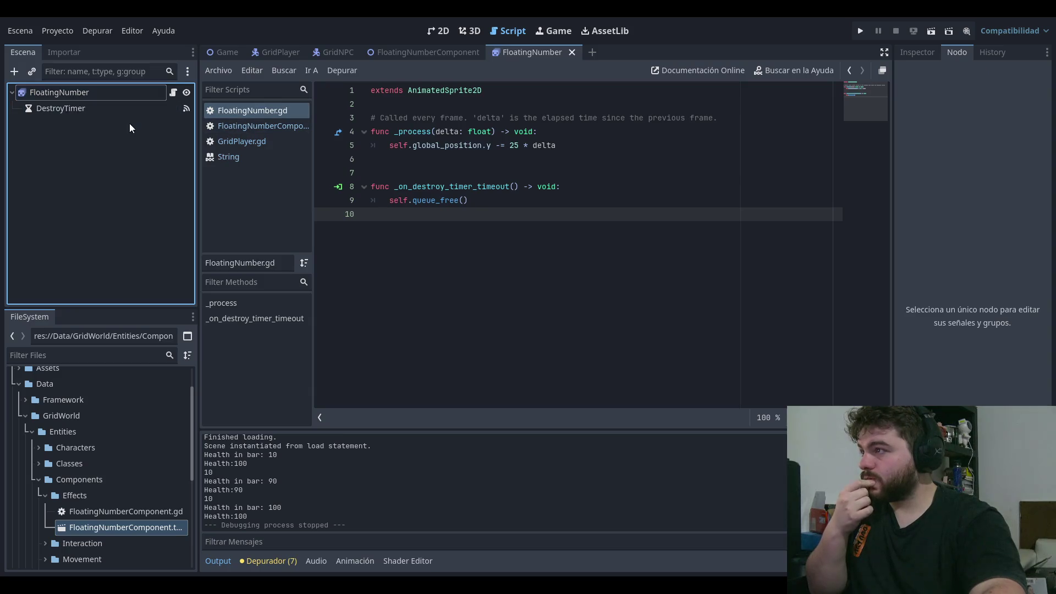
Step: Rename the '-' and '+' sprite animations to 'dmg_-' and 'dmg_+'
left_click(104, 92)
scroll(279, 475, "up", 1)
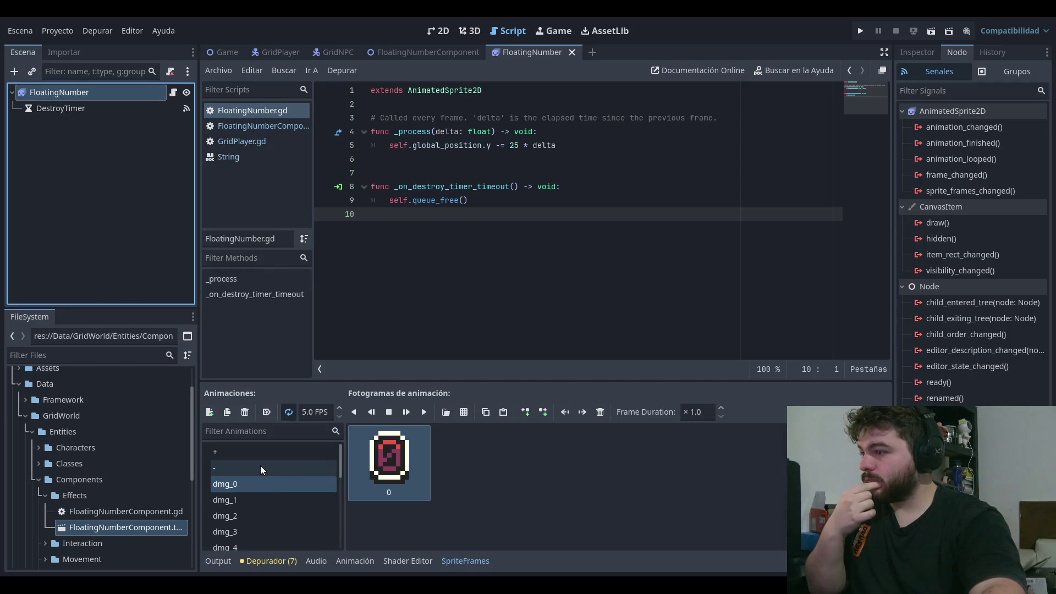
left_click(257, 467)
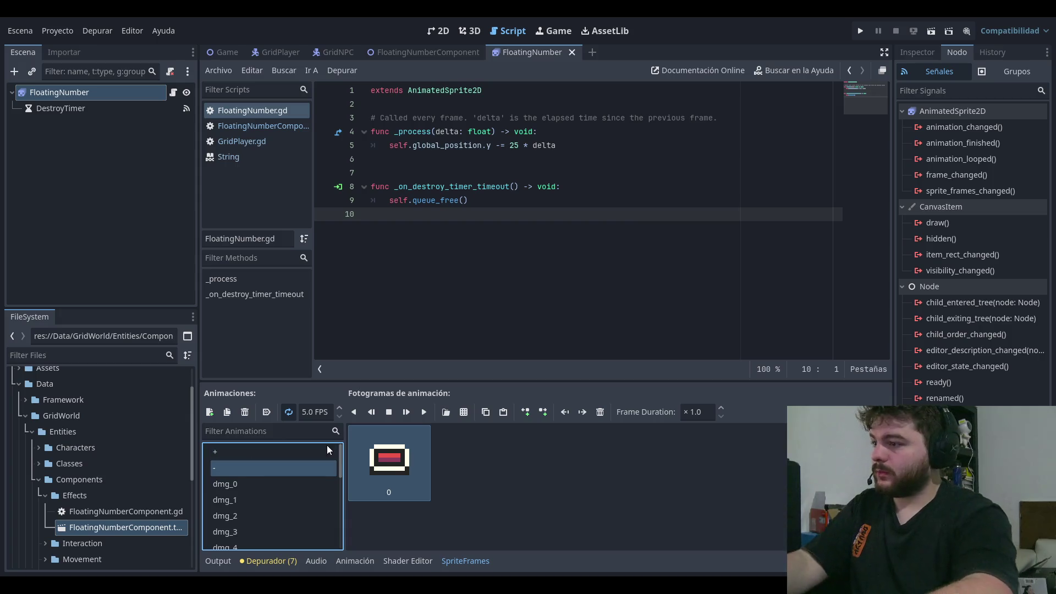
key("Home")
type("dmg_")
key("Return")
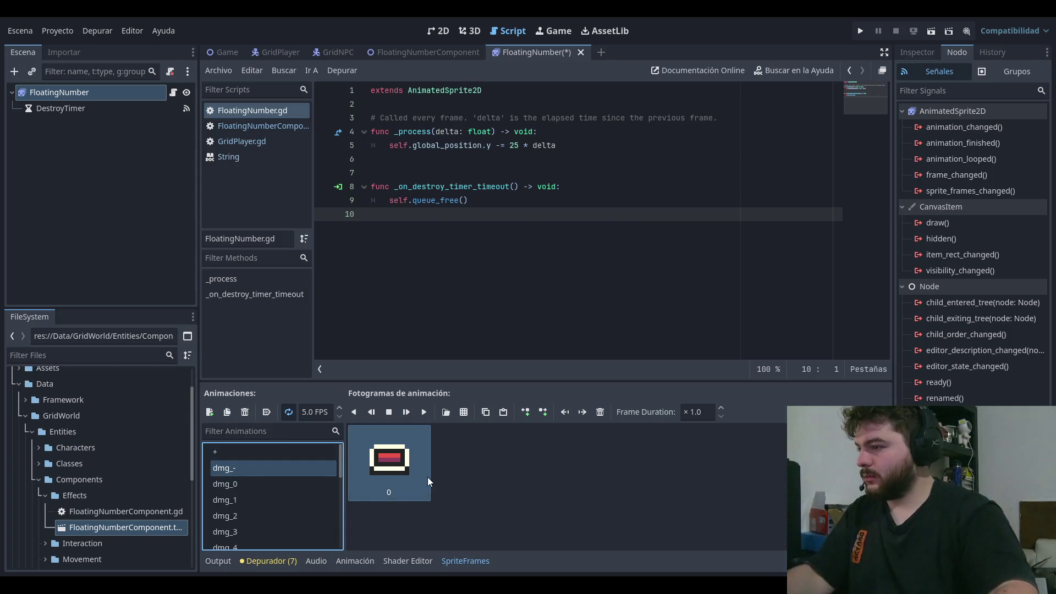
left_click(246, 450)
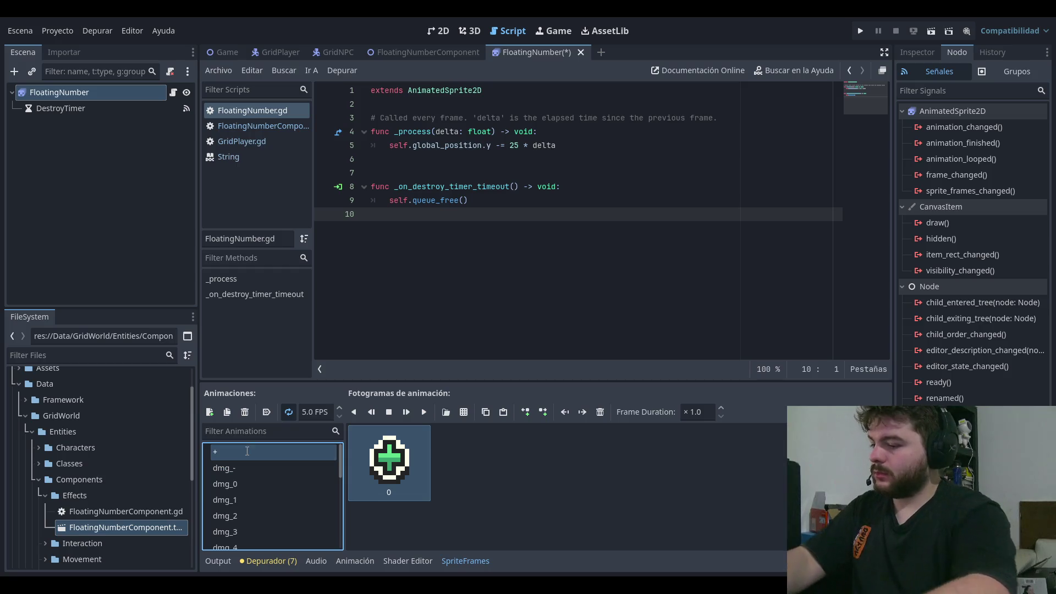
key("Home")
type("dmg_")
key("Return")
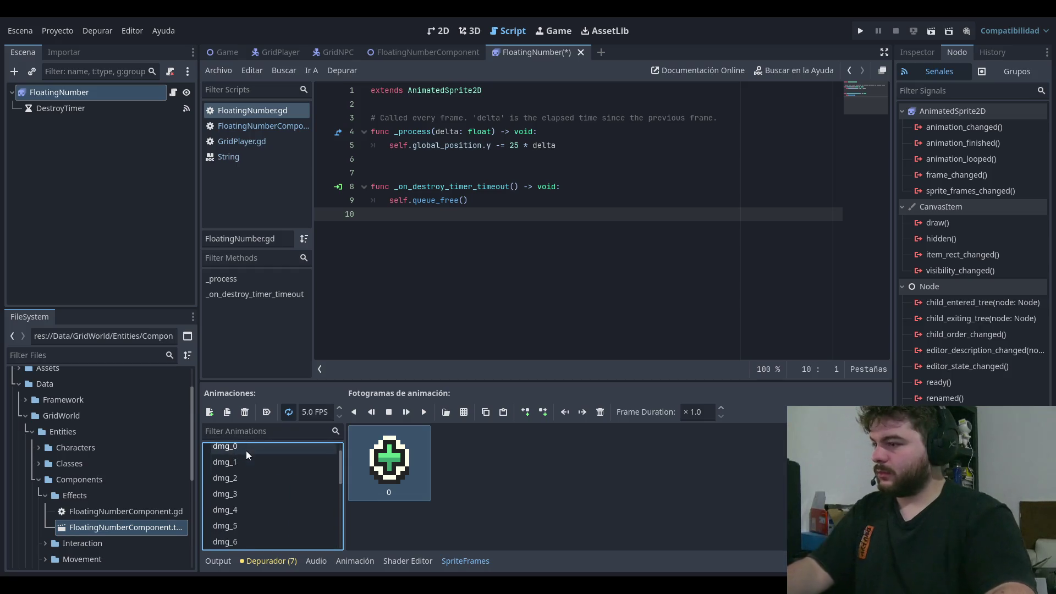
left_click(537, 286)
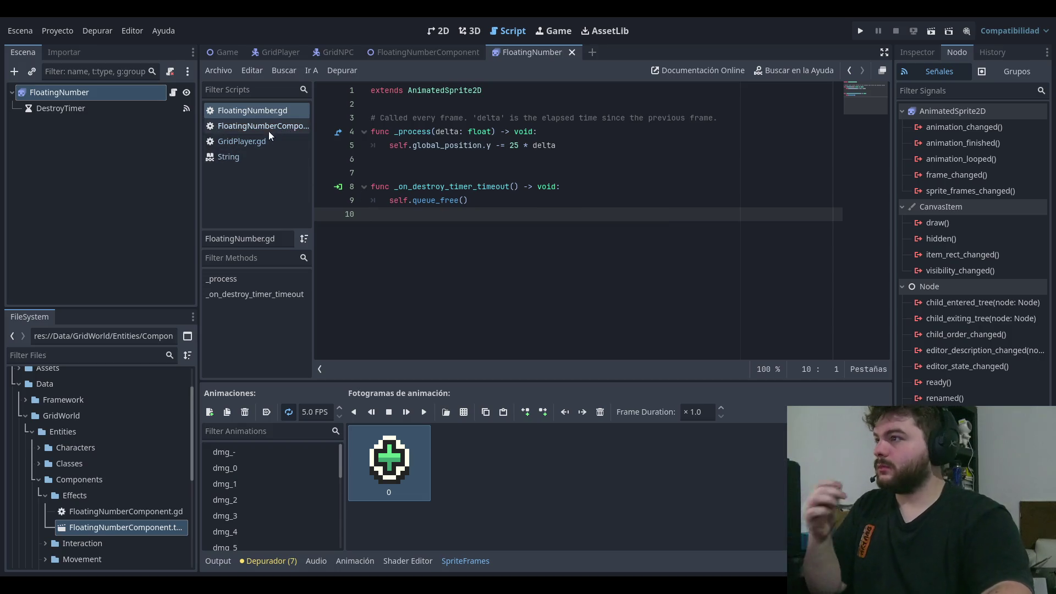
Step: From the FloatingNumberComponent script, run the project briefly and stop it
left_click(255, 126)
left_click(498, 219)
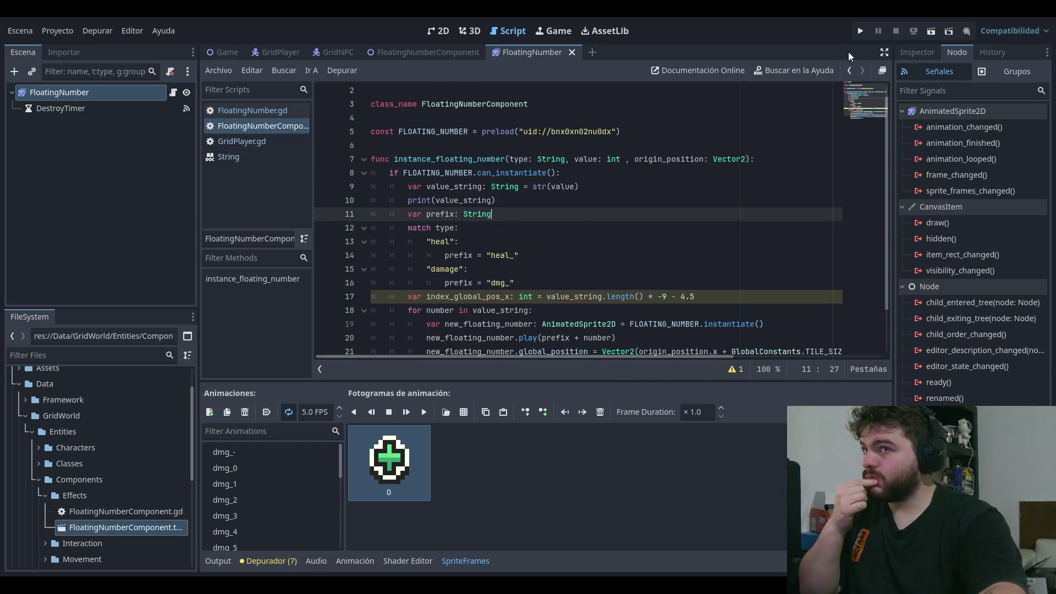
left_click(860, 31)
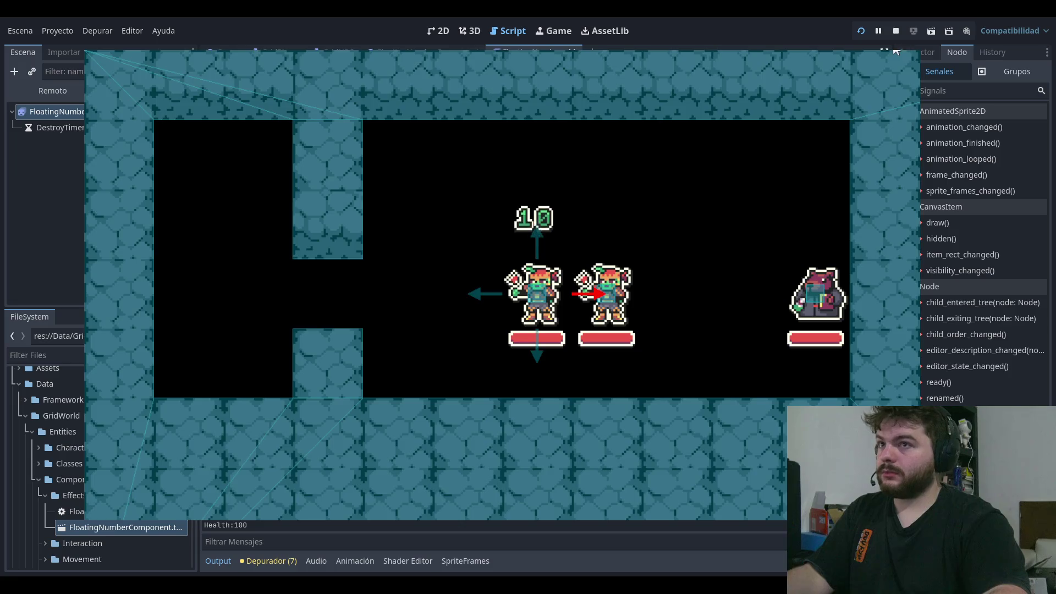
left_click(896, 51)
left_click(555, 186)
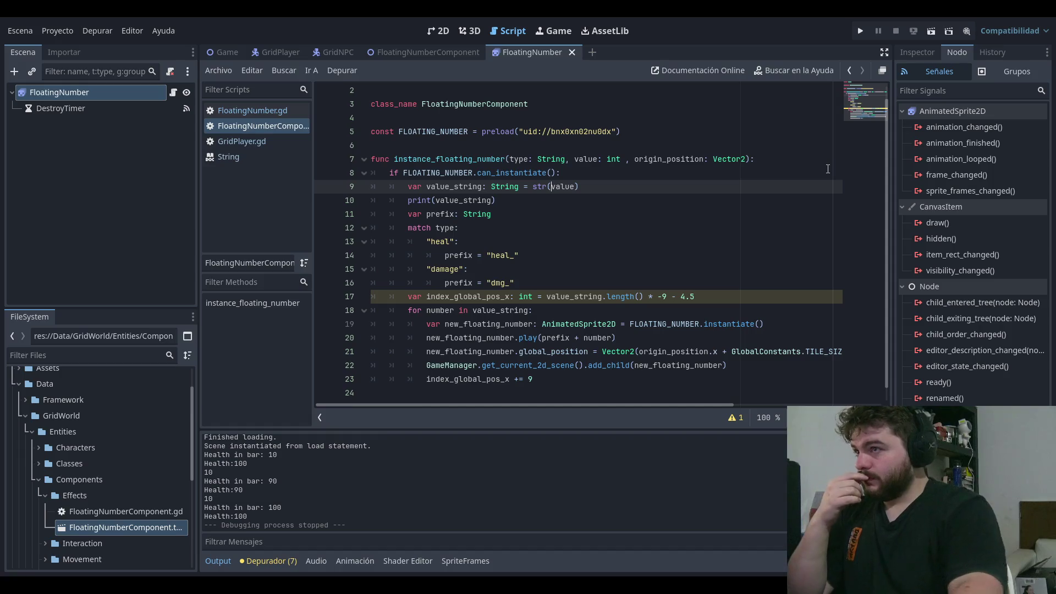
Step: Under the heal case, add value_string = "+" + value_string
key("Return")
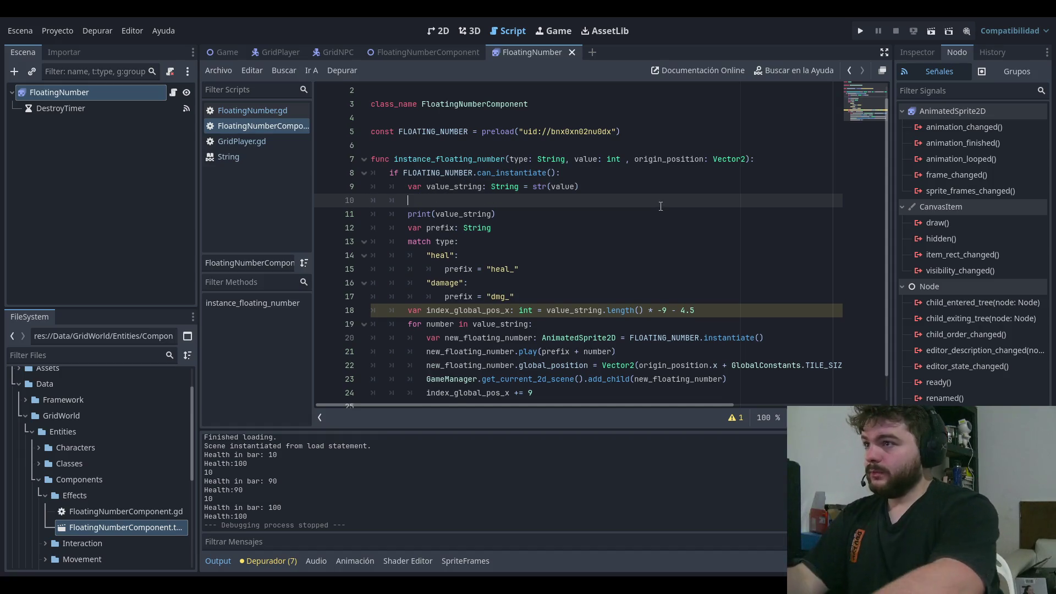
type("prin")
key("BackSpace")
key("BackSpace")
key("BackSpace")
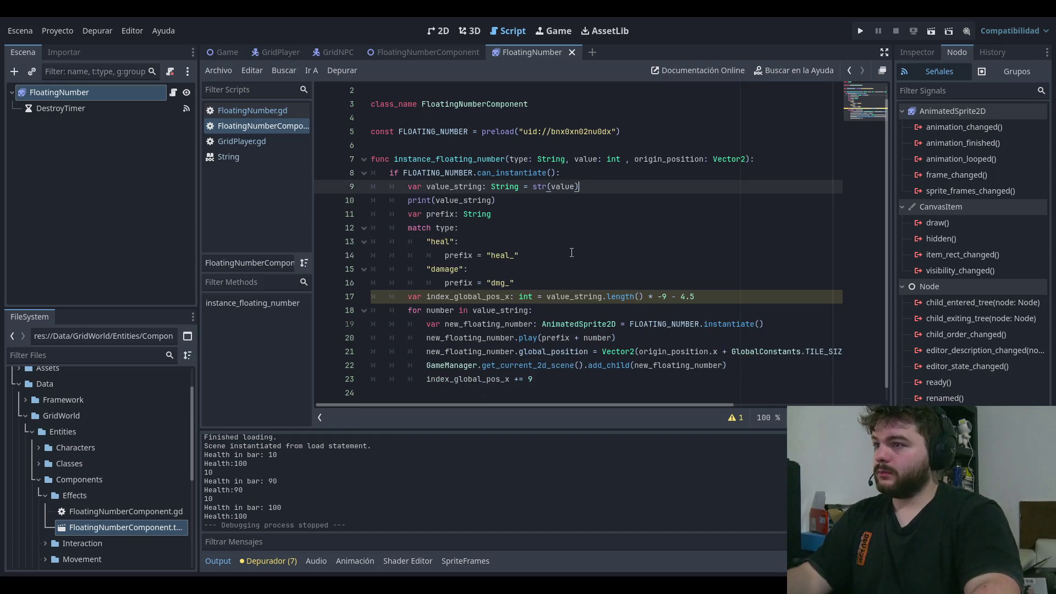
left_click(569, 254)
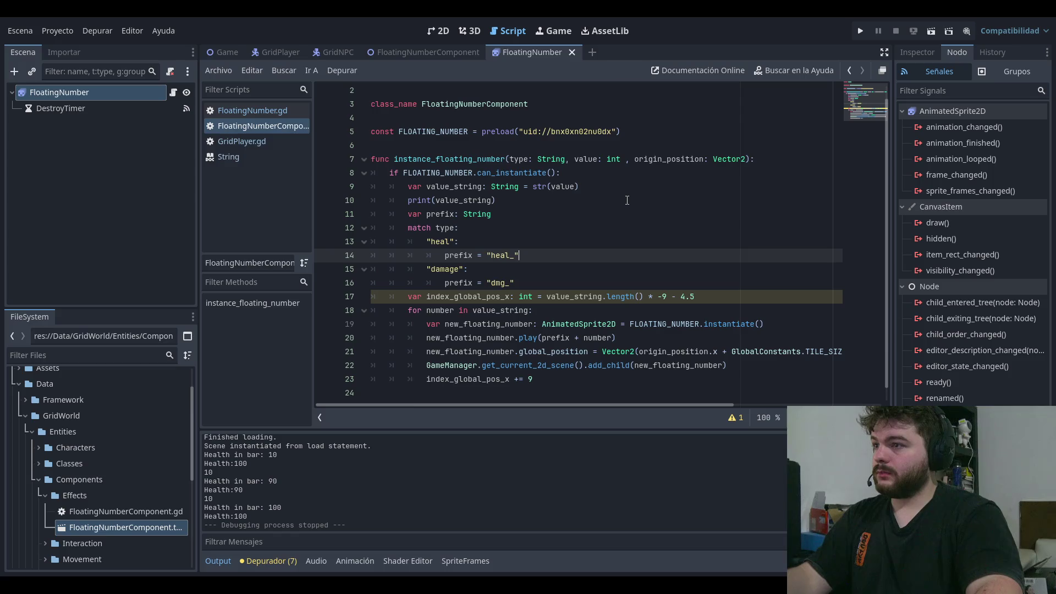
key("Return")
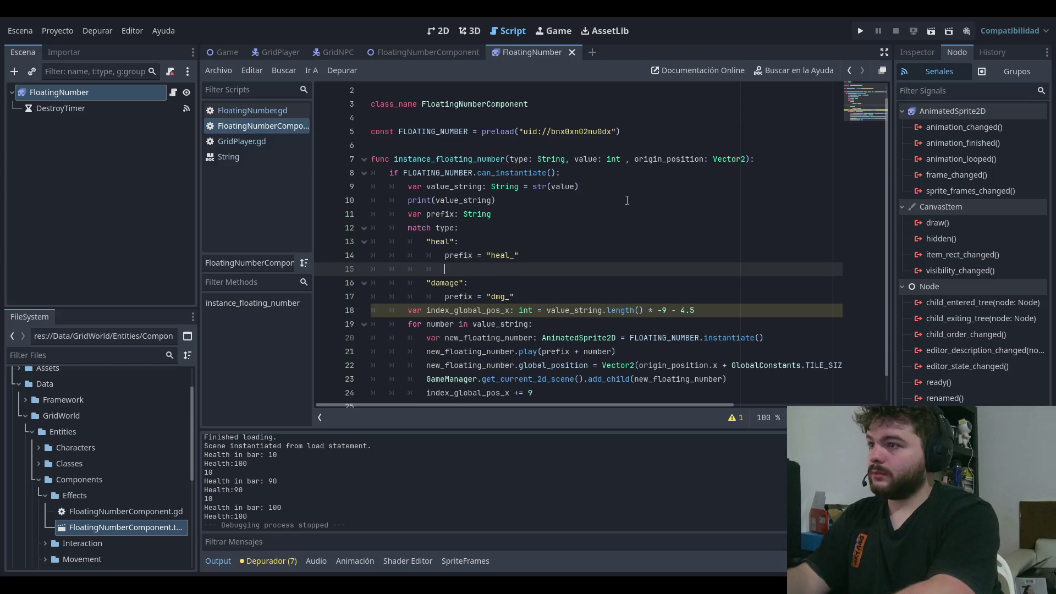
key("BackSpace")
key("BackSpace")
key("BackSpace")
left_click(597, 188)
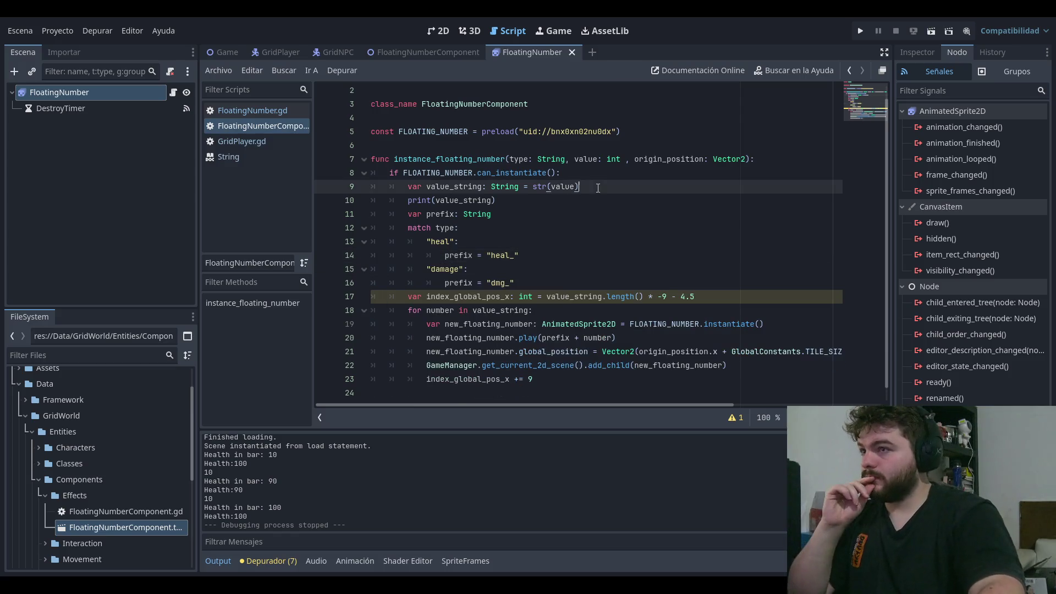
left_click(558, 255)
key("Return")
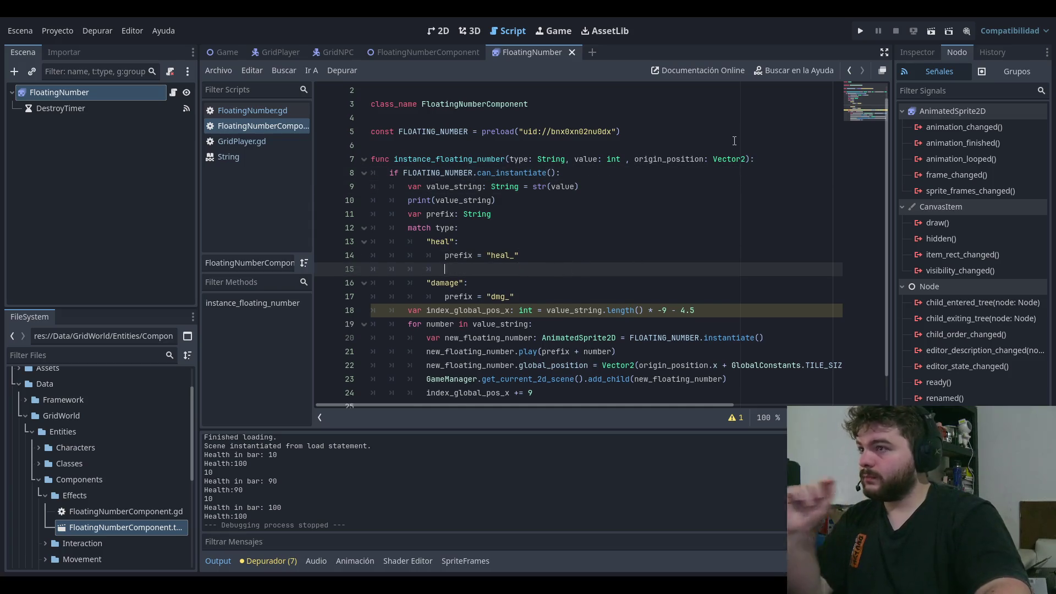
type("value_string")
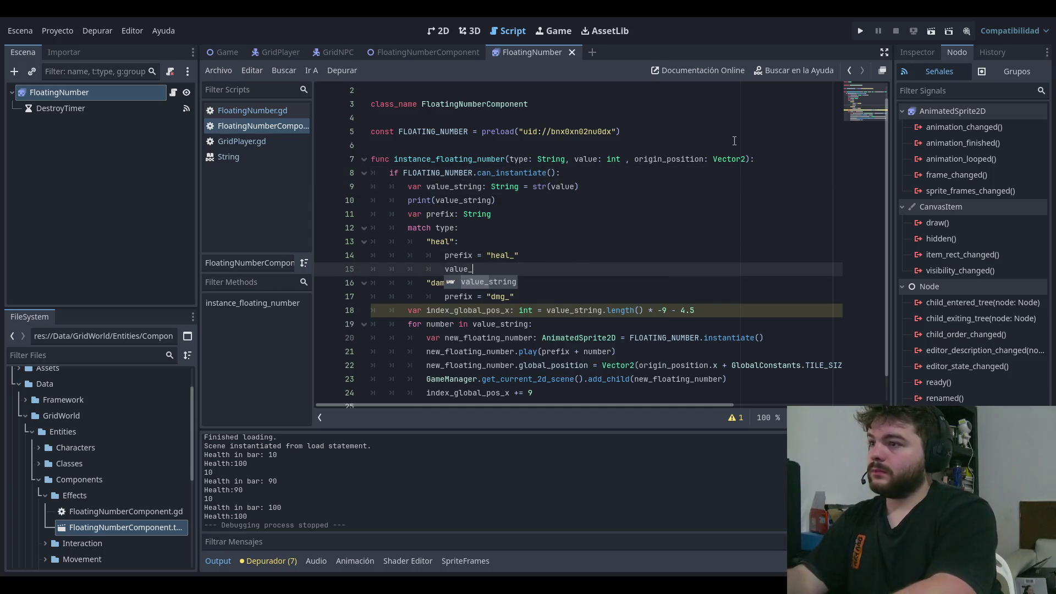
key("Return")
type("= str")
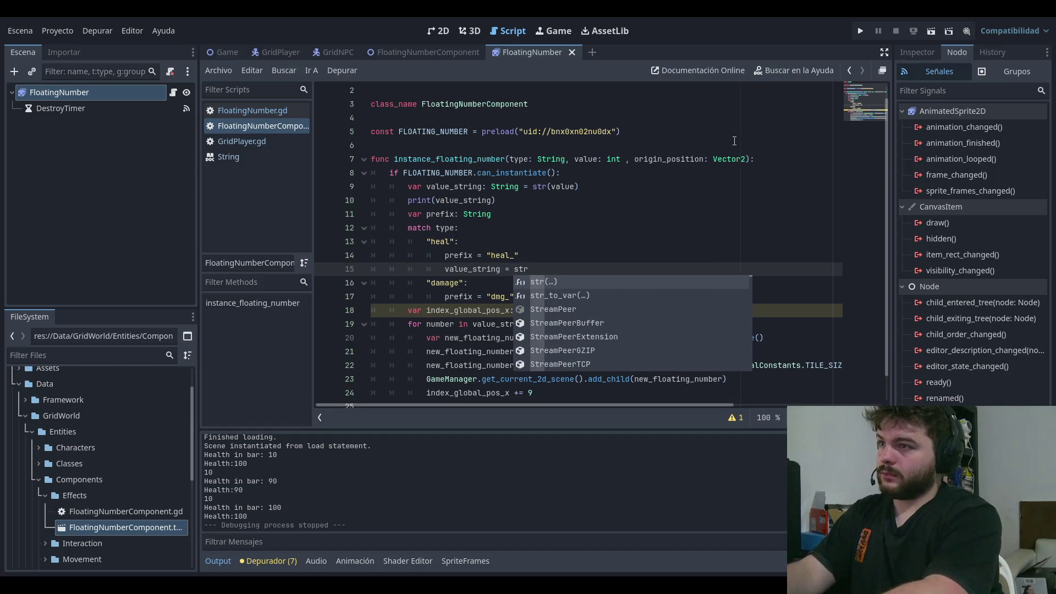
key("BackSpace")
key("BackSpace")
key("BackSpace")
type("\"+")
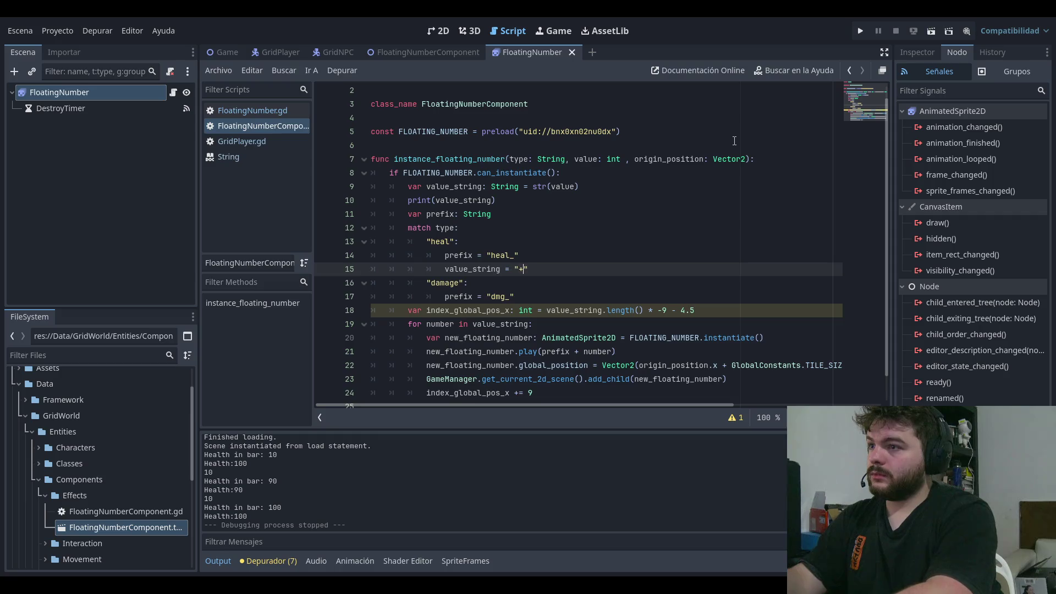
key("Right")
type("0")
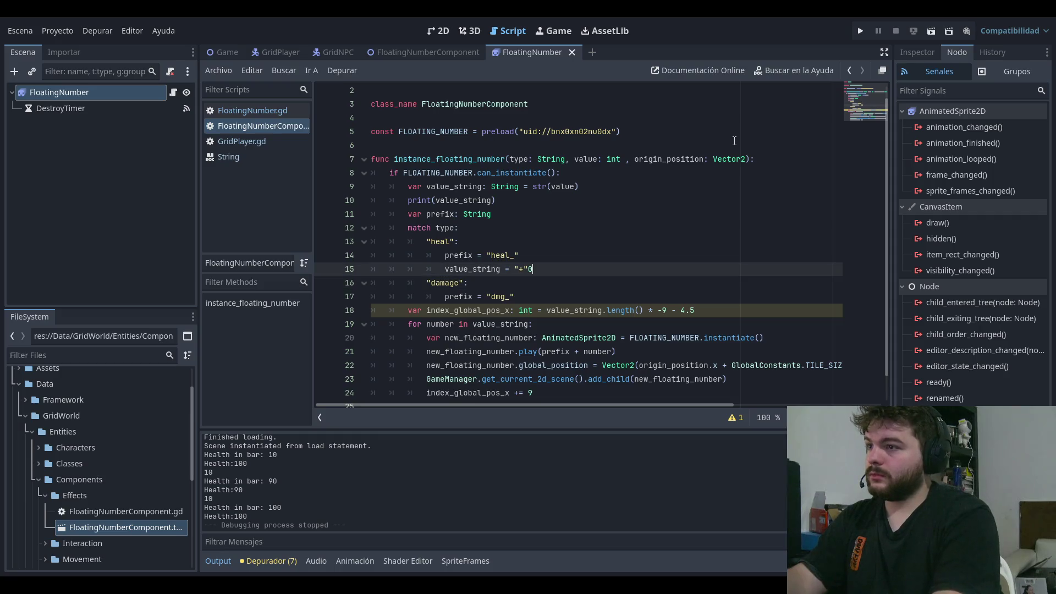
type("_")
key("Return")
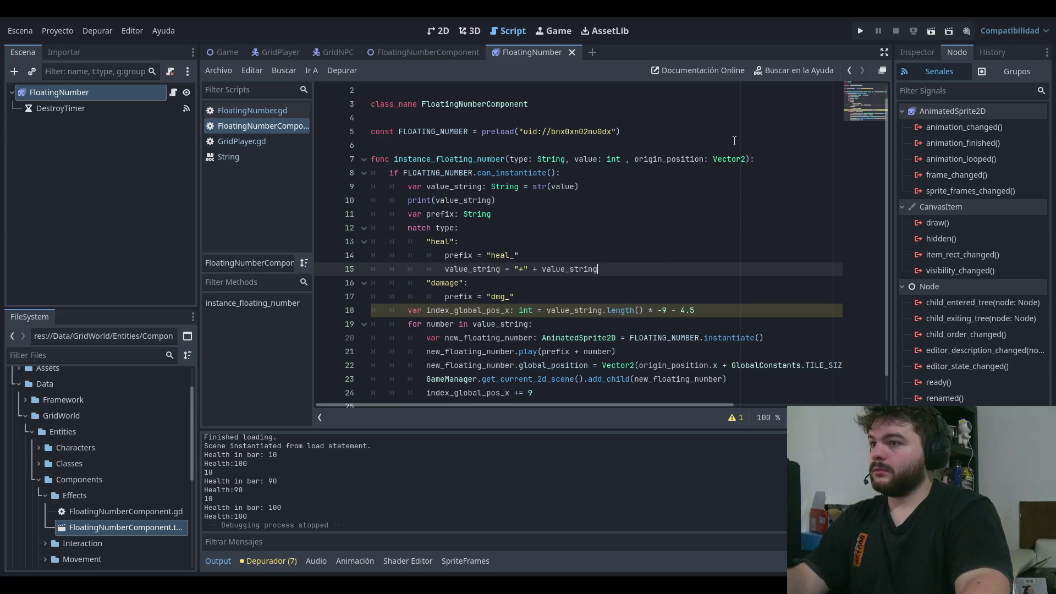
Step: Copy that line into the damage case as value_string = "-" + value_string and run the game
left_click(608, 285)
left_click_drag(599, 270, 445, 269)
left_click(549, 297)
key("Return")
key("ctrl+v")
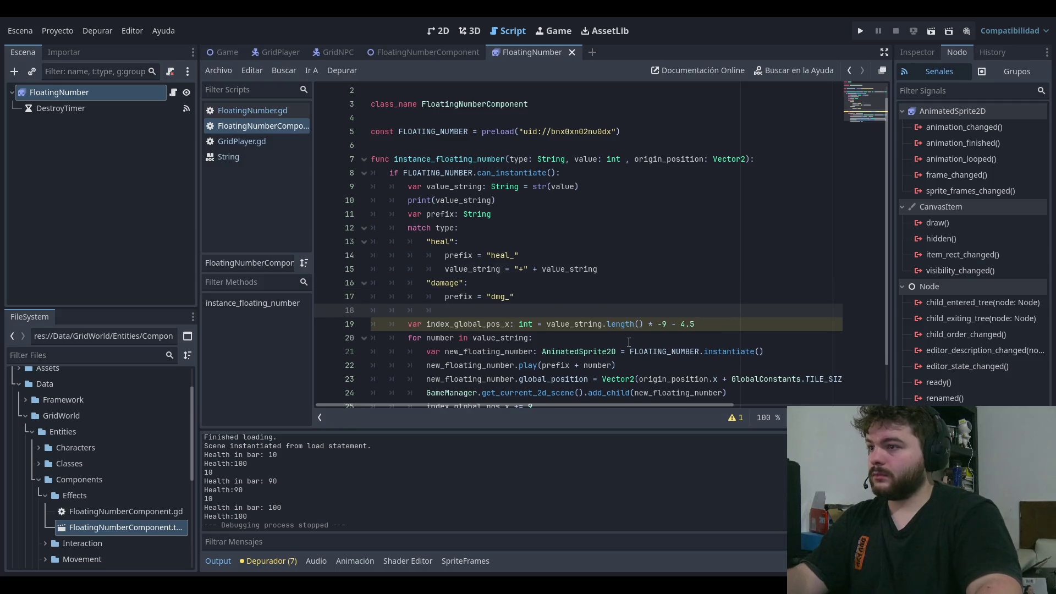
key("BackSpace")
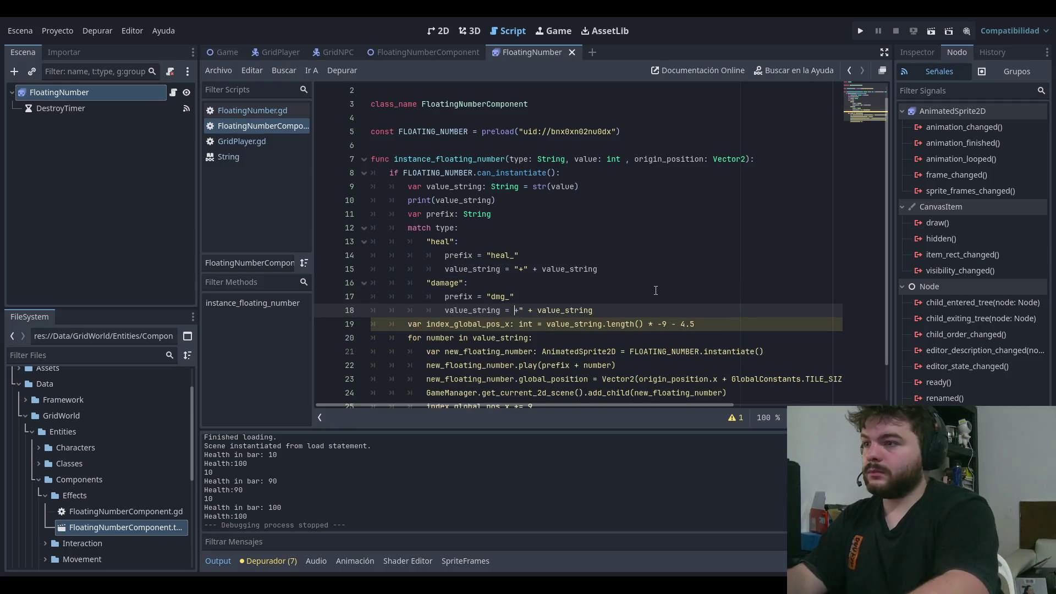
type("\"2")
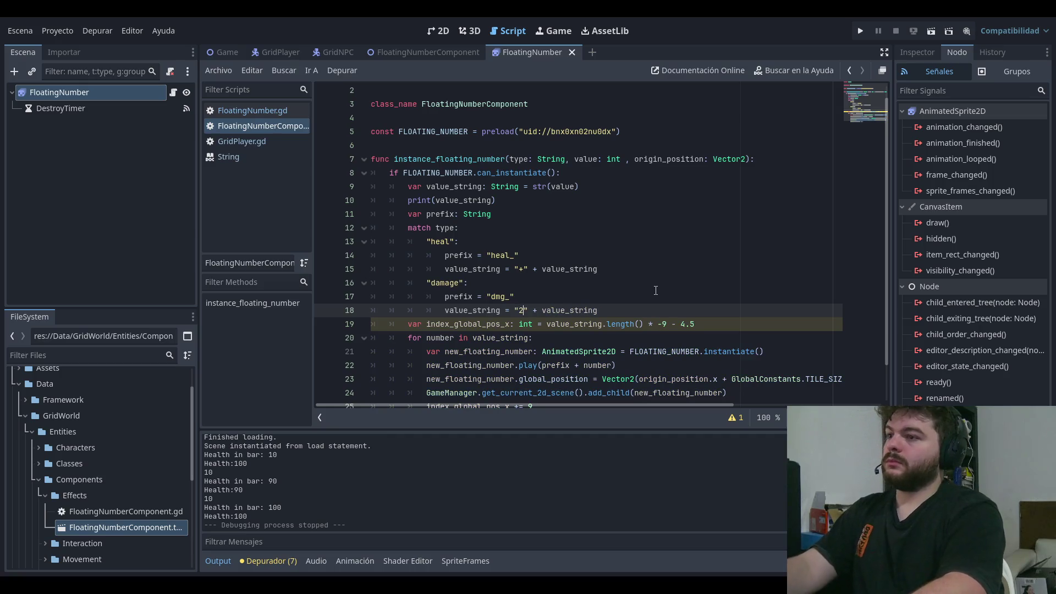
key("BackSpace")
type("-")
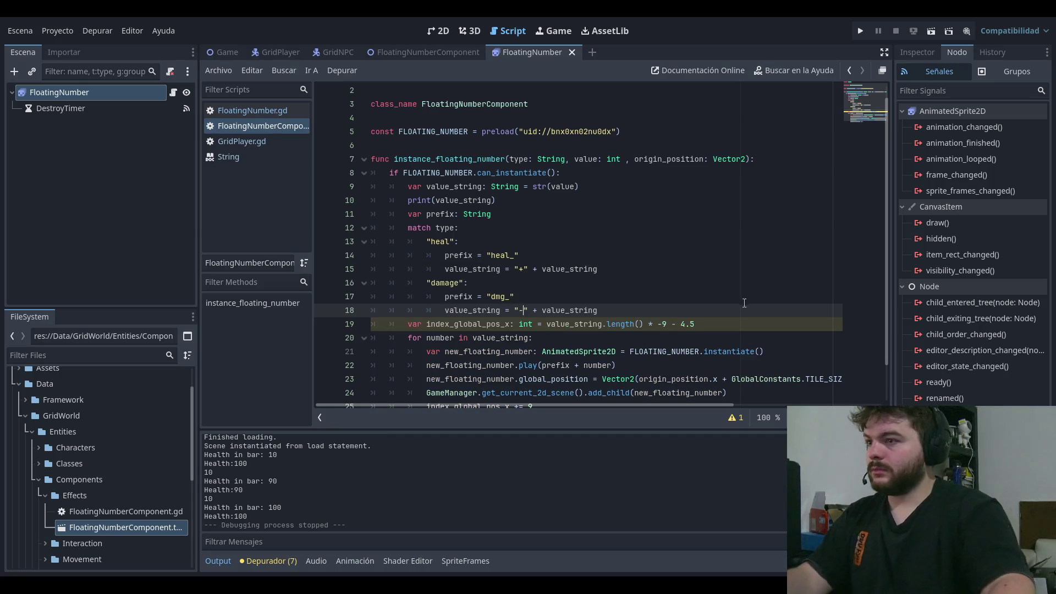
key("Up")
key("Up")
key("Up")
left_click(866, 26)
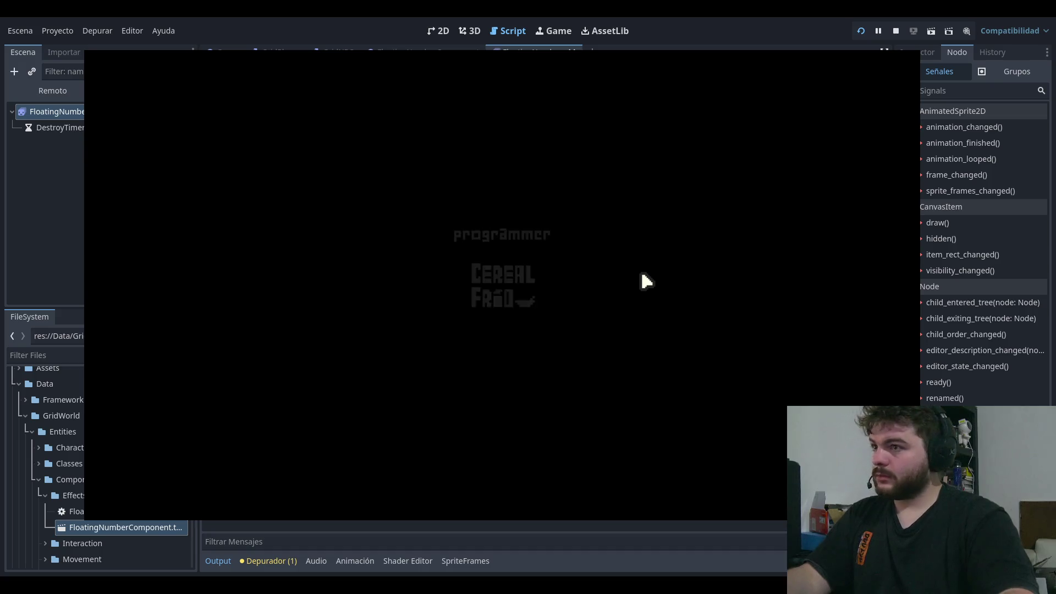
Step: Play, move and attack to see '+10' and '-10' numbers, stop, and return to FloatingNumber.gd
left_click(203, 278)
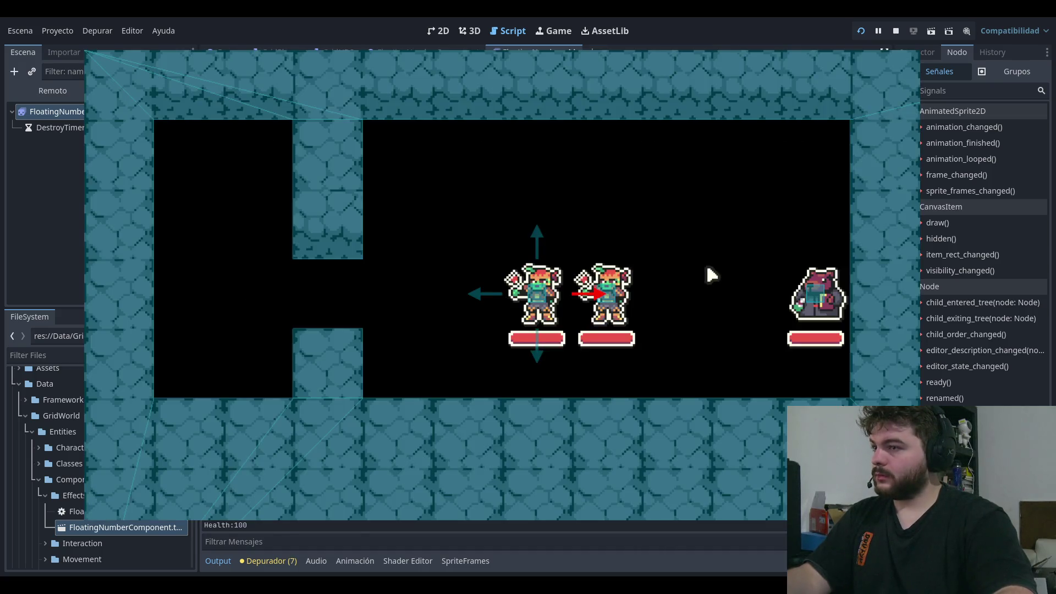
key("Left")
key("Left")
key("Left")
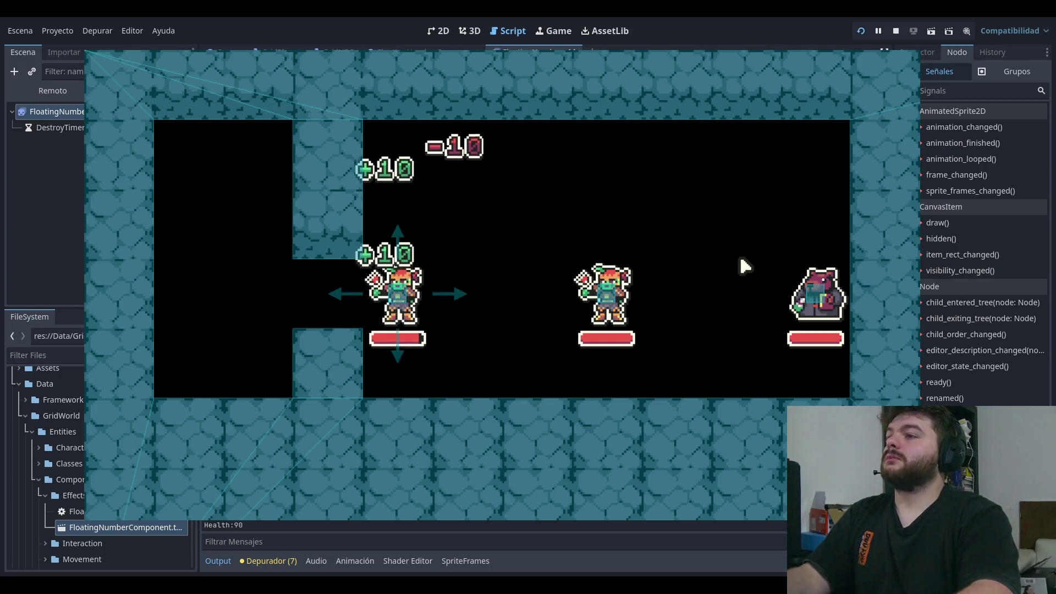
key("Right")
key("space")
key("space")
key("space")
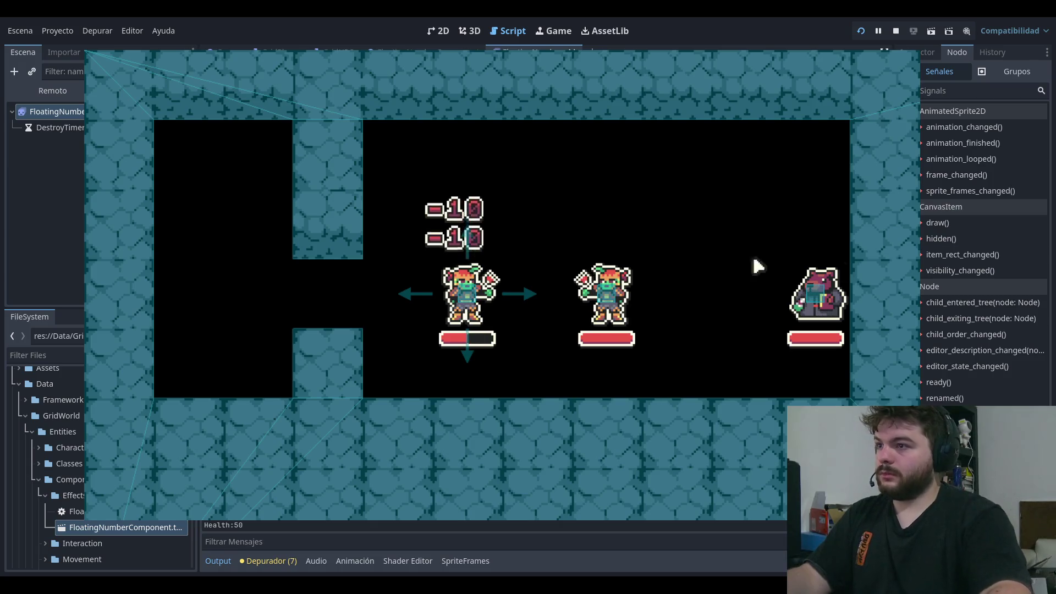
key("F8")
left_click(245, 141)
left_click(259, 110)
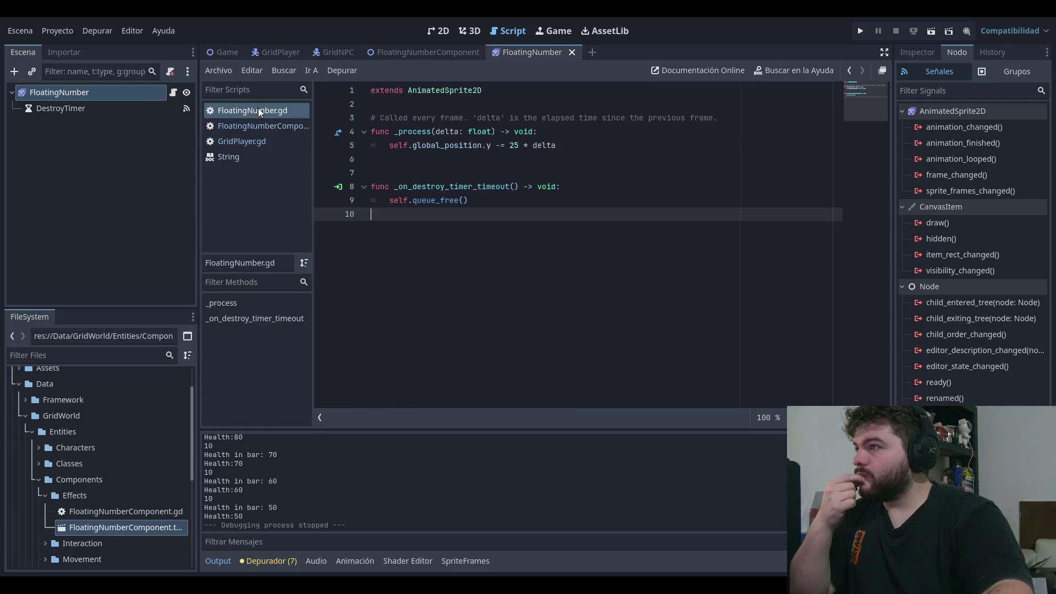
Step: In GridPlayer.gd change init_health(100) to init_health(99999) and save
left_click(263, 126)
left_click(271, 159)
left_click(255, 143)
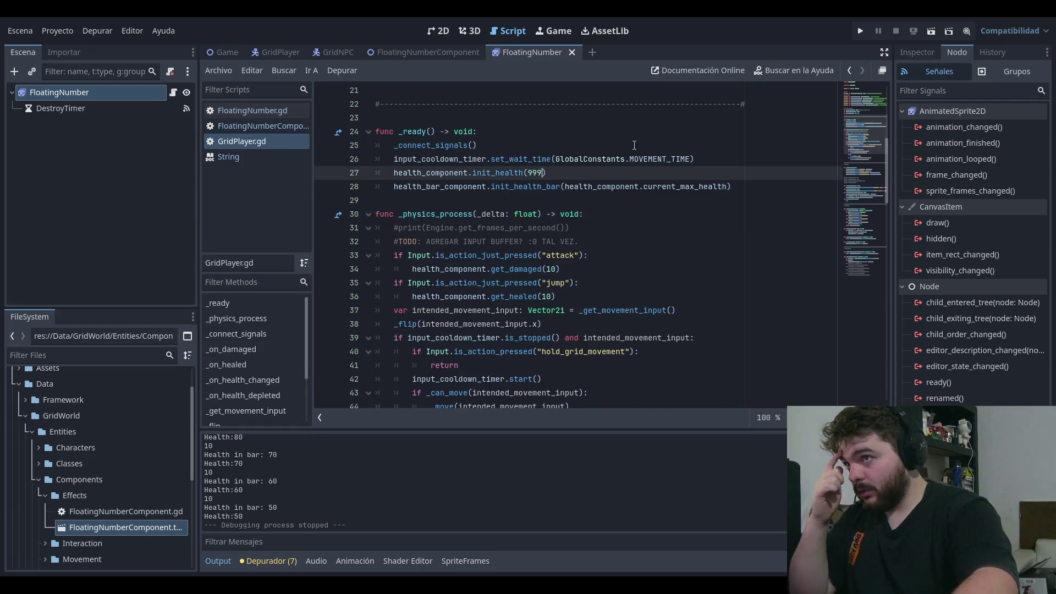
type("99999")
key("ctrl+s")
Step: Run the project, start from PLAY to check stacked damage numbers, then stop it
left_click(615, 158)
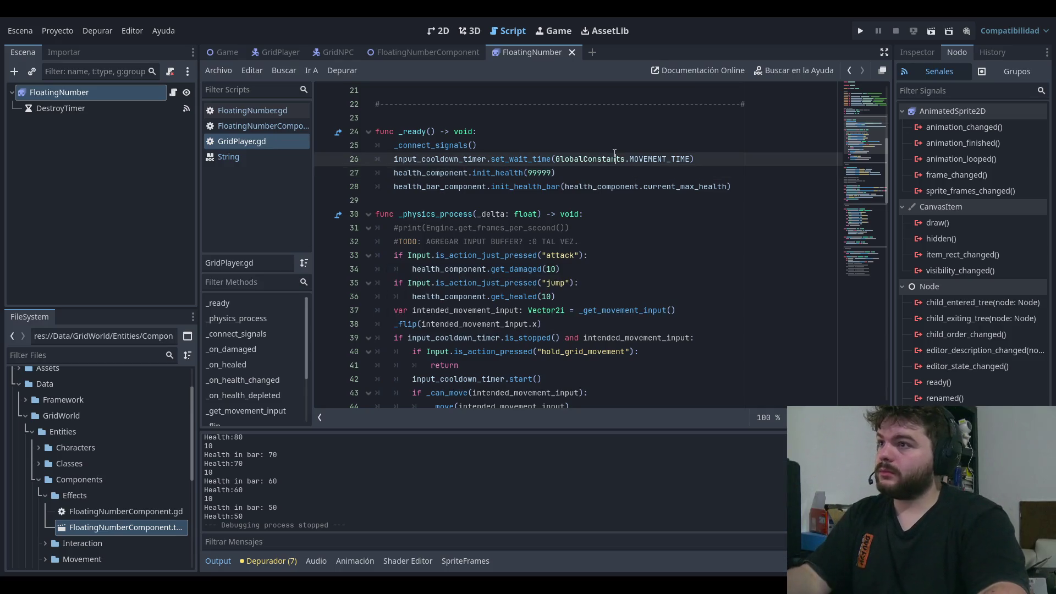
left_click(860, 30)
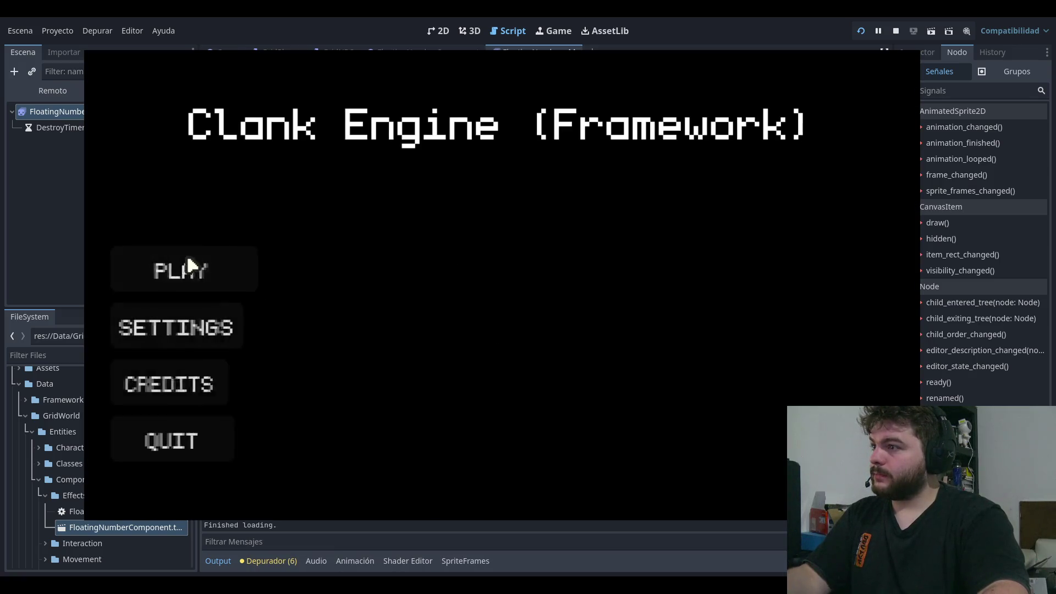
left_click(188, 265)
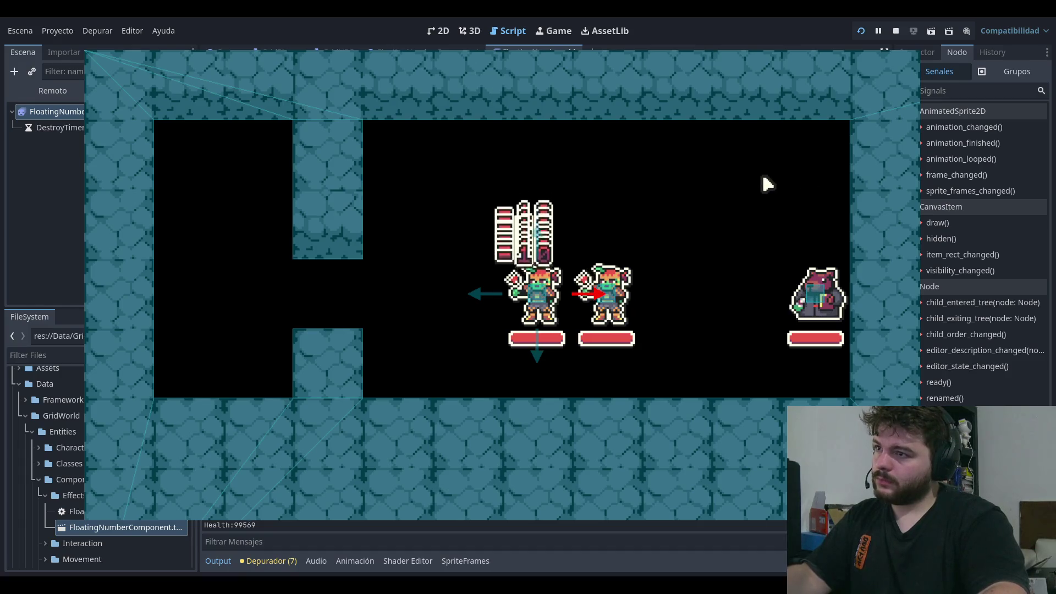
left_click(895, 30)
left_click(620, 200)
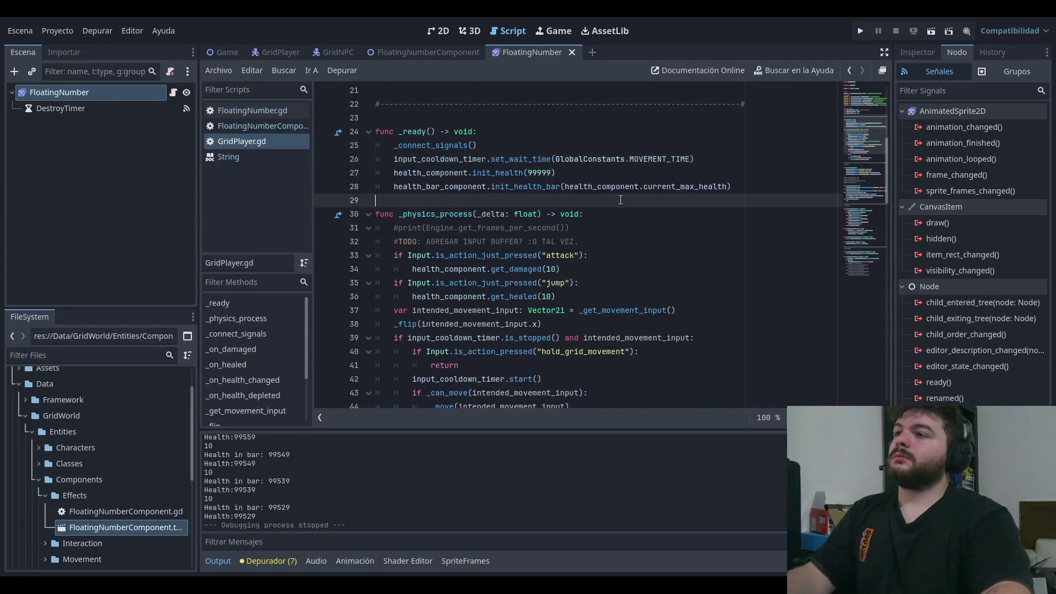
Step: In GridPlayer.gd change the attack test's get_damaged(10) to get_damaged(100)
left_click(273, 128)
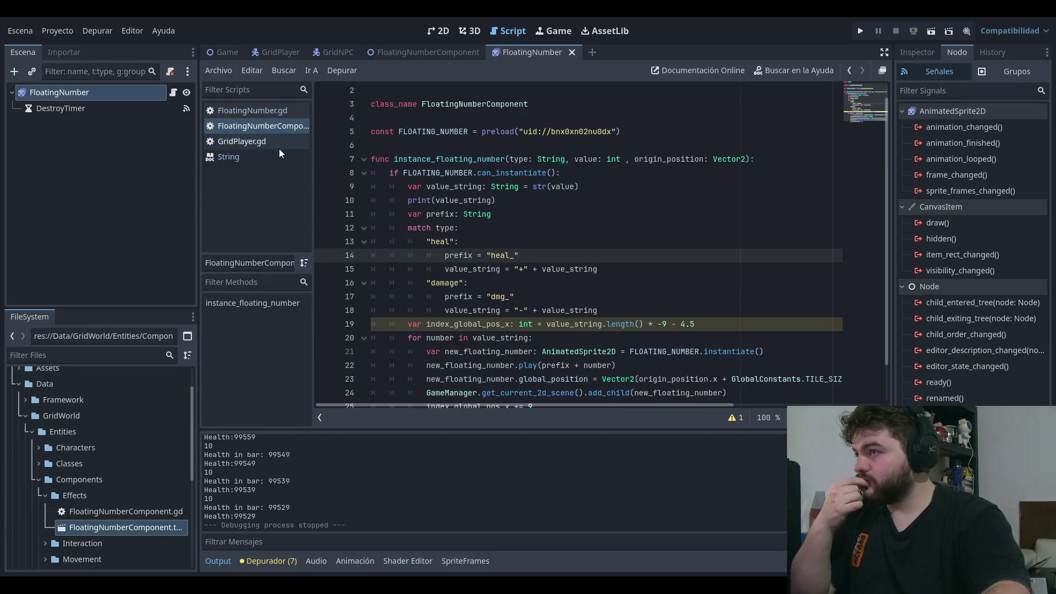
left_click(276, 138)
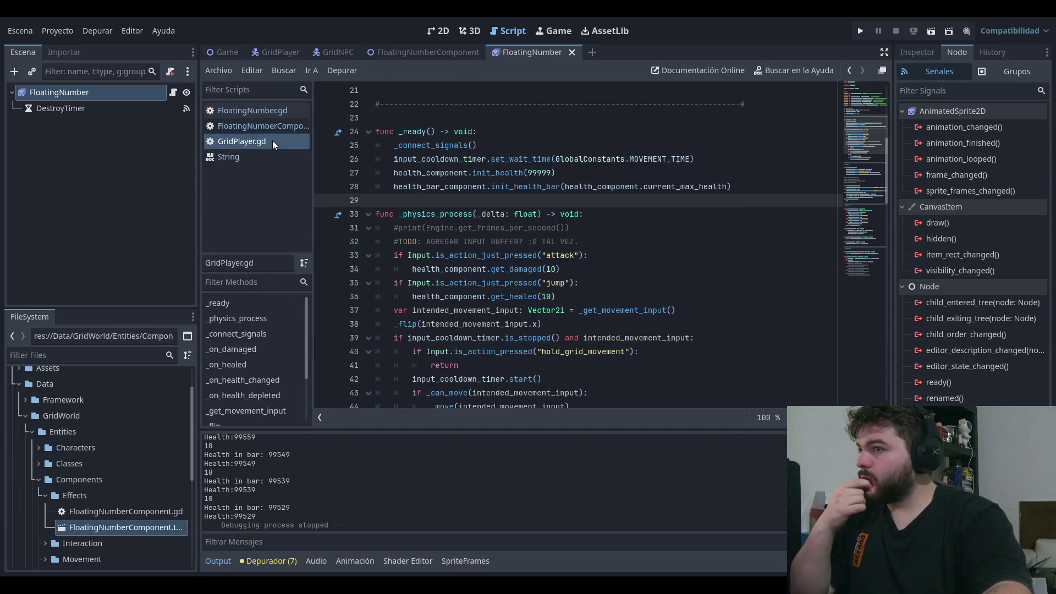
key("ctrl+shift+period")
key("ctrl+shift+period")
key("ctrl+shift+period")
scroll(638, 303, "down", 1)
scroll(639, 303, "up", 1)
left_click(268, 143)
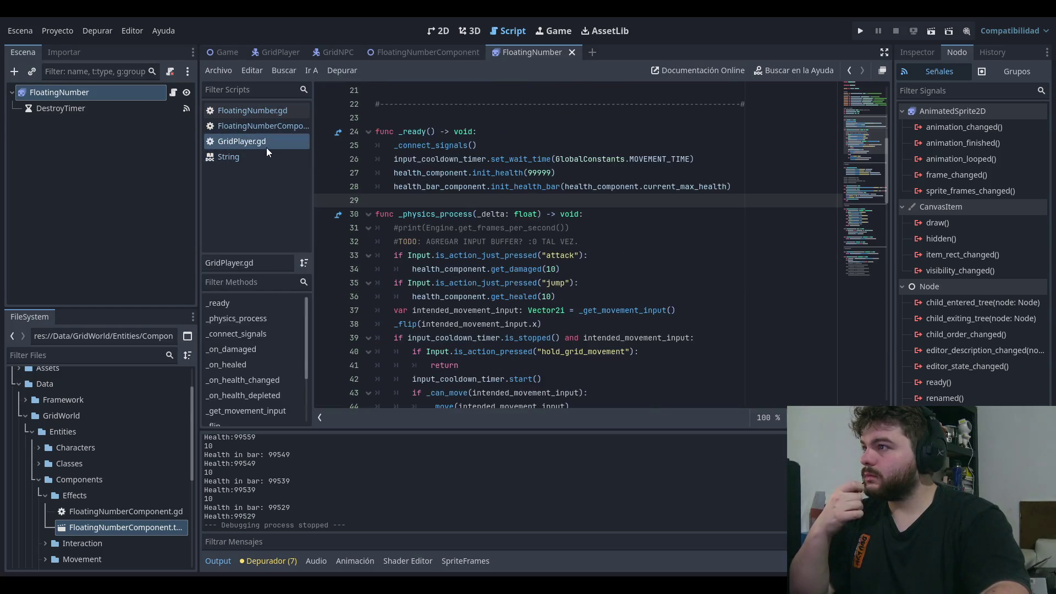
scroll(554, 238, "down", 1)
left_click(552, 227)
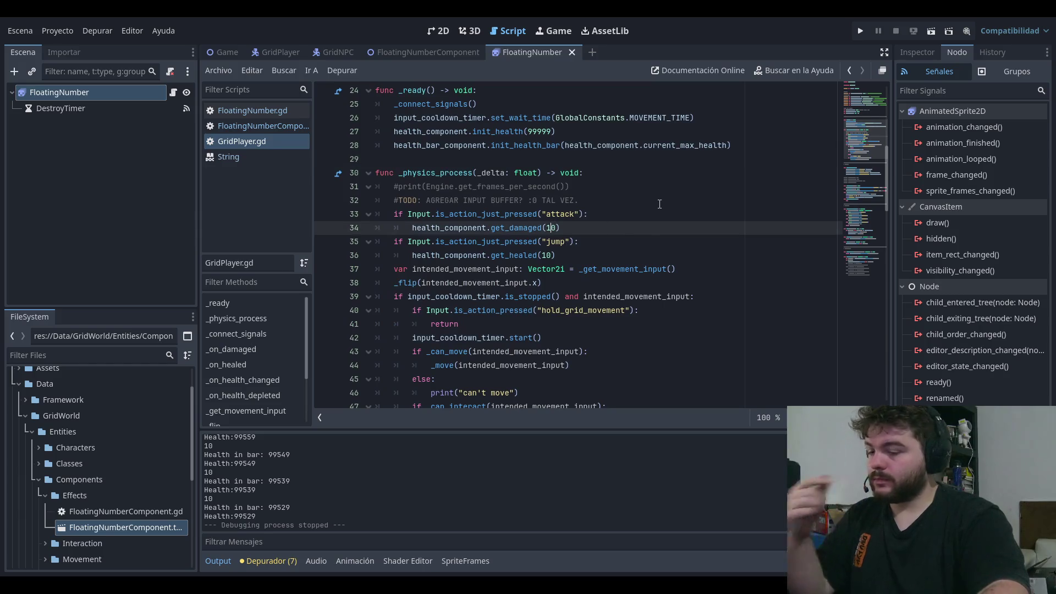
type("0")
Step: Change the jump test's get_healed(10) to get_healed(100), save, and run the project
left_click(653, 269)
left_click(547, 258)
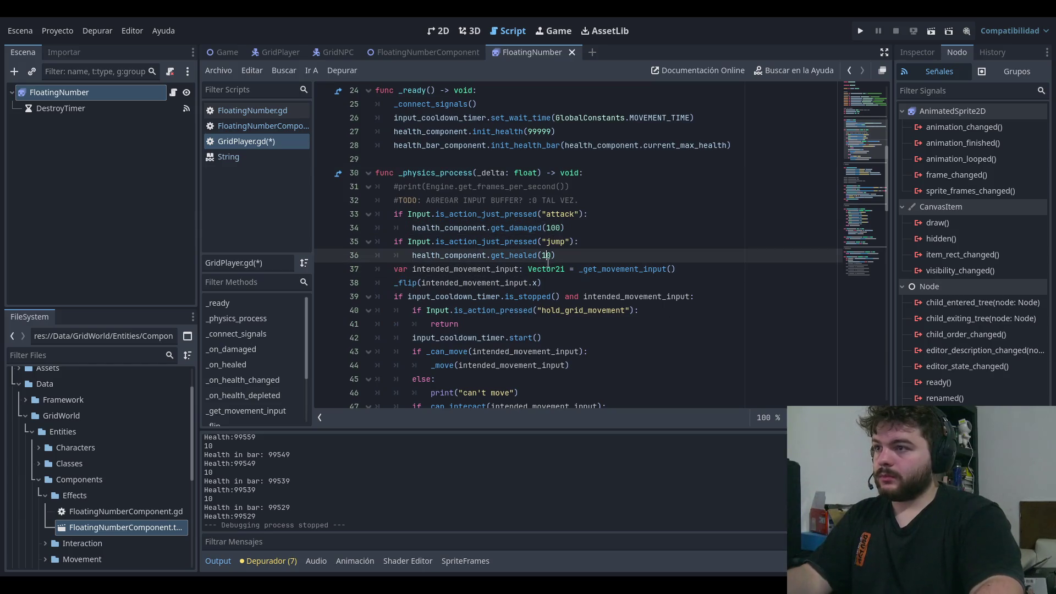
type("0")
key("ctrl+s")
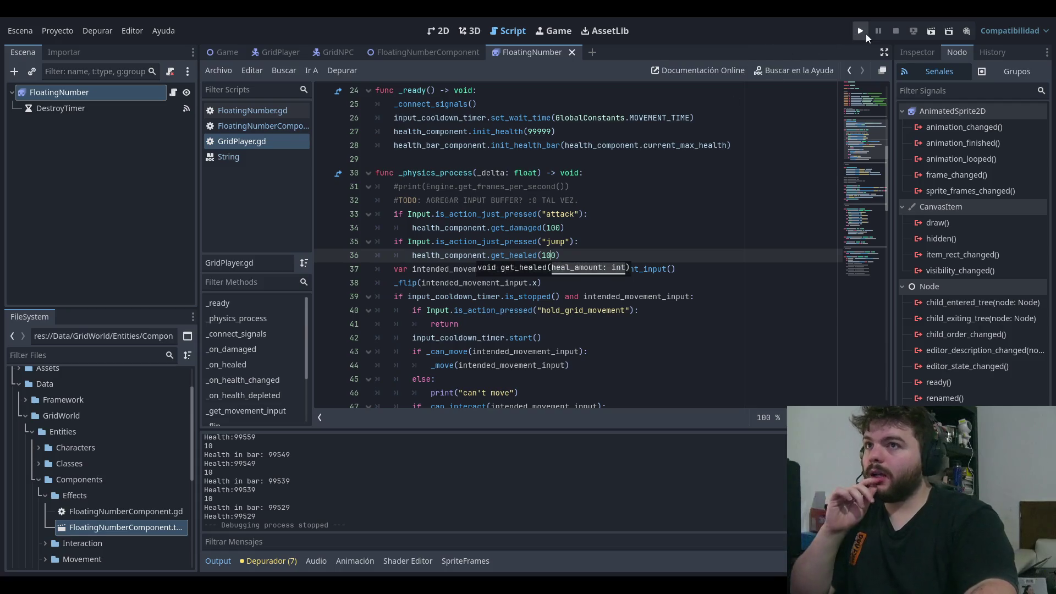
left_click(865, 34)
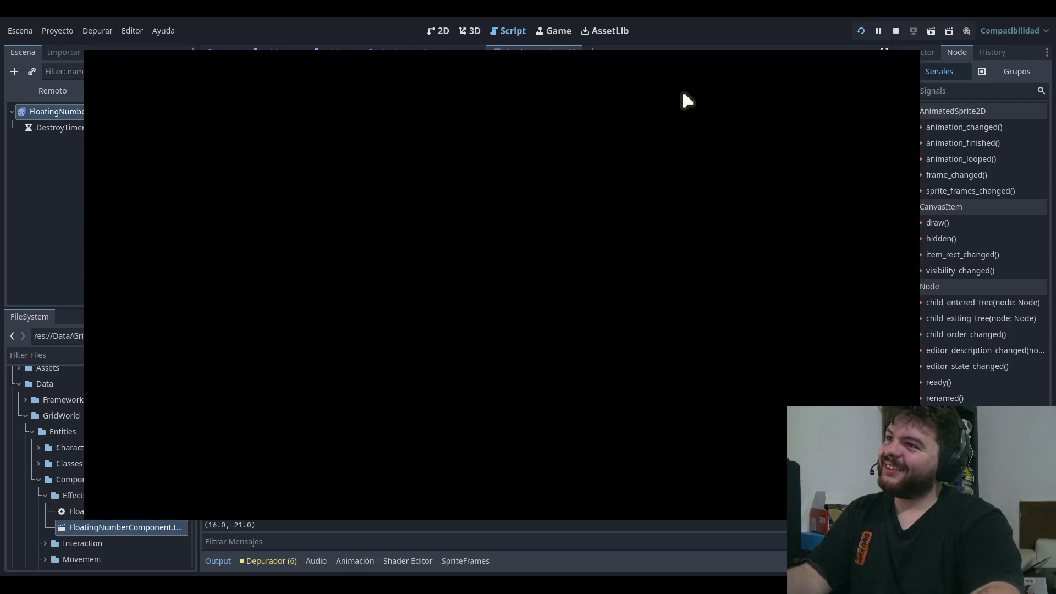
Step: Start the game from PLAY, attack and jump to spawn 100-point numbers, then stop with F8
left_click(199, 266)
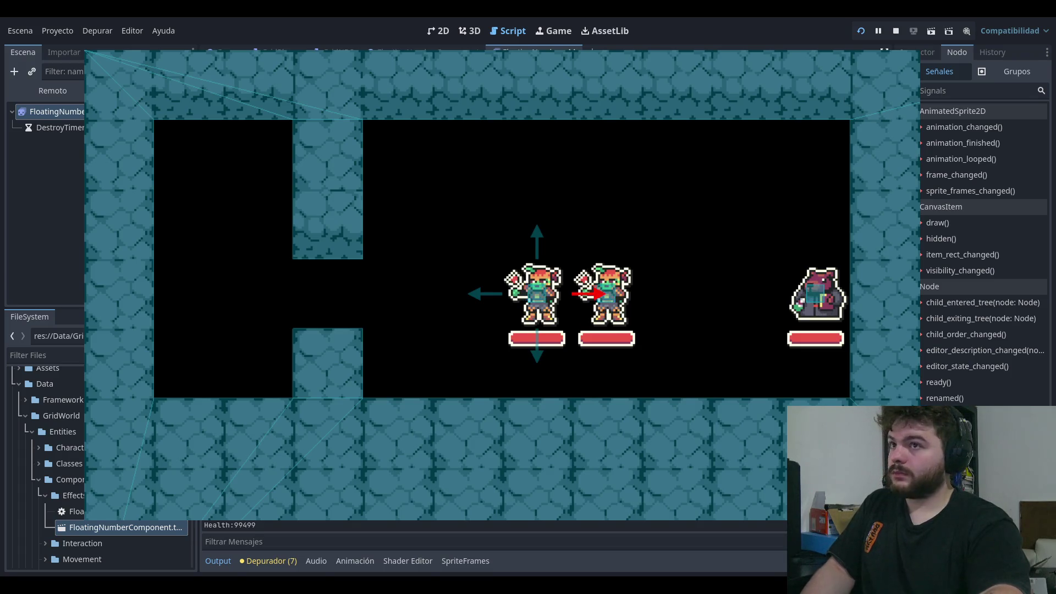
key("F8")
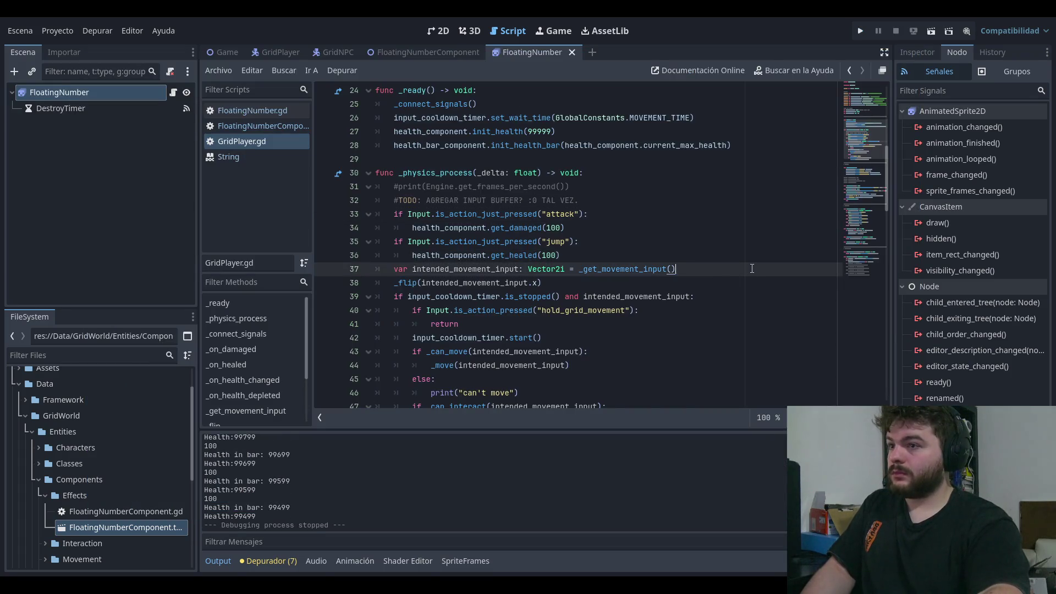
Step: Open FloatingNumberComponent.gd and scroll to the match block
key("Down")
key("Down")
key("Down")
scroll(658, 222, "down", 2)
scroll(658, 222, "up", 3)
scroll(659, 209, "up", 3)
scroll(633, 198, "down", 4)
left_click(281, 126)
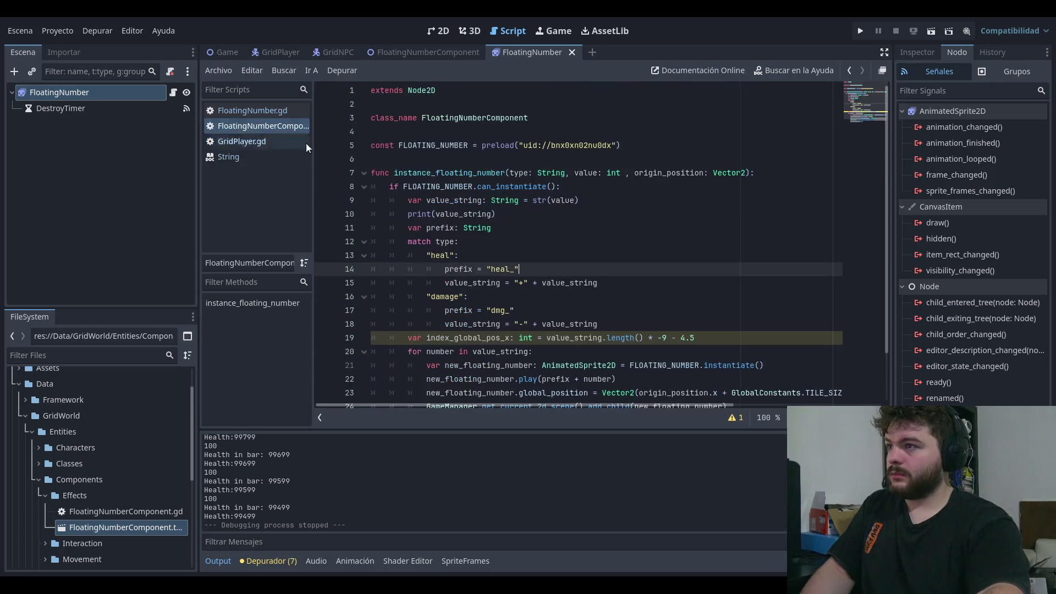
scroll(605, 231, "down", 2)
Step: Declare var width : int on a new line after the damage case
left_click(690, 266)
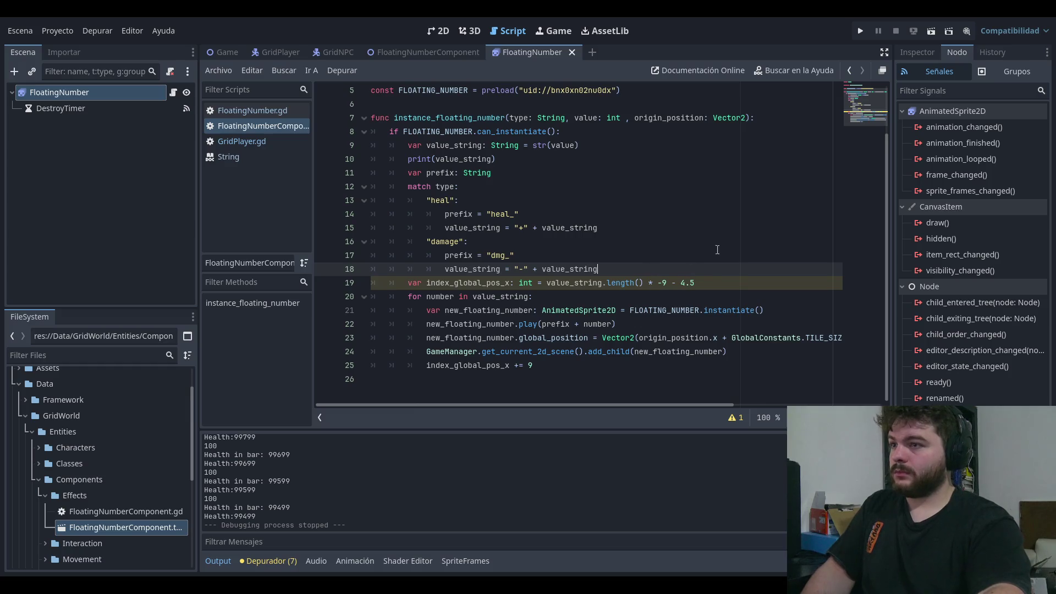
key("Return")
type("var w")
type("idth")
key("BackSpace")
key("BackSpace")
key("BackSpace")
type("lab")
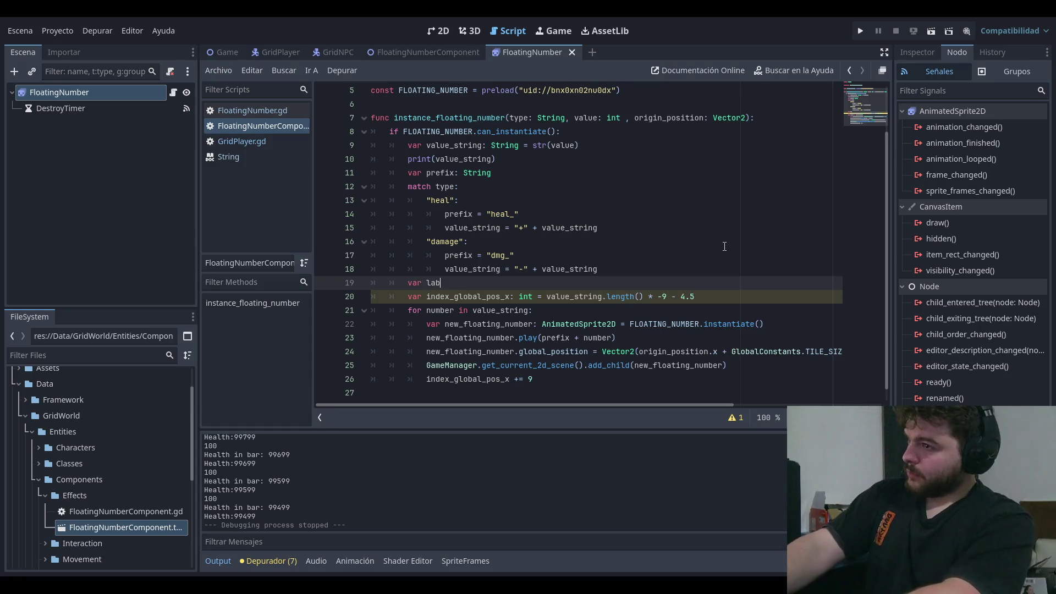
key("BackSpace")
key("BackSpace")
key("BackSpace")
type("width : int")
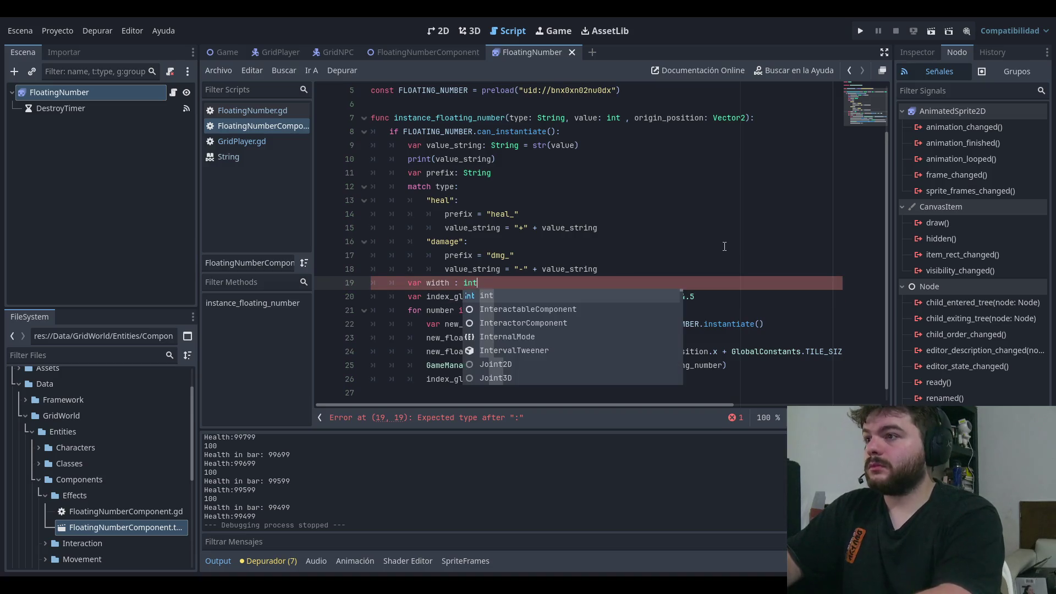
key("BackSpace")
key("Escape")
key("Down")
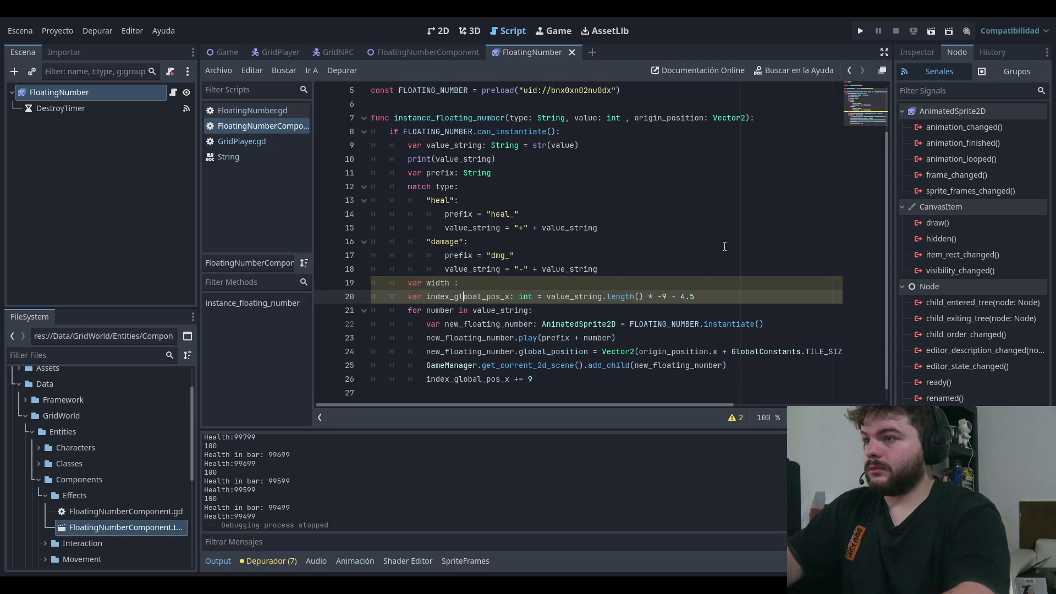
key("Up")
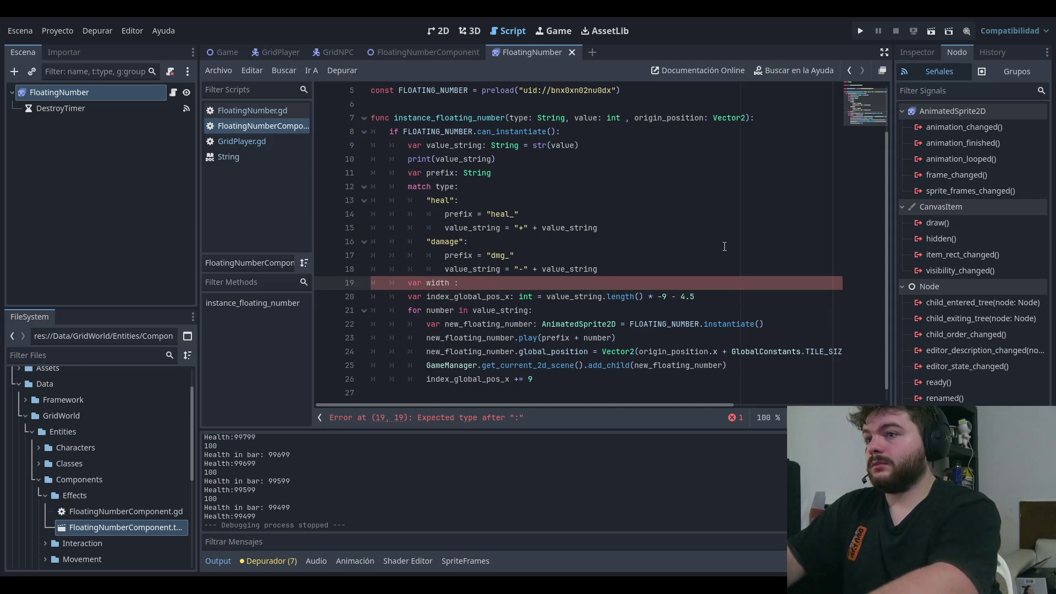
Step: Assign width = value_string.length() * 9
type(" int =")
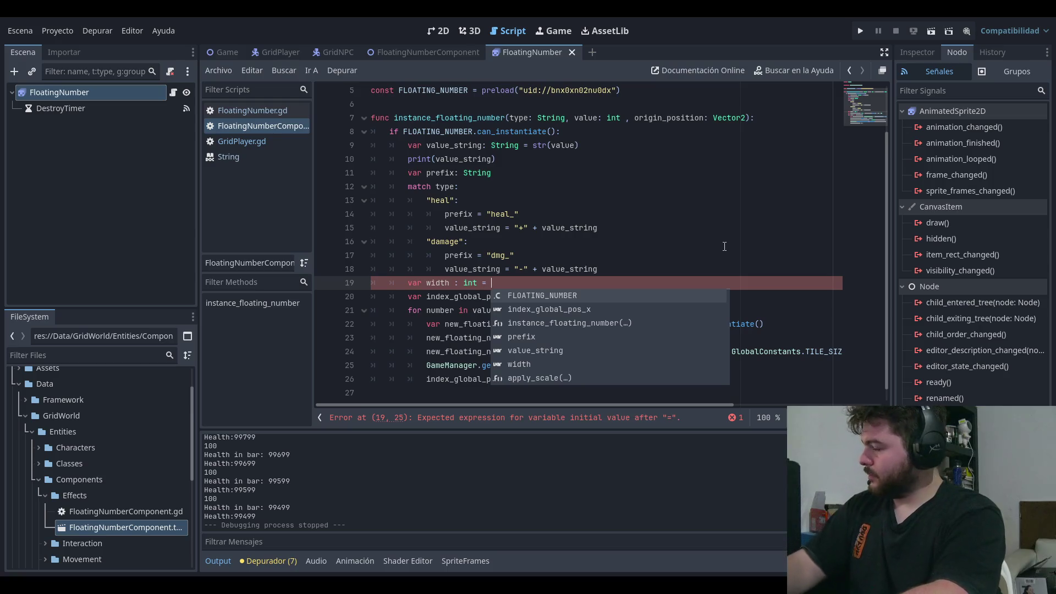
key("Escape")
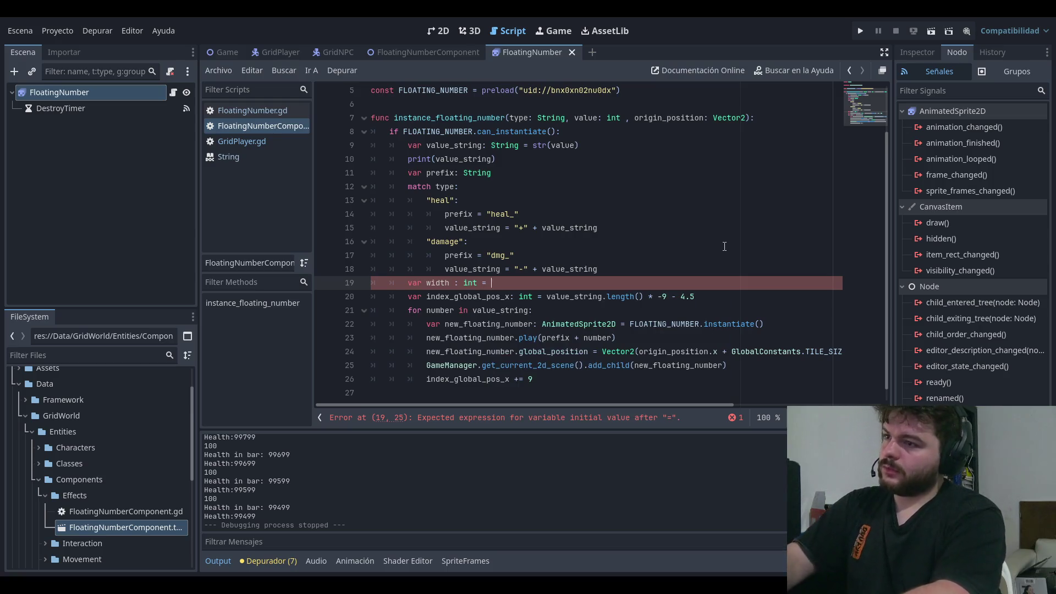
type("value_string.le")
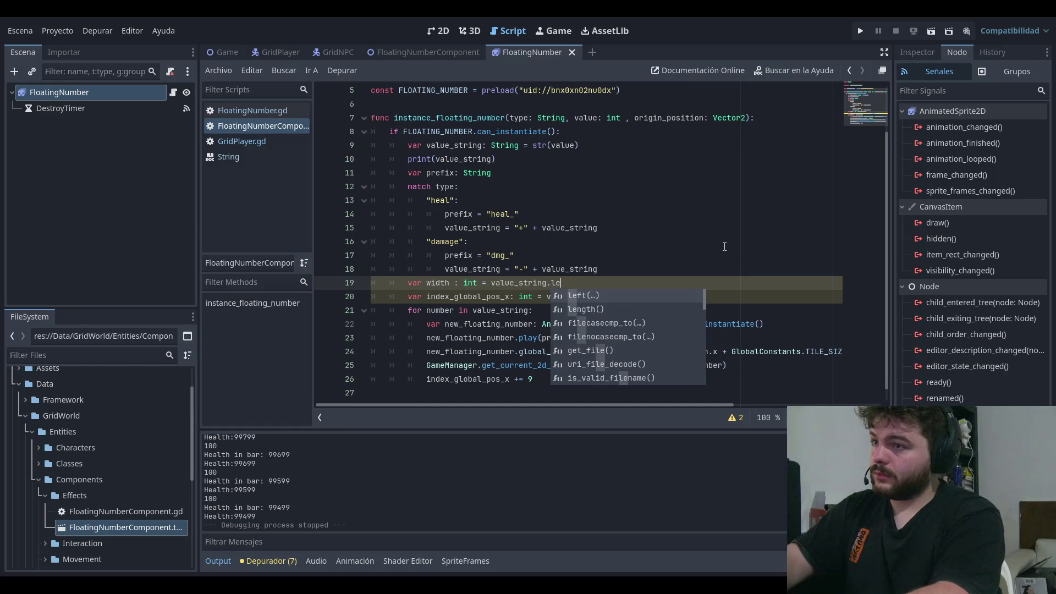
key("Down")
key("Return")
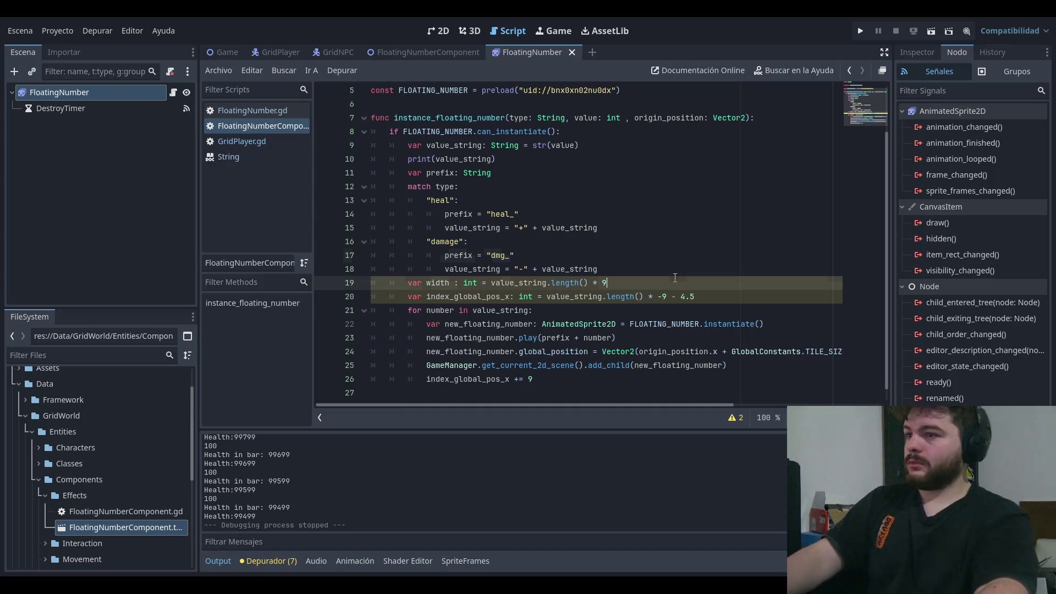
Step: Try replacing line 20's offset expression with width, then undo the change
left_click_drag(546, 301, 762, 298)
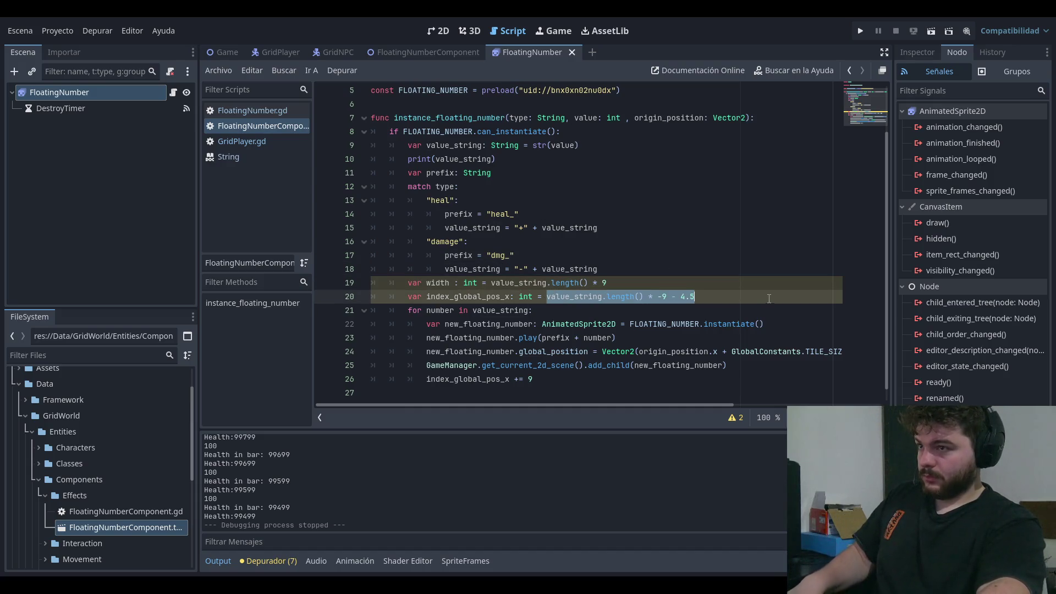
type("wid")
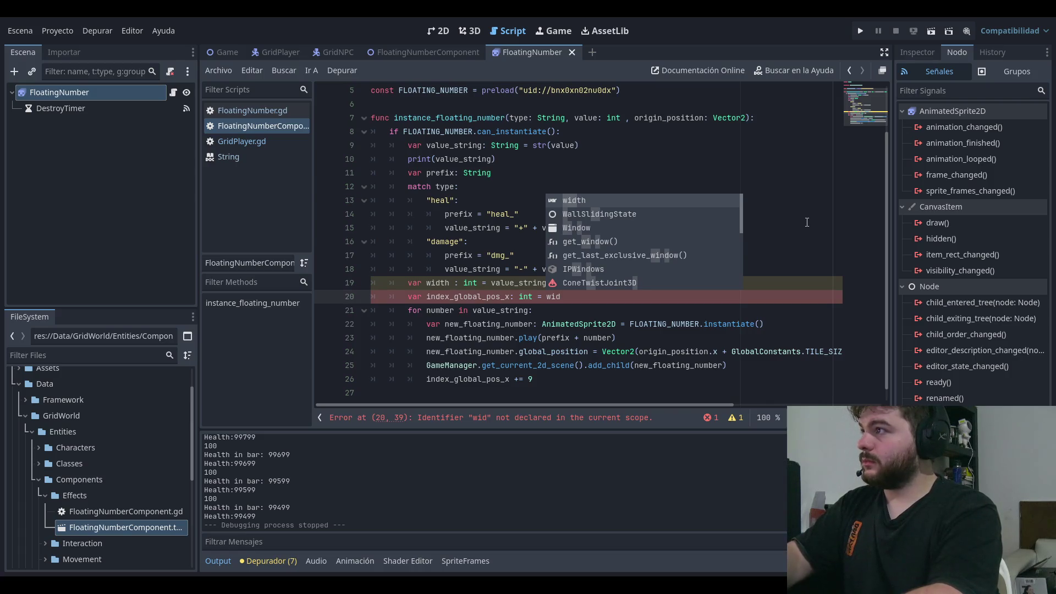
type("th *")
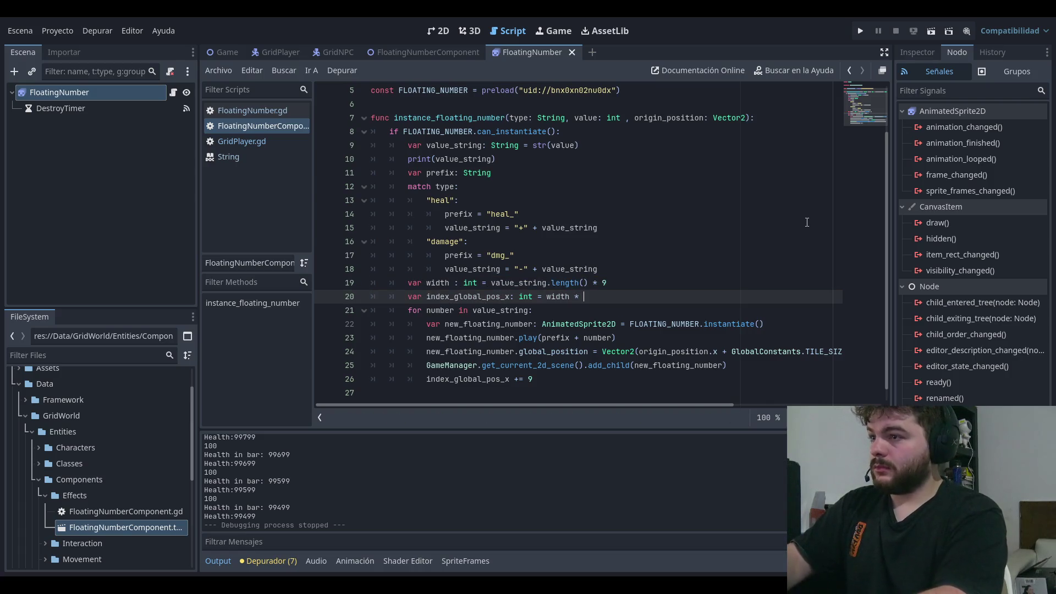
key("BackSpace")
key("BackSpace")
key("BackSpace")
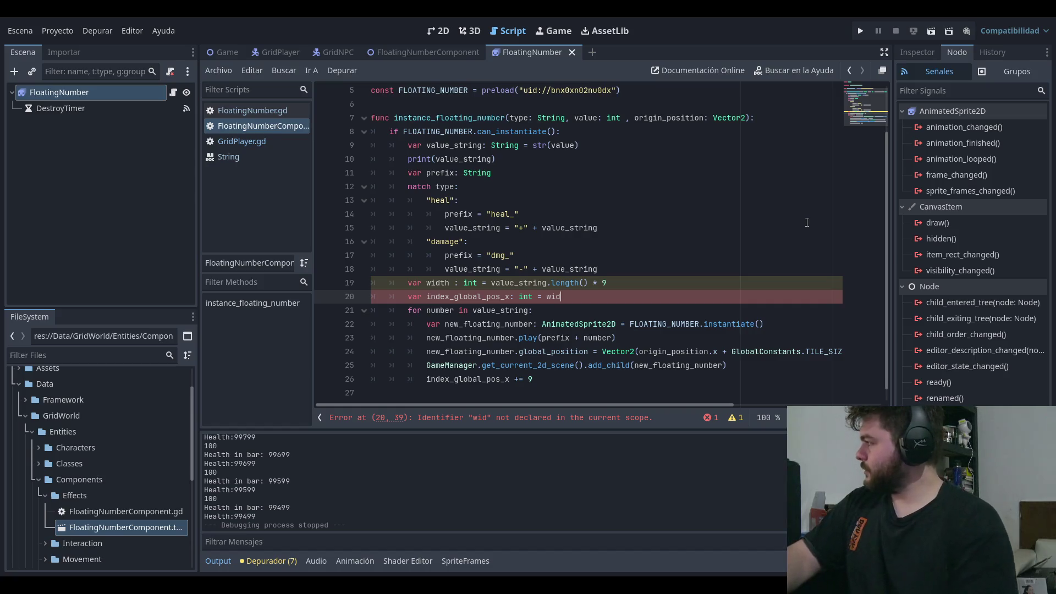
key("ctrl+z")
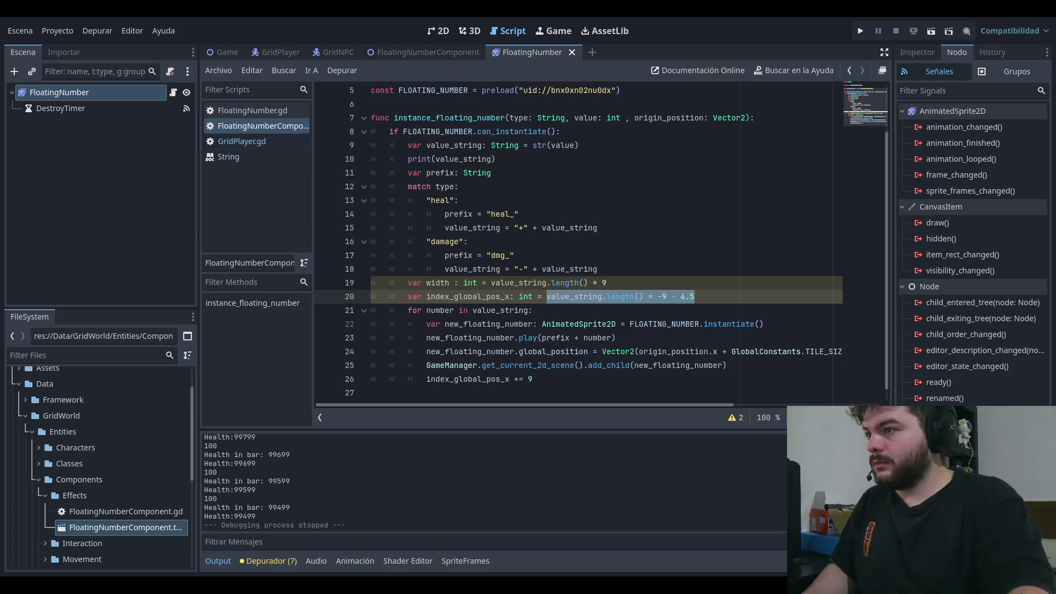
Step: On line 20 replace the length expression with width / 2
left_click(695, 280)
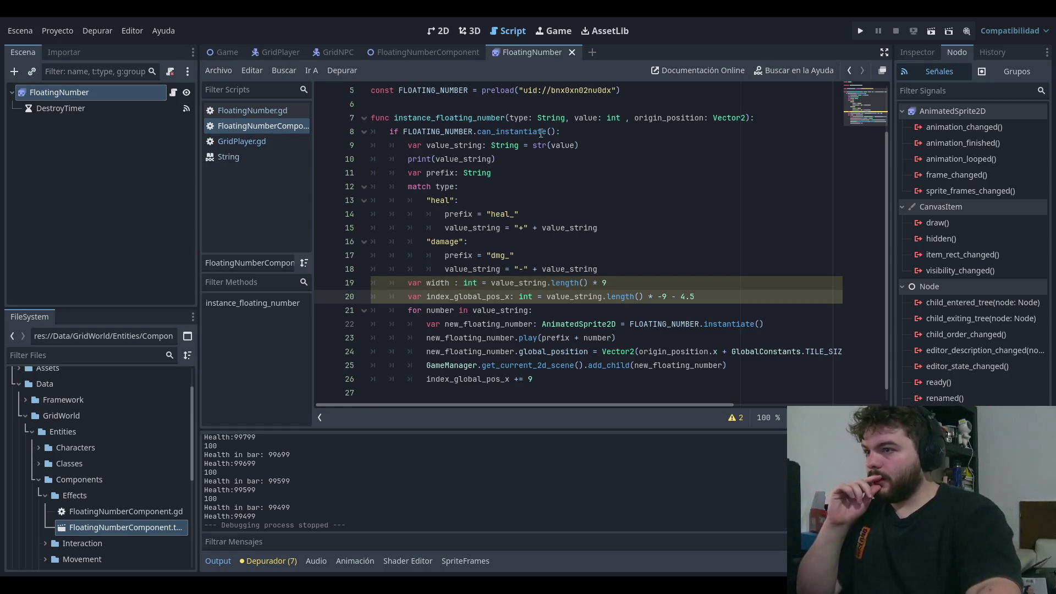
left_click_drag(503, 296, 694, 295)
left_click(744, 296)
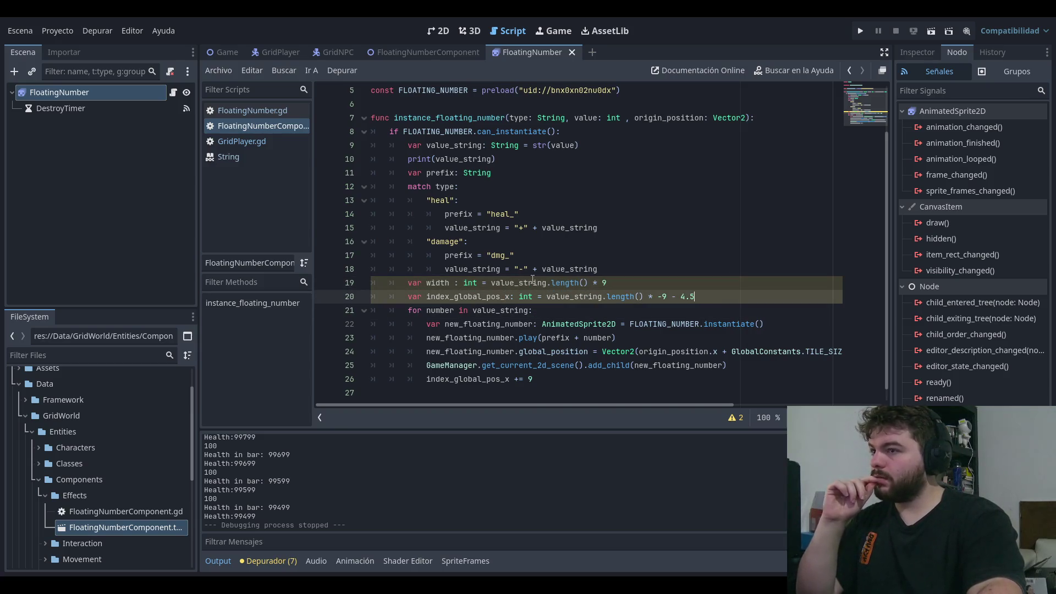
double_click(578, 296)
left_click_drag(607, 298, 667, 296)
type("width")
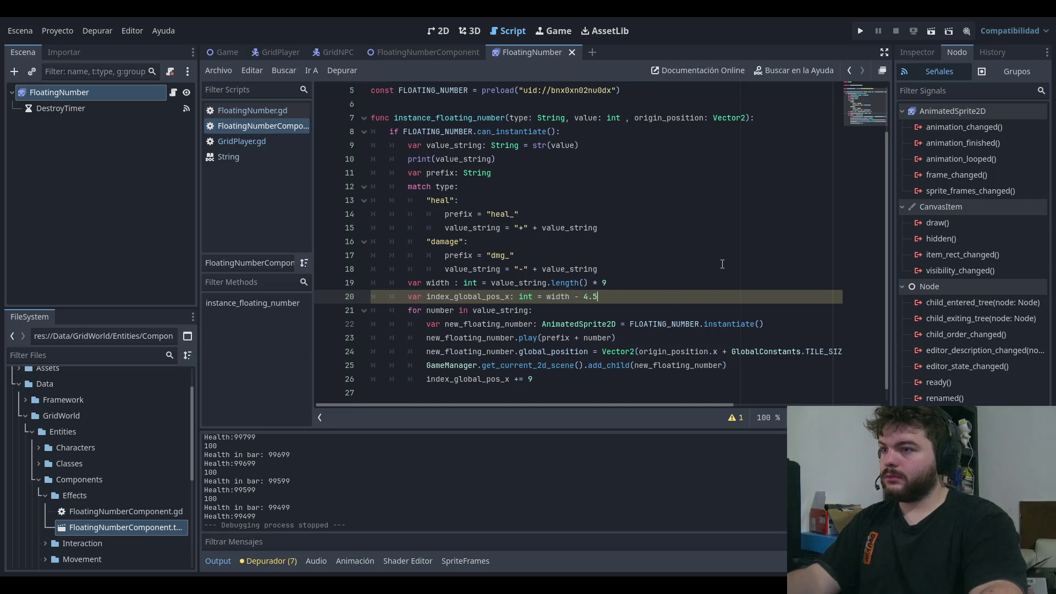
key("BackSpace")
key("BackSpace")
key("BackSpace")
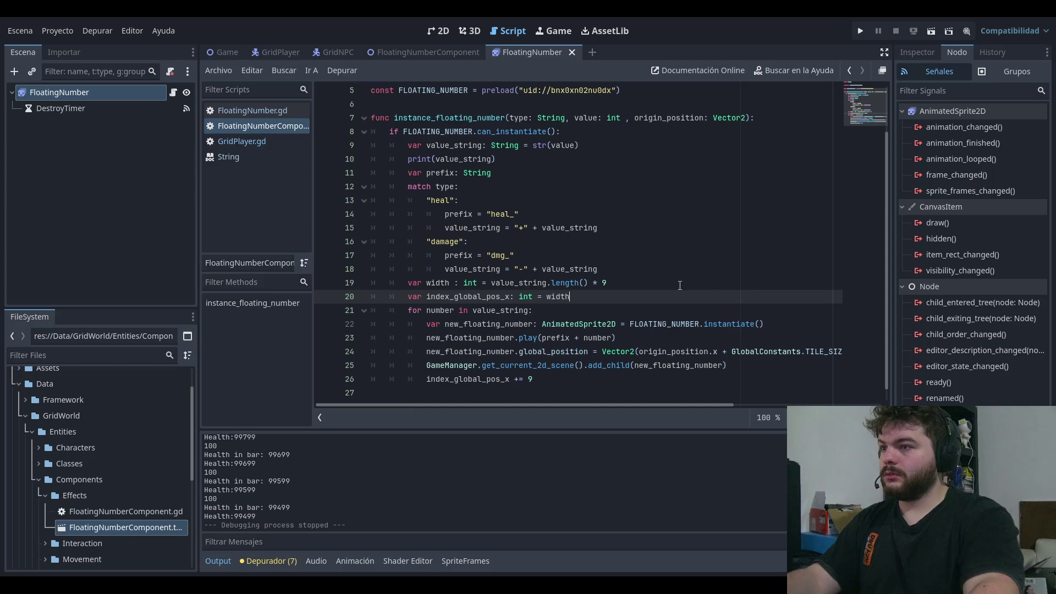
type(" / 2")
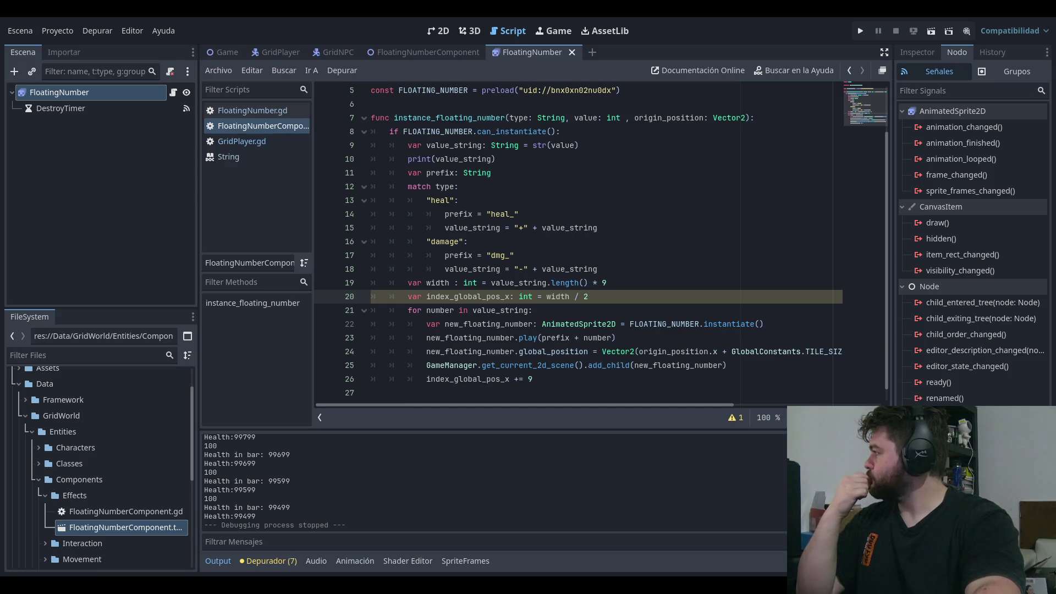
Step: Wrap it in parentheses and negate it to make -(width / 2)
left_click(651, 295)
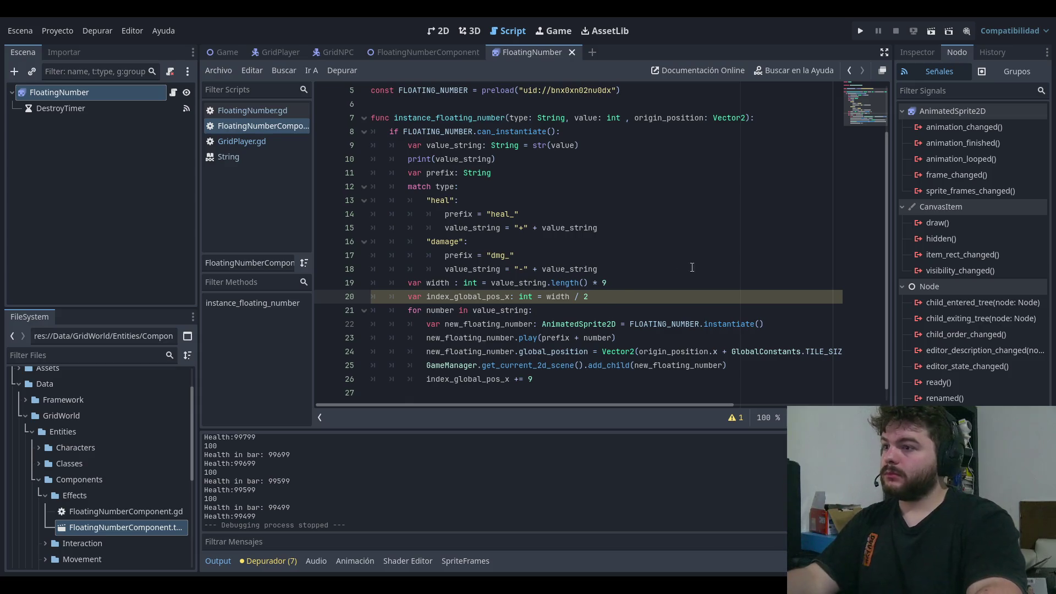
type("(")
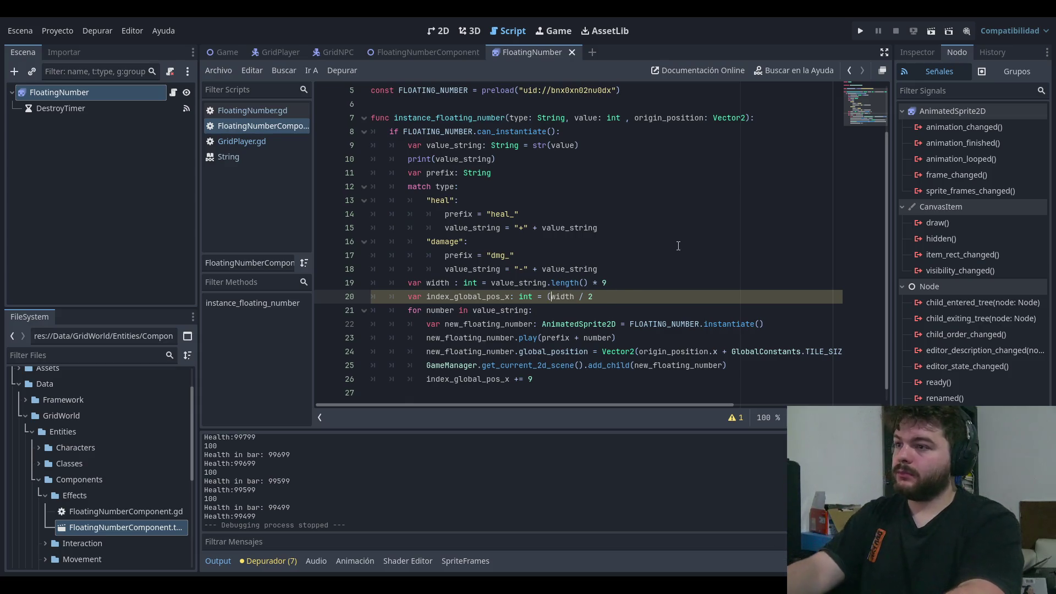
type(")")
key("Left")
type("-")
left_click(678, 245)
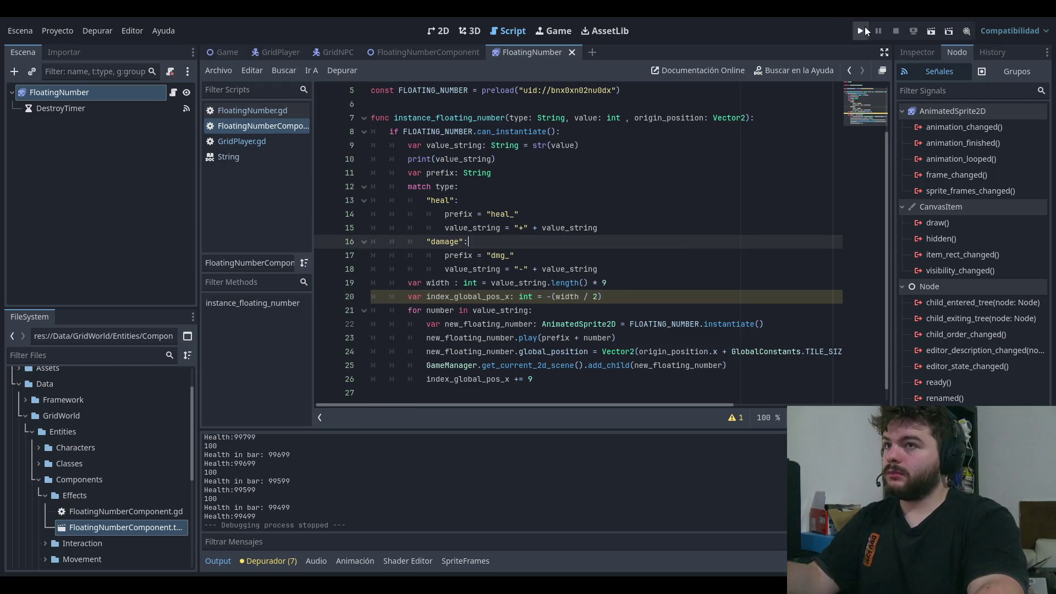
left_click(857, 31)
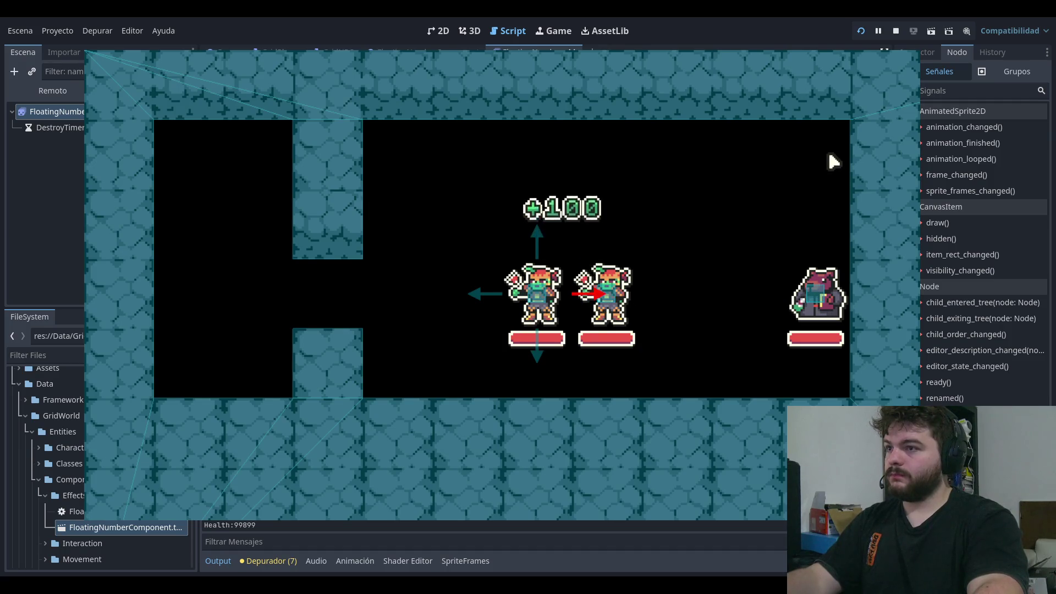
key("Left")
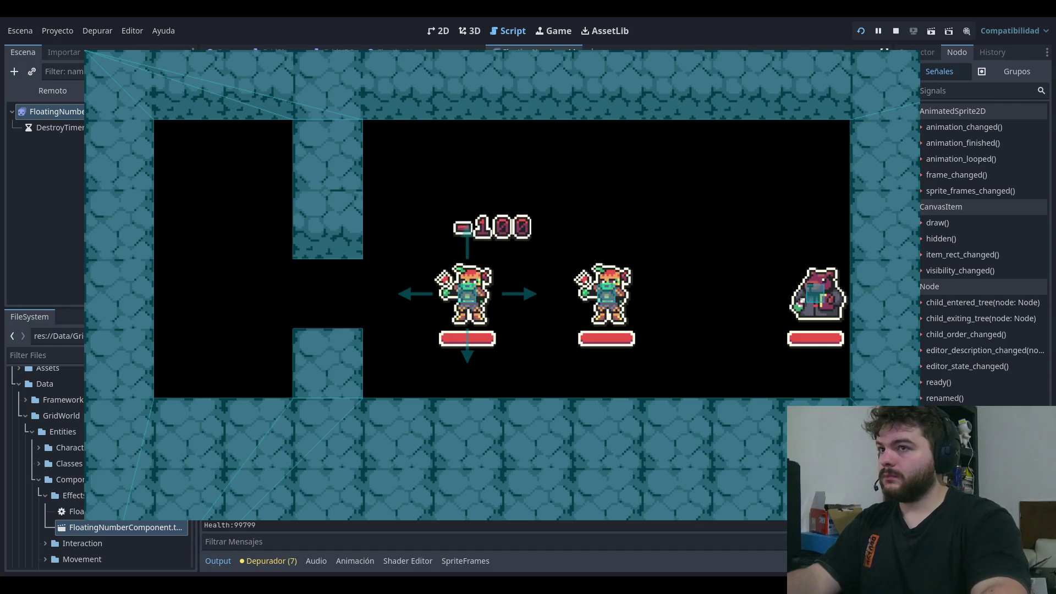
key("F8")
left_click_drag(618, 405, 714, 405)
left_click_drag(723, 338, 589, 337)
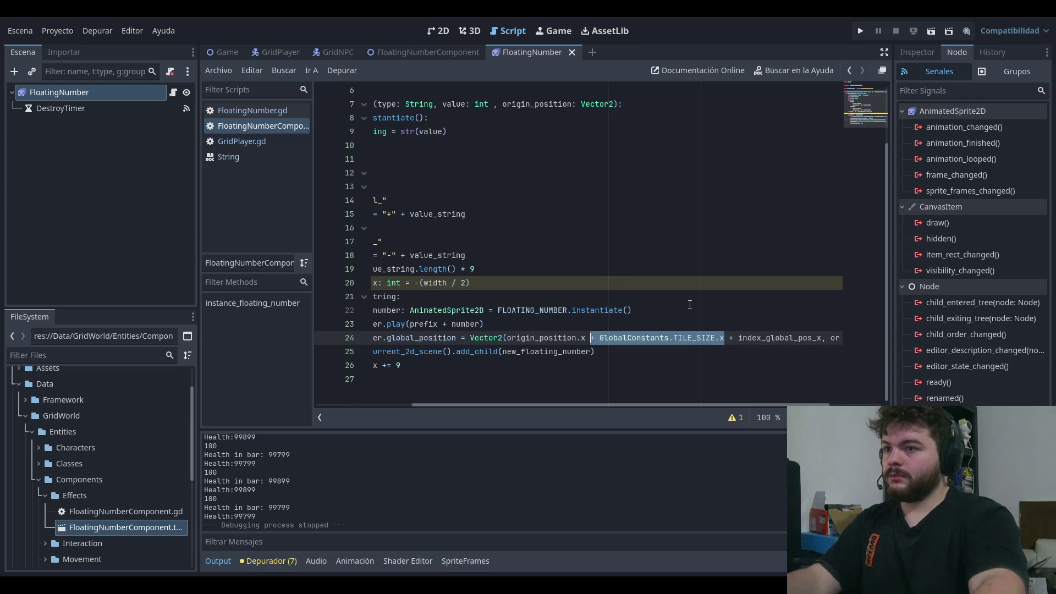
key("BackSpace")
left_click(860, 30)
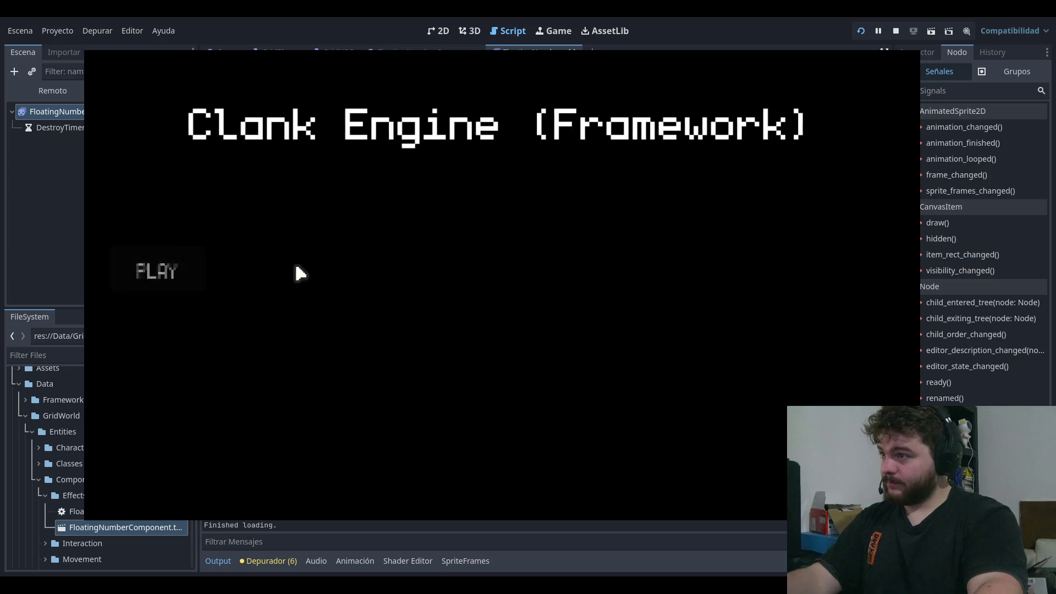
key("Return")
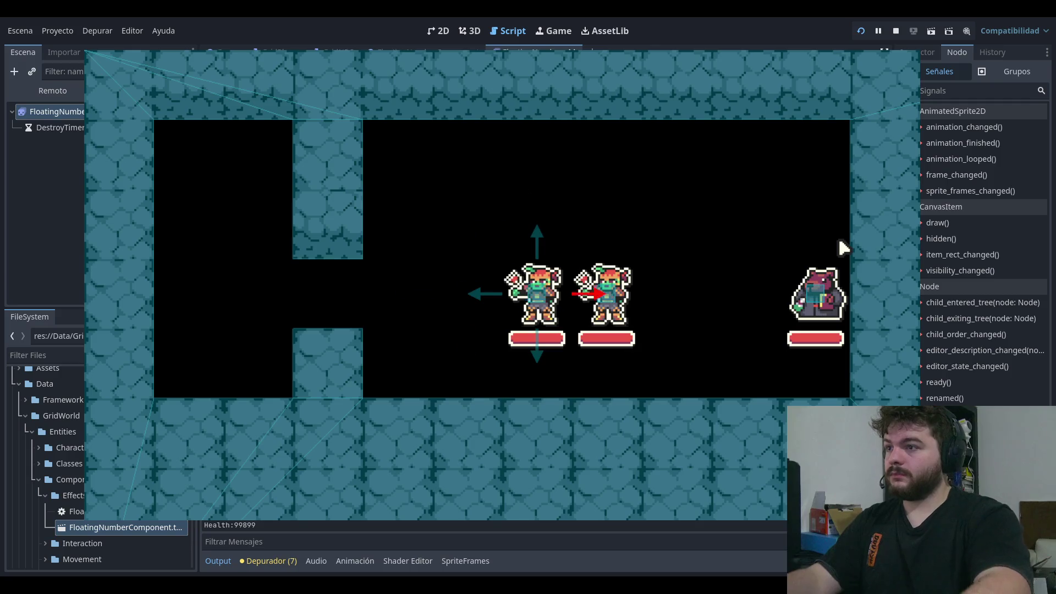
key("Left")
key("Left")
key("Left")
key("Right")
key("Right")
key("Right")
key("Left")
key("Left")
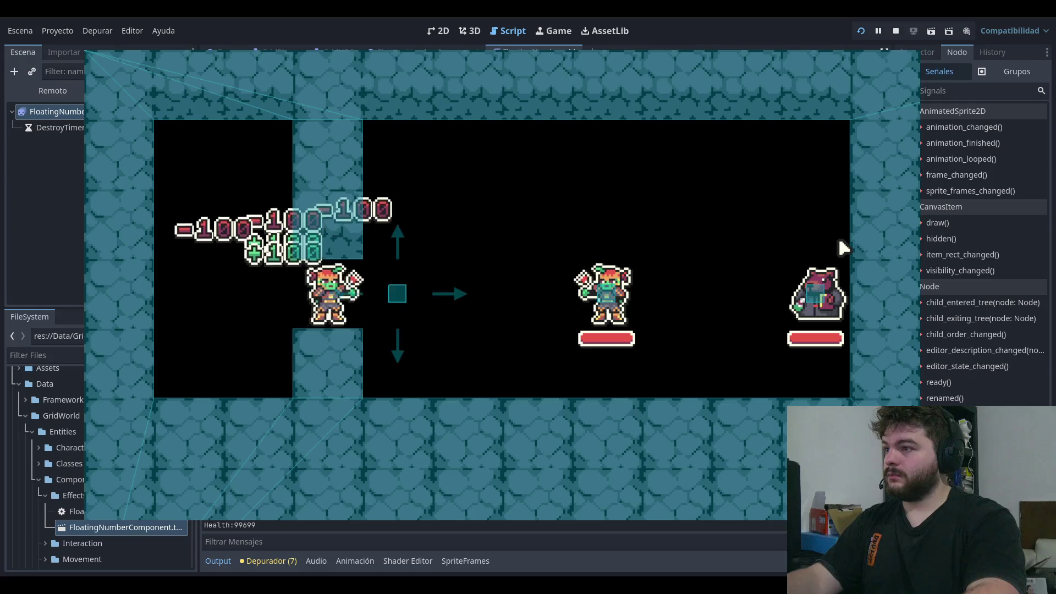
key("Right")
key("F8")
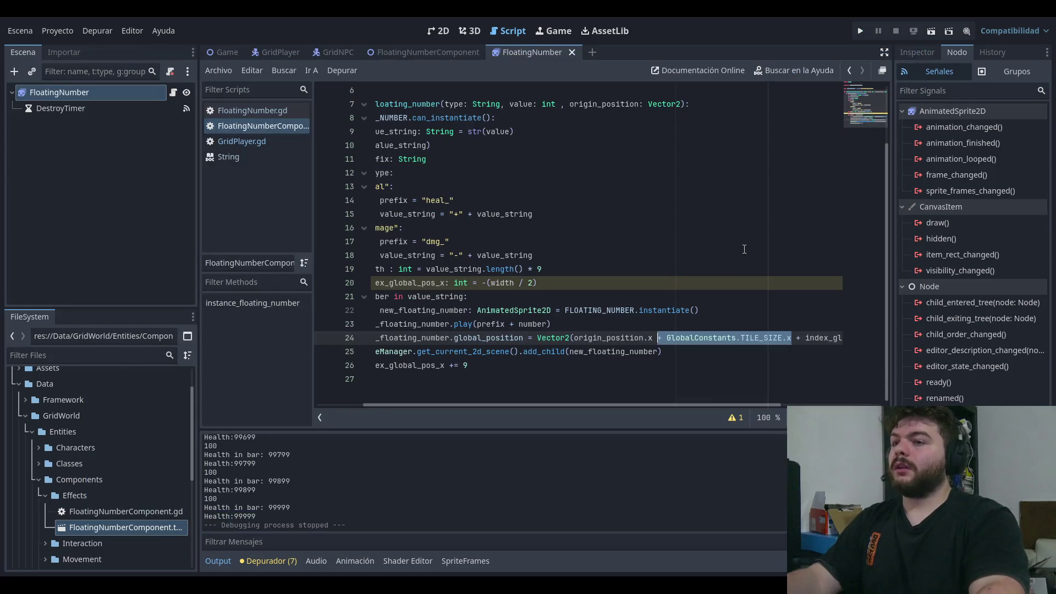
Step: On line 24 change GlobalConstants.TILE_SIZE.x to TILE_SIZE.x/2
left_click(749, 281)
left_click(792, 337)
type("/2")
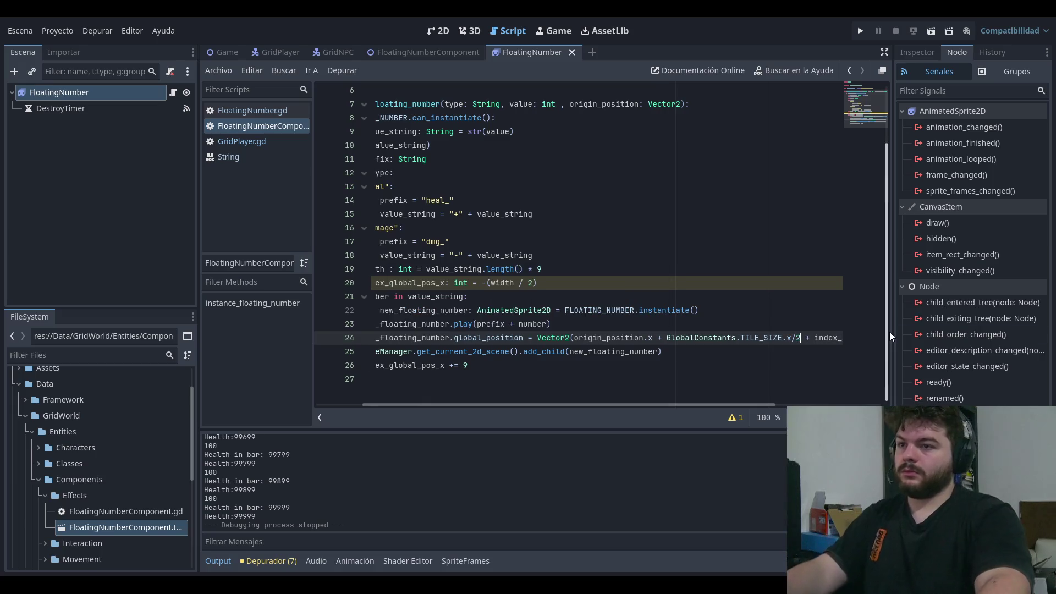
Step: Run the game to check the '+100' and '-100' numbers, stop it, and open GridPlayer.gd
left_click(862, 31)
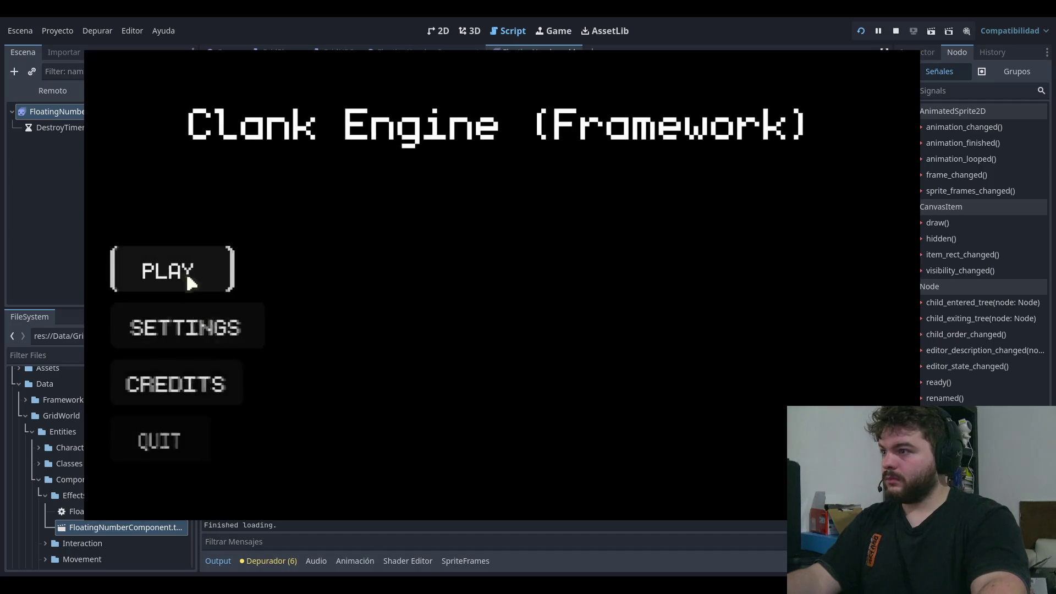
left_click(153, 275)
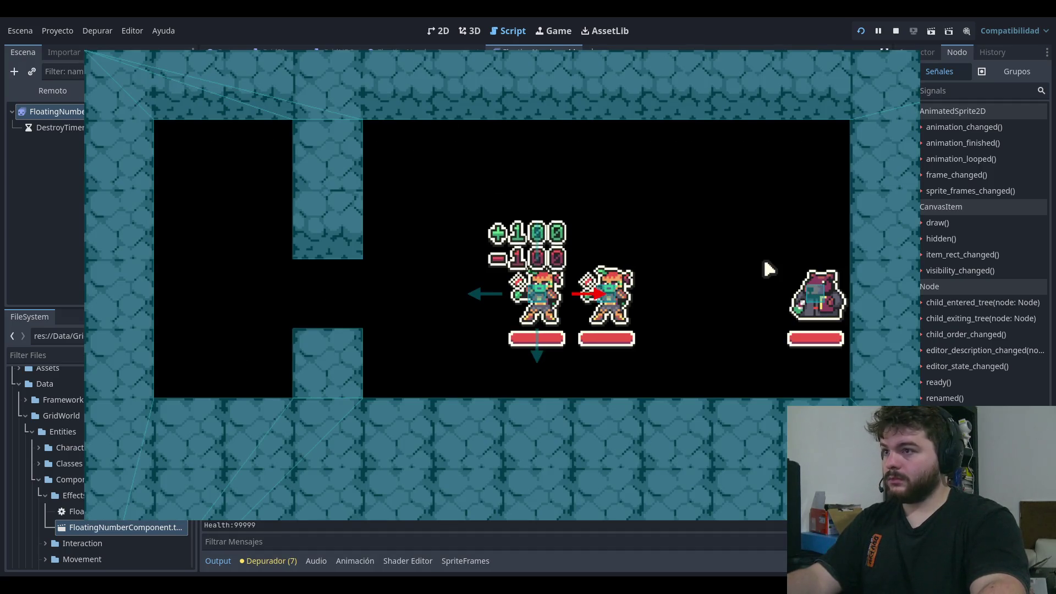
left_click(896, 31)
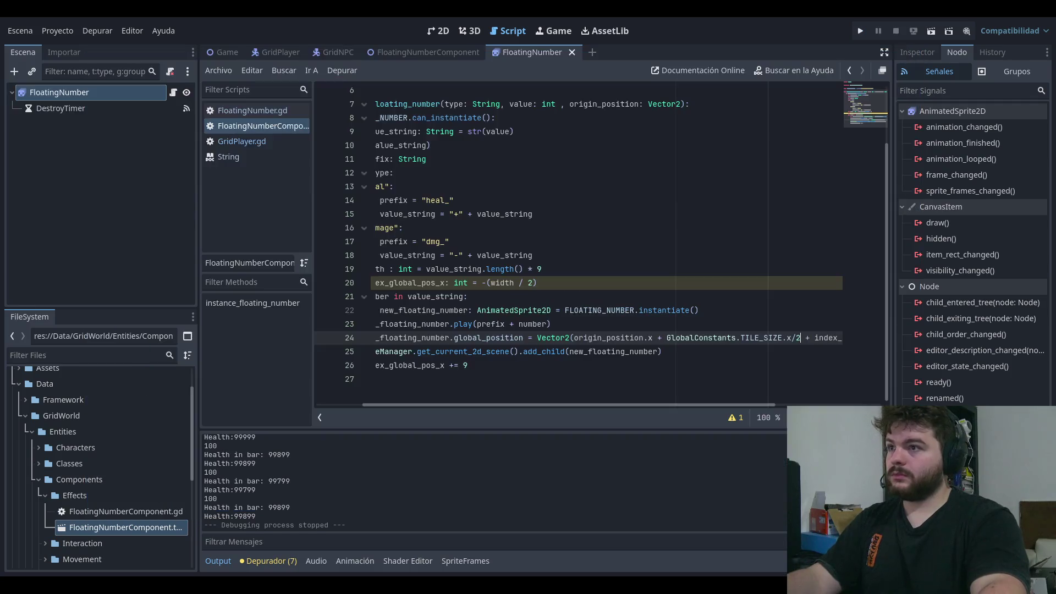
left_click(275, 151)
left_click(272, 138)
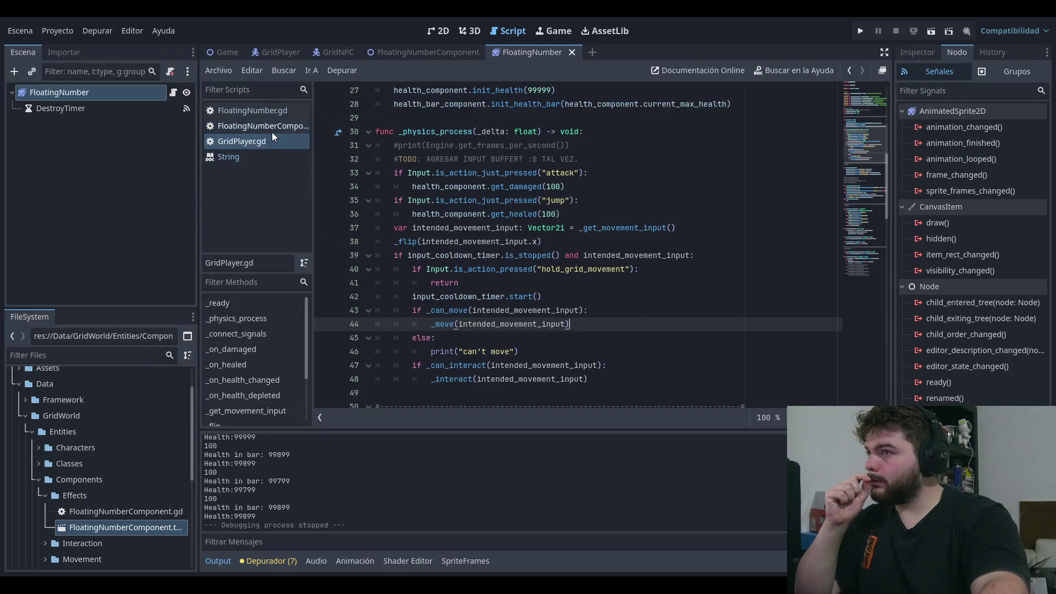
Step: Raise GridPlayer.gd's get_damaged and get_healed test amounts from 100 to 1000, then run the game past the title menu
scroll(558, 182, "up", 8)
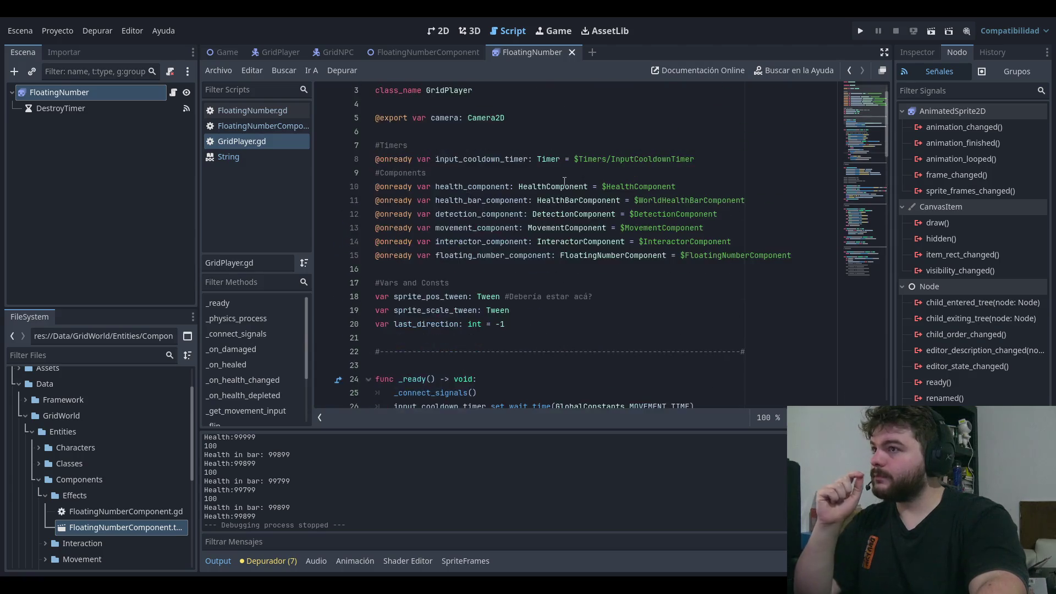
left_click(276, 125)
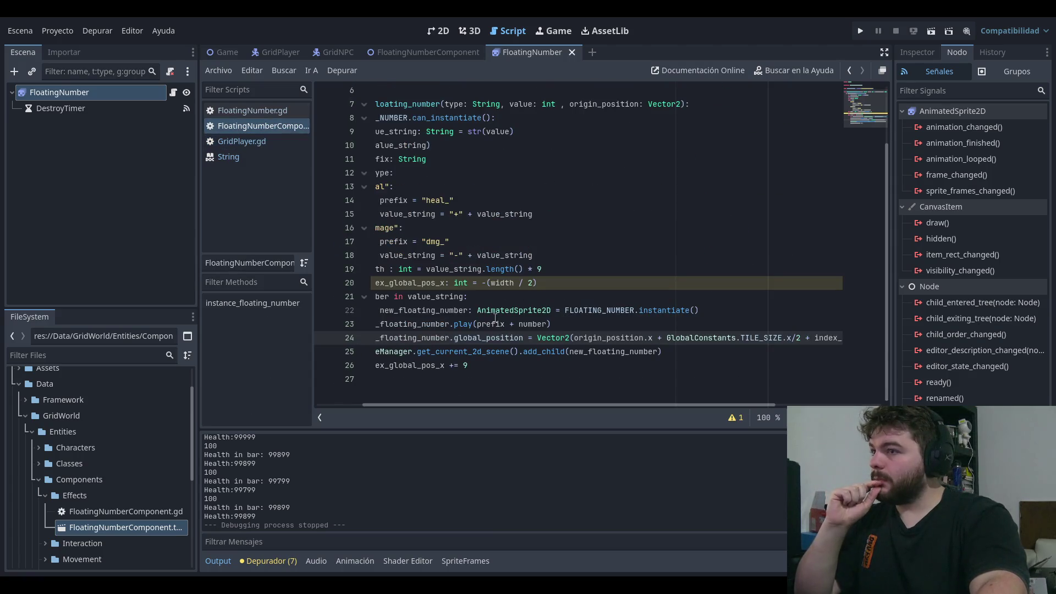
left_click(253, 141)
scroll(614, 247, "down", 6)
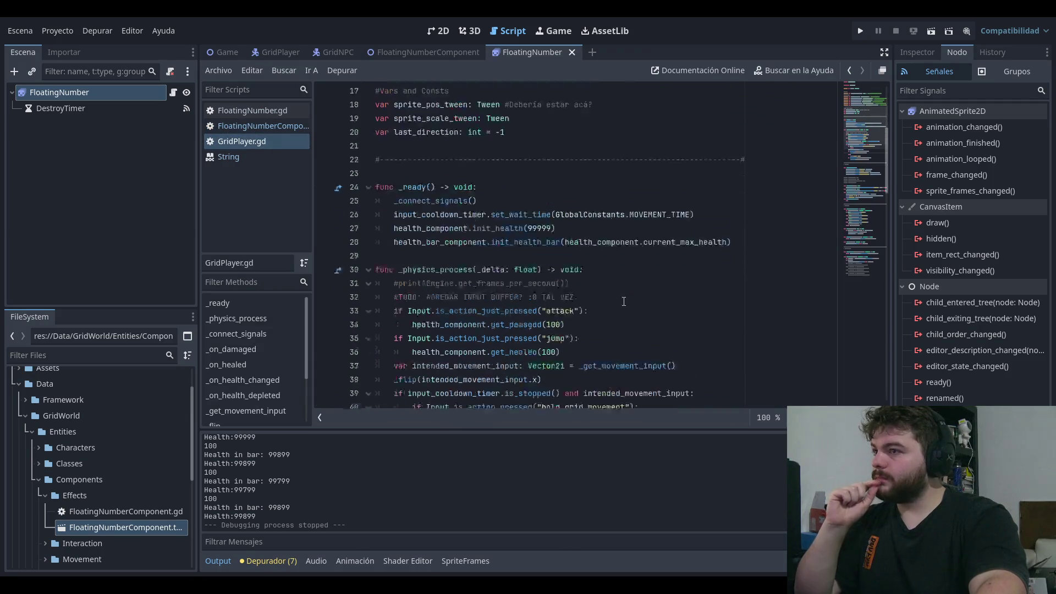
scroll(614, 248, "down", 3)
left_click(565, 173)
type("0")
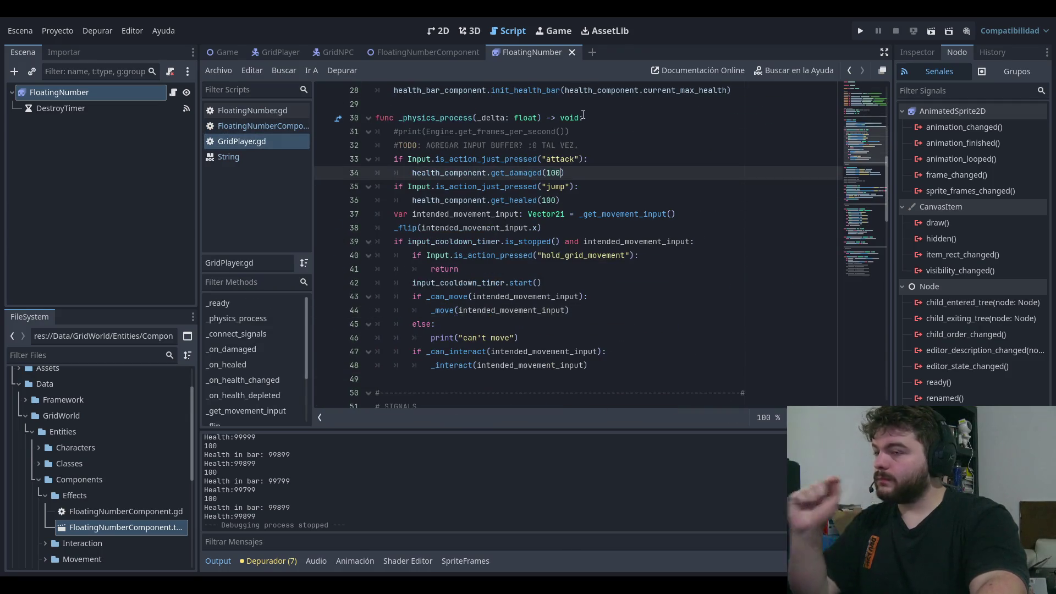
key("Down")
key("Down")
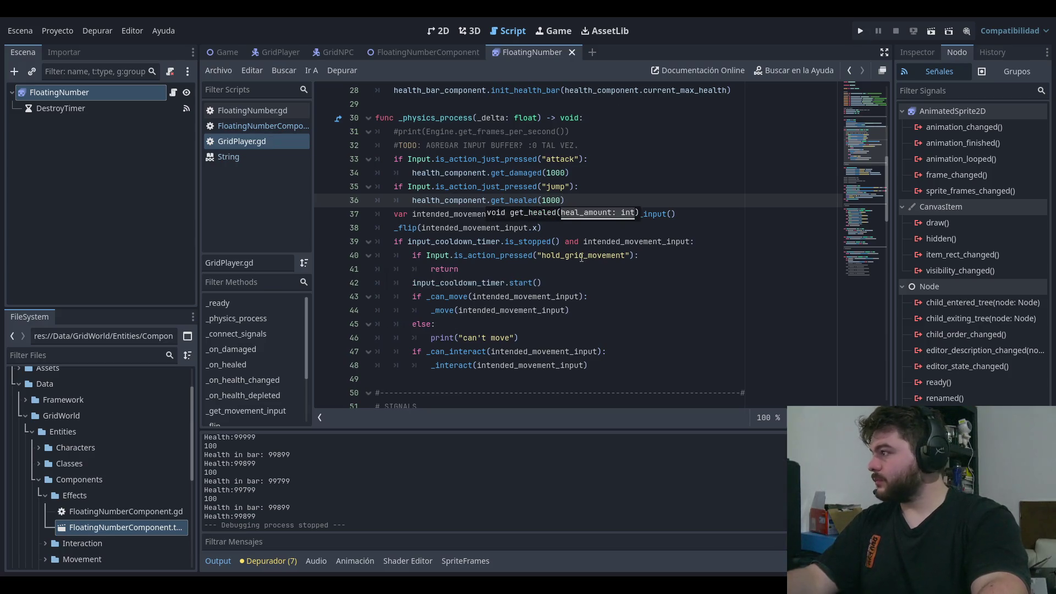
left_click(861, 31)
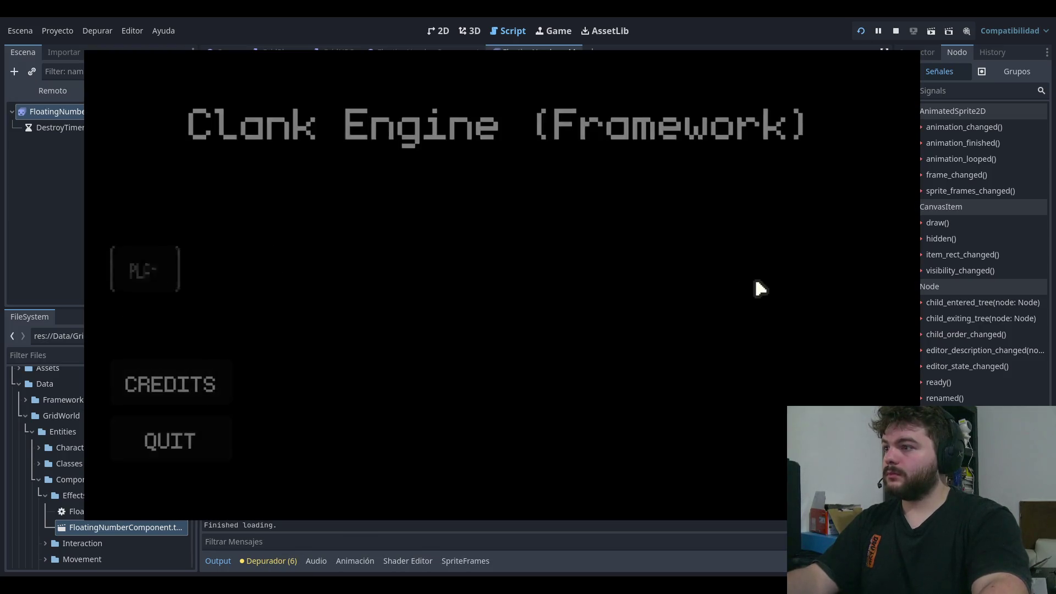
key("Return")
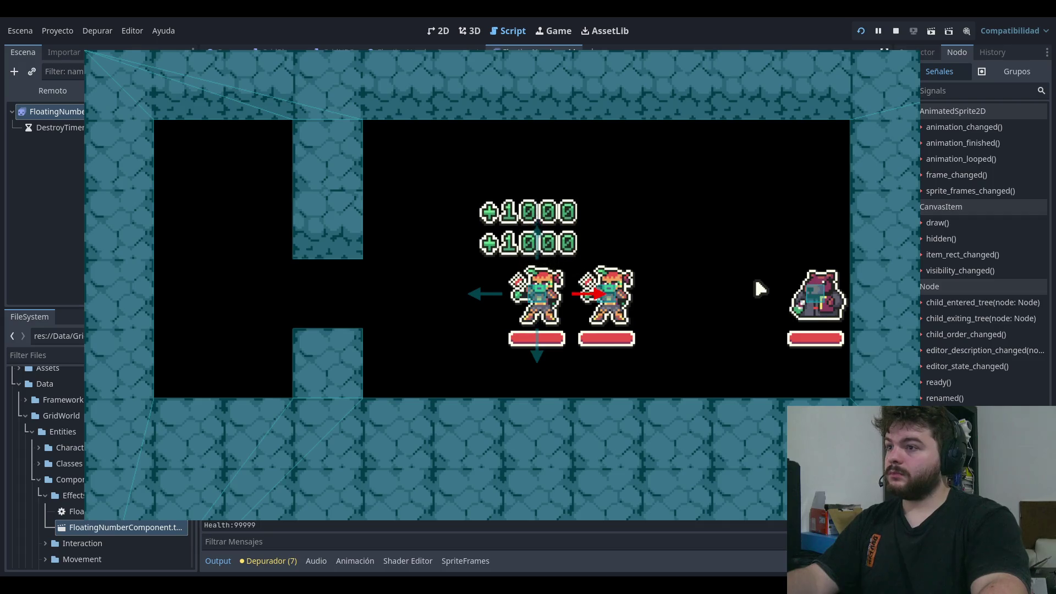
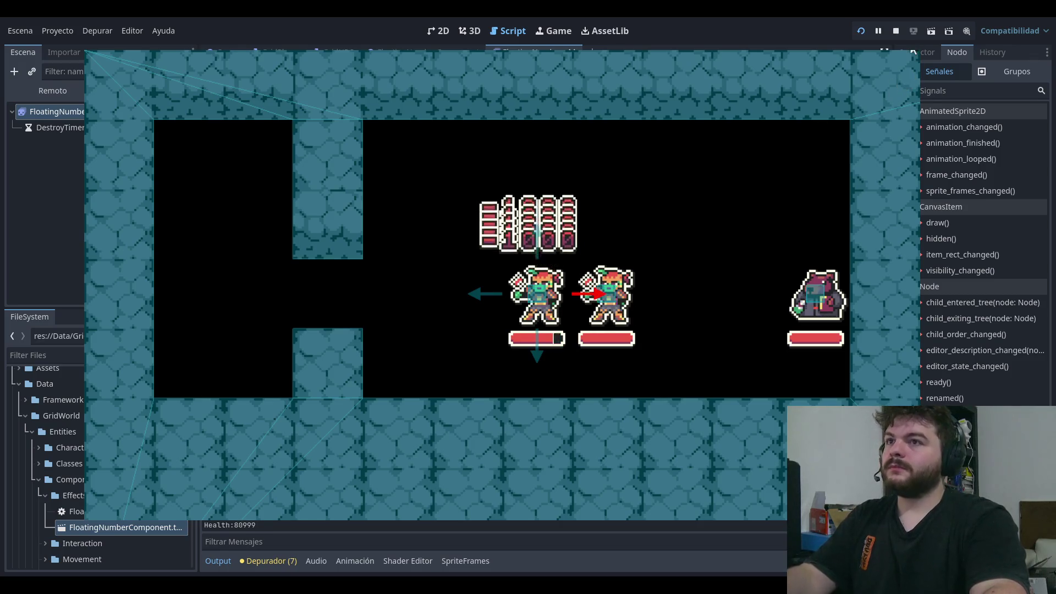
Step: Change the heal amount on line 36 to 1483 and playtest by moving the player left and right
key("F8")
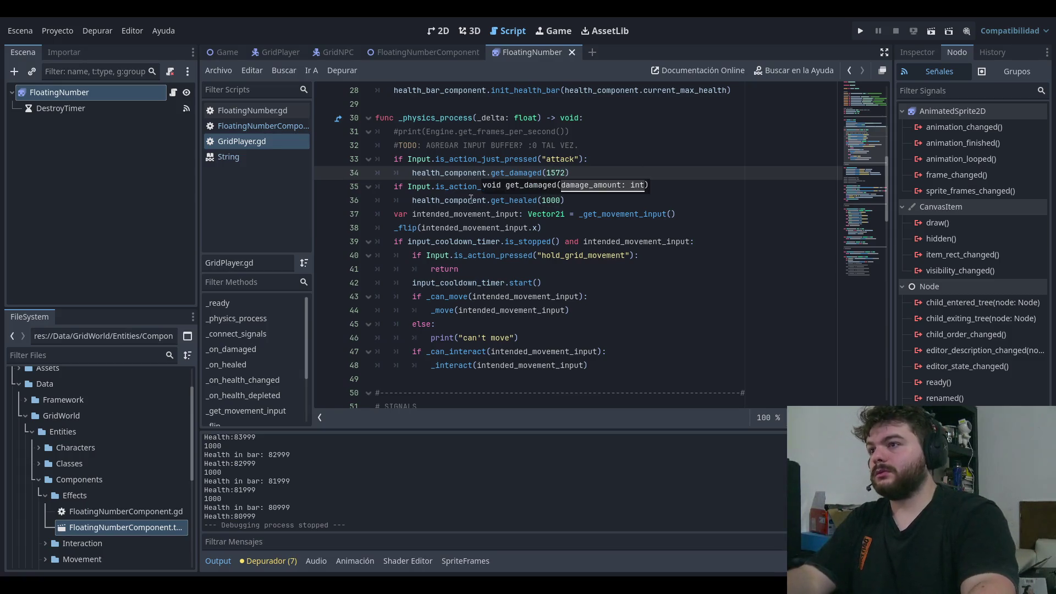
left_click(547, 201)
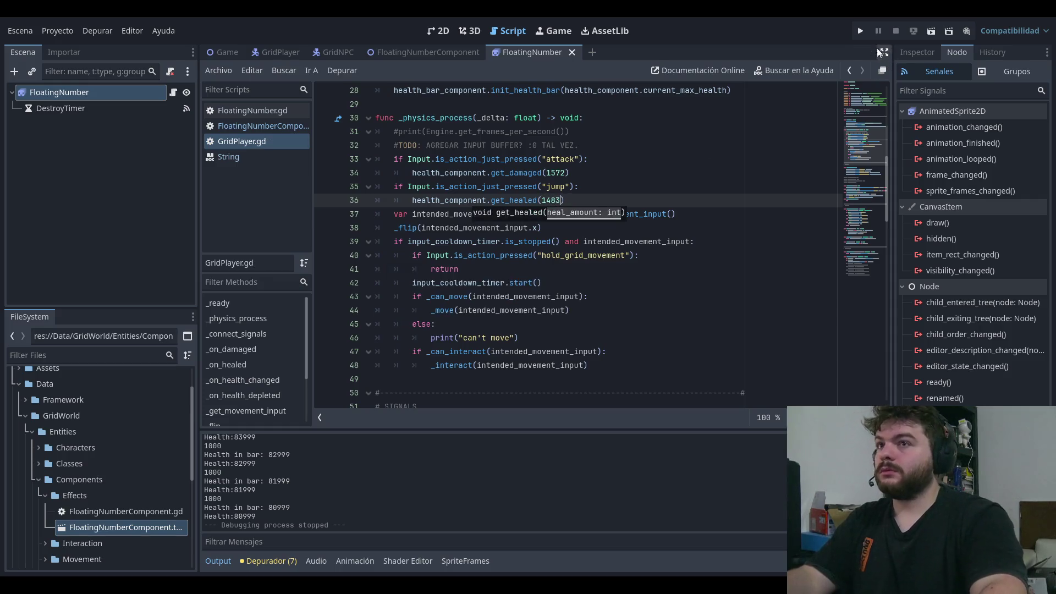
left_click(859, 31)
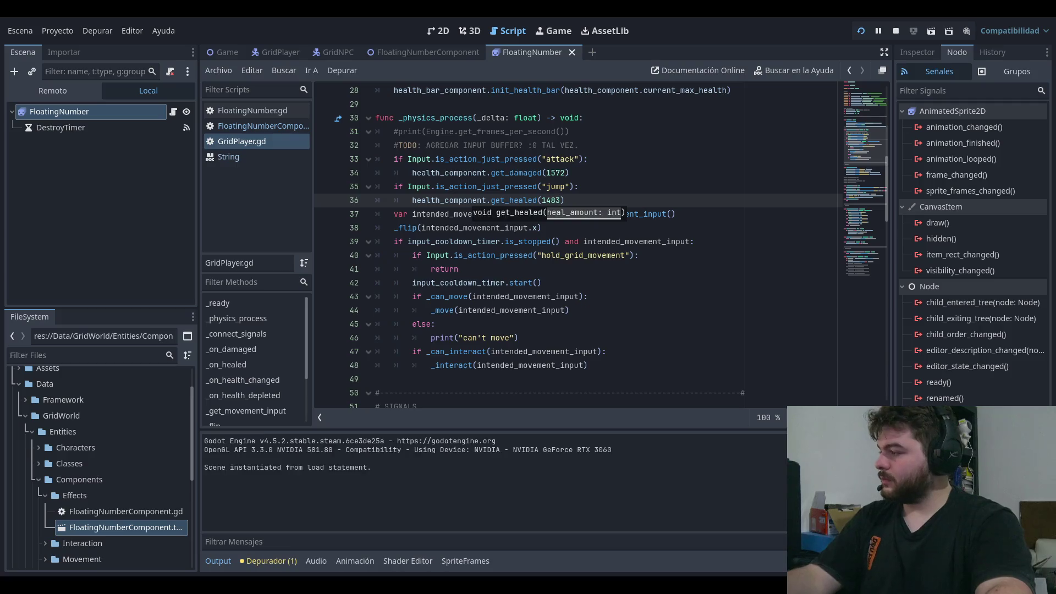
key("Return")
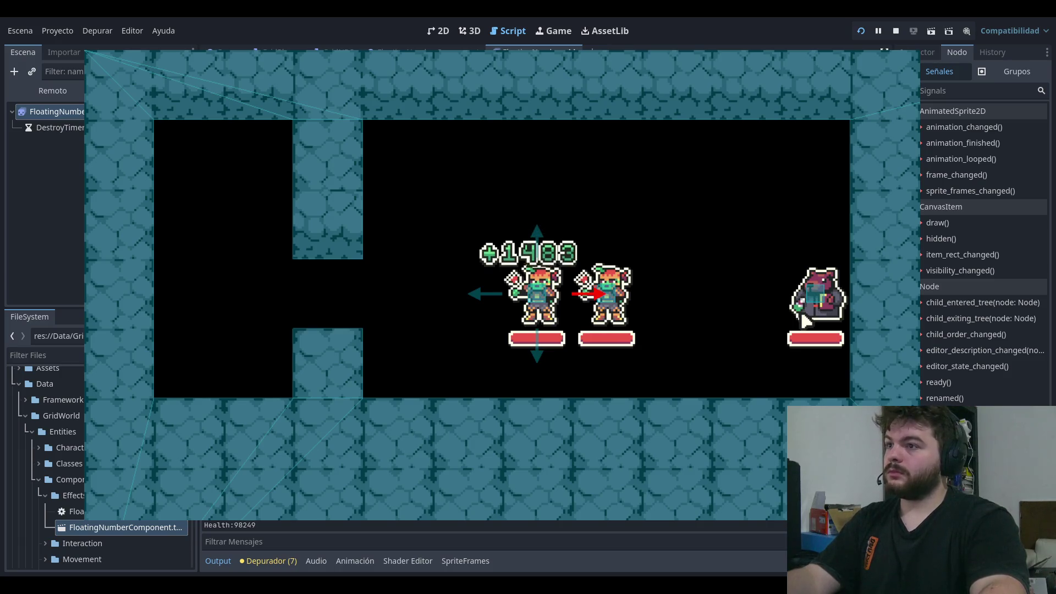
key("Left")
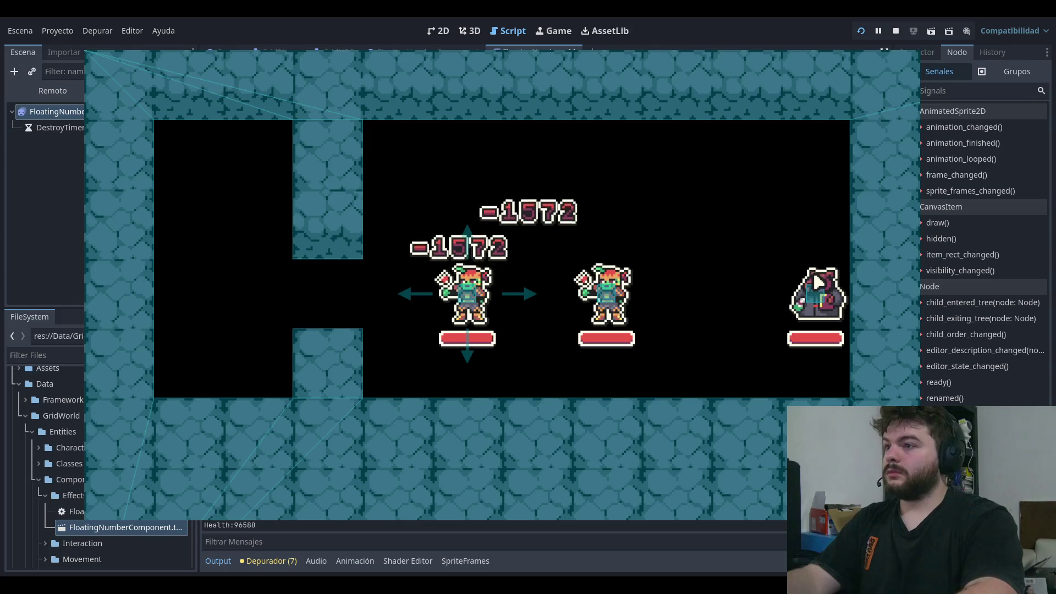
key("Left")
key("Left")
key("Left")
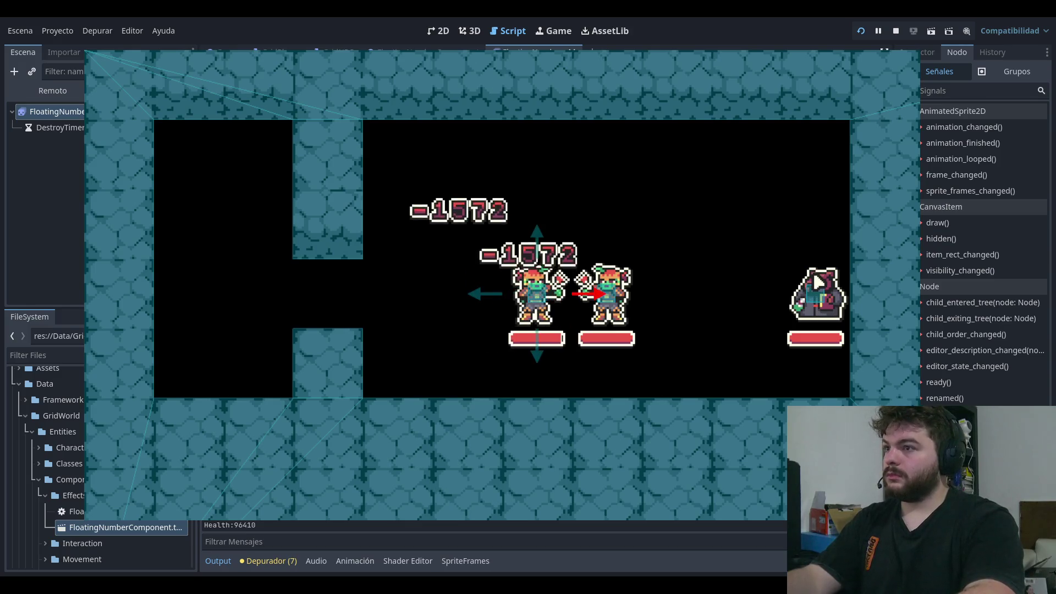
key("Right")
key("Right")
key("Right")
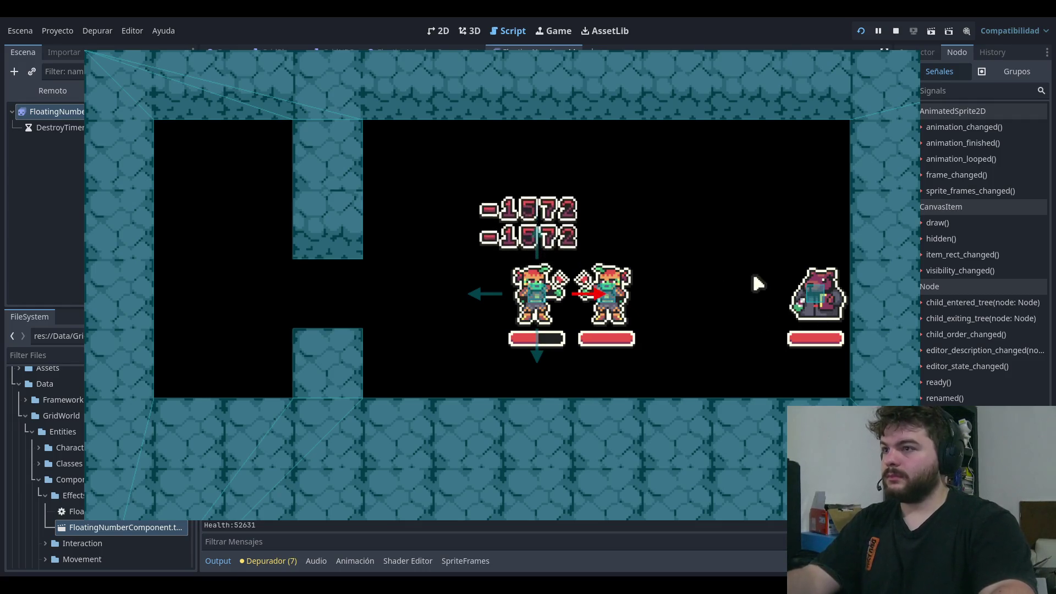
Step: Rerun the game, heal the player while moving, then select the 1572 damage value on line 34
left_click(913, 51)
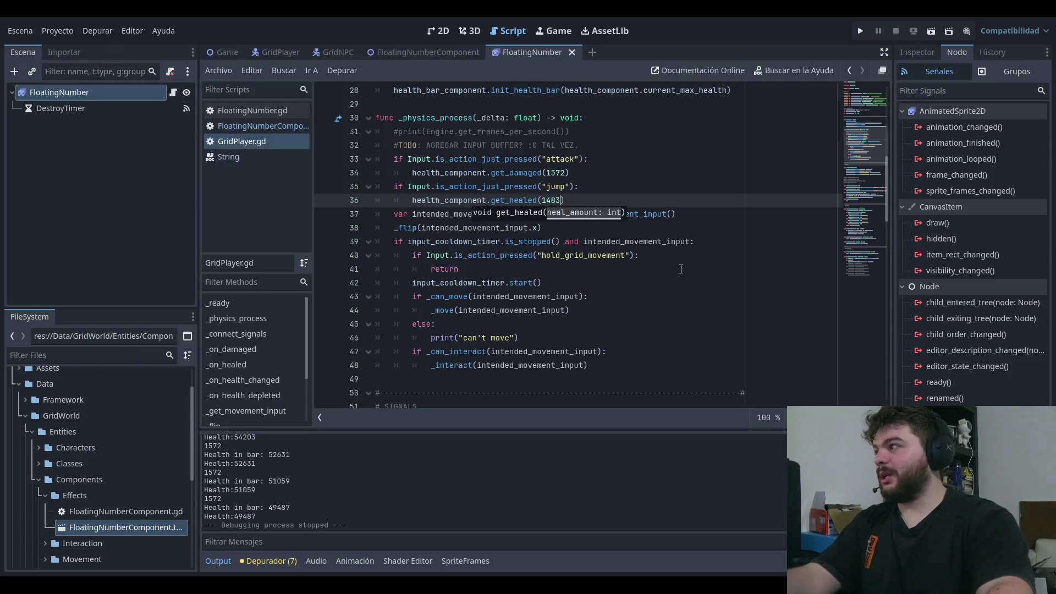
left_click(692, 145)
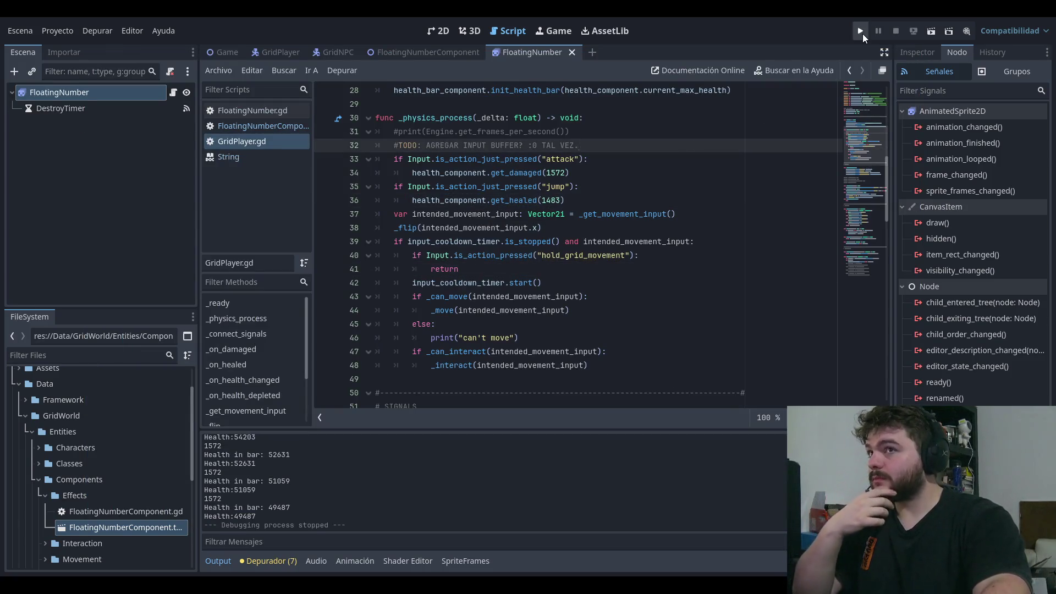
left_click(861, 33)
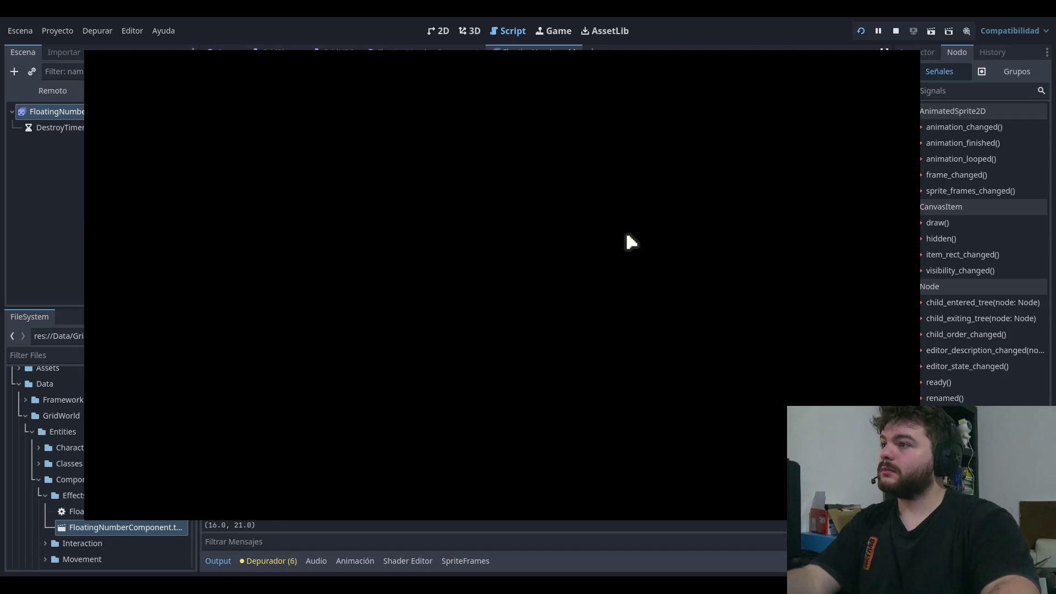
left_click(197, 258)
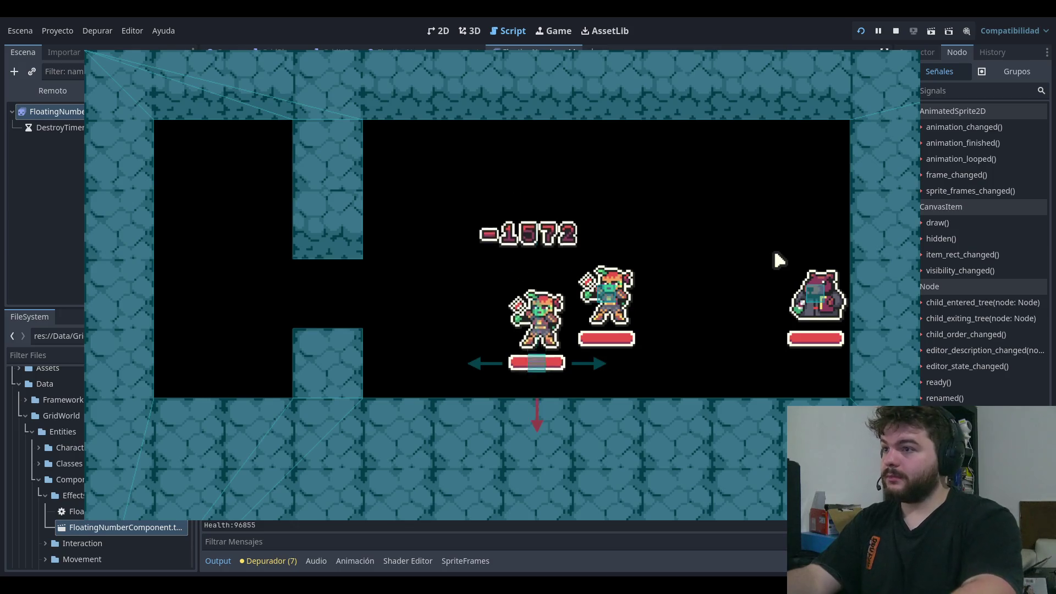
key("Left")
key("Left")
key("Left")
key("Right")
key("Right")
key("Right")
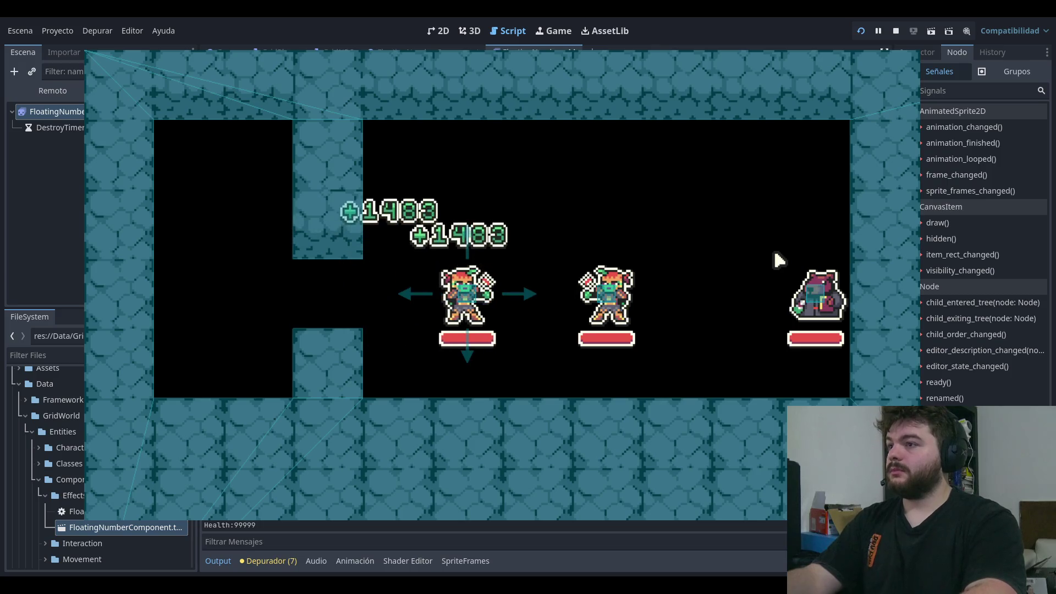
left_click(895, 31)
left_click(561, 173)
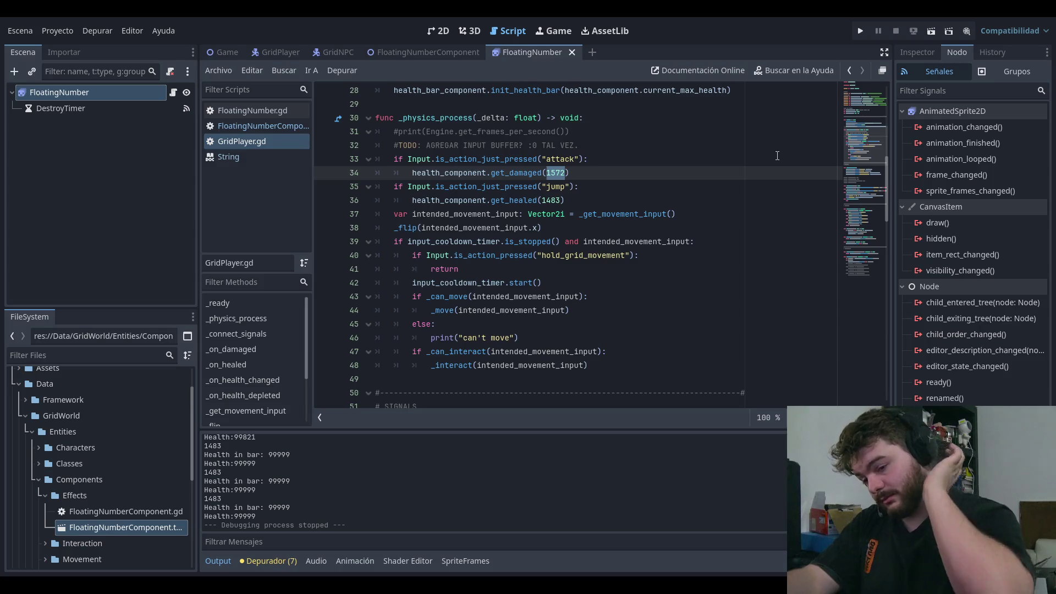
Step: Apply the 10 damage and 20 heal values, save, and playtest them while walking left and right
key("Down")
key("Down")
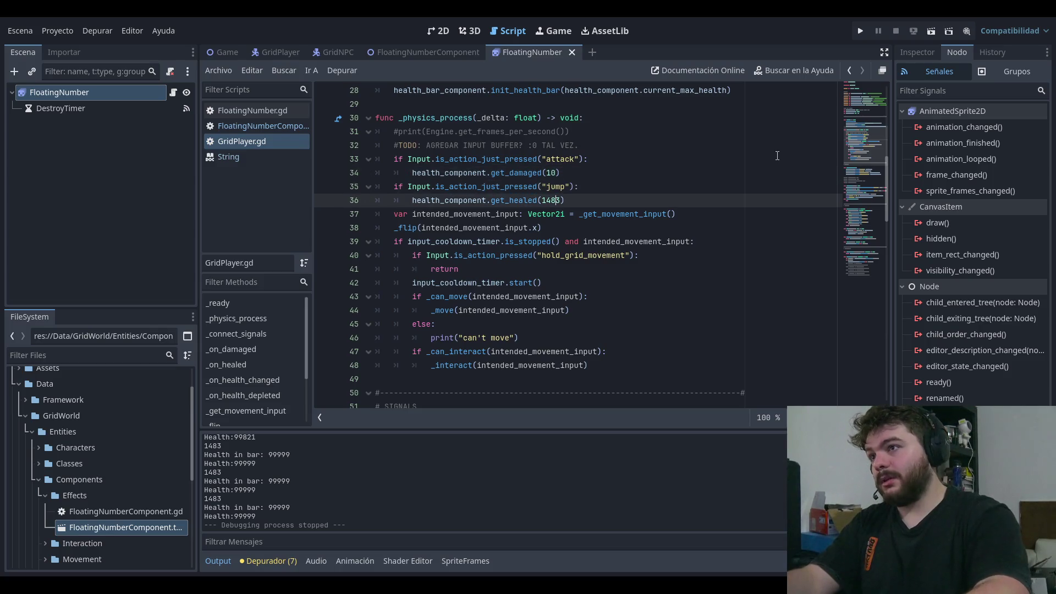
type("0")
key("F5")
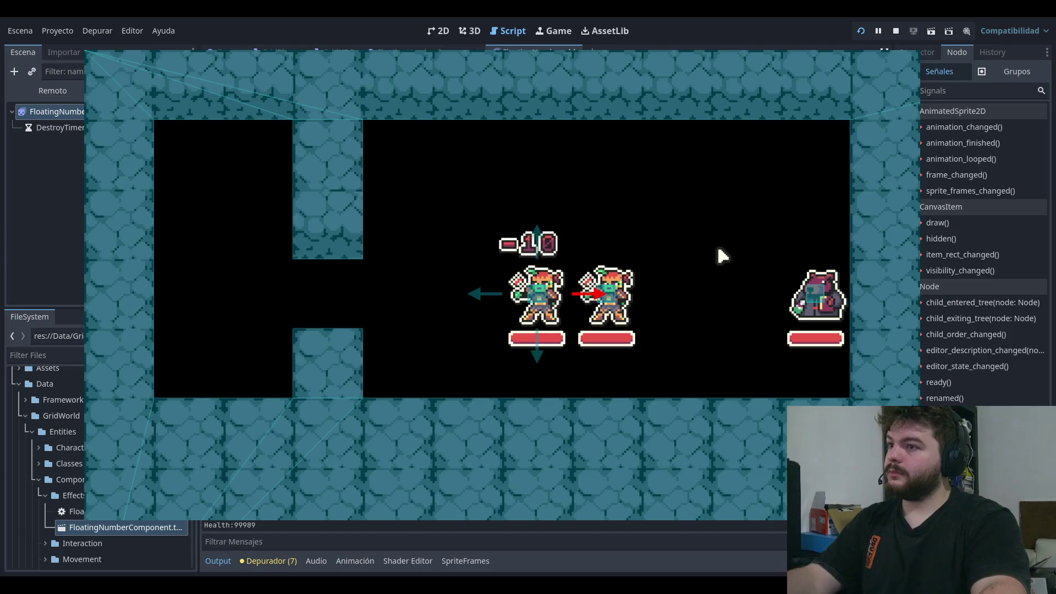
key("Left")
key("Left")
key("Left")
key("Left")
key("Right")
key("Right")
key("Right")
key("Right")
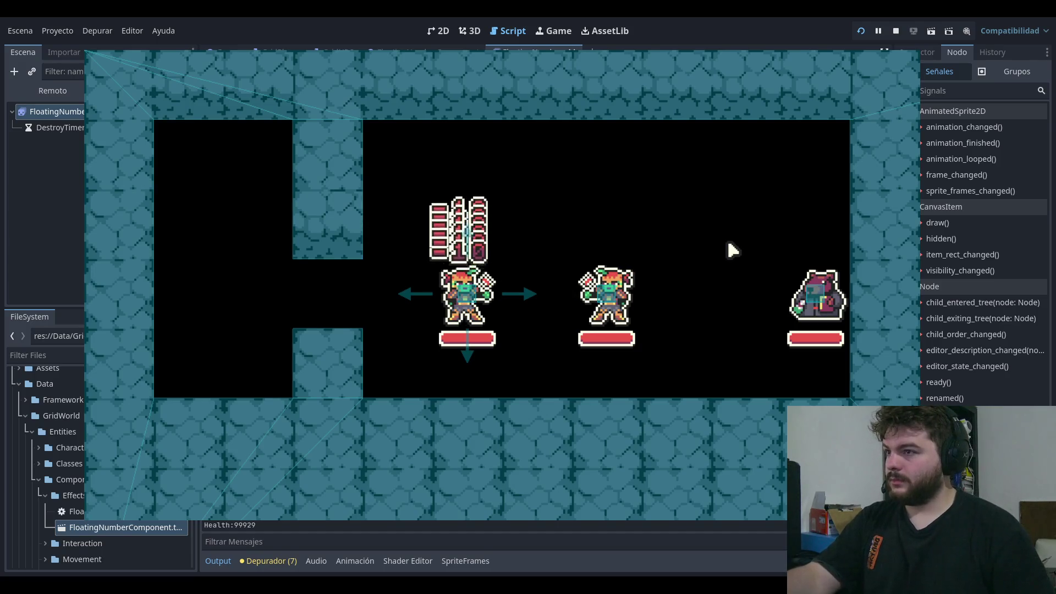
key("F8")
Step: Set the starting health on line 27 to 250 and relaunch the game from its title menu
left_click(541, 159)
scroll(541, 159, "up", 2)
left_click(542, 159)
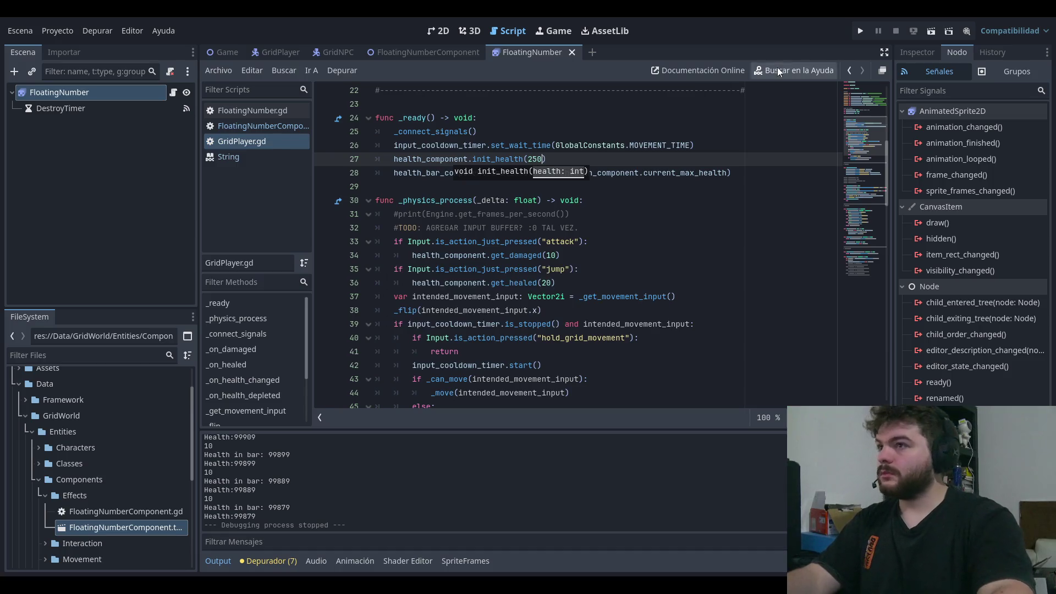
left_click(861, 31)
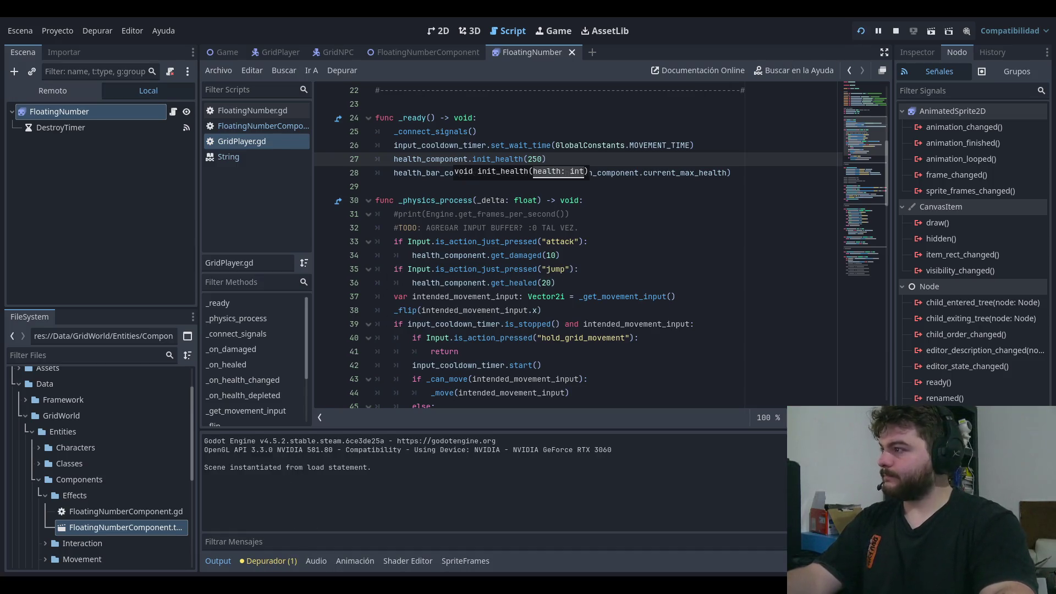
key("Return")
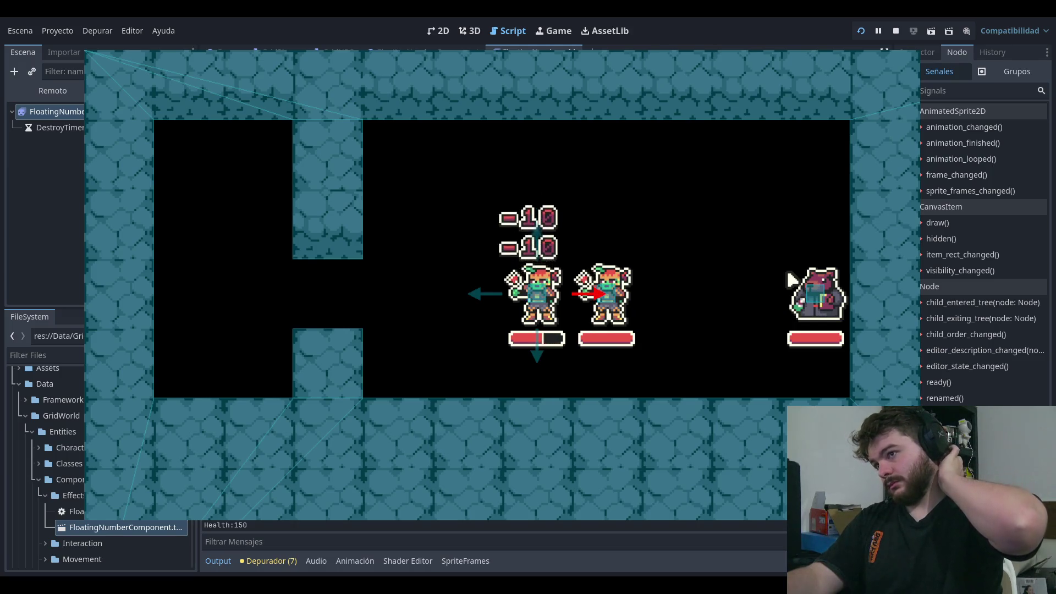
Step: Walk the player around the enemy, taking damage until health reaches 0, then stop the game
key("Left")
key("Left")
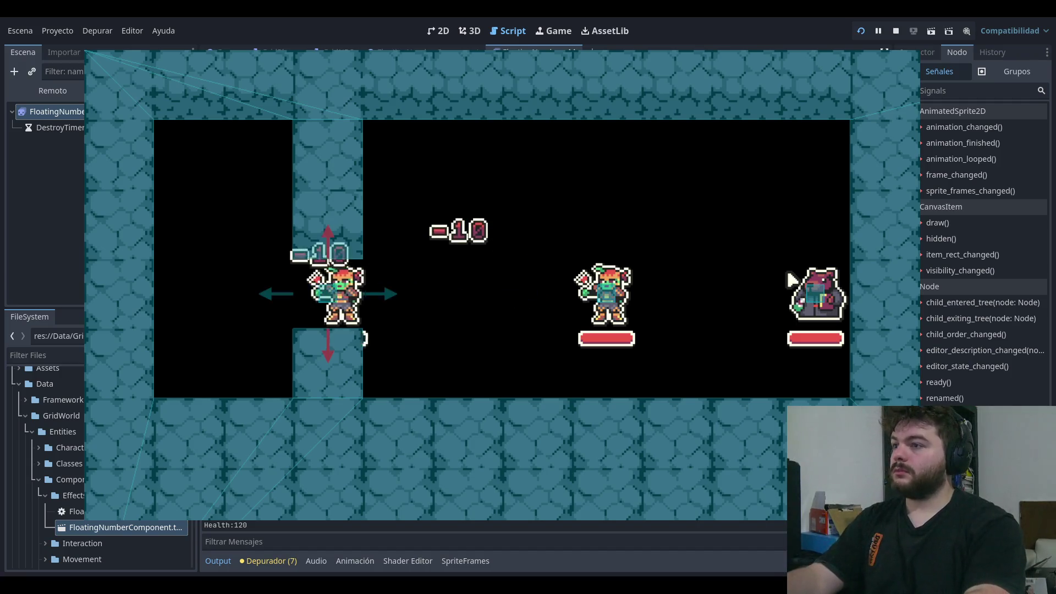
key("Right")
key("Right")
key("Up")
key("Right")
key("Down")
key("Left")
key("Left")
key("Up")
key("Left")
key("Left")
key("Right")
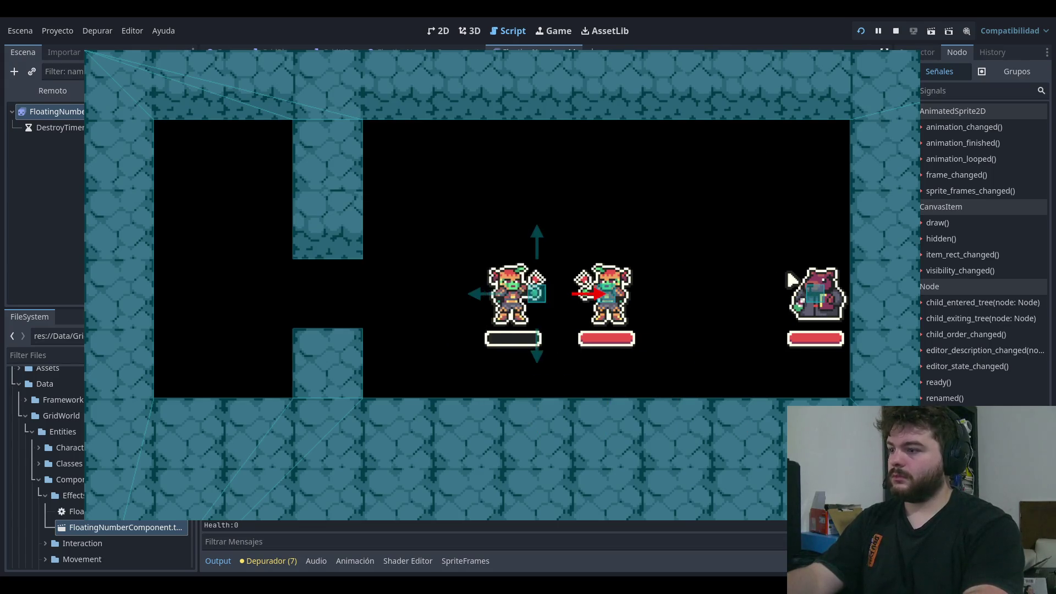
left_click(895, 30)
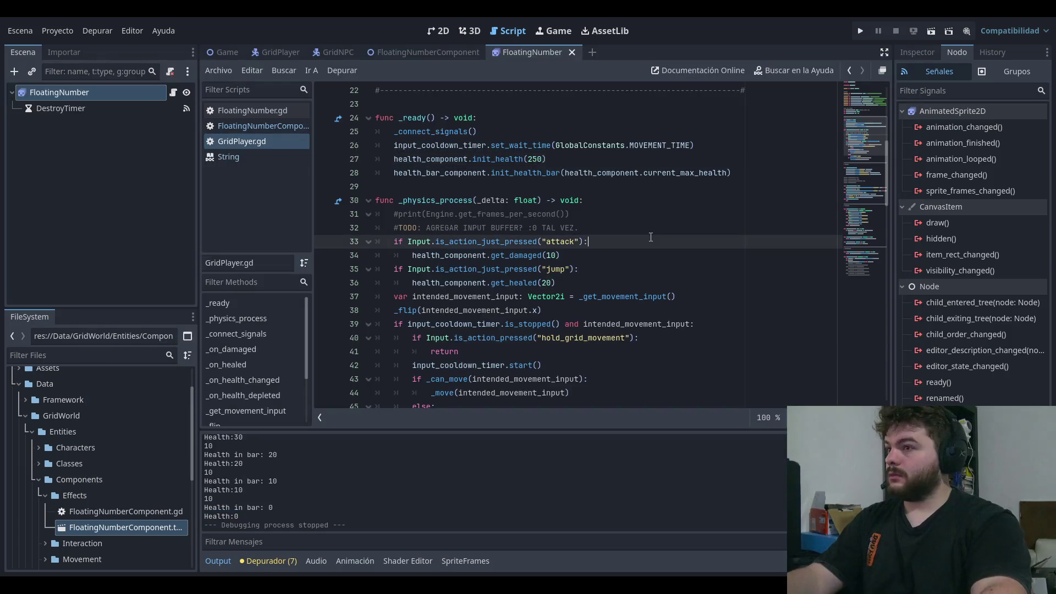
Step: Relaunch the game, attack with Z and walk left to show -10 and +20 numbers, then open FloatingNumber.gd
left_click(861, 30)
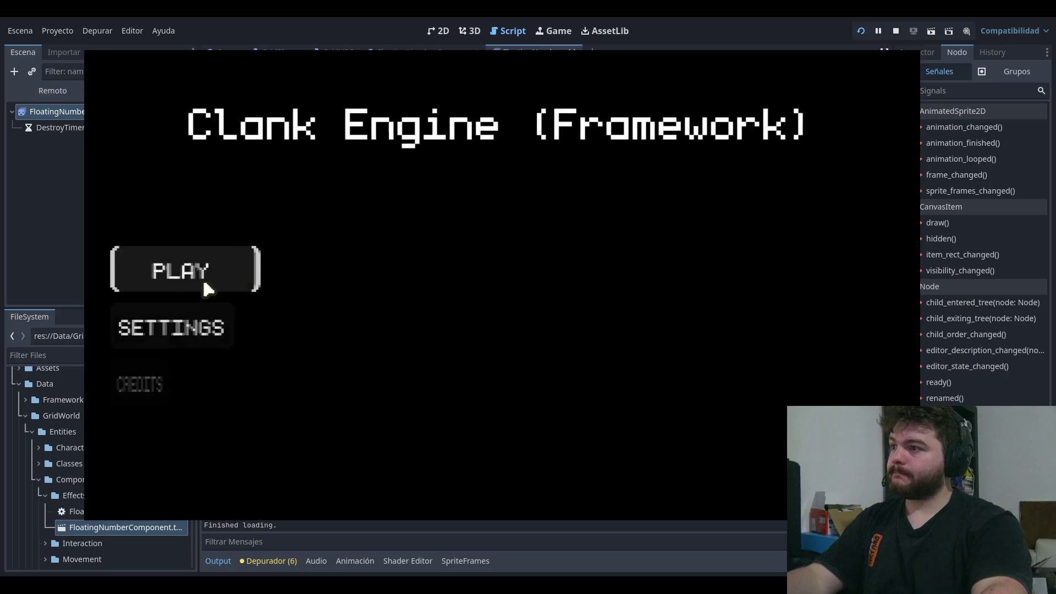
left_click(206, 288)
key("z")
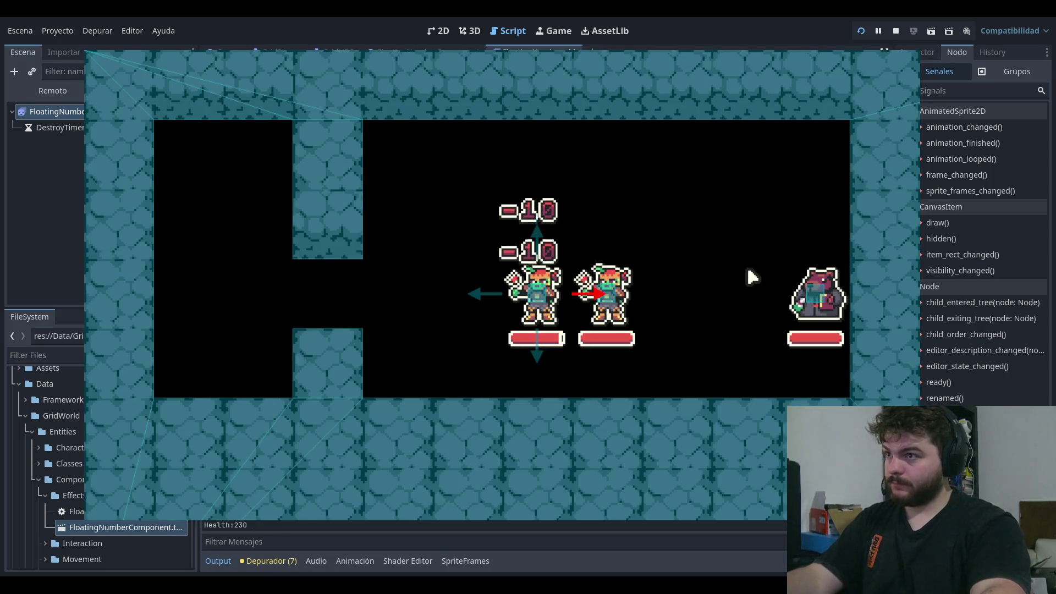
key("Left")
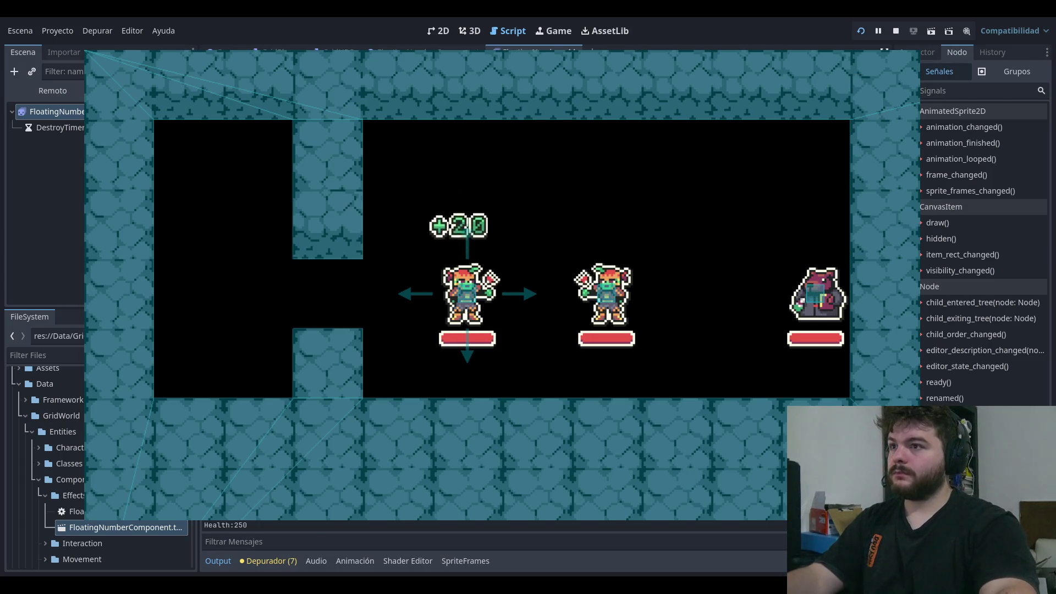
key("F8")
left_click(277, 113)
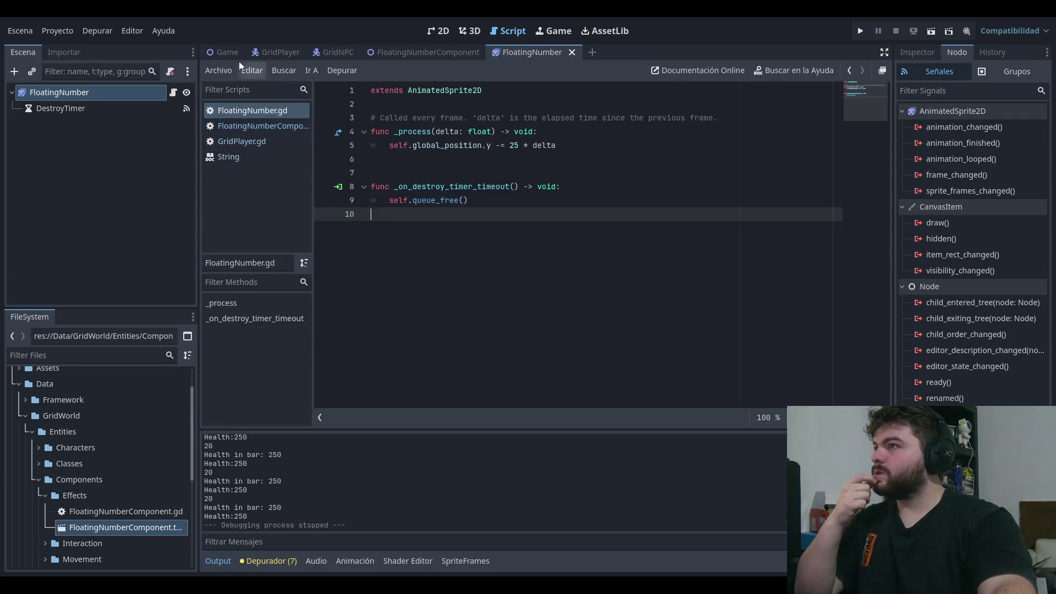
Step: Open the Game scene and inspect its GUI node and the scene variables in Game.gd
left_click(223, 51)
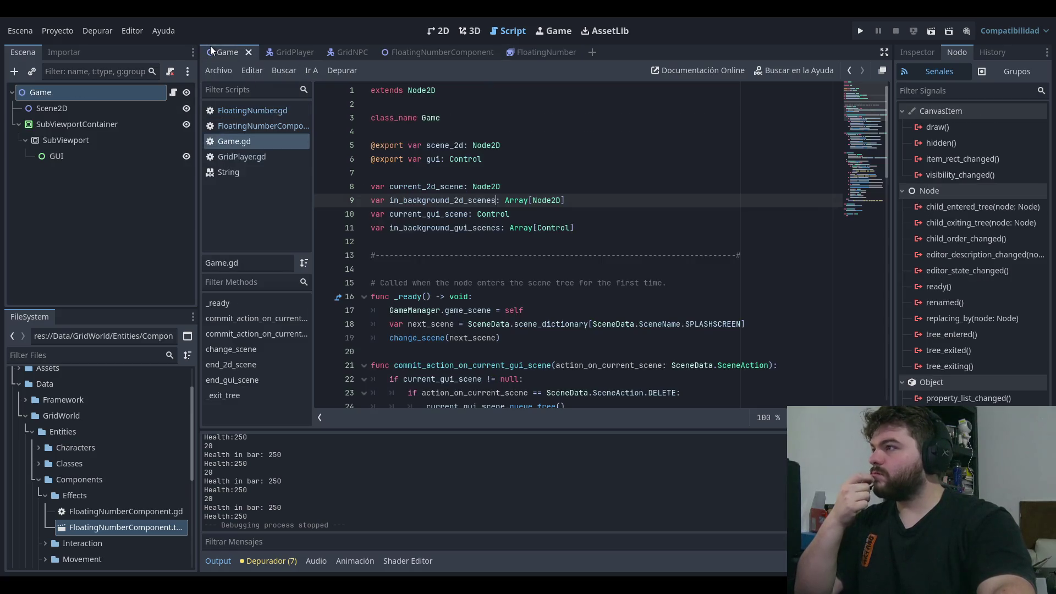
left_click(81, 160)
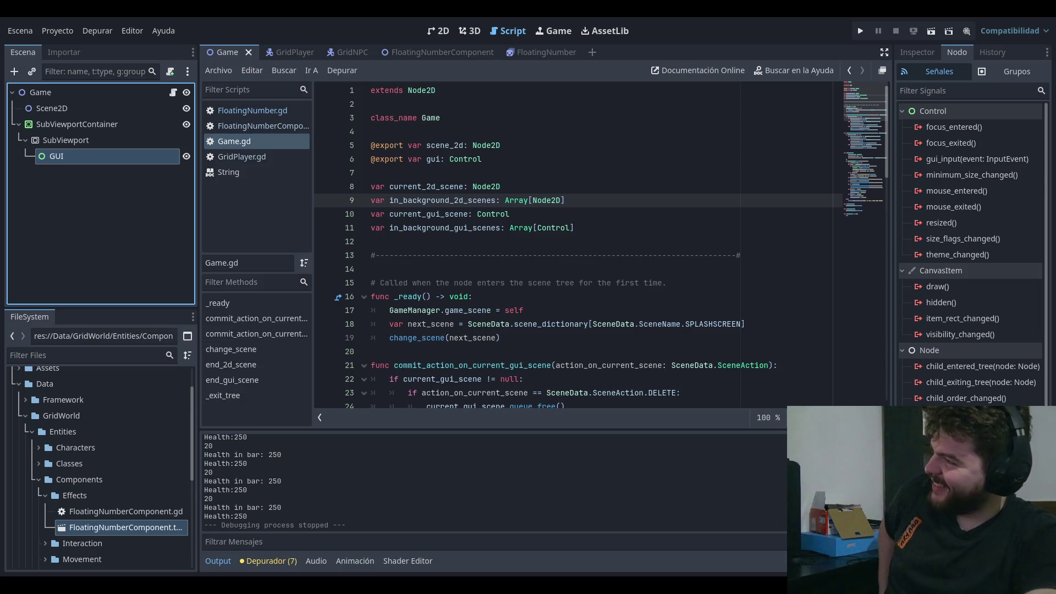
left_click(611, 228)
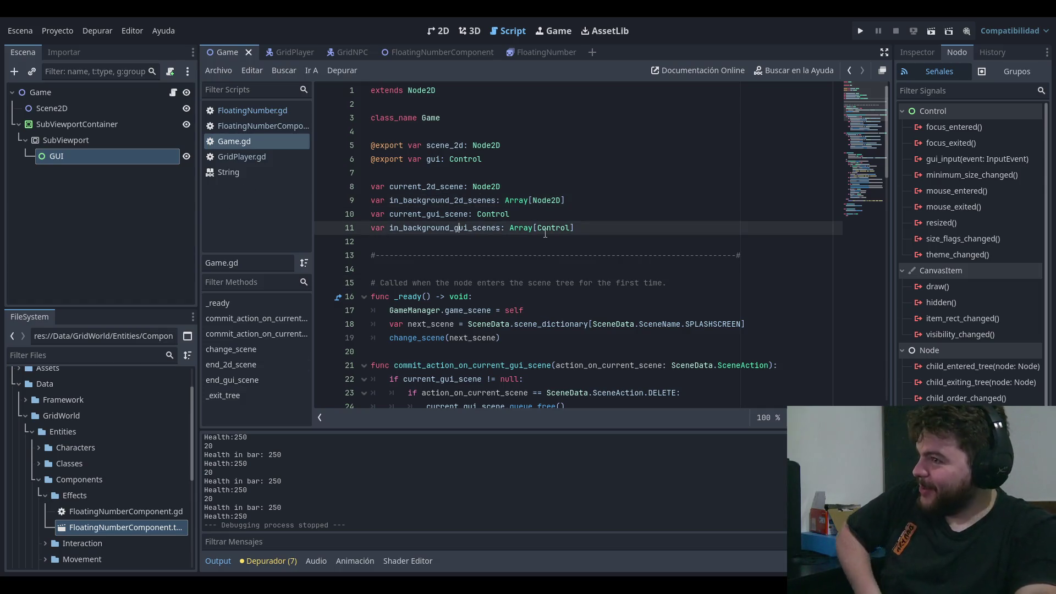
left_click(616, 200)
left_click(610, 172)
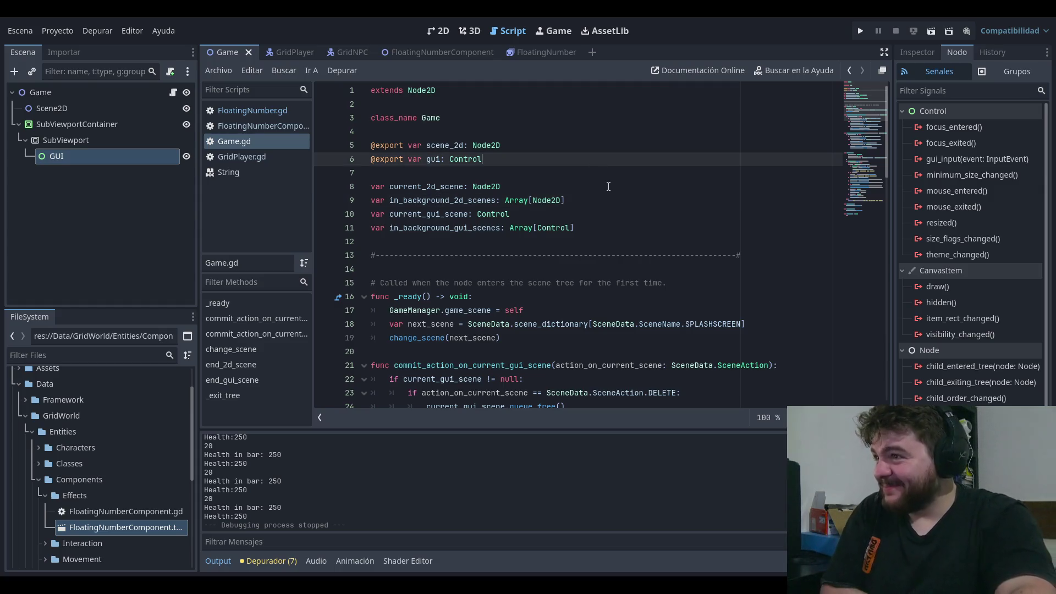
left_click(609, 186)
left_click(100, 169)
left_click(96, 156)
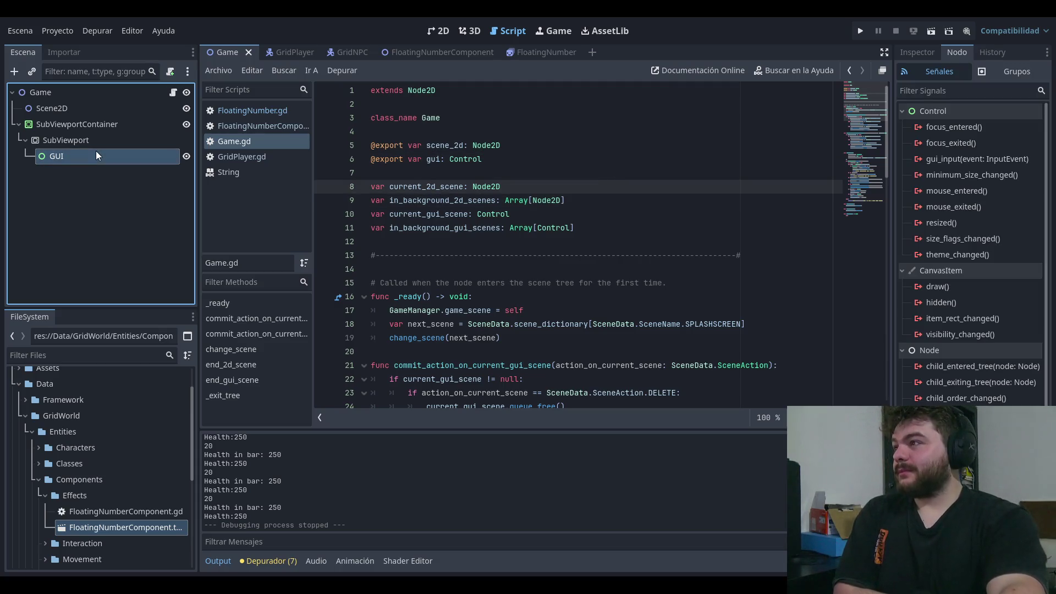
left_click(610, 201)
scroll(610, 209, "down", 4)
scroll(611, 209, "down", 2)
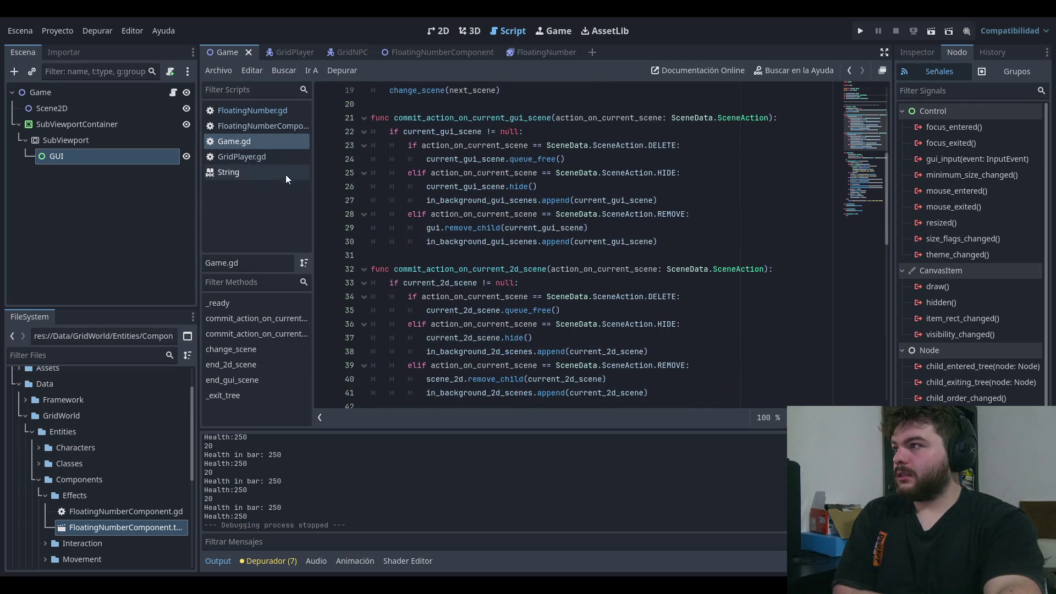
Step: Open the FloatingNumberComponent script and go to its floating number loop code
left_click(261, 157)
left_click(273, 139)
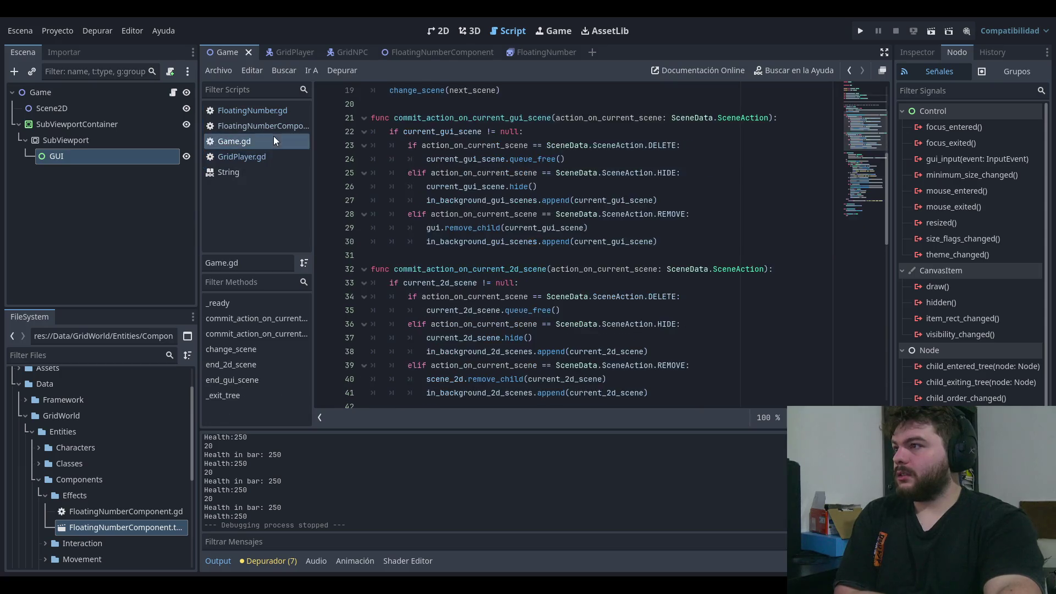
left_click(272, 122)
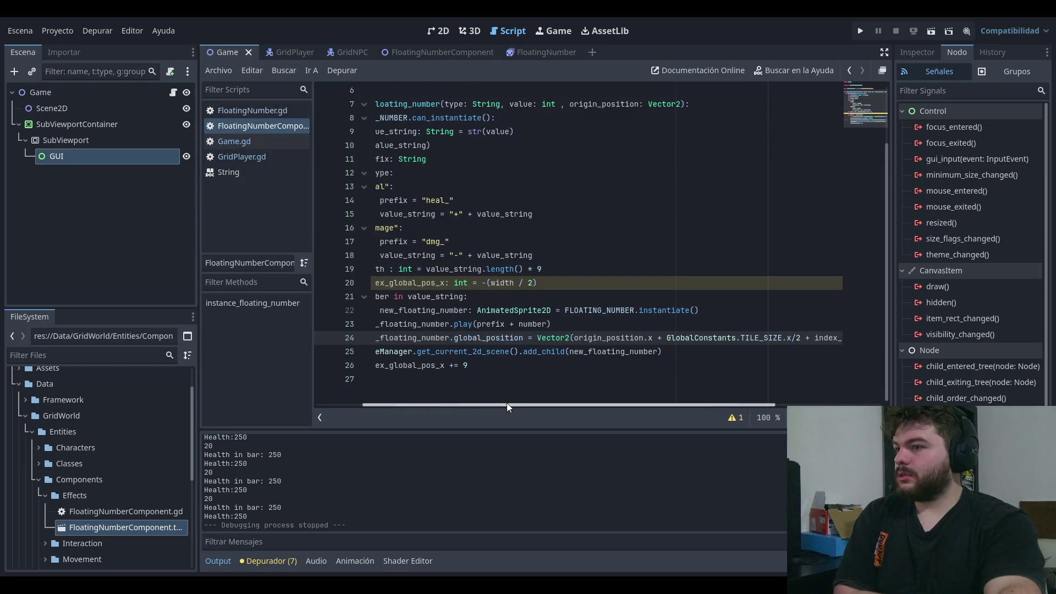
left_click_drag(507, 405, 388, 405)
left_click(606, 370)
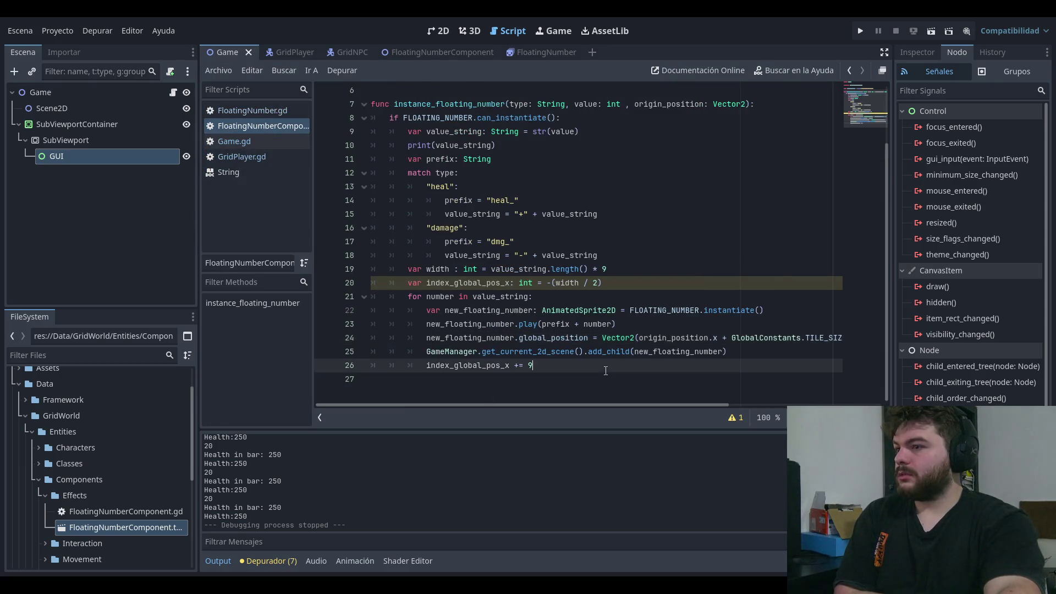
Step: Replace get_current_2d_scene() with get_current_gui_scene().get_parent() on line 25, then run the game
double_click(531, 351)
type("get_current_gui")
key("Return")
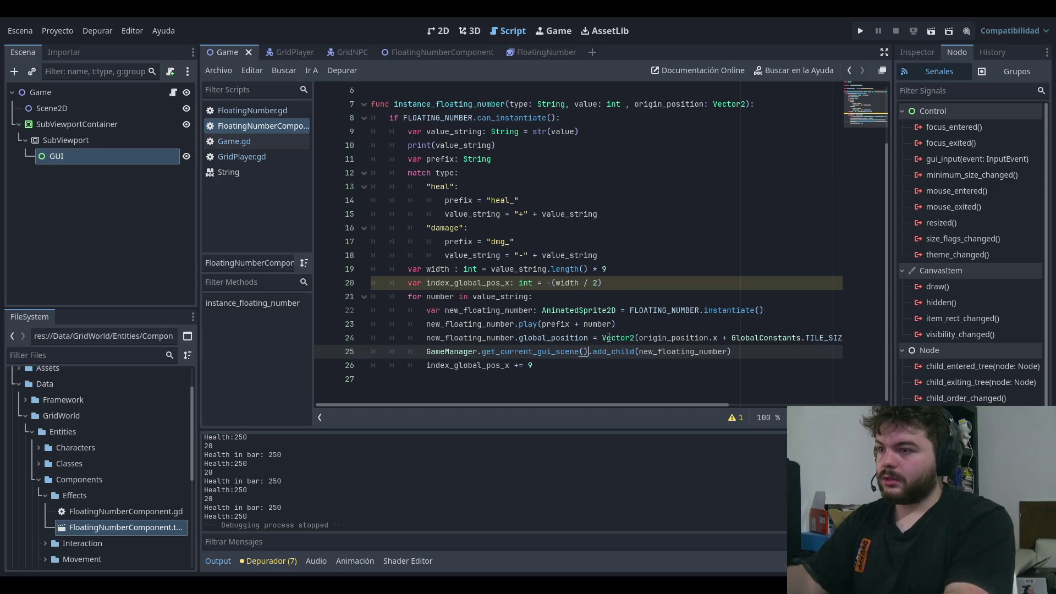
type(".get_par")
type("ent().")
key("Return")
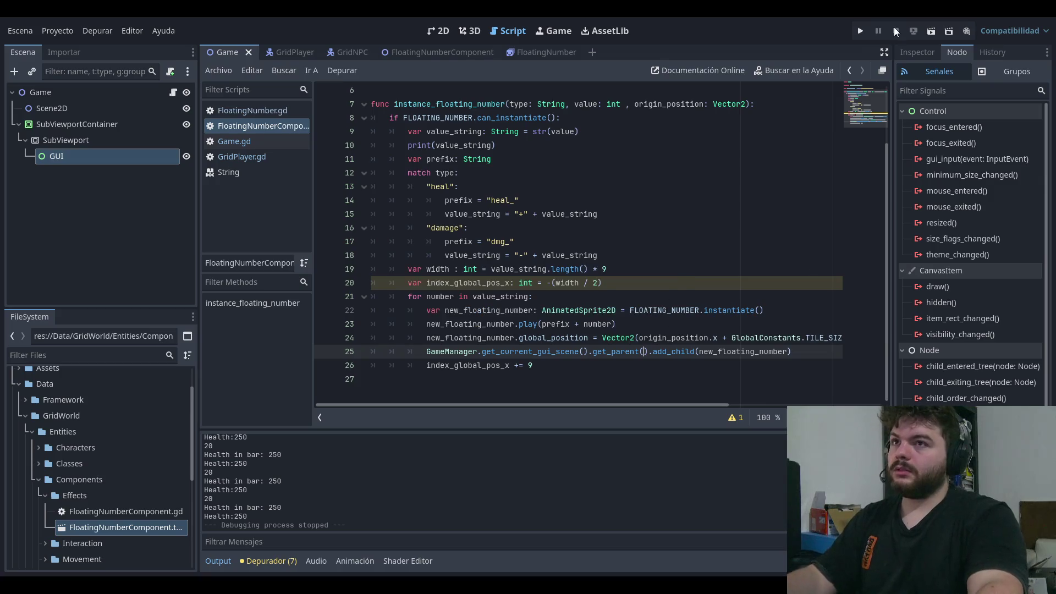
left_click(857, 33)
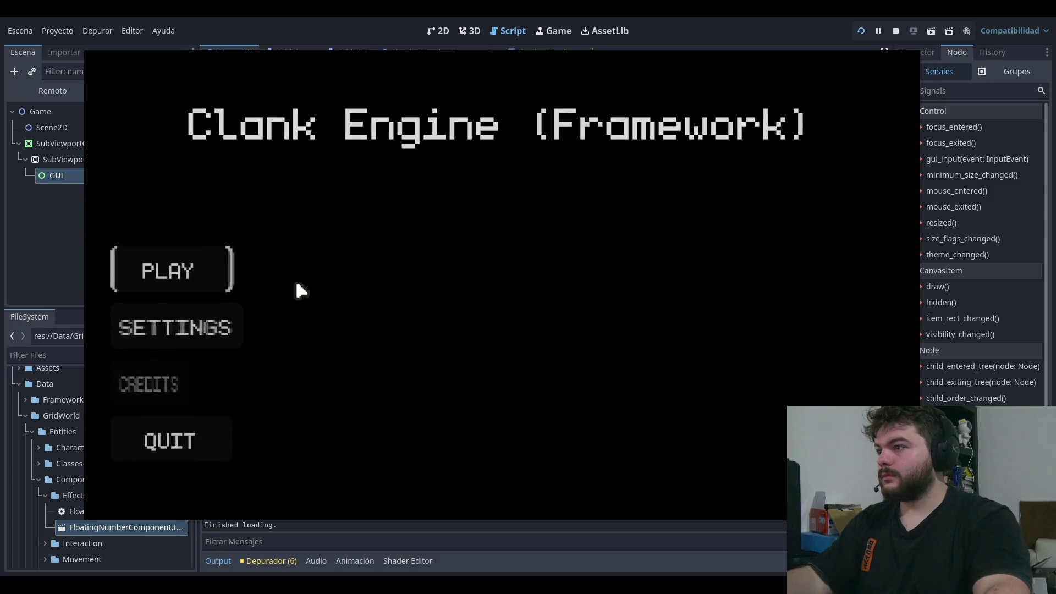
key("Return")
key("Left")
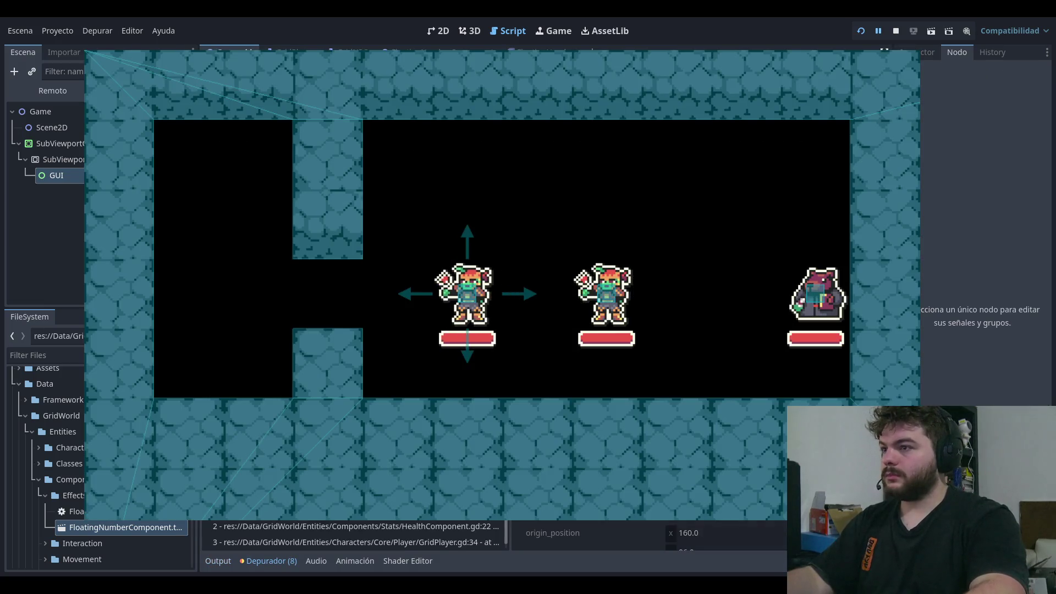
left_click(896, 32)
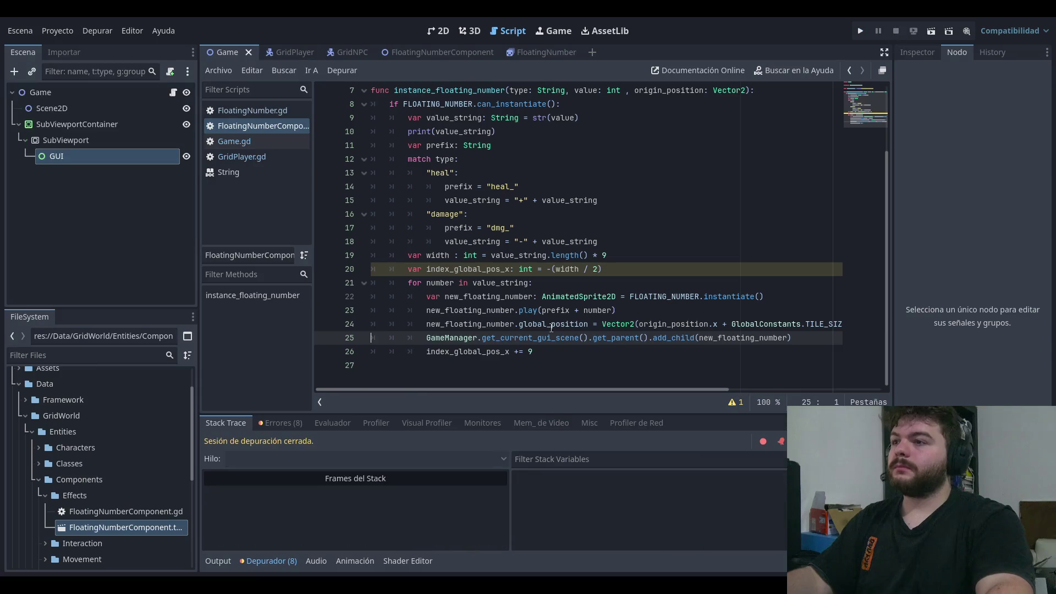
left_click(504, 342, "ctrl")
scroll(561, 282, "up", 10)
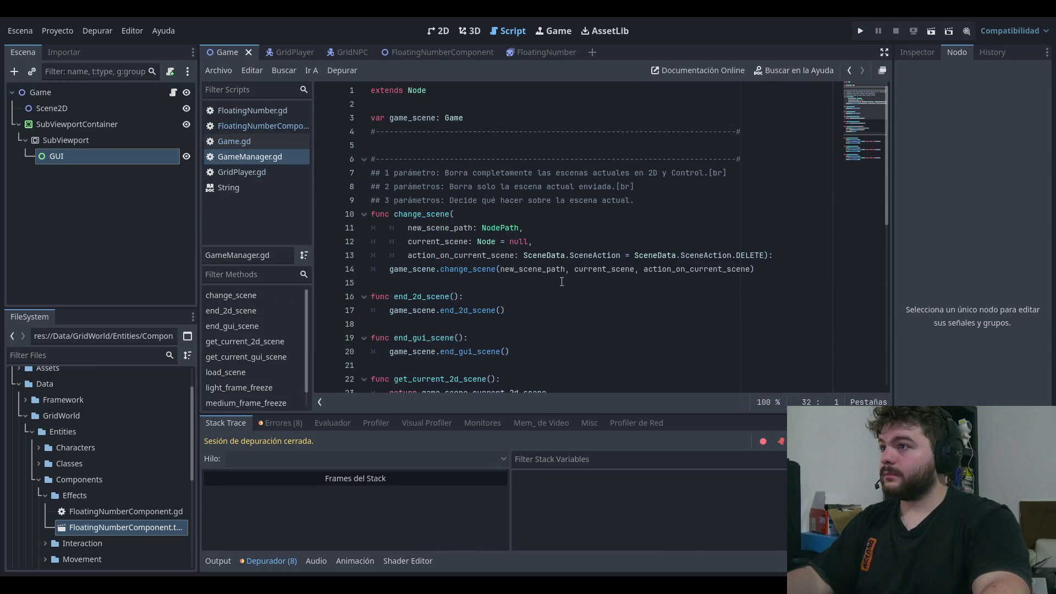
left_click(529, 296)
left_click(532, 269)
left_click(544, 200)
scroll(523, 187, "down", 2)
scroll(497, 172, "down", 2)
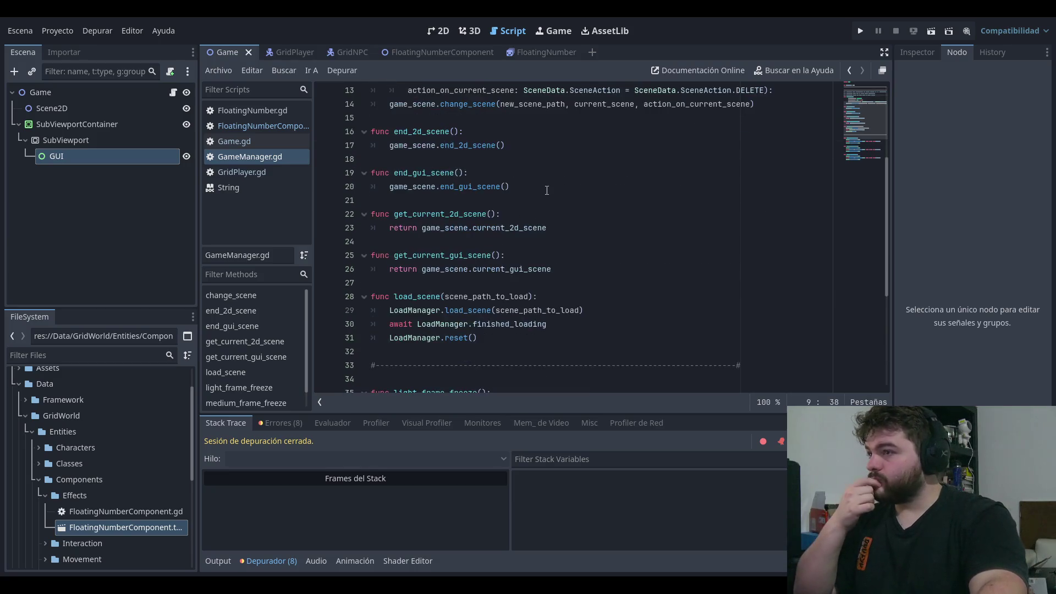
left_click(608, 255)
left_click(561, 145)
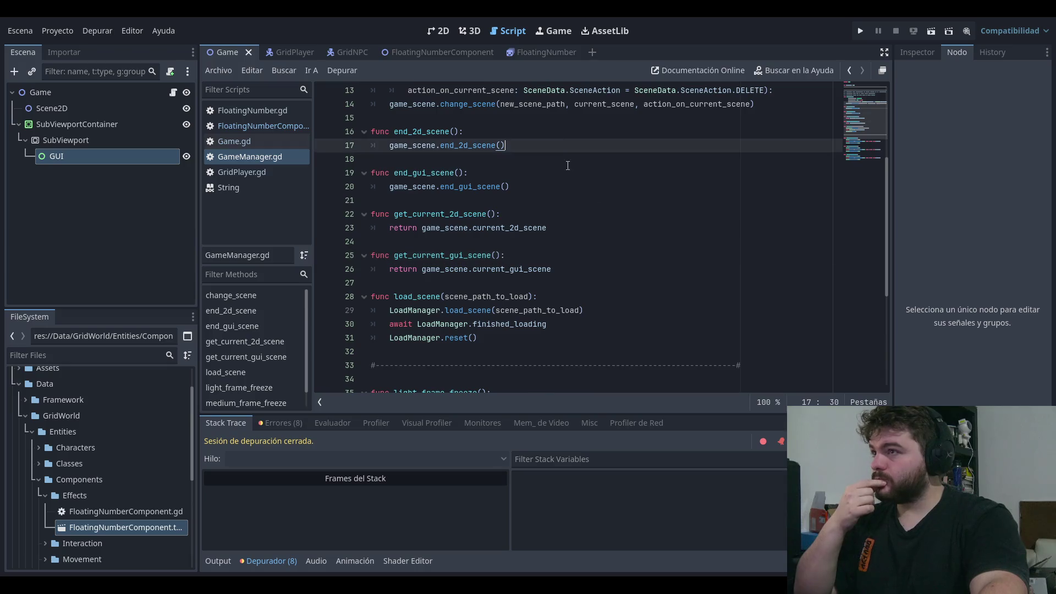
scroll(504, 162, "up", 4)
left_click(454, 118, "ctrl")
left_click(562, 169)
scroll(562, 170, "up", 6)
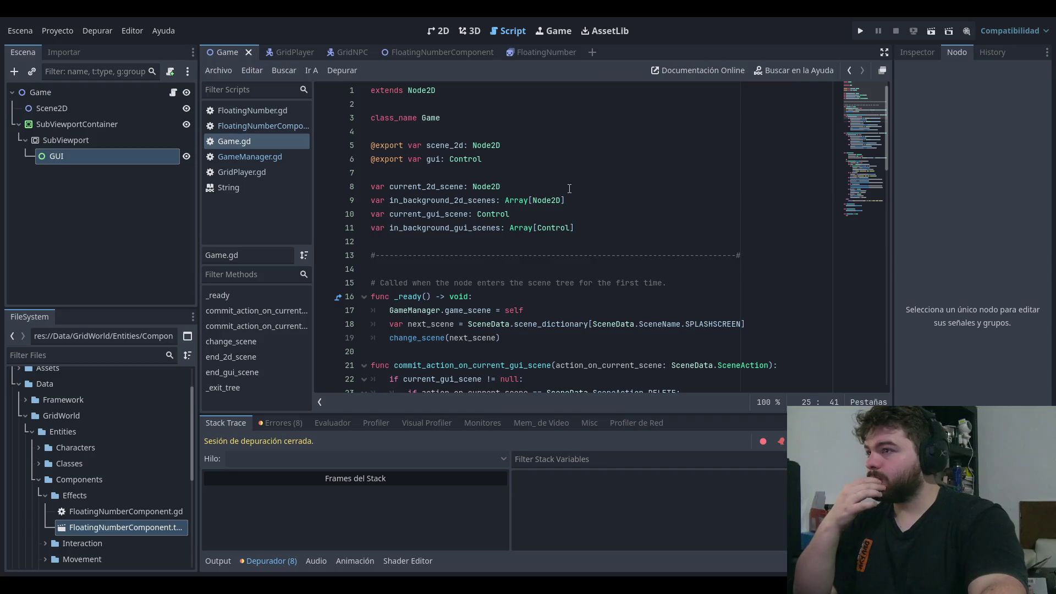
left_click(571, 187)
left_click(578, 168)
left_click(575, 132)
left_click(585, 169)
left_click(566, 121)
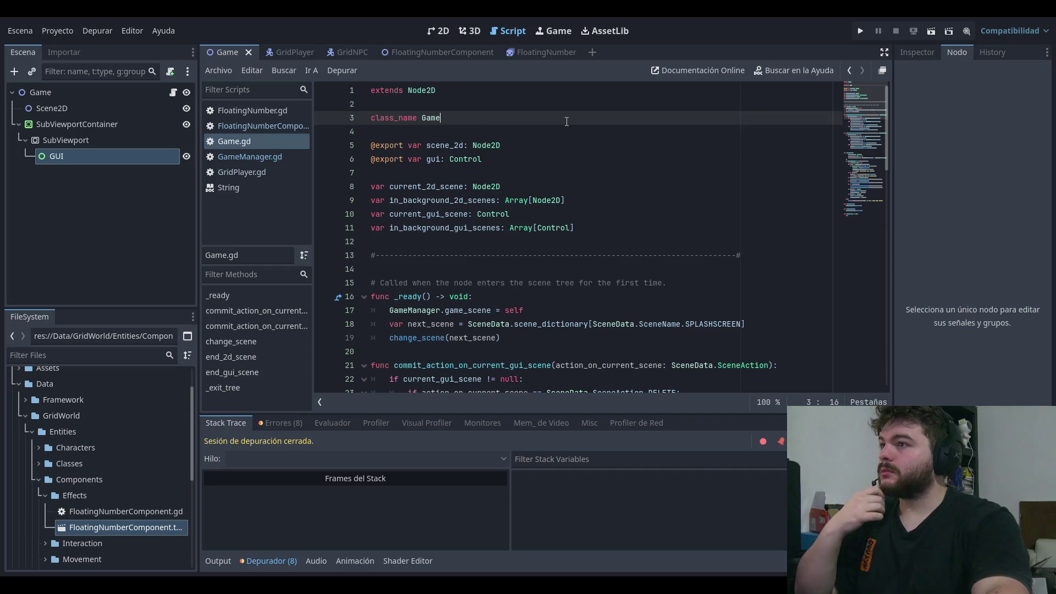
left_click(563, 267)
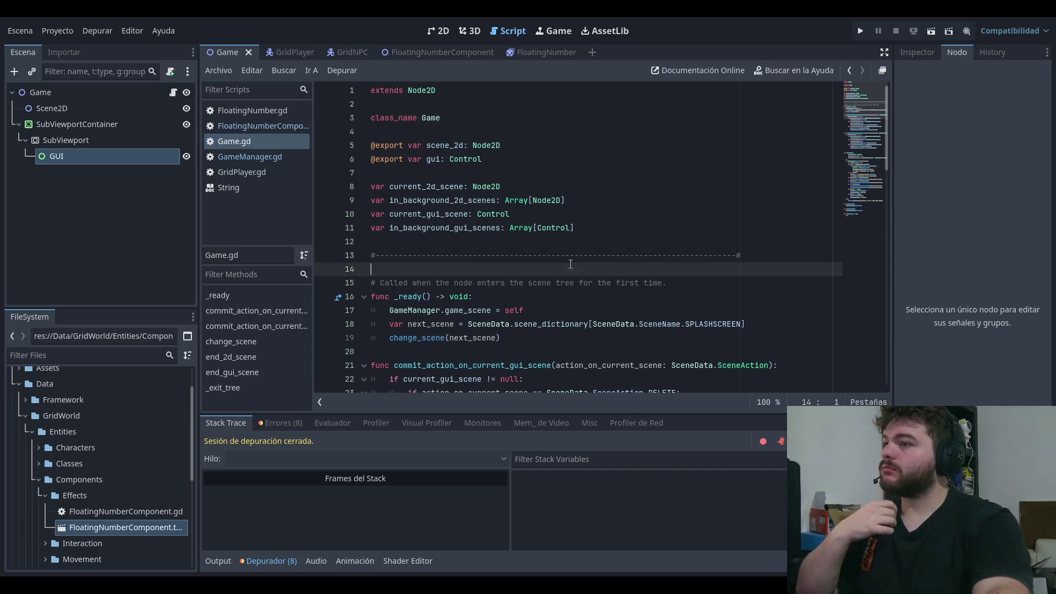
scroll(563, 259, "down", 10)
scroll(563, 259, "down", 2)
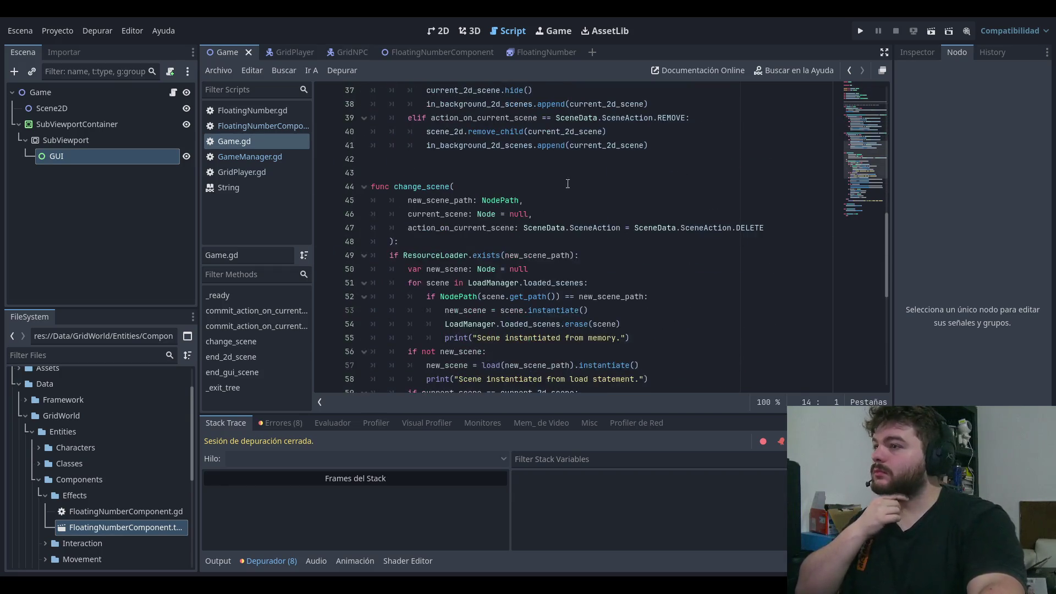
left_click(566, 182)
scroll(569, 176, "down", 8)
left_click(593, 337)
scroll(596, 330, "up", 20)
left_click(269, 159)
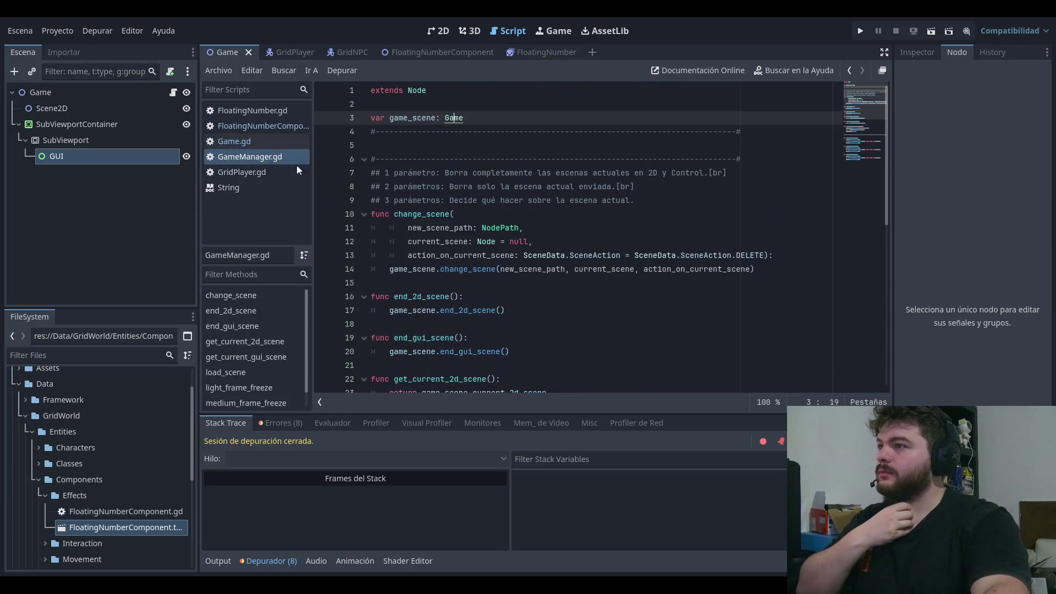
left_click(536, 146)
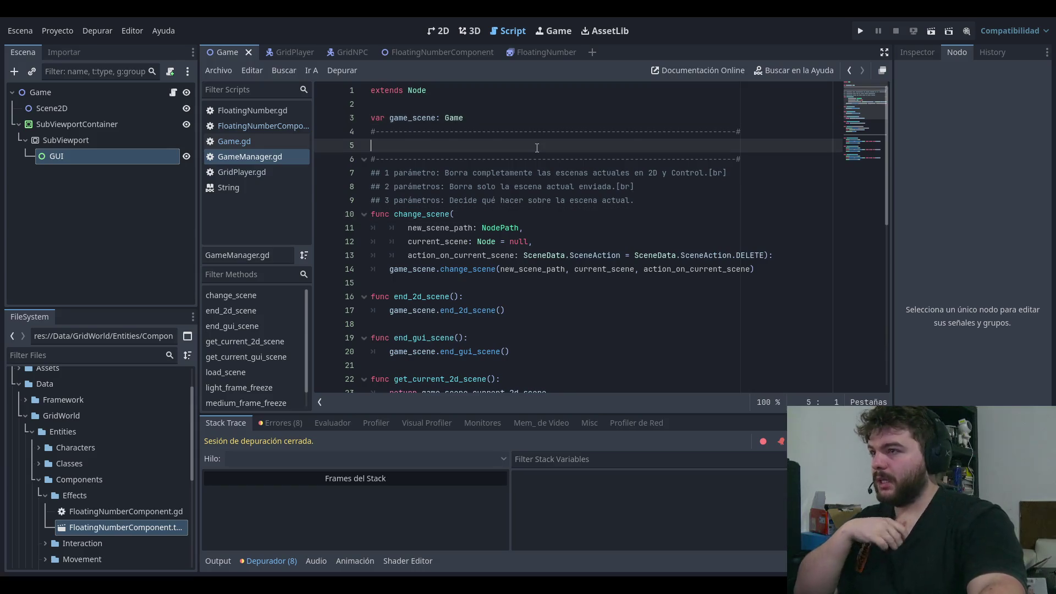
left_click(496, 283)
left_click(498, 214)
scroll(500, 220, "down", 2)
left_click(503, 200)
left_click(505, 240)
left_click(520, 283)
left_click(520, 323)
scroll(520, 323, "down", 3)
left_click(521, 245)
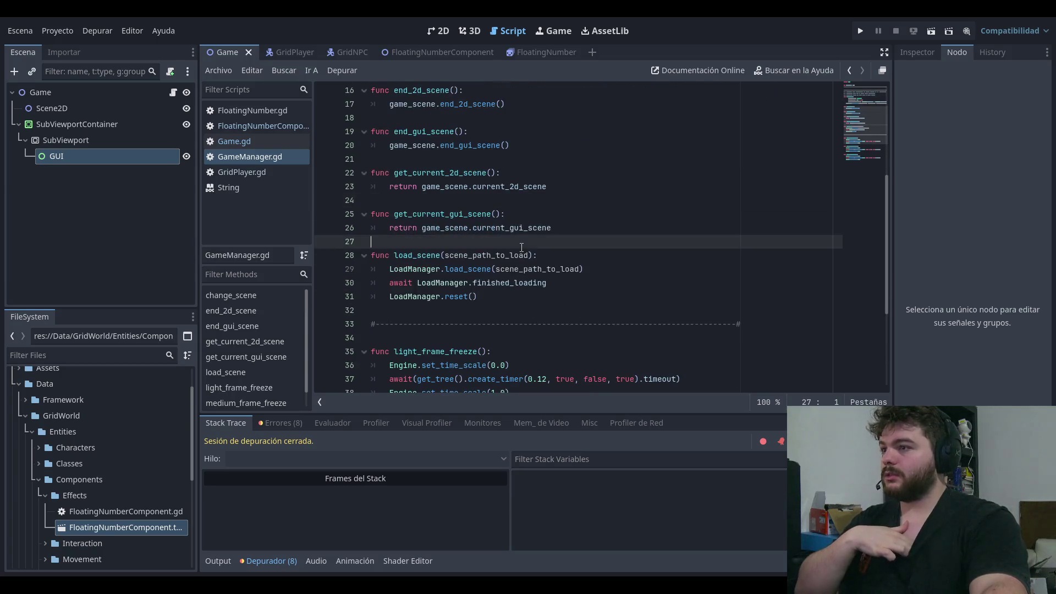
scroll(522, 246, "down", 2)
left_click(500, 248)
scroll(500, 248, "down", 2)
scroll(503, 247, "up", 5)
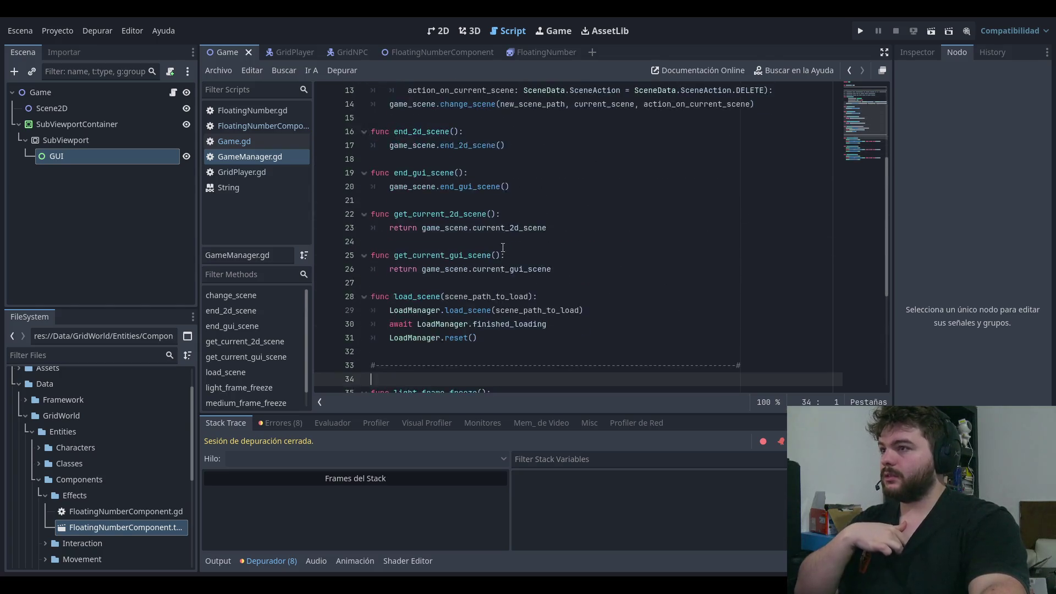
scroll(502, 247, "up", 4)
scroll(502, 248, "down", 4)
left_click(589, 283)
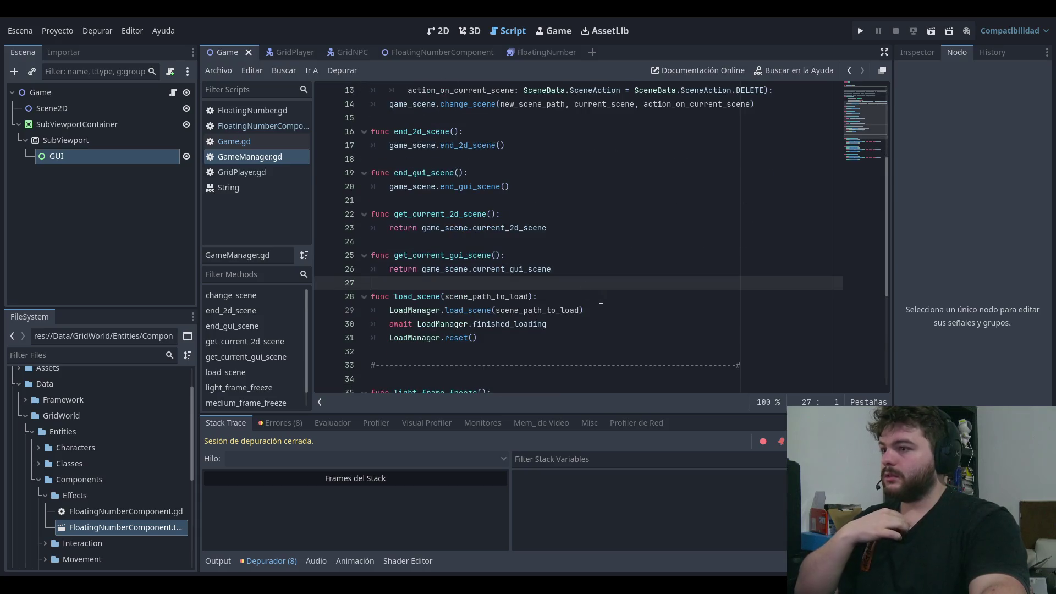
left_click(523, 348)
left_click(510, 284)
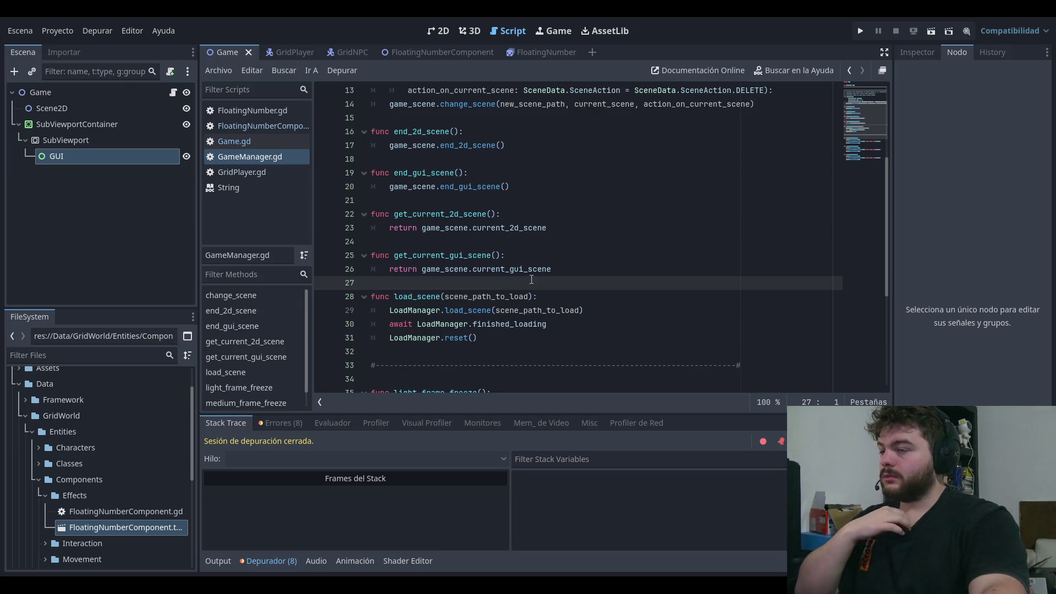
key("Up")
key("Up")
key("Up")
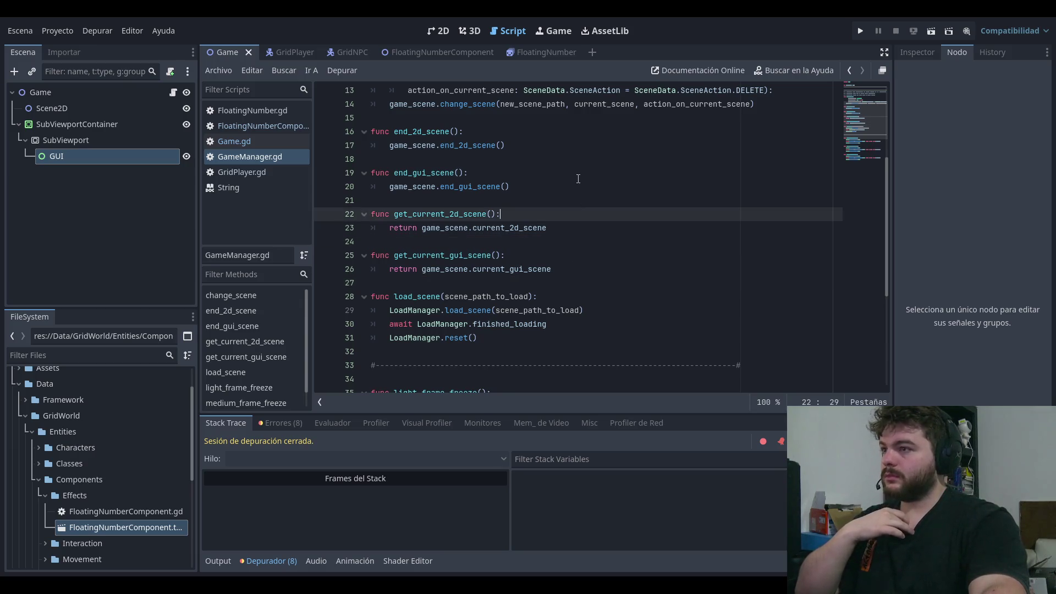
scroll(533, 198, "up", 2)
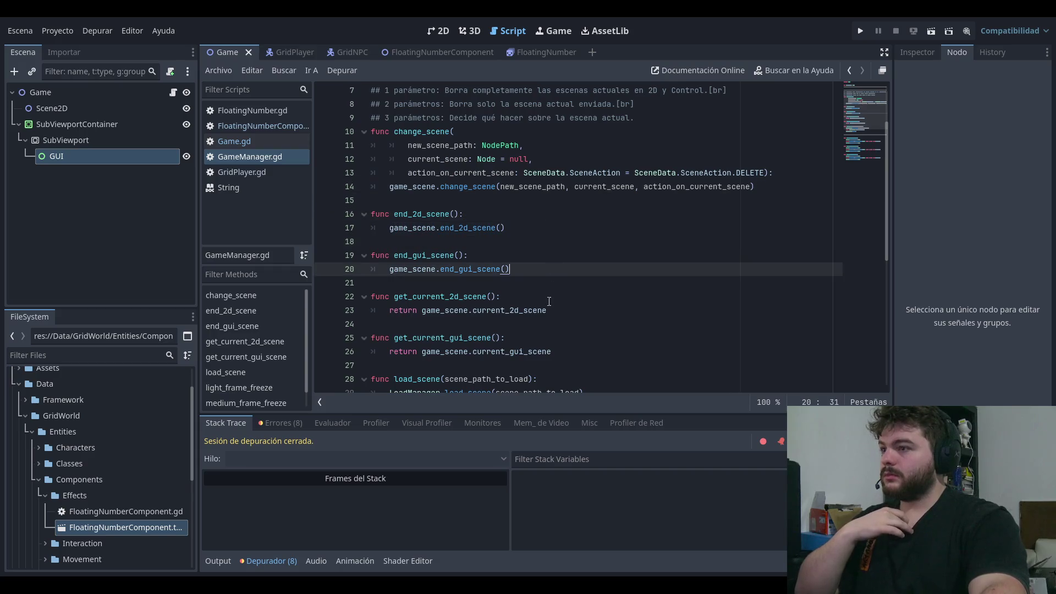
left_click(591, 272)
left_click(590, 278)
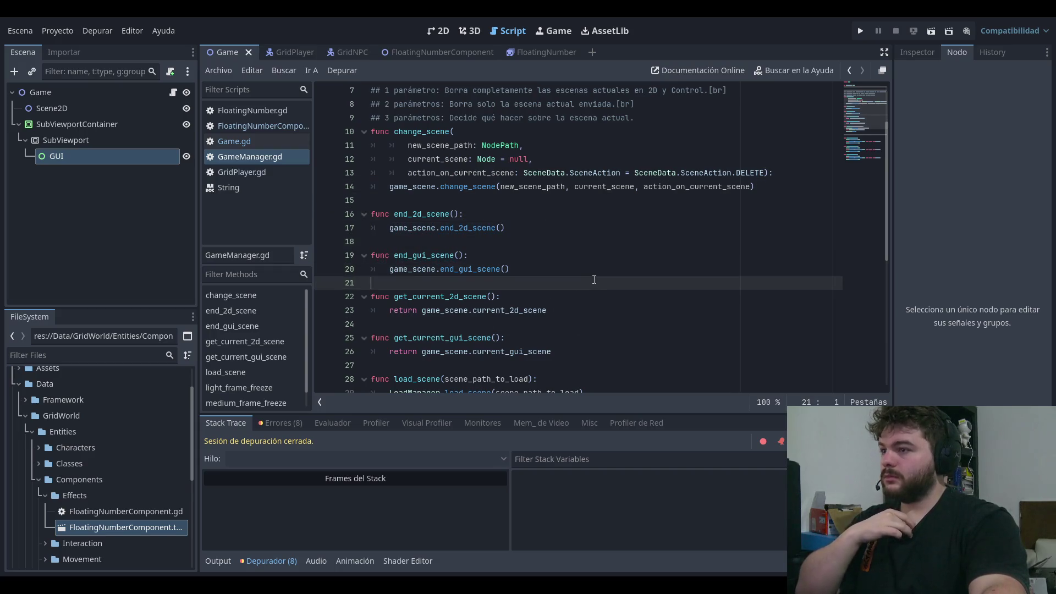
left_click(575, 355)
scroll(566, 220, "up", 2)
left_click(559, 102)
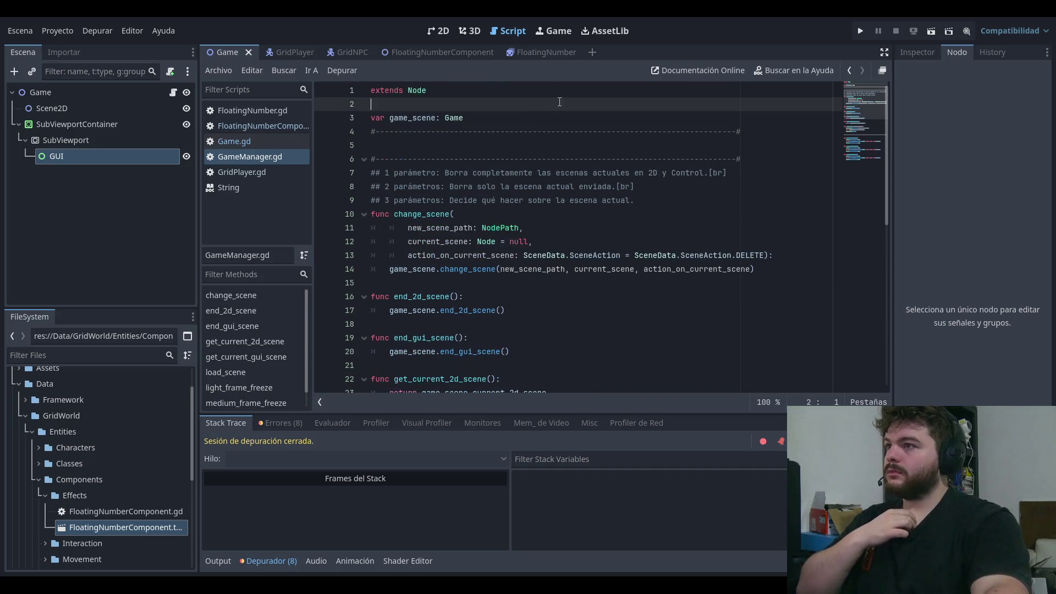
left_click(559, 92)
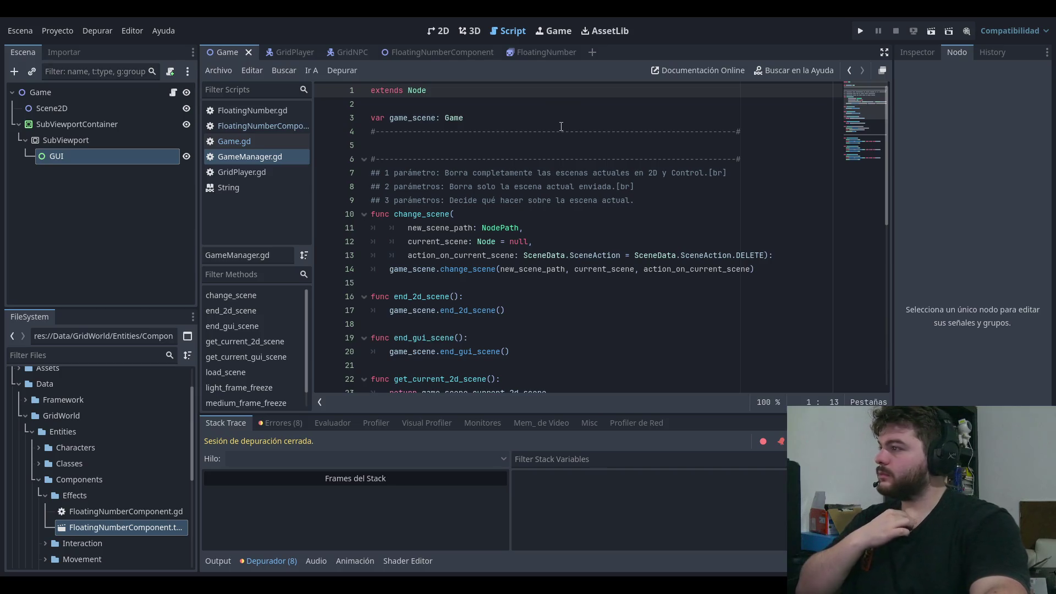
left_click(483, 285)
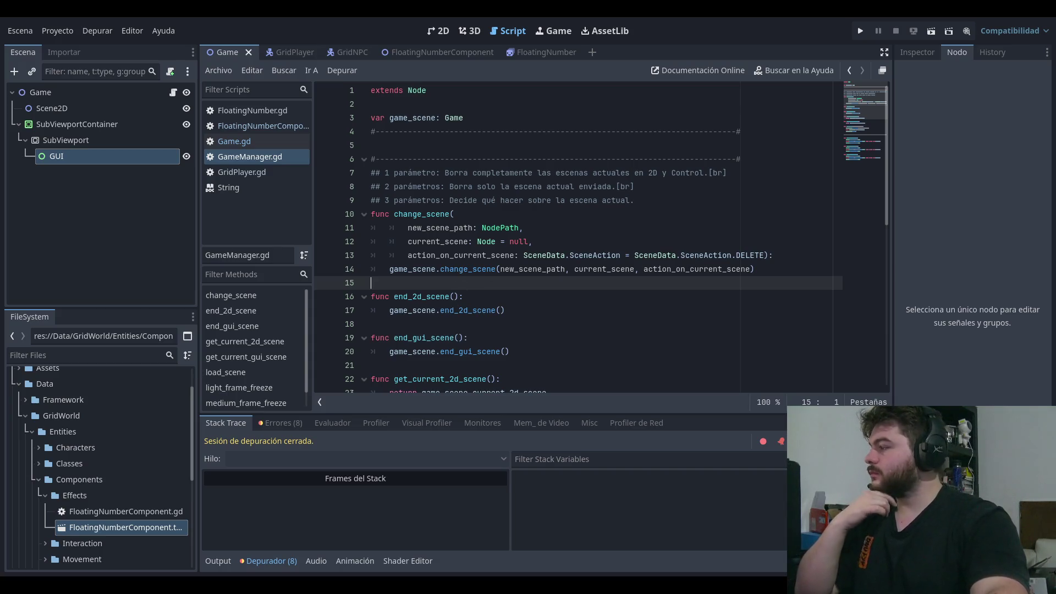
left_click(473, 297)
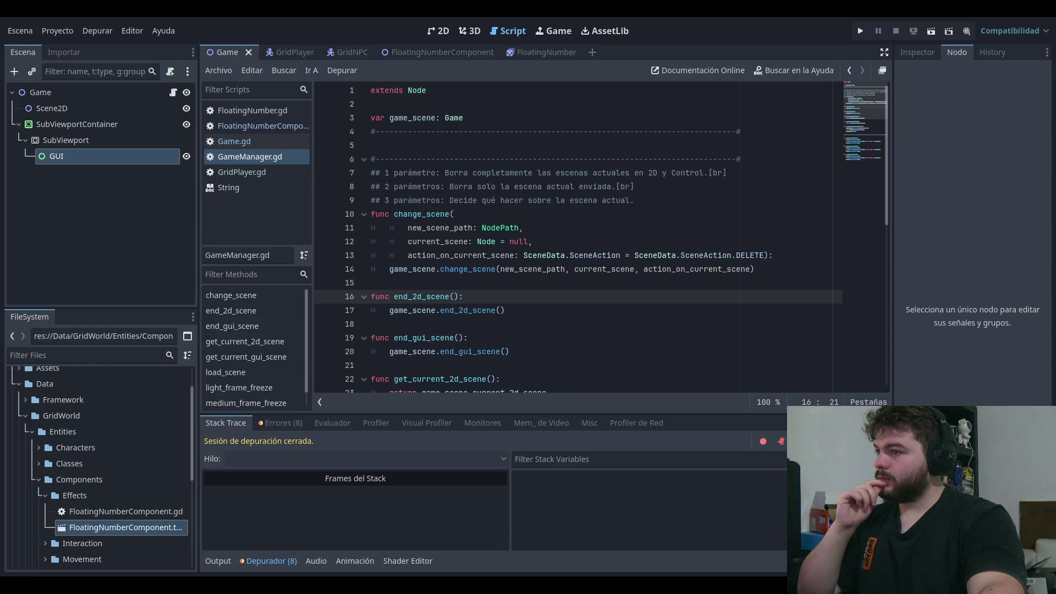
left_click(697, 358)
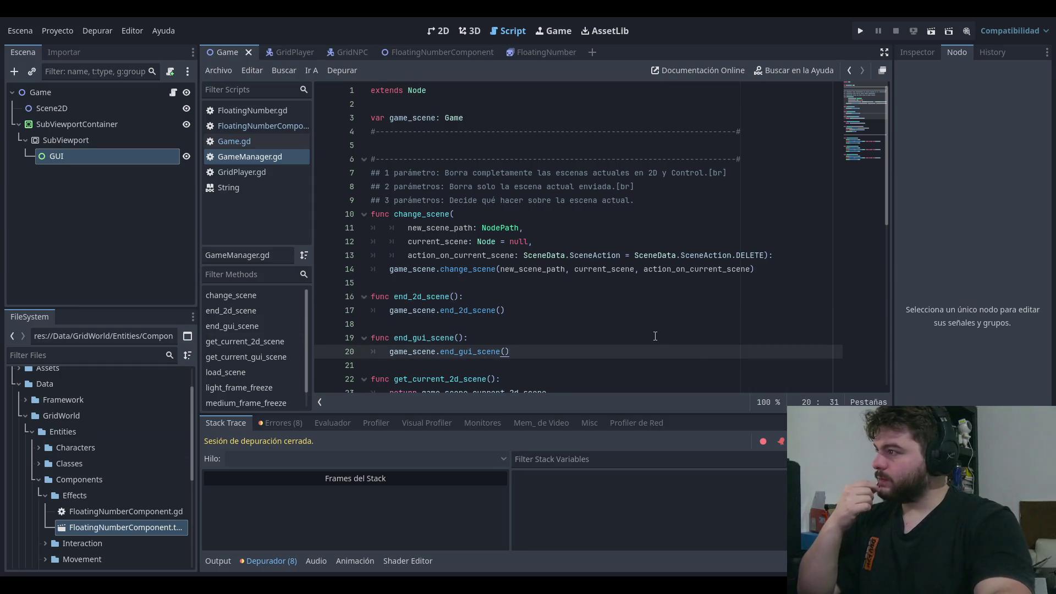
left_click(653, 269)
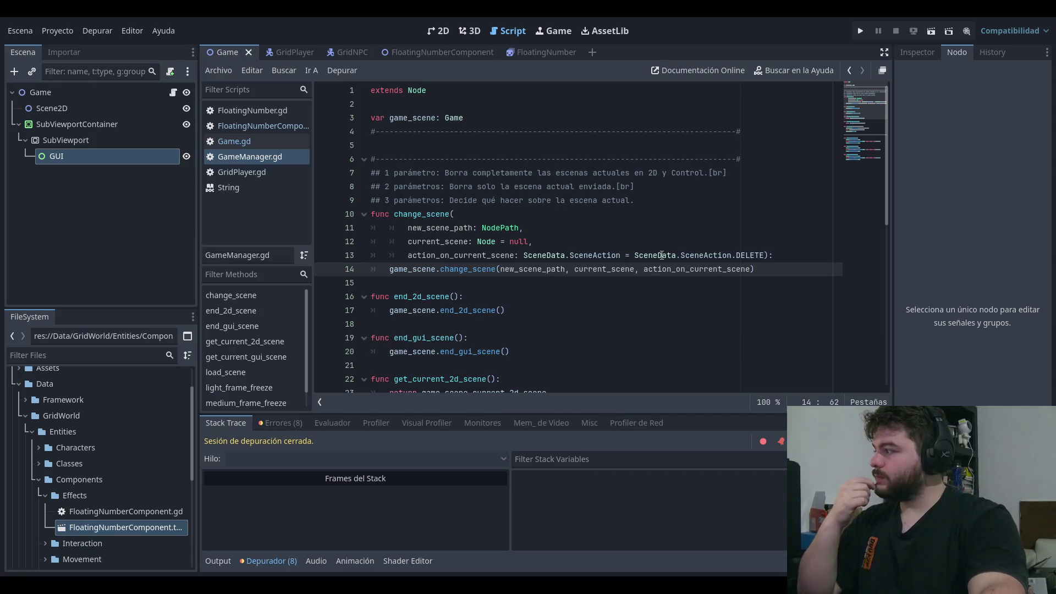
Step: Test-run the game, then check the exported gui variable in Game.gd
left_click(860, 31)
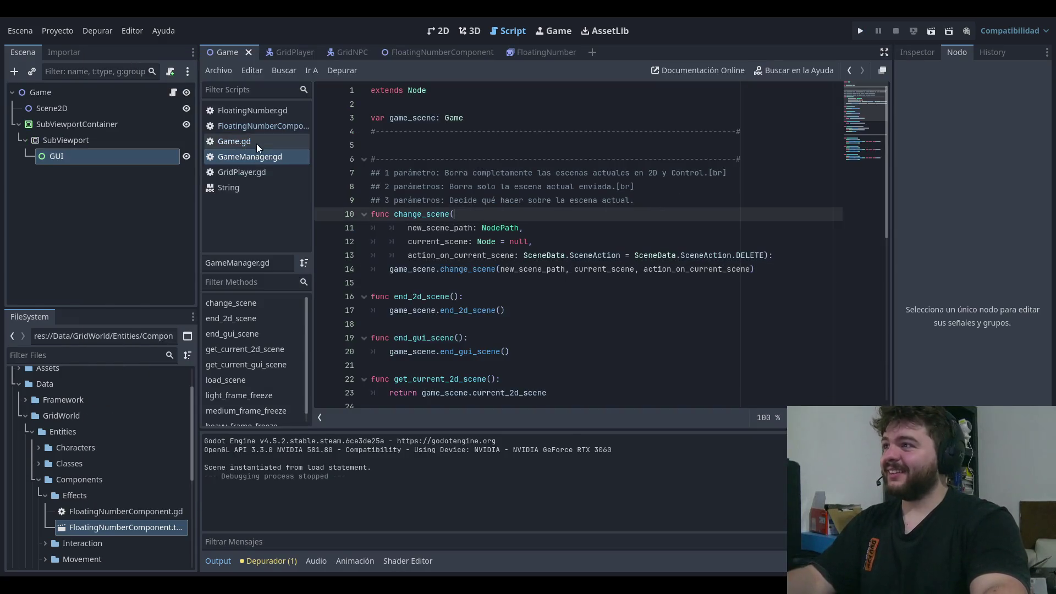
left_click(253, 142)
left_click(537, 241)
left_click(577, 228)
left_click(622, 173)
key("Up")
key("Up")
key("Up")
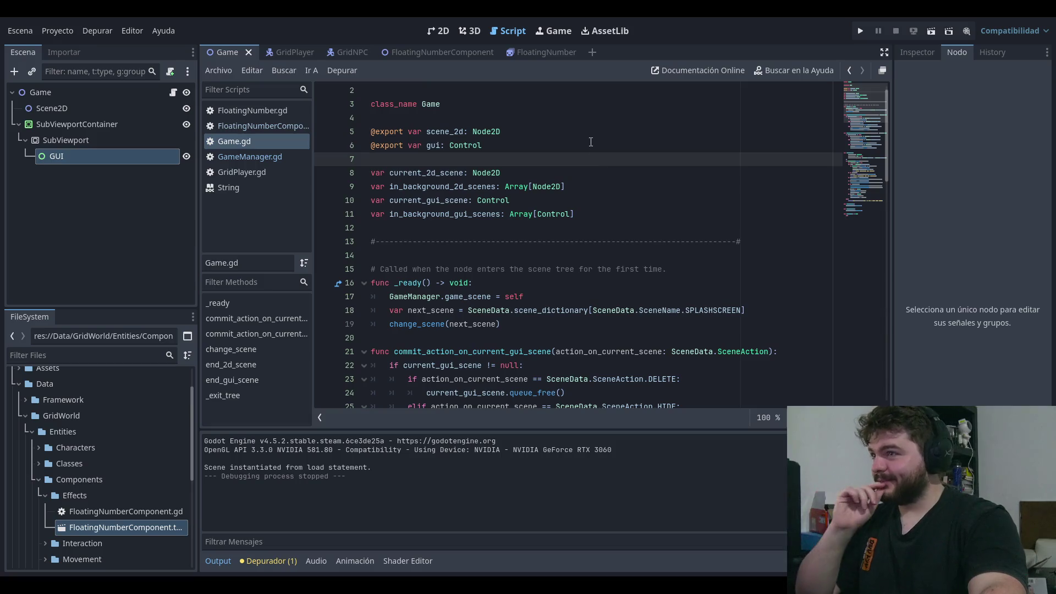
left_click(602, 140)
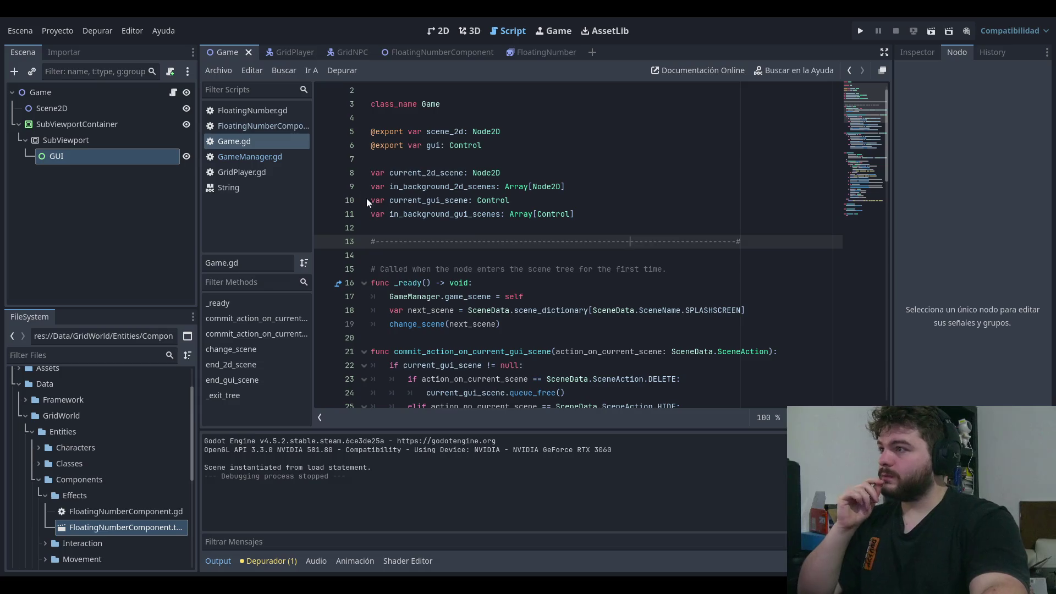
Step: Return to GameManager.gd and place the caret after get_current_gui_scene
left_click(268, 156)
left_click(556, 295)
scroll(553, 280, "down", 4)
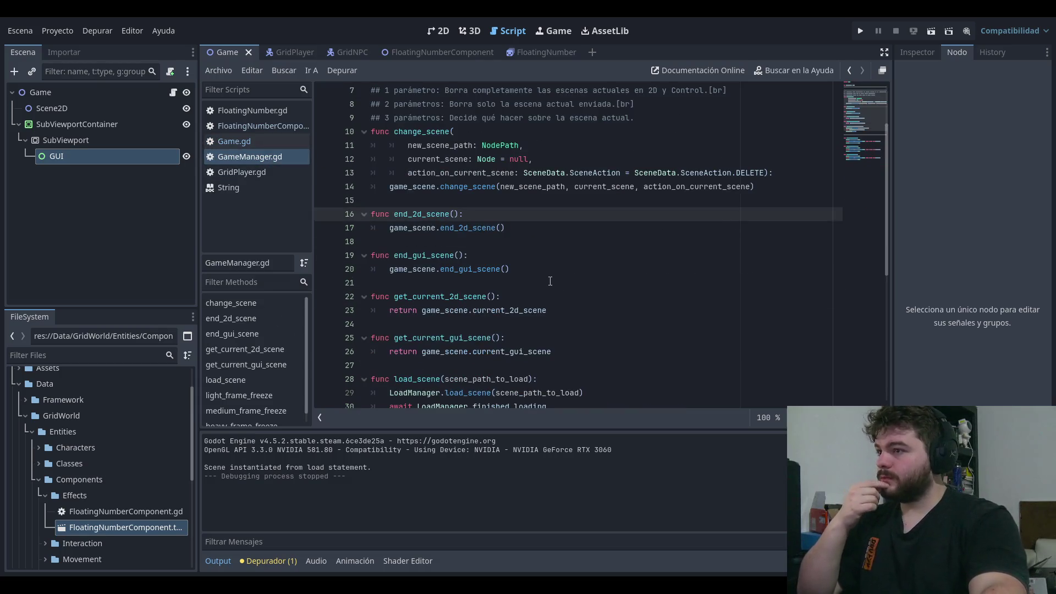
left_click(660, 283)
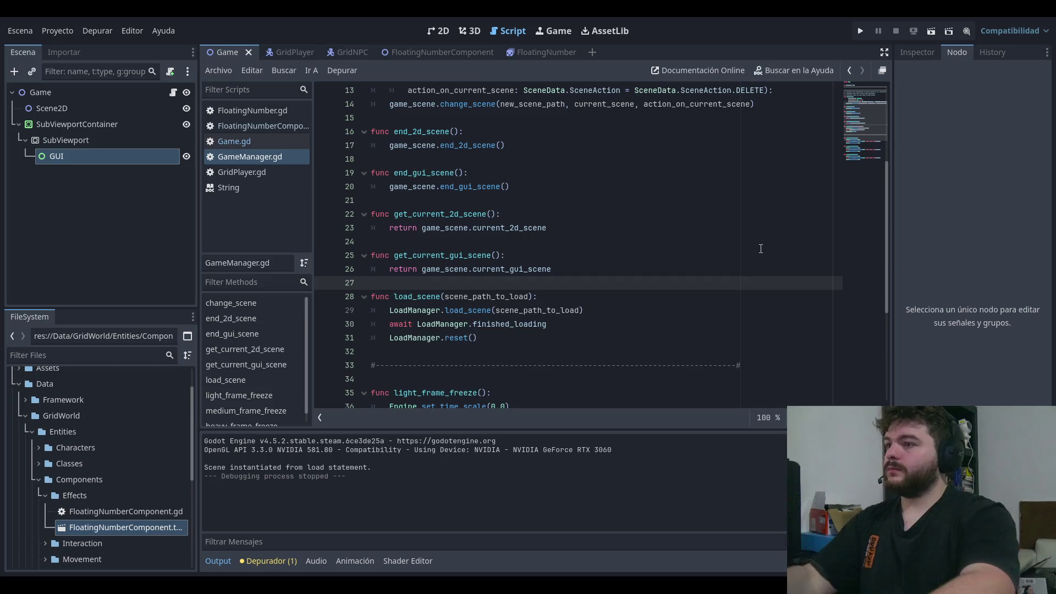
Step: Add a get_general_2d_scene() function stub with a pass body to GameManager.gd
key("Return")
key("Return")
key("Up")
type("func get_current")
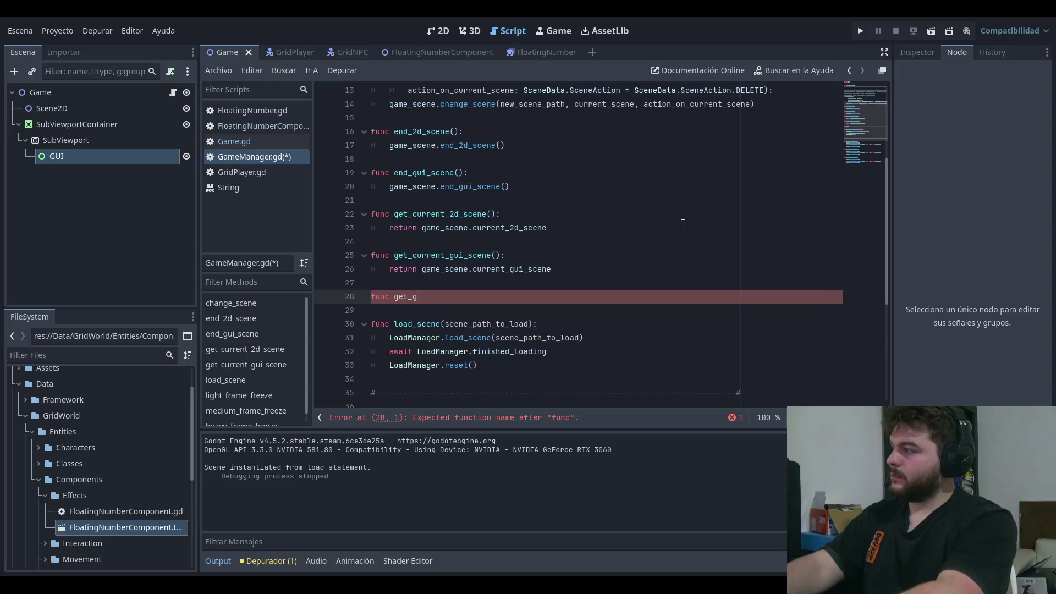
key("ctrl+BackSpace")
type("get_")
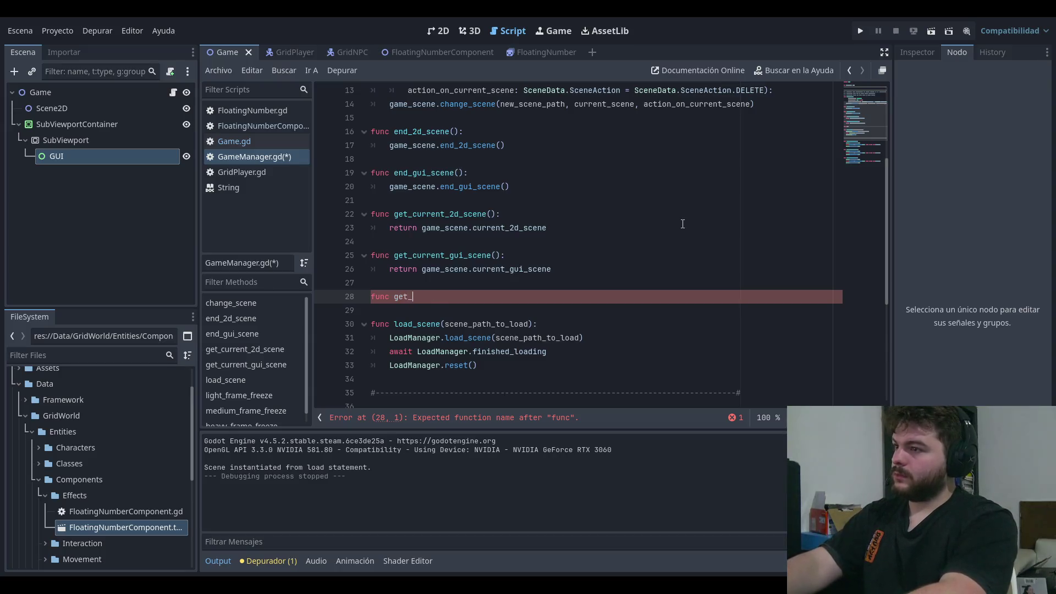
type("general_2")
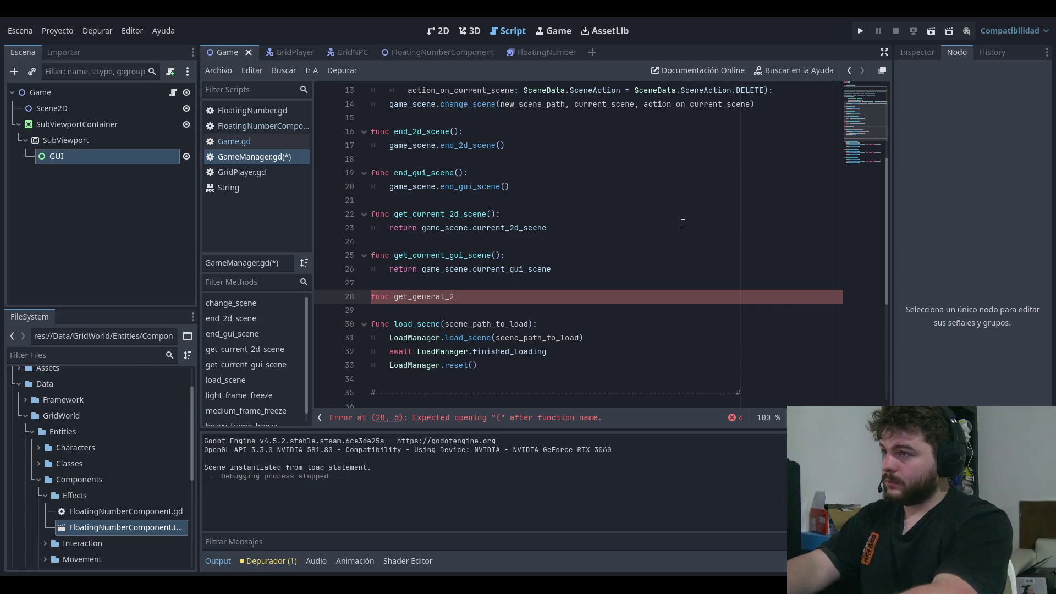
type("d_scene():")
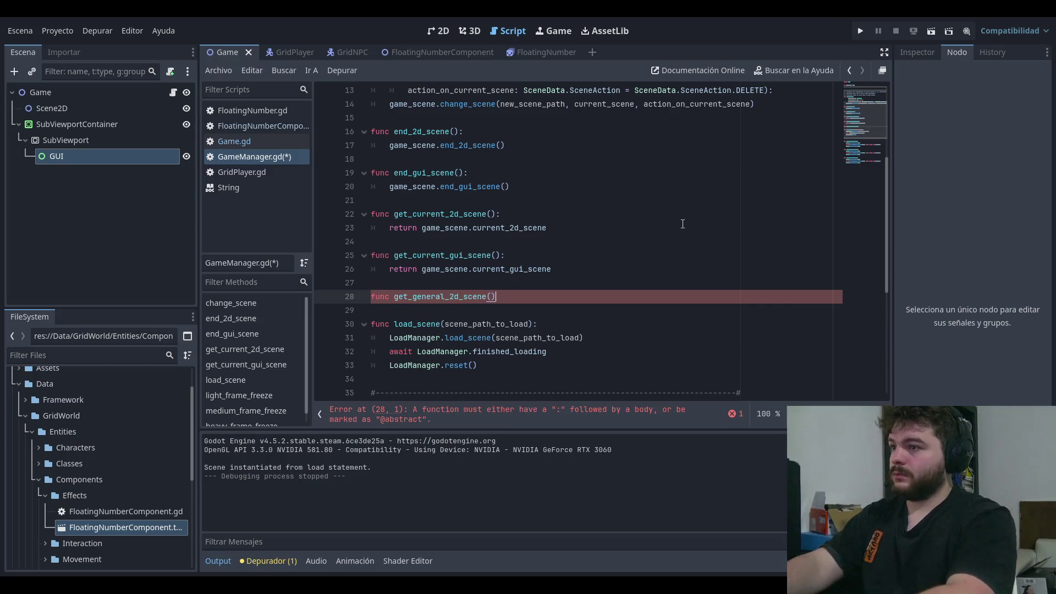
key("Return")
type("pass")
Step: Add a get_general_gui_scene() function stub below it and save the script
key("Return")
key("BackSpace")
key("Return")
type("func ge")
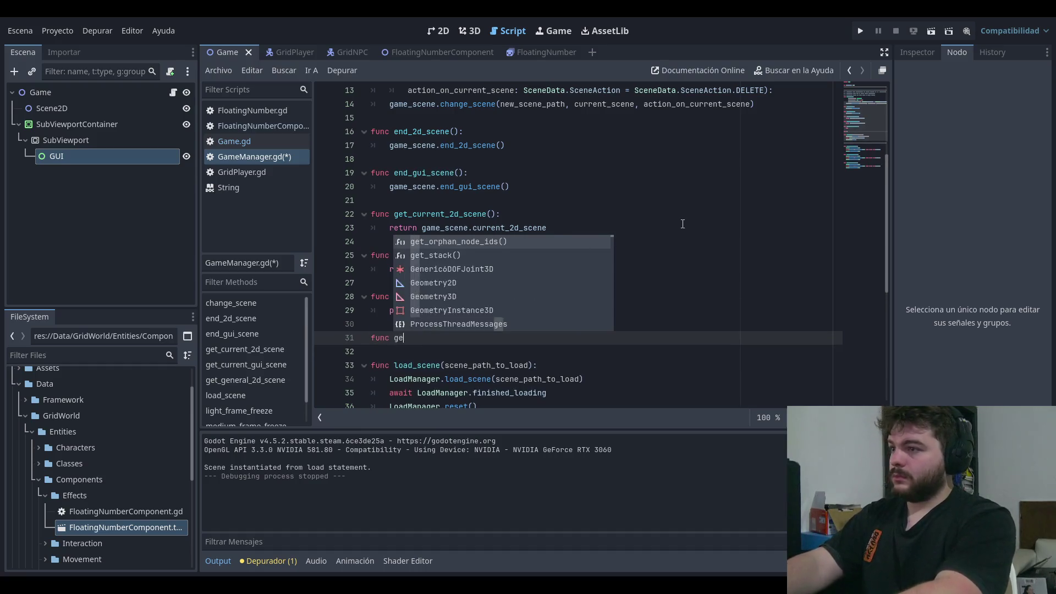
type("t_general_gui_")
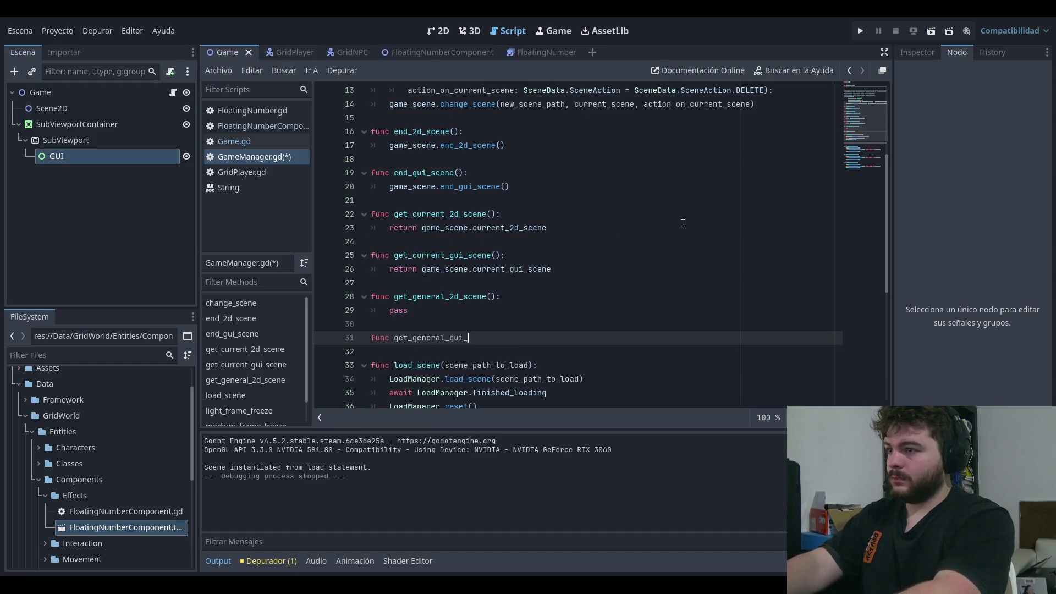
type("scene():")
key("Return")
type("pass")
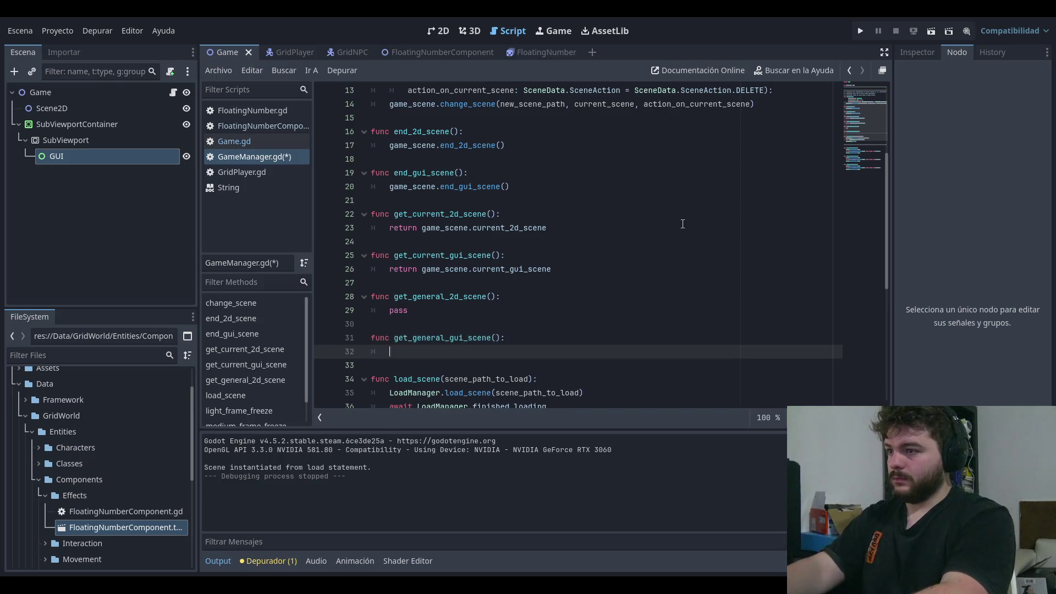
left_click(683, 224)
left_click(608, 277)
key("ctrl+s")
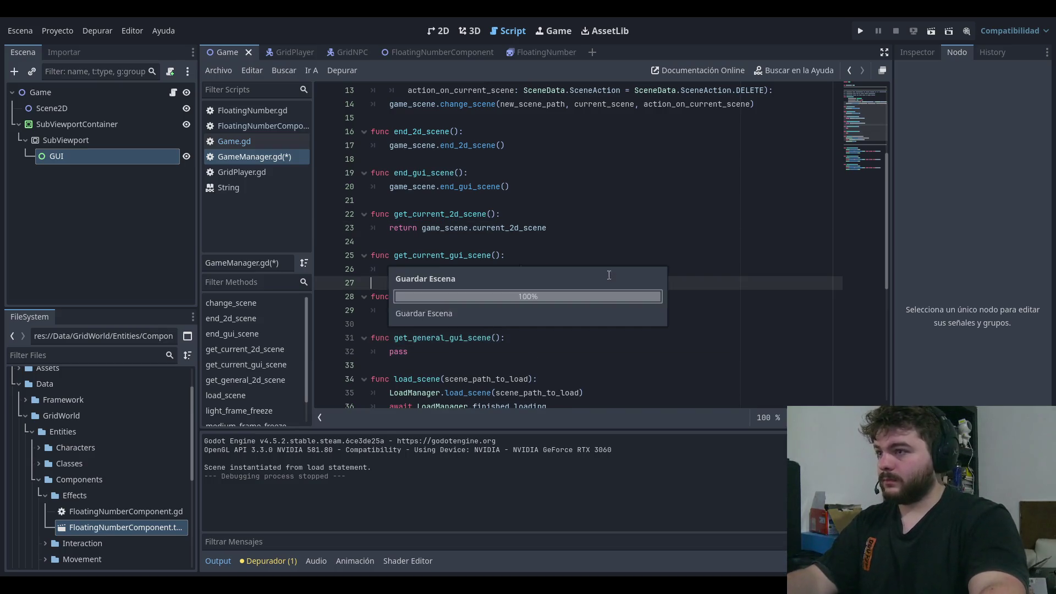
Step: Replace the first stub's pass with game_scene, checking Game.gd for its variable names
double_click(445, 269)
key("ctrl+c")
double_click(398, 310)
key("ctrl+v")
type(".")
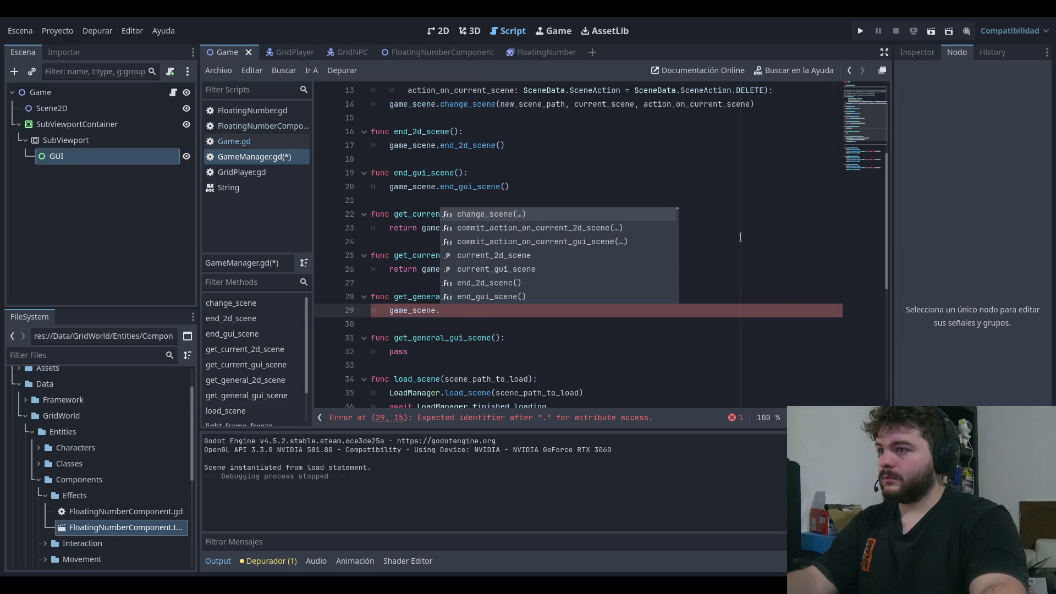
scroll(708, 209, "up", 4)
left_click(253, 142)
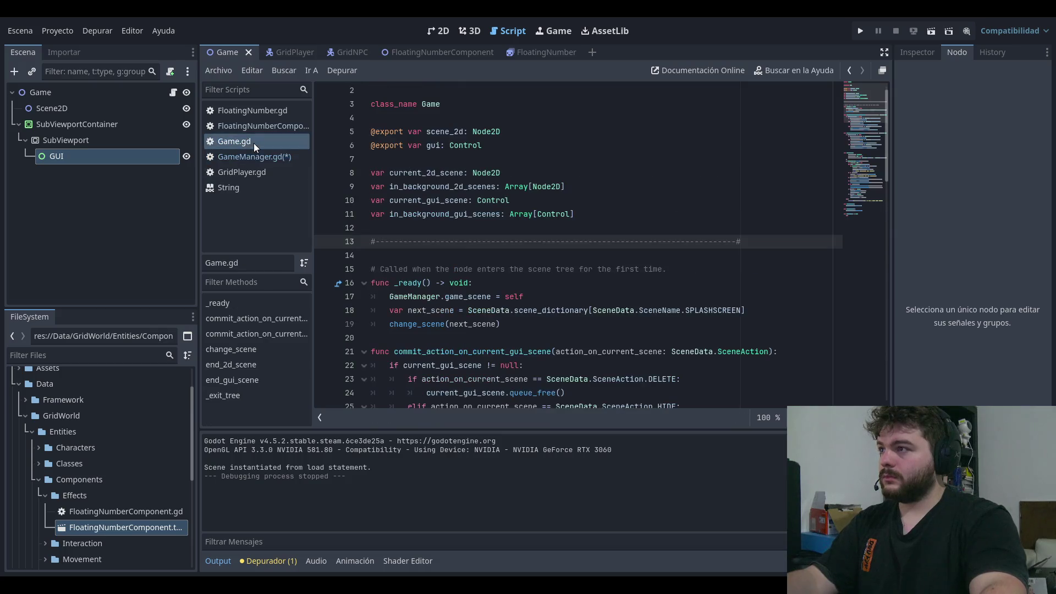
double_click(433, 145)
left_click(263, 157)
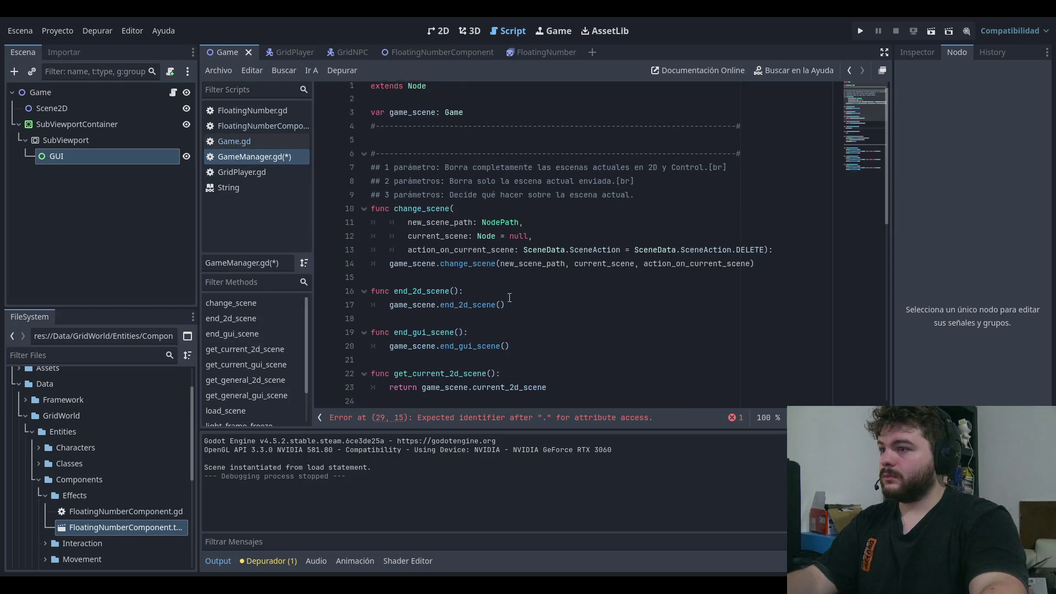
Step: Make the new functions use game_scene.scene_2d and game_scene.gui, then save
type("gui")
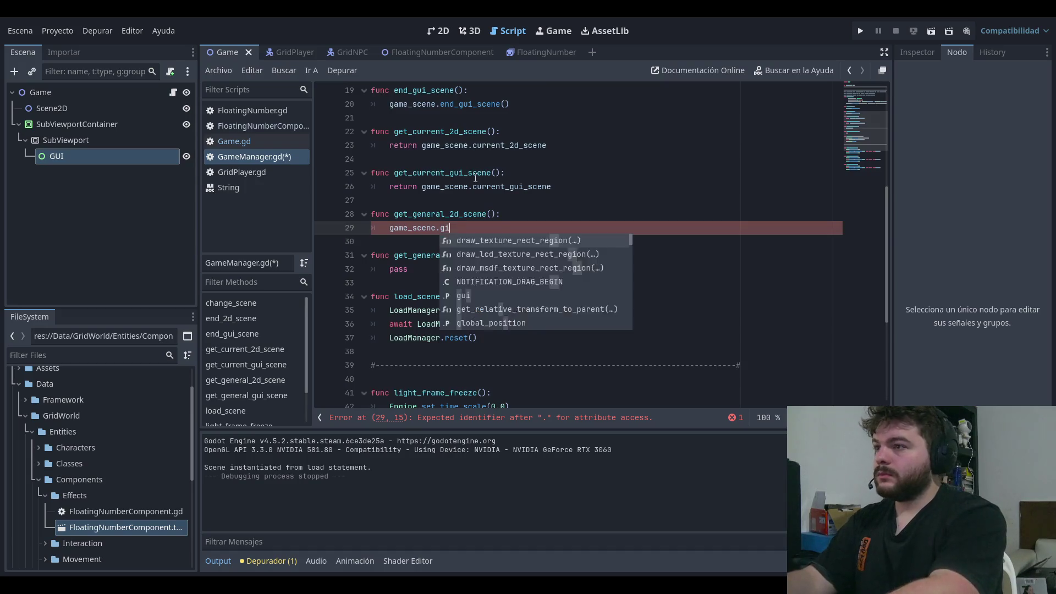
left_click(475, 178)
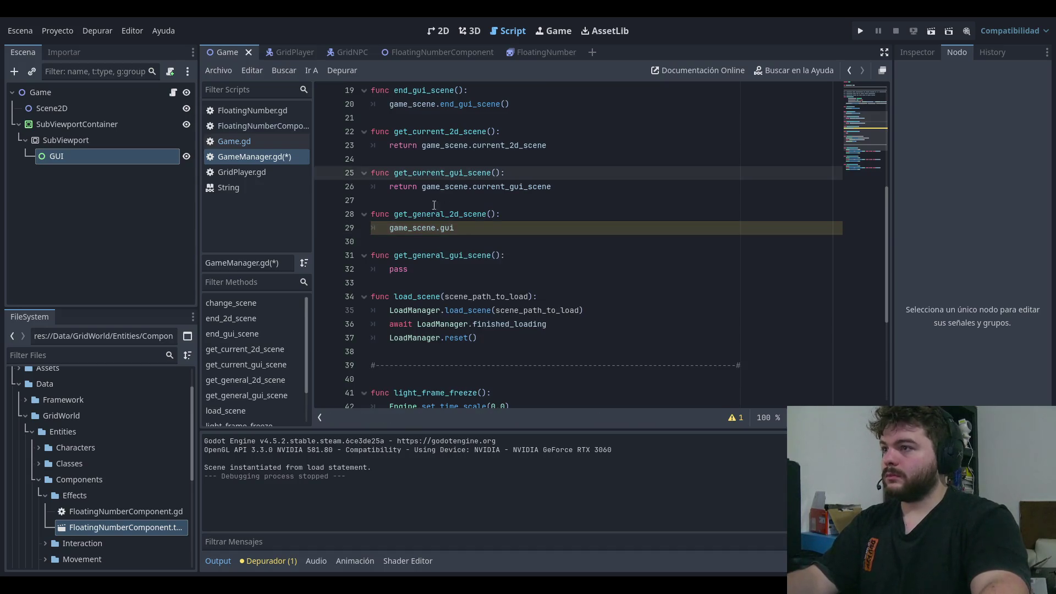
double_click(453, 232)
type("2d")
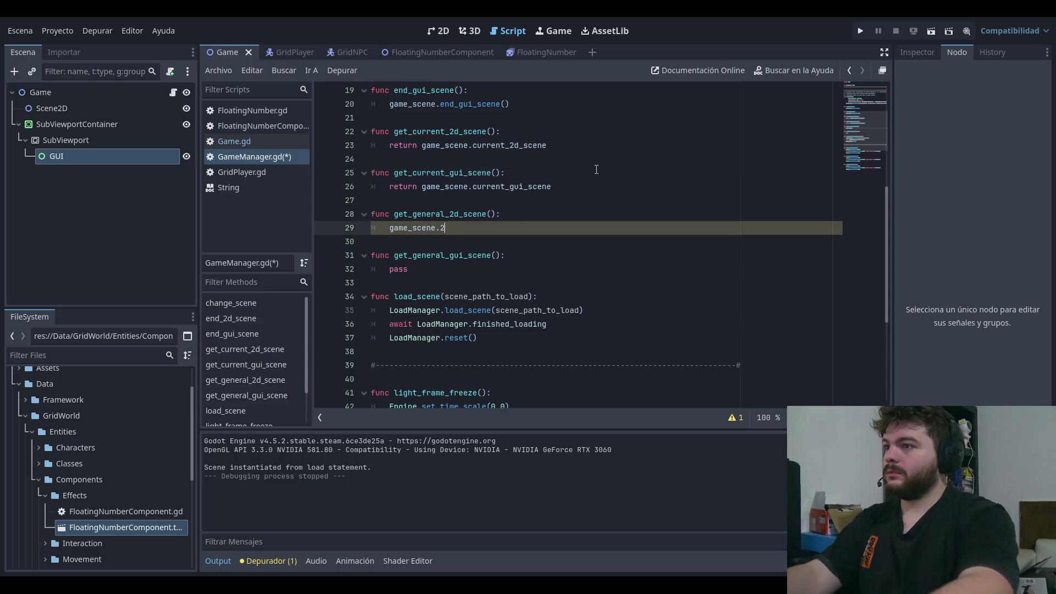
key("BackSpace")
key("BackSpace")
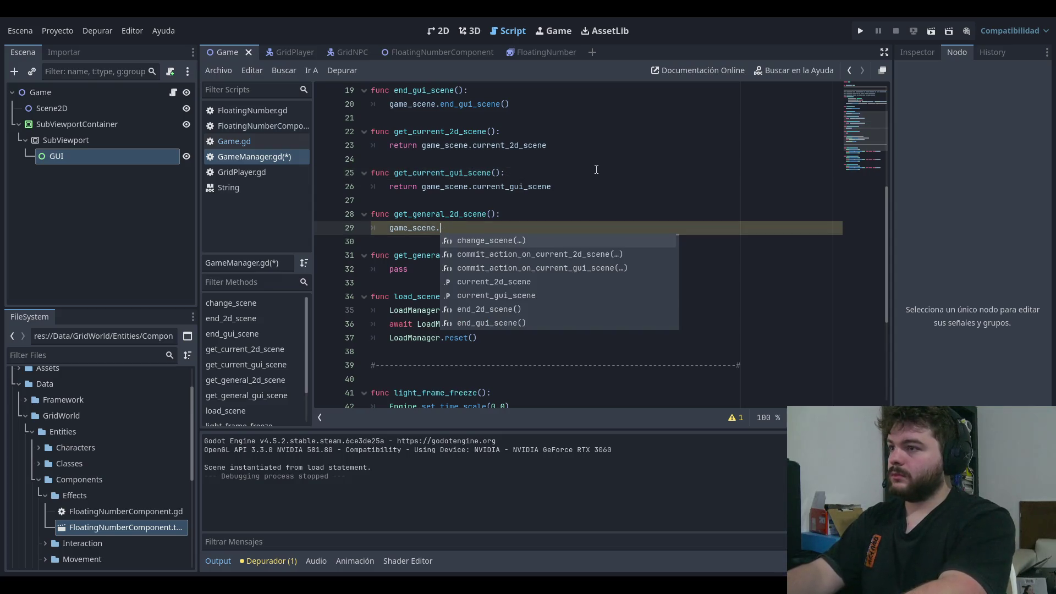
key("Down")
key("Down")
key("Down")
key("Down")
key("Down")
key("Down")
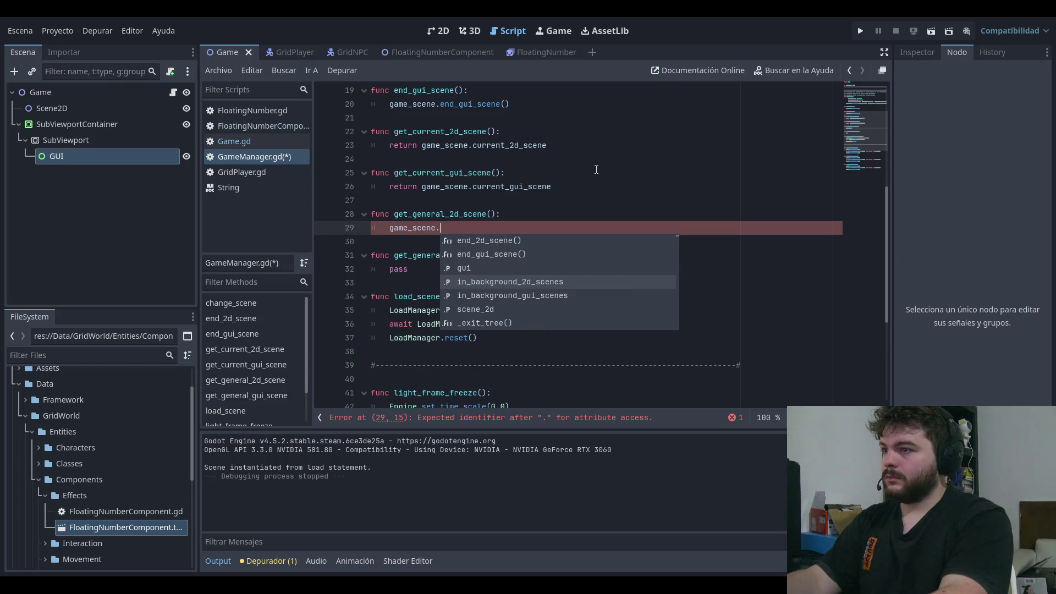
key("Return")
key("Down")
key("Down")
key("Down")
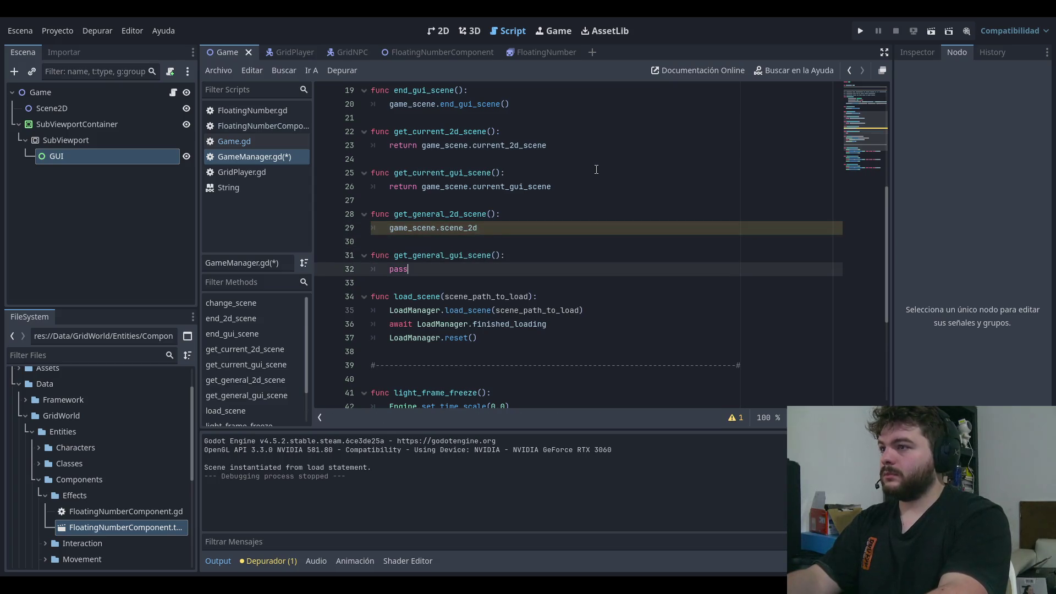
key("BackSpace")
key("BackSpace")
key("BackSpace")
type("game")
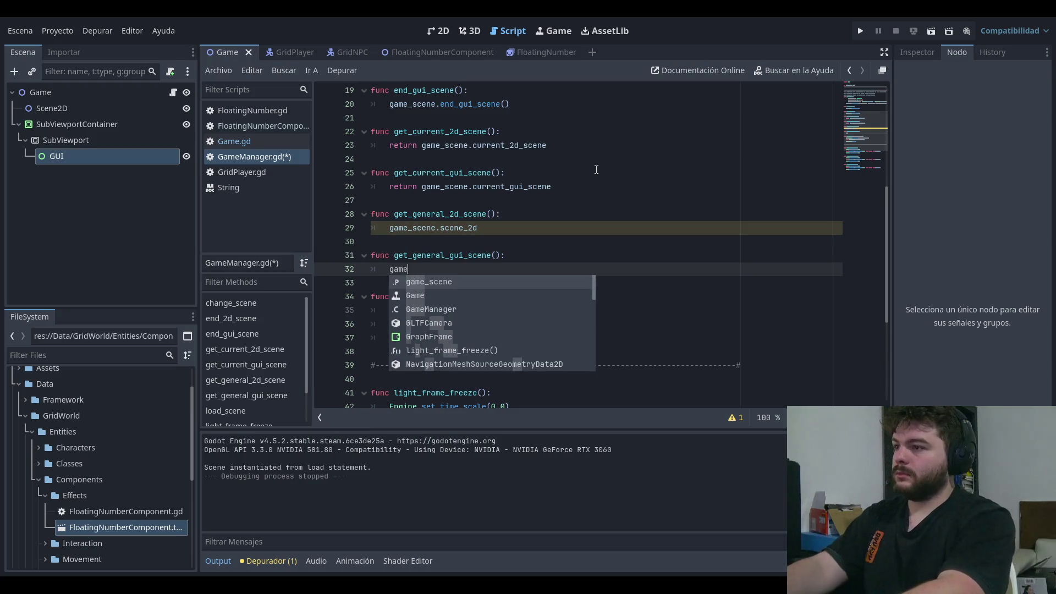
type("_scene.gui")
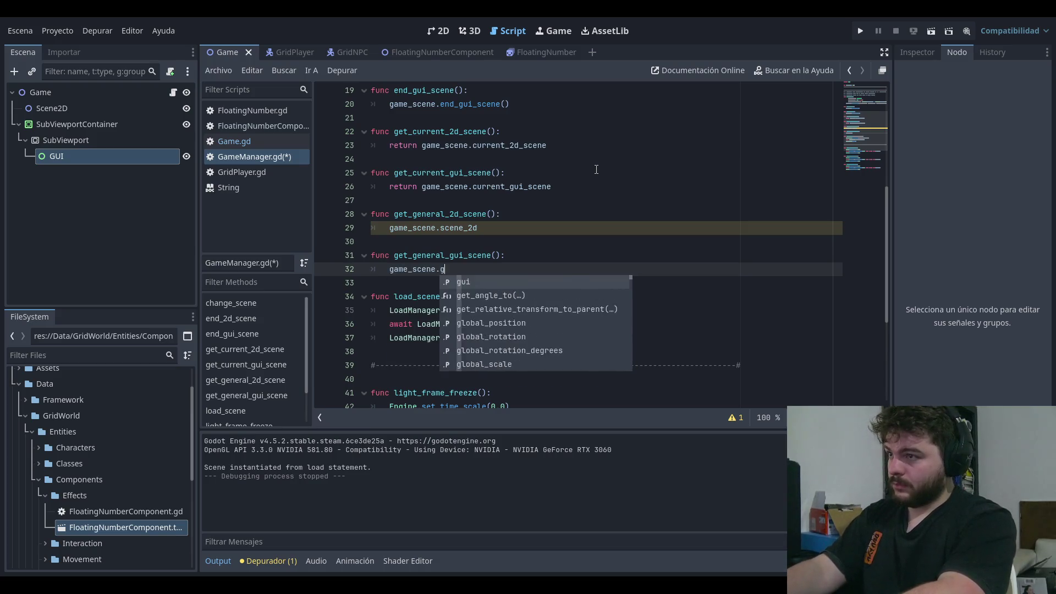
left_click(596, 170)
key("ctrl+s")
Step: Add return statements to both functions and a -> Control return type to the GUI getter, then save
left_click(536, 231)
left_click(626, 192)
key("Down")
key("Down")
key("Home")
type("return")
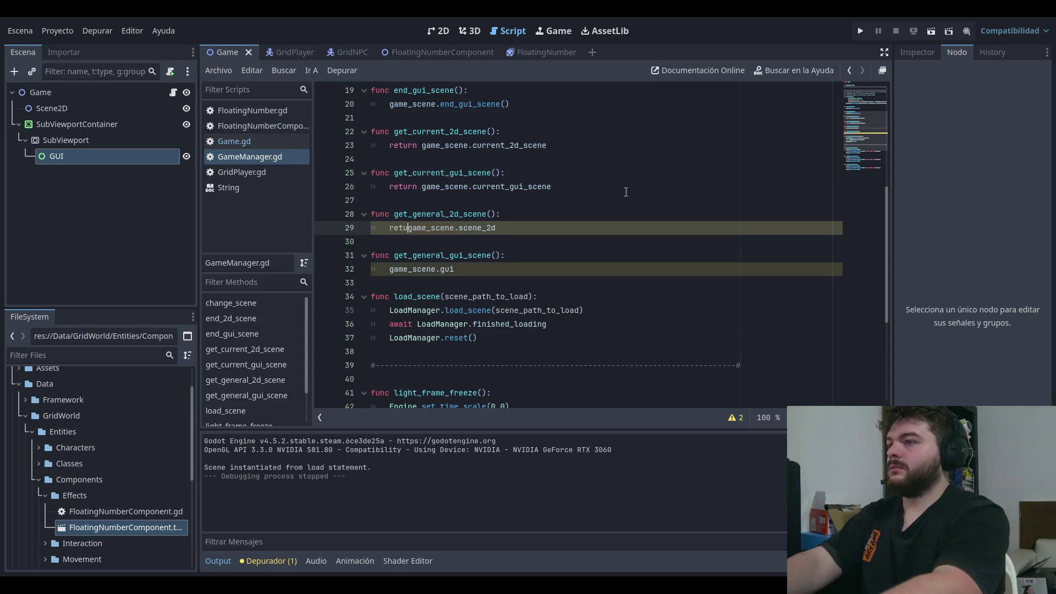
left_click(389, 278)
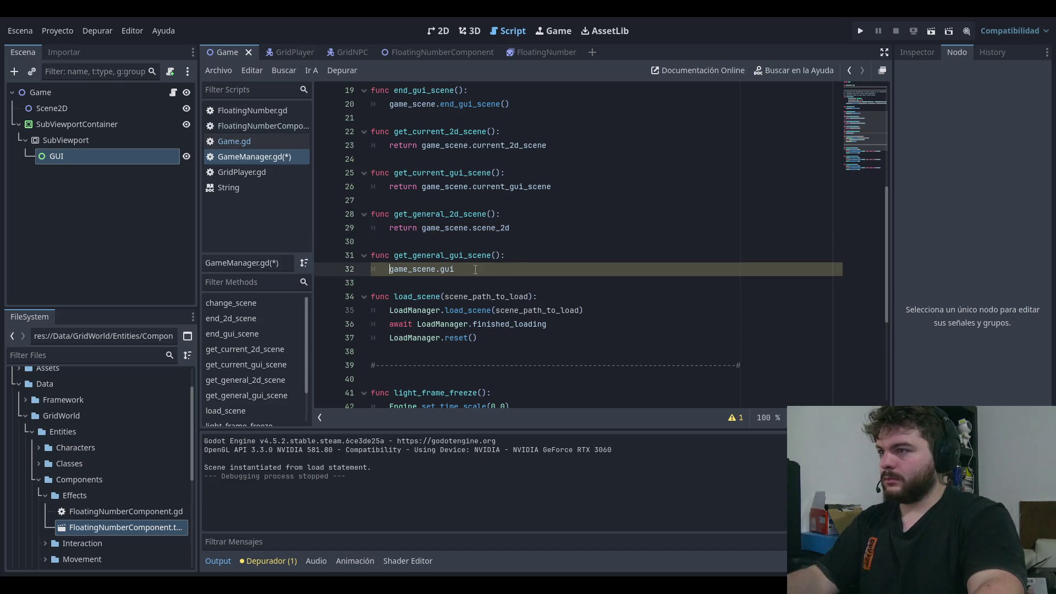
type("return")
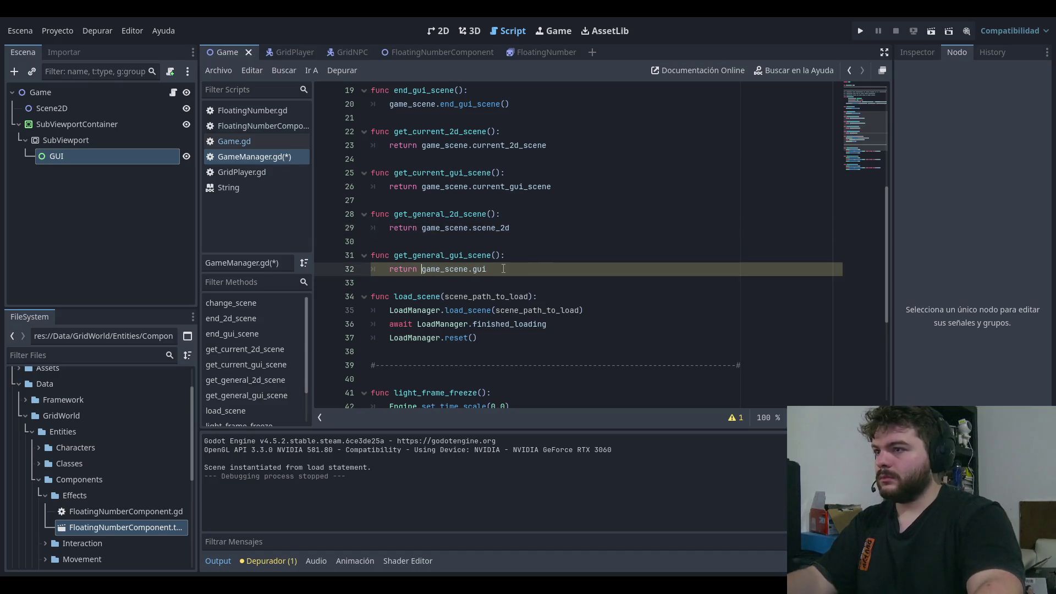
left_click(497, 255)
type("->")
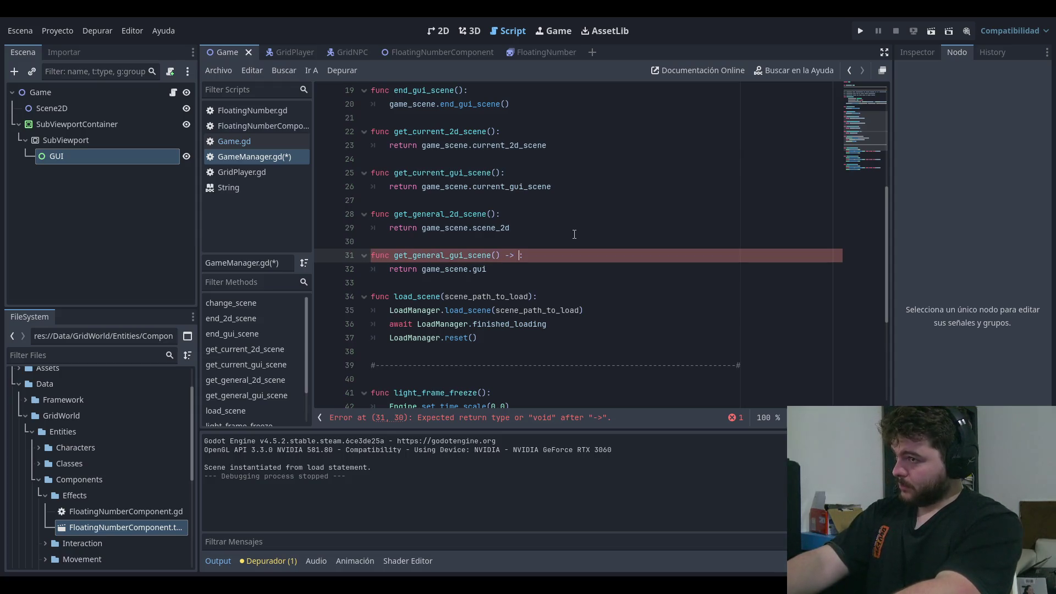
type("Control")
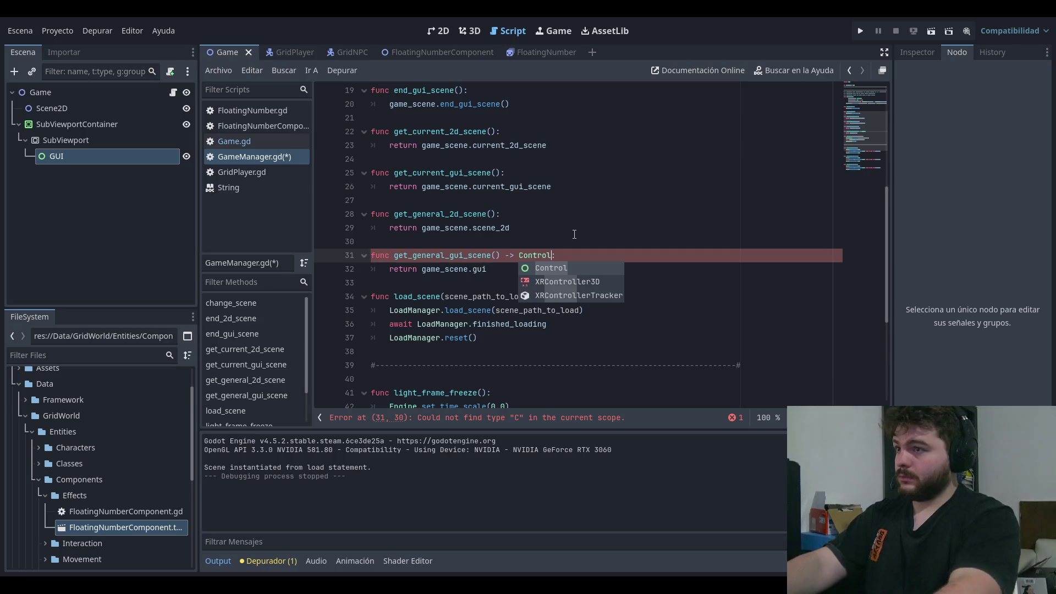
left_click(514, 213)
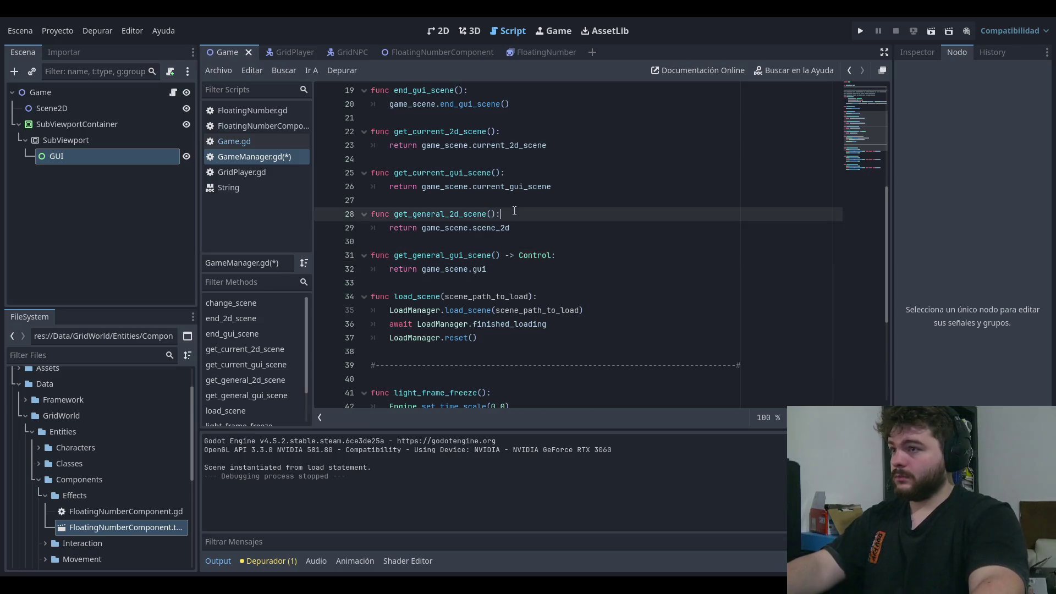
left_click(532, 173)
key("ctrl+s")
Step: Give get_current_2d_scene a -> Node2D return type and save GameManager.gd
scroll(583, 190, "up", 1)
left_click(549, 159)
scroll(495, 219, "up", 4)
left_click(511, 269)
key("ctrl+s")
scroll(550, 231, "down", 2)
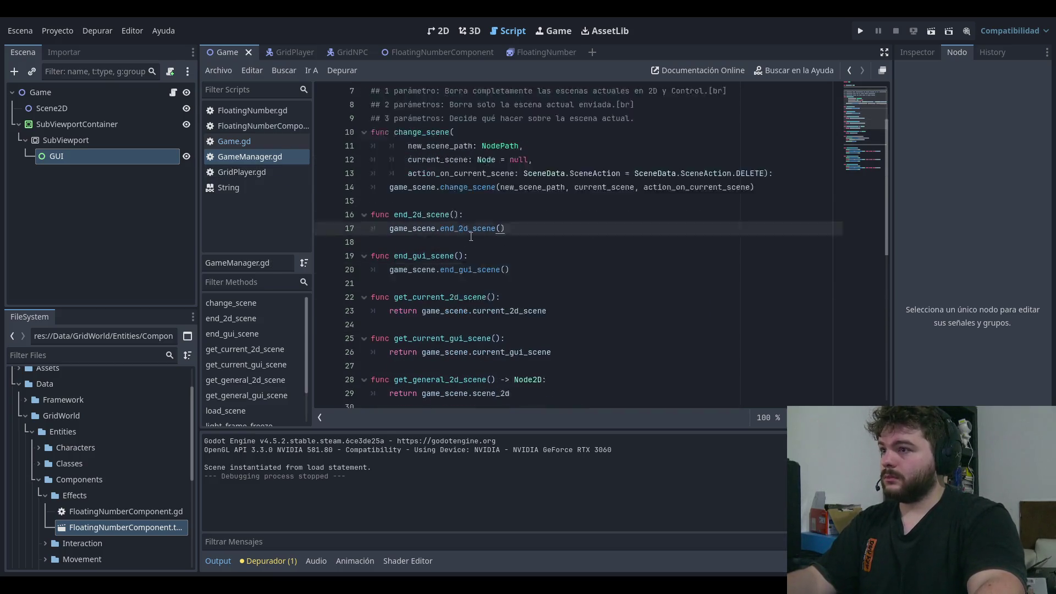
left_click(658, 269)
key("Up")
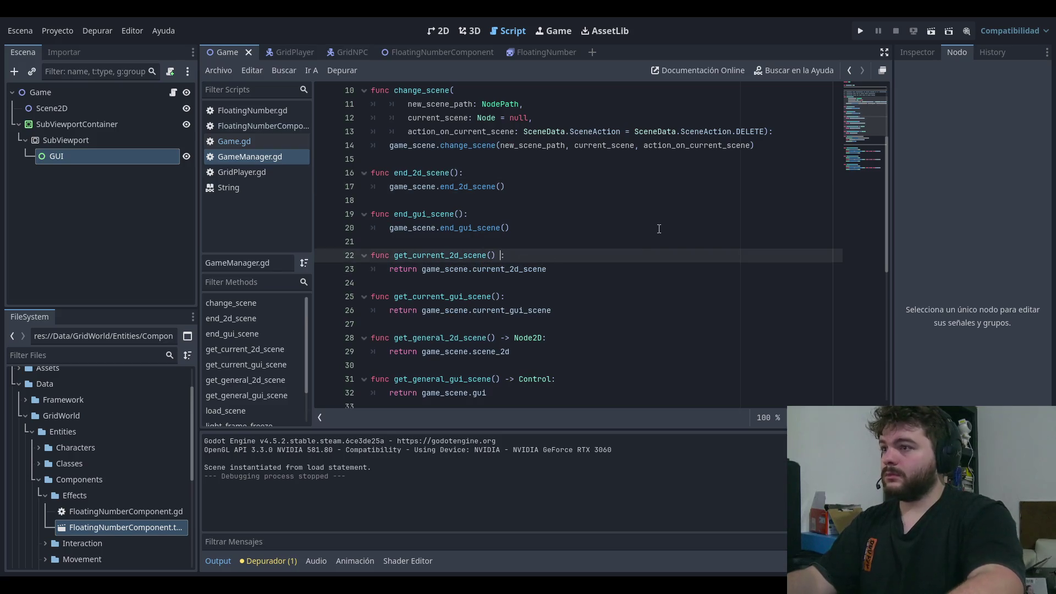
type("2")
key("Return")
left_click(506, 297)
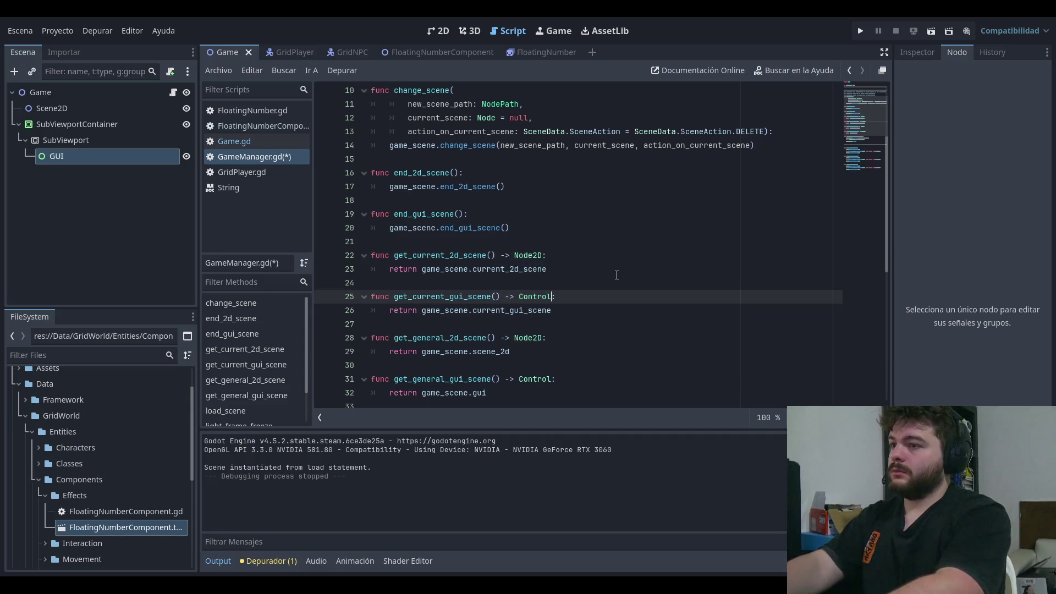
key("ctrl+s")
left_click(633, 255)
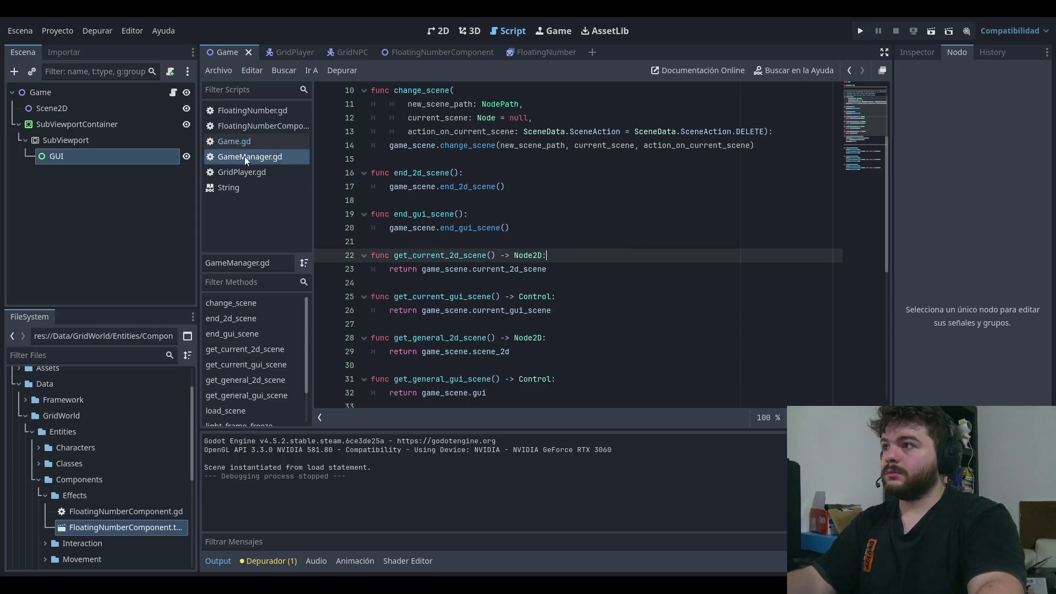
Step: Open GridPlayer.gd, then the FloatingNumberComponent script
left_click(253, 172)
scroll(650, 263, "down", 5)
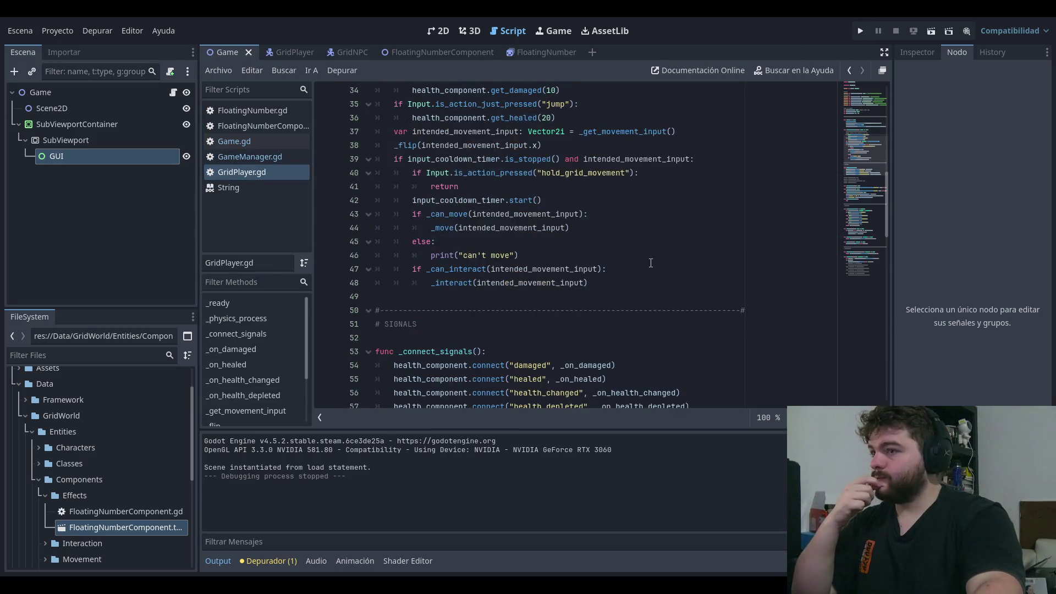
left_click(279, 127)
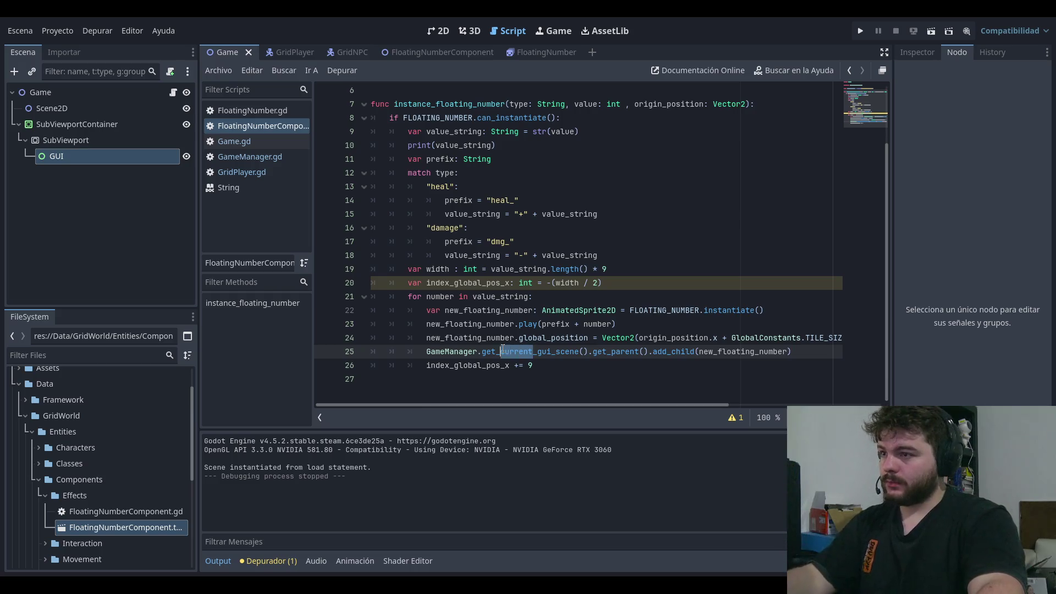
Step: Call get_general_gui_scene() on line 25 without .get_parent(), then run the game
type("gen")
key("Down")
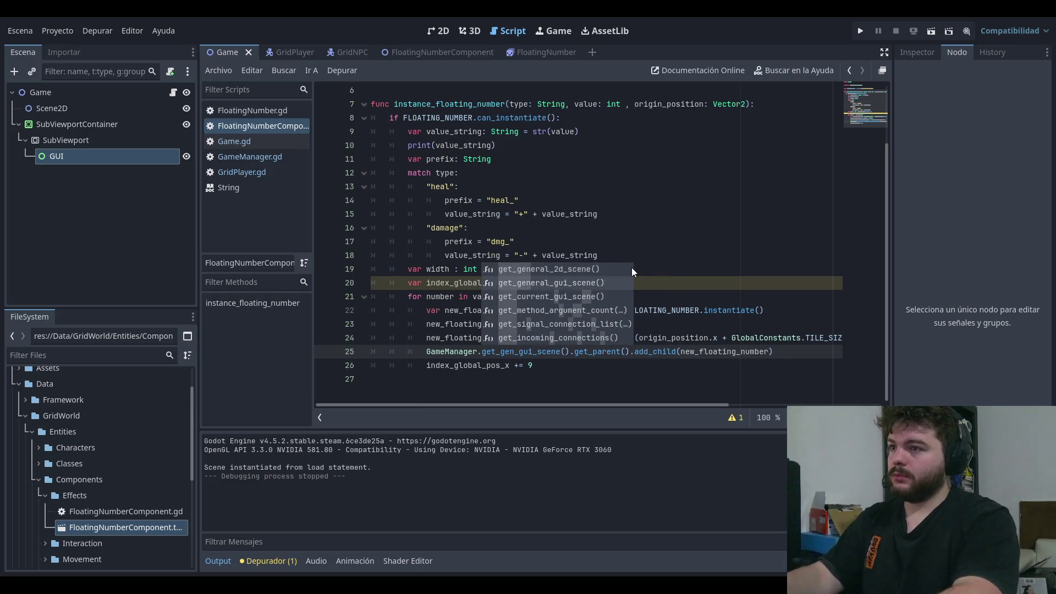
key("Return")
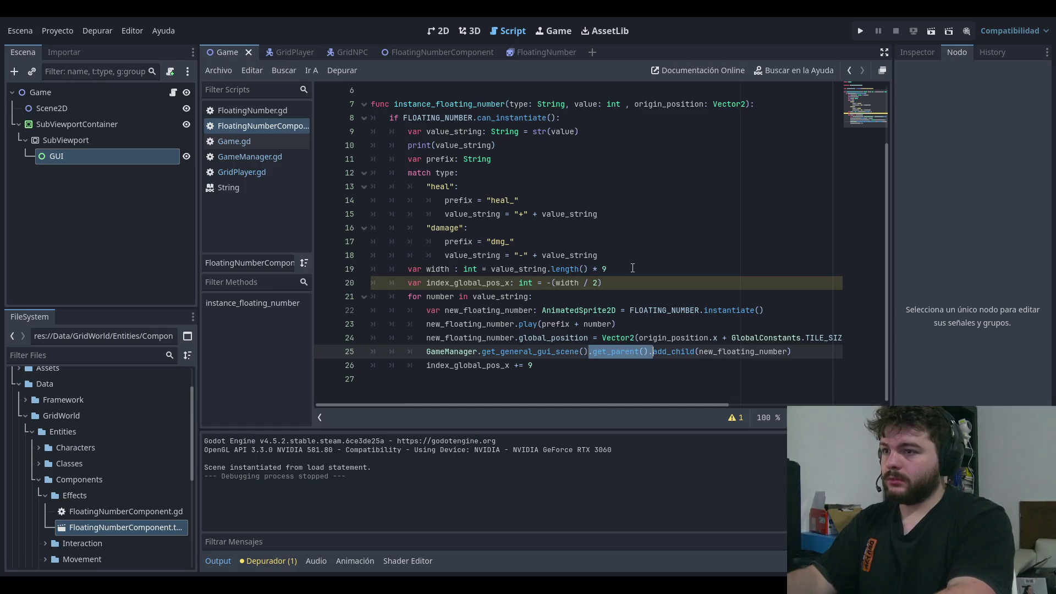
key("BackSpace")
type(".")
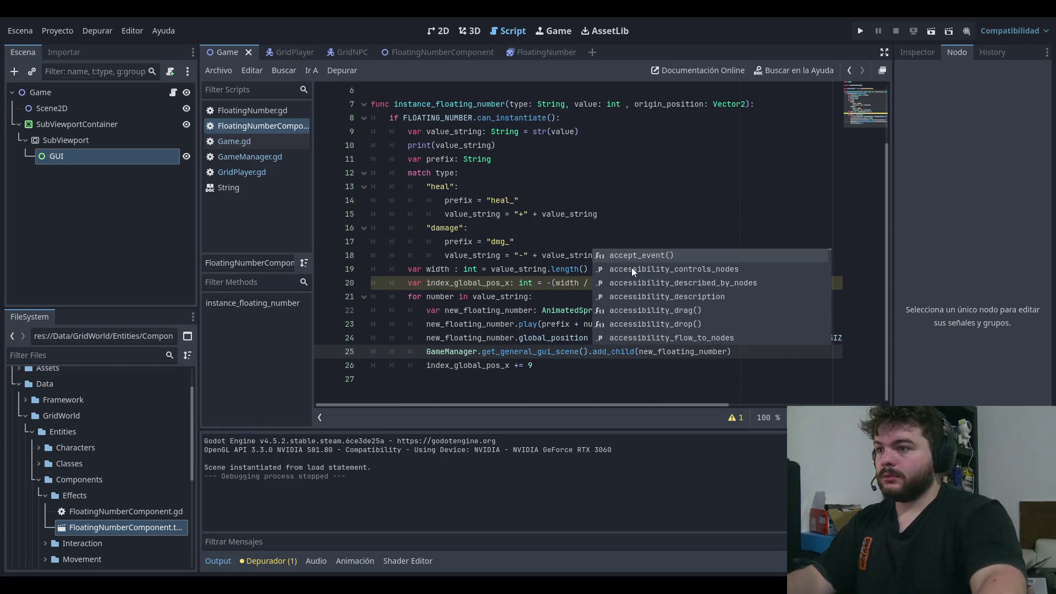
left_click(507, 201)
left_click(859, 34)
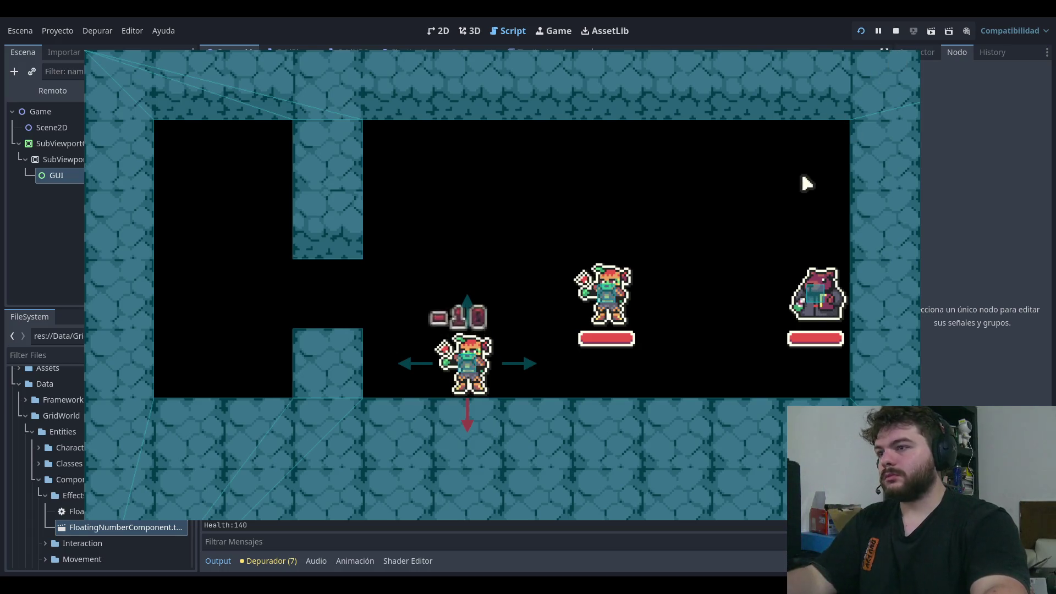
Step: Stop the playtest and select the SubViewport node in the Scene tree
left_click(895, 31)
left_click(74, 138)
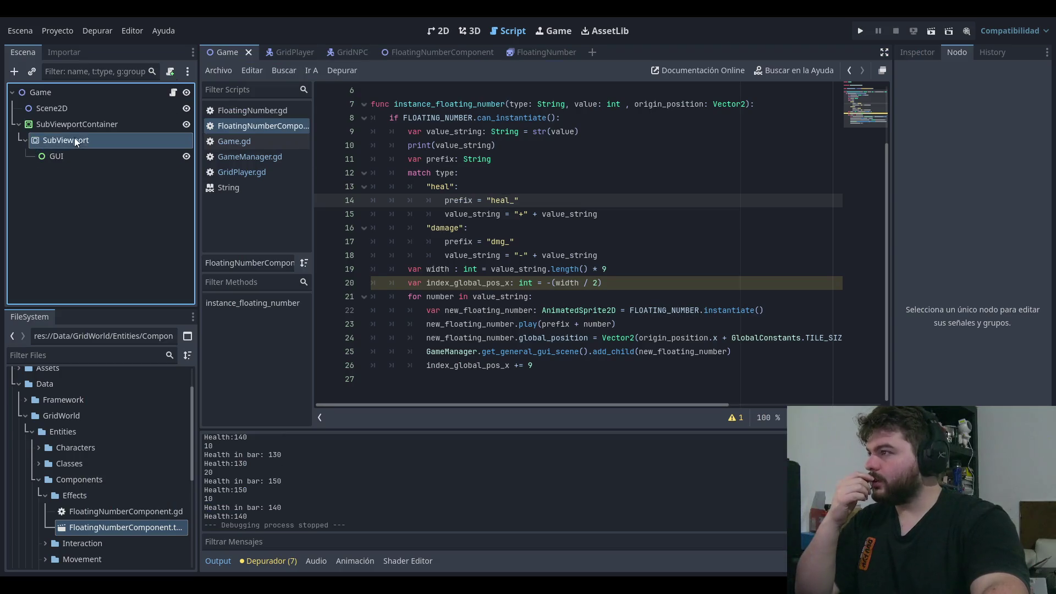
Step: Browse the SubViewport's Inspector groups down to the Rendering settings
left_click(922, 51)
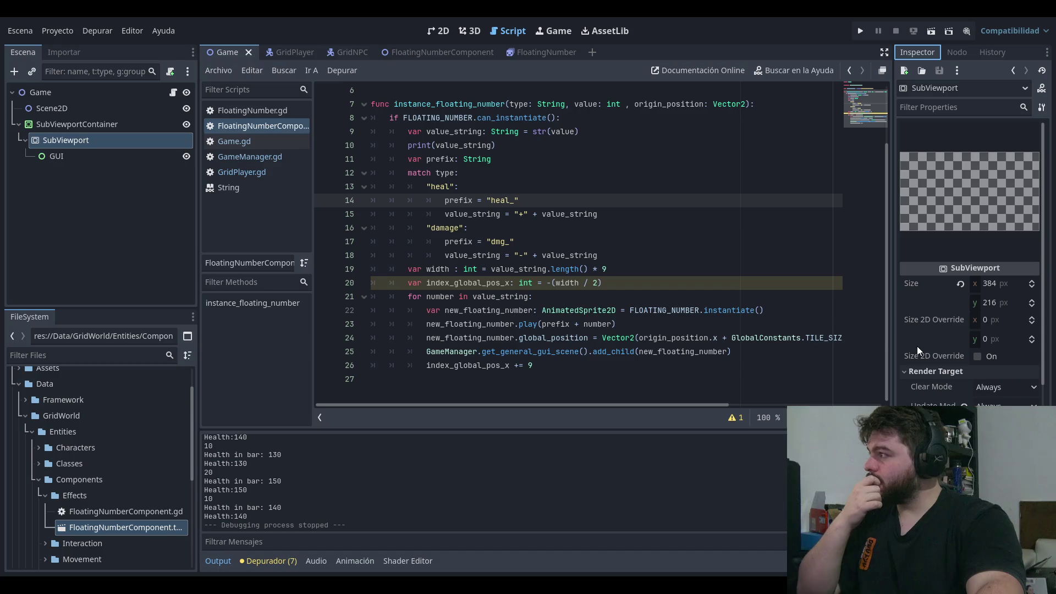
scroll(916, 345, "down", 2)
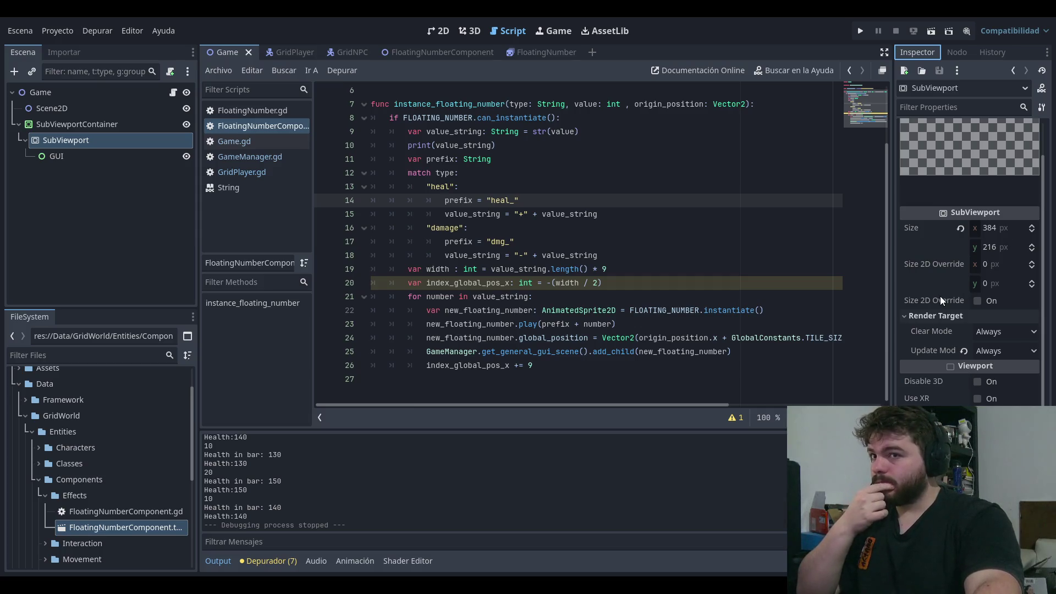
left_click(597, 214)
key("Up")
key("Up")
key("Up")
key("End")
key("Down")
key("Down")
key("Down")
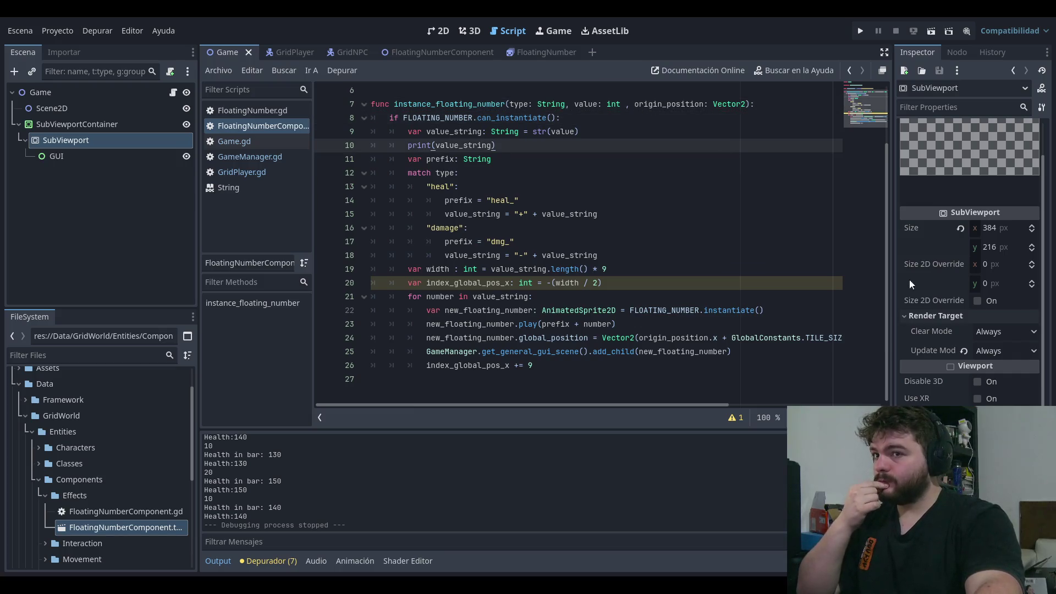
scroll(988, 323, "down", 3)
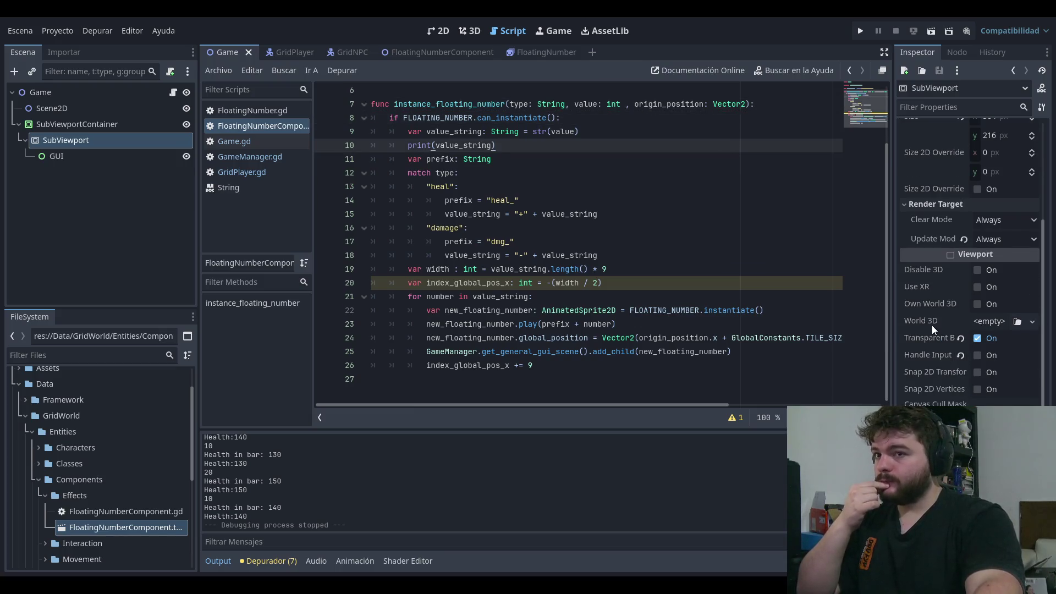
scroll(912, 292, "down", 3)
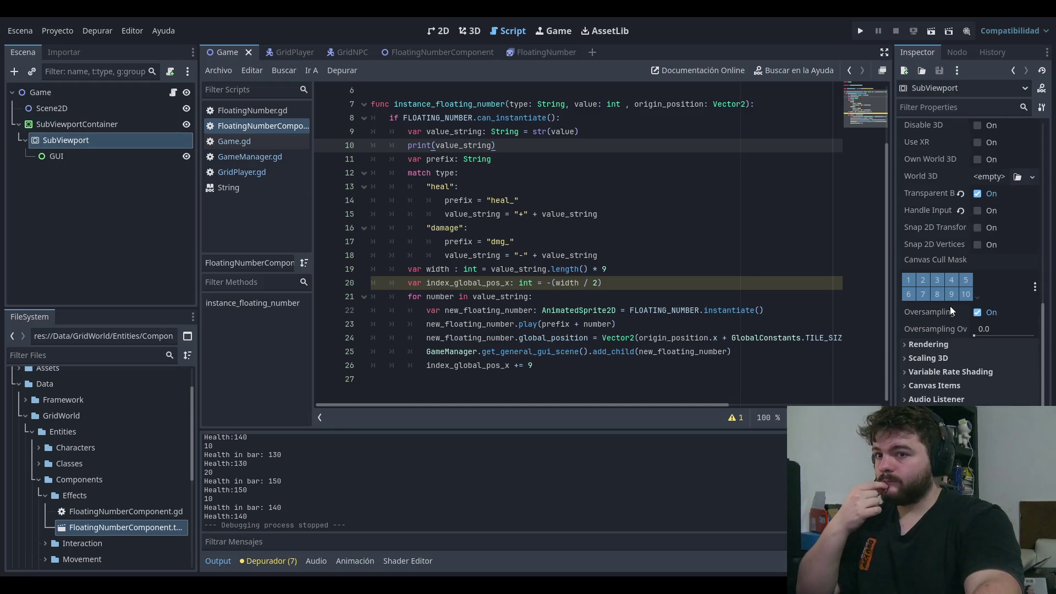
left_click(918, 357)
left_click(917, 358)
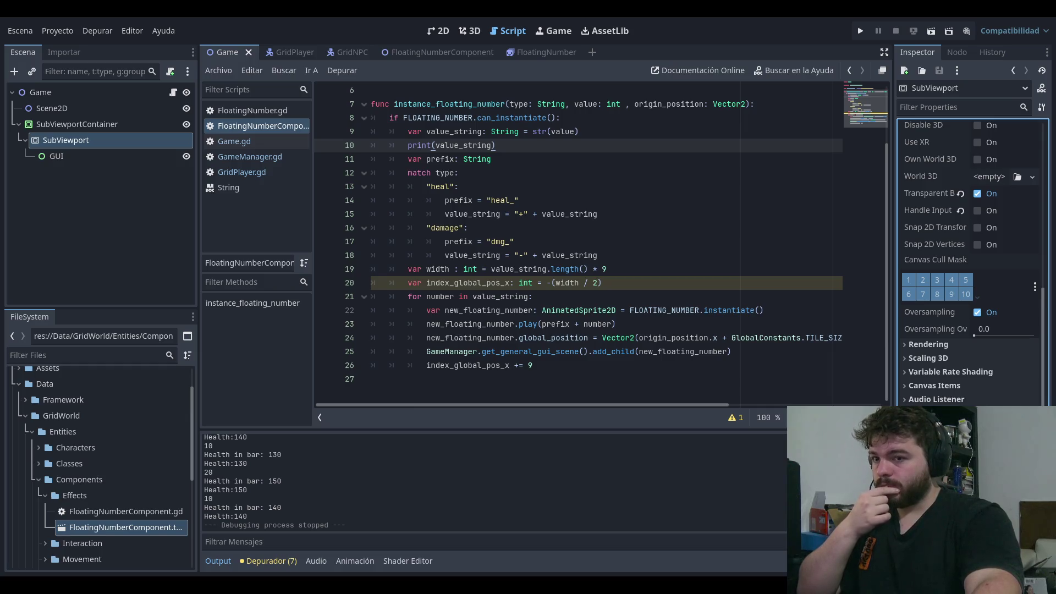
left_click(925, 372)
left_click(935, 346)
scroll(945, 380, "up", 5)
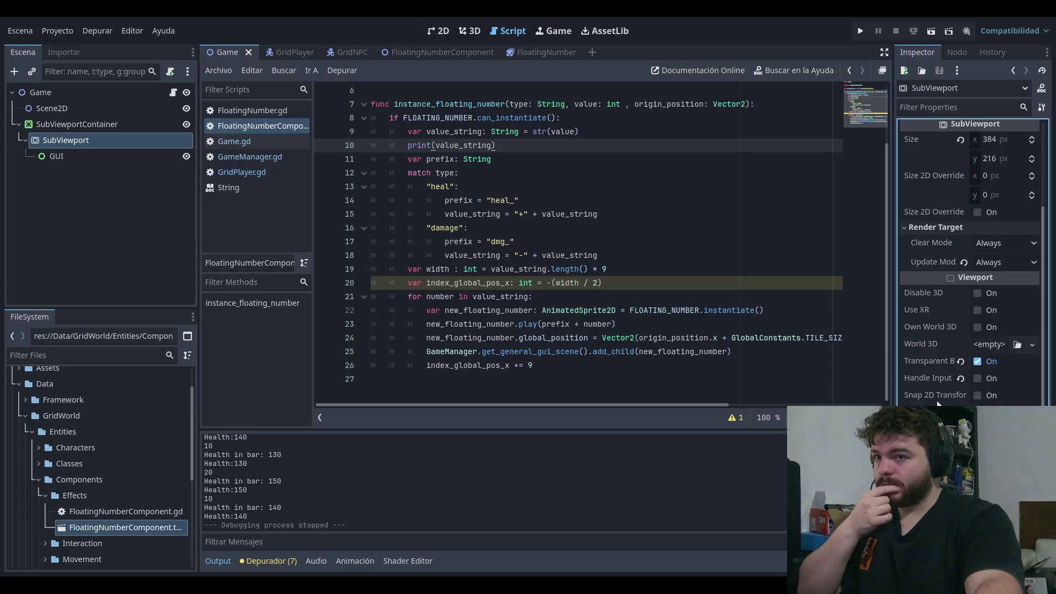
scroll(936, 331, "up", 5)
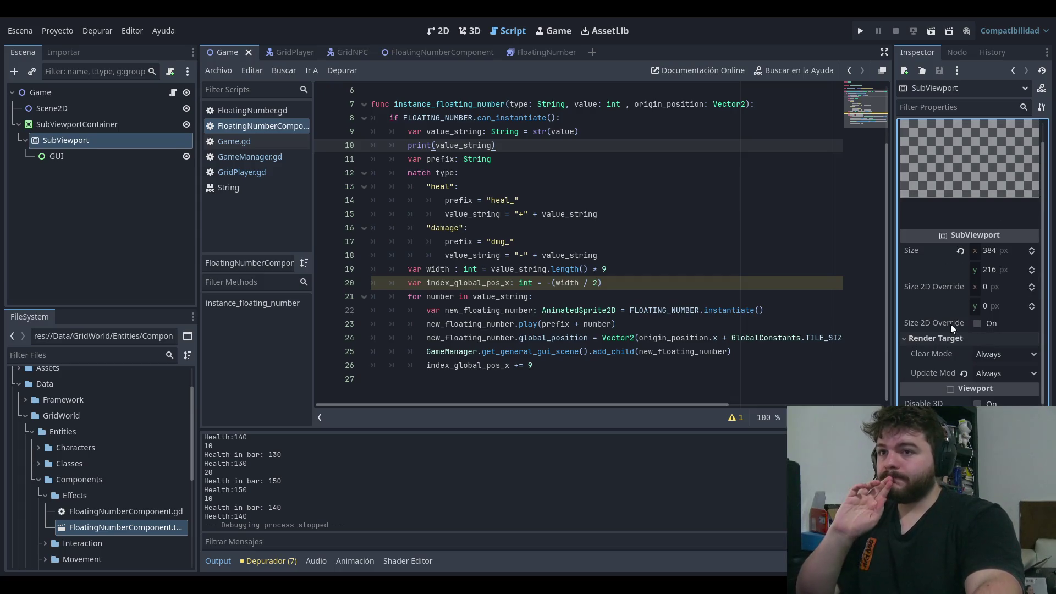
left_click(913, 340)
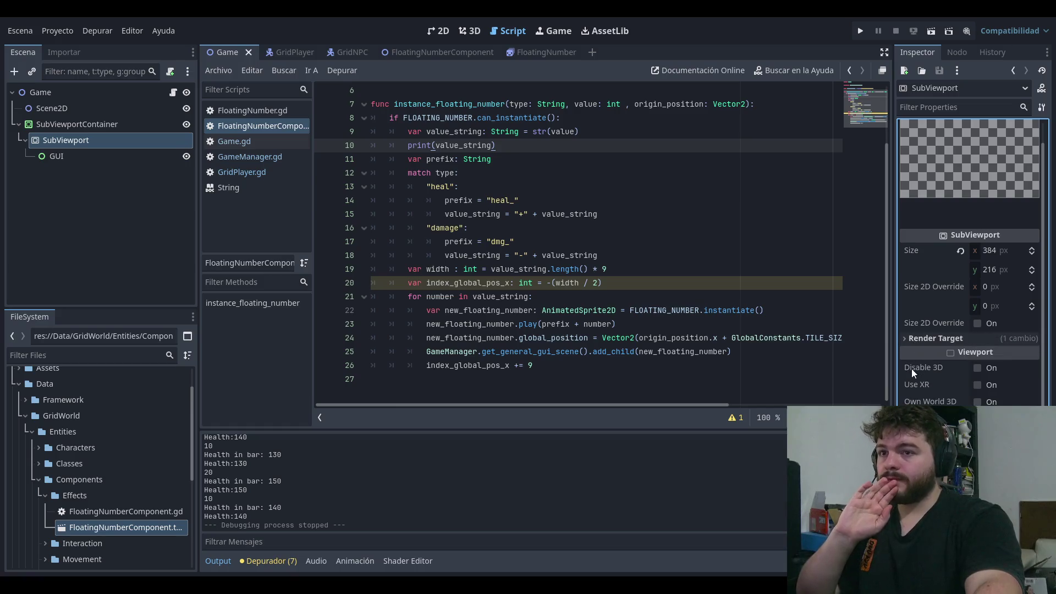
scroll(912, 368, "down", 5)
left_click(924, 345)
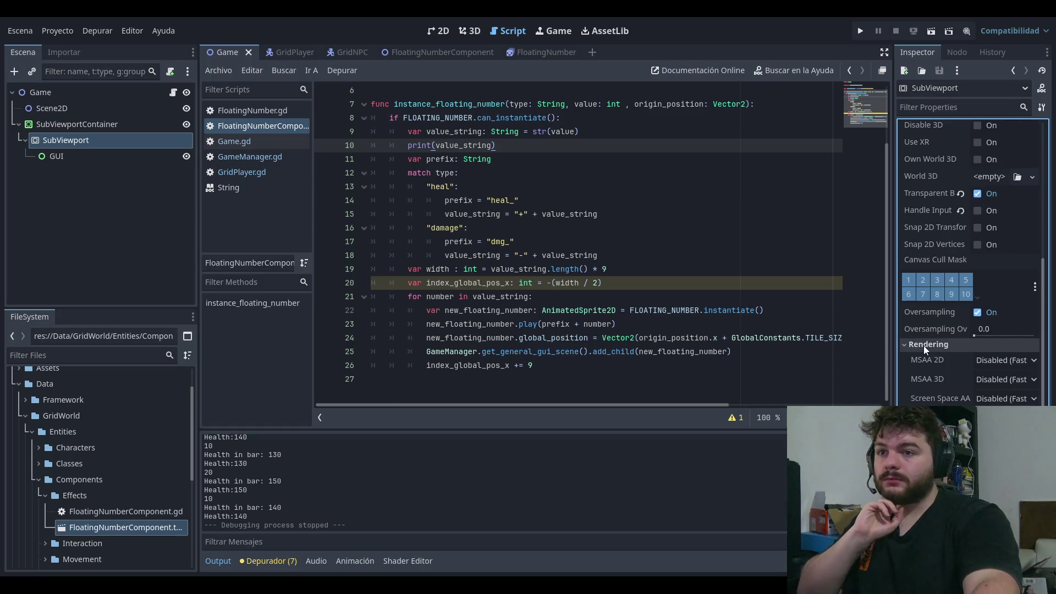
scroll(957, 308, "down", 2)
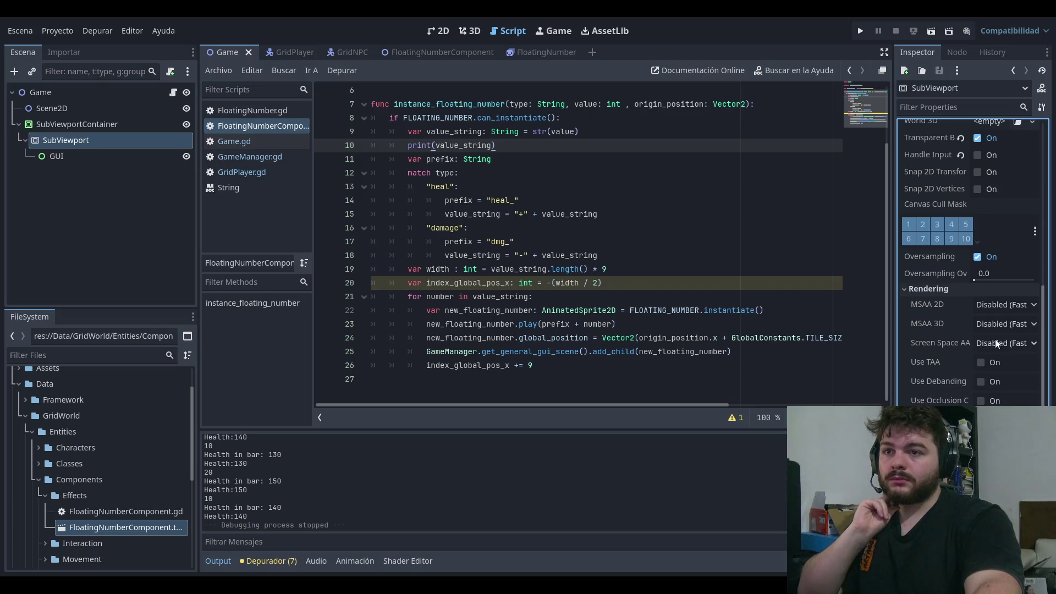
scroll(942, 349, "down", 4)
Step: Set Canvas Items Default Texture Filter to Nearest and run the project with F5
left_click(909, 389)
left_click(938, 403)
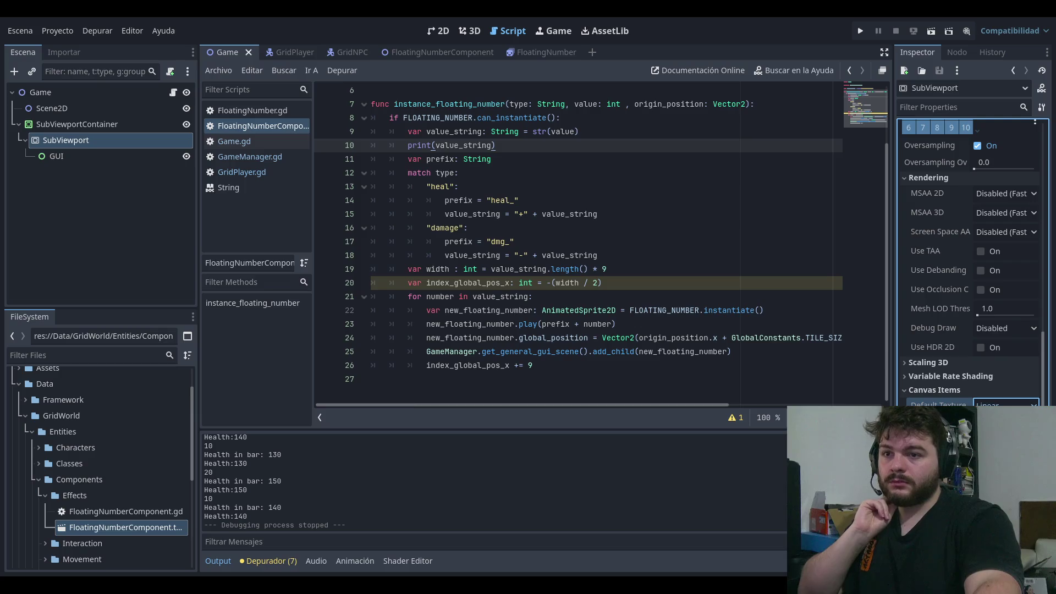
left_click(995, 432)
left_click(696, 310)
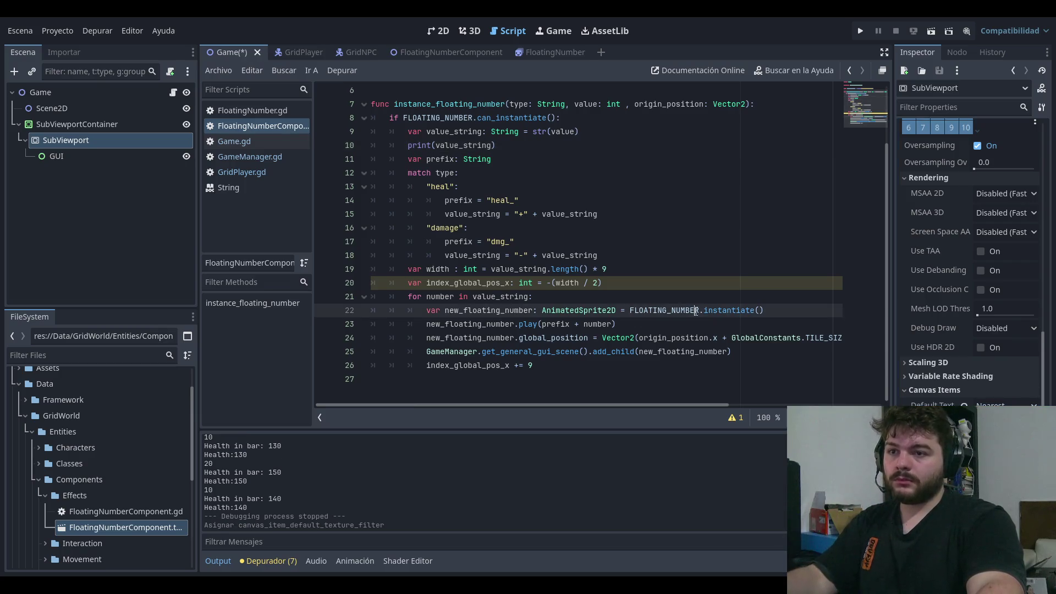
key("F5")
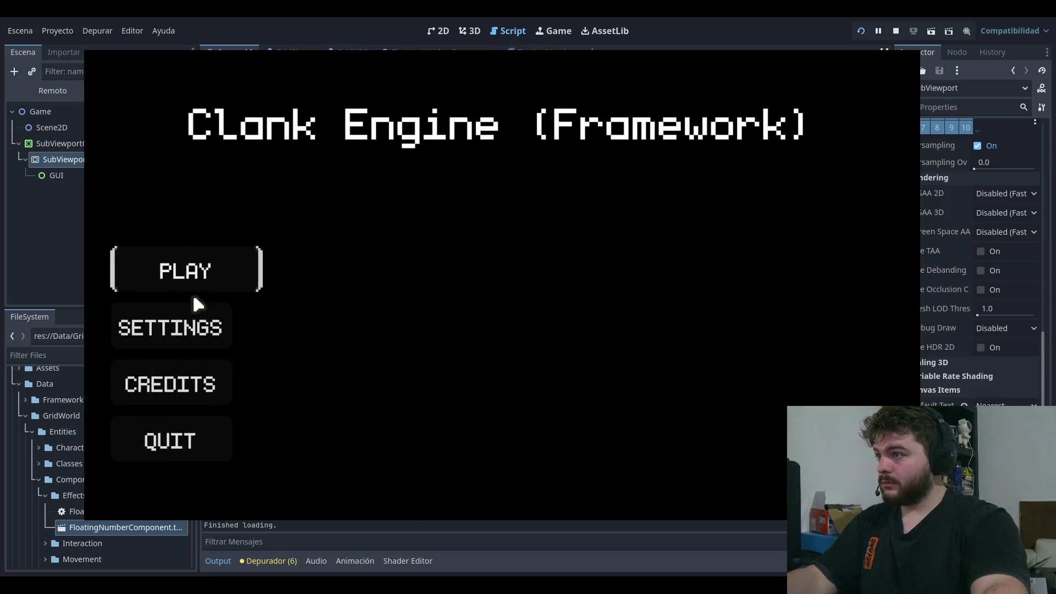
Step: Play from the main menu, move left and right to take -10 damage, then stop, rerun and stop again
left_click(213, 289)
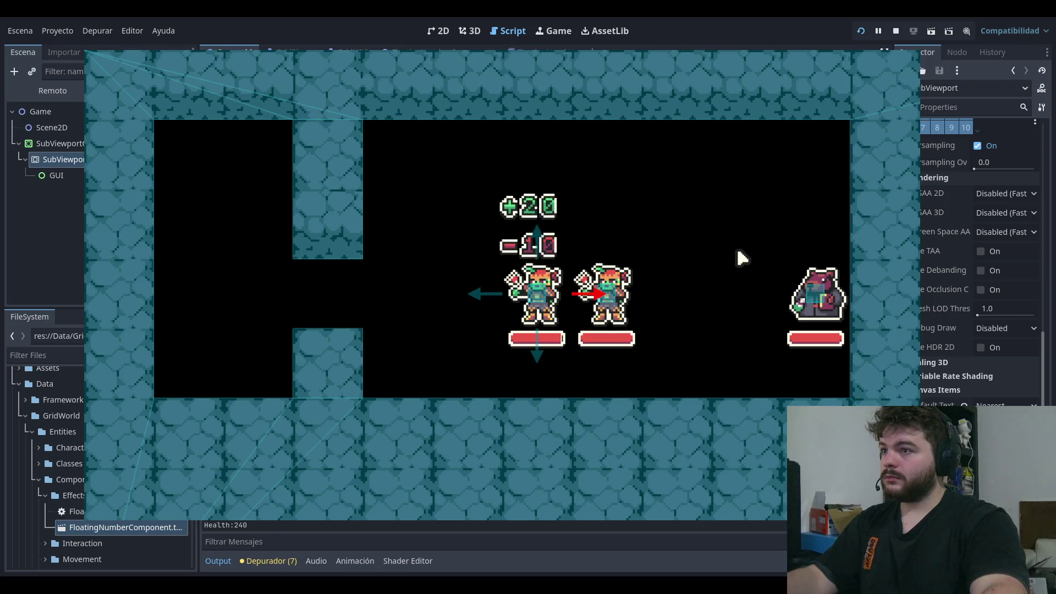
key("Left")
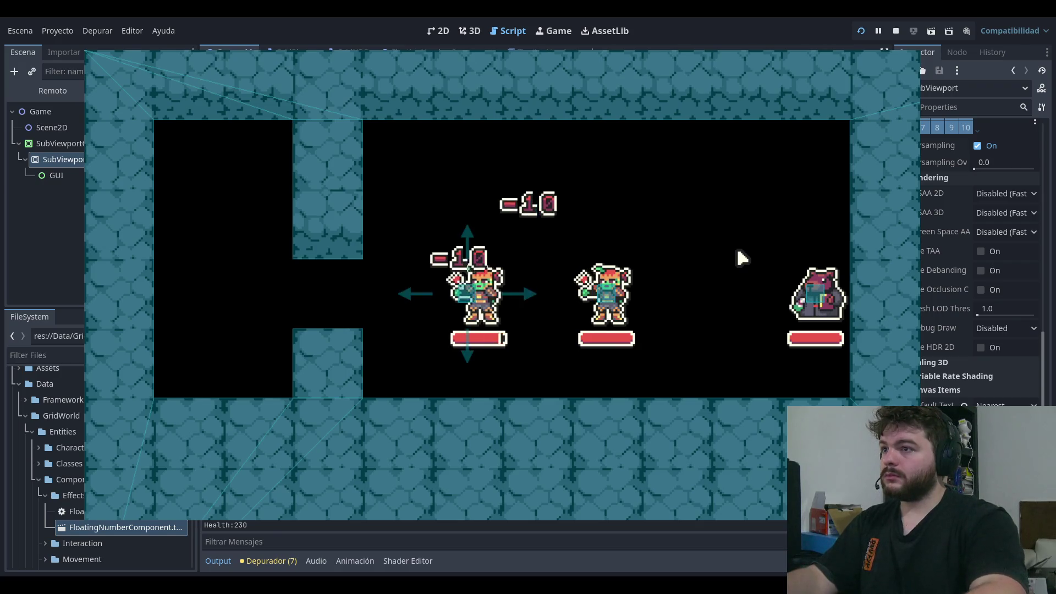
key("Left")
key("Left")
key("Right")
key("Right")
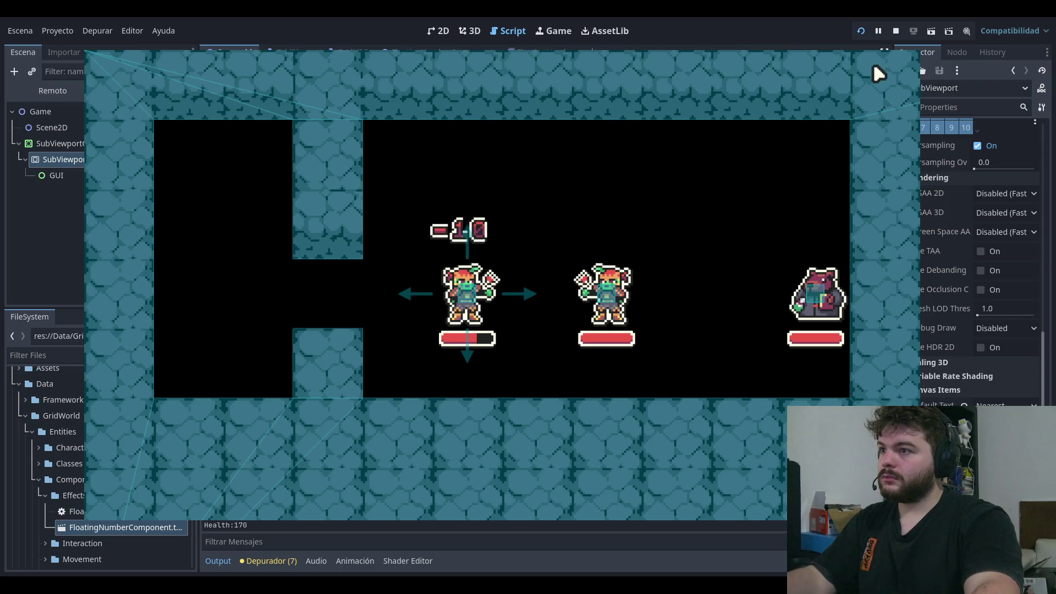
key("F8")
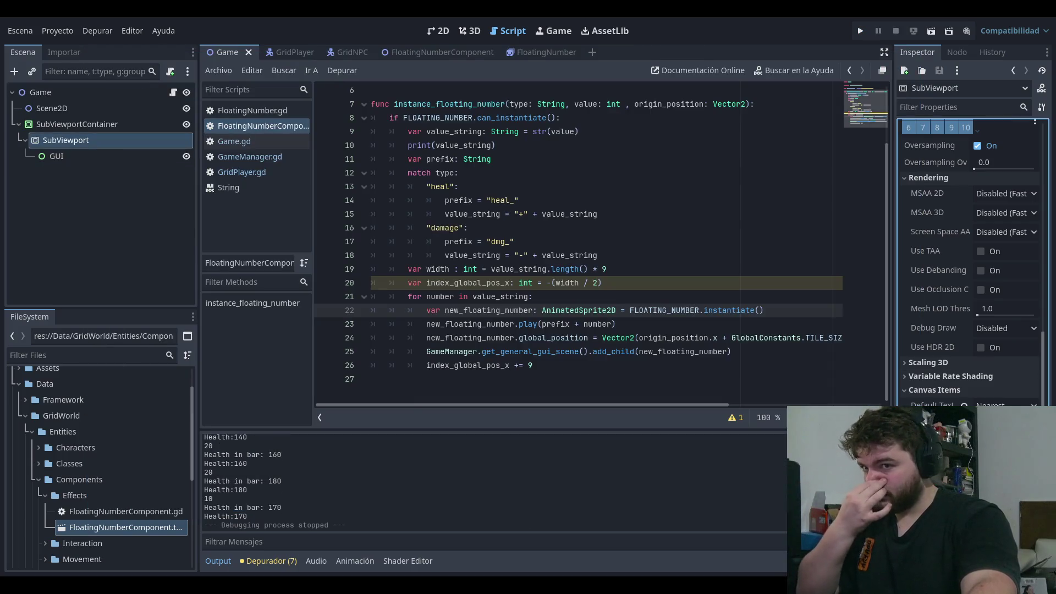
left_click(860, 31)
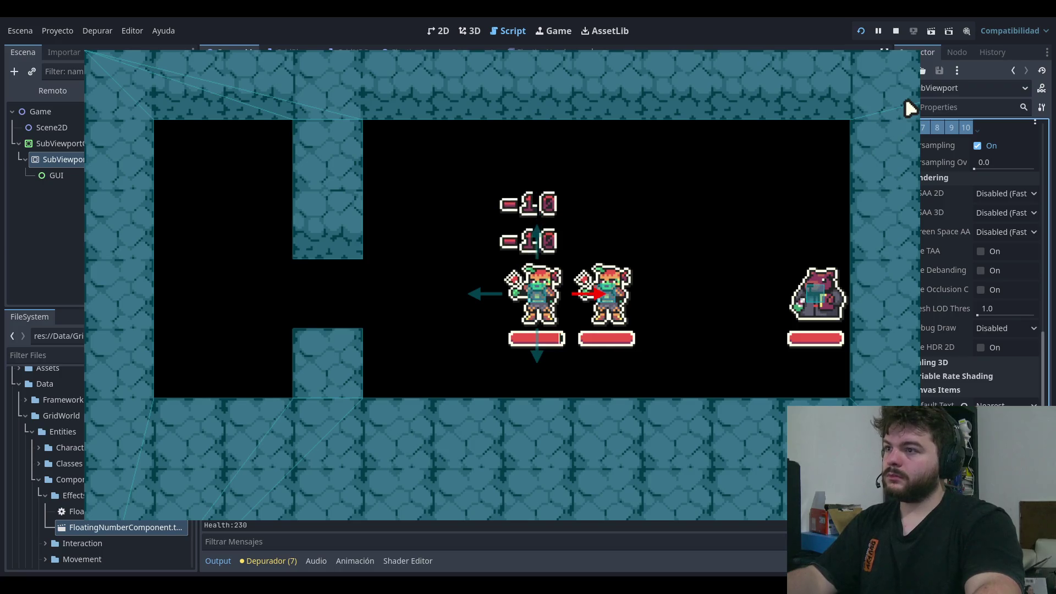
key("F8")
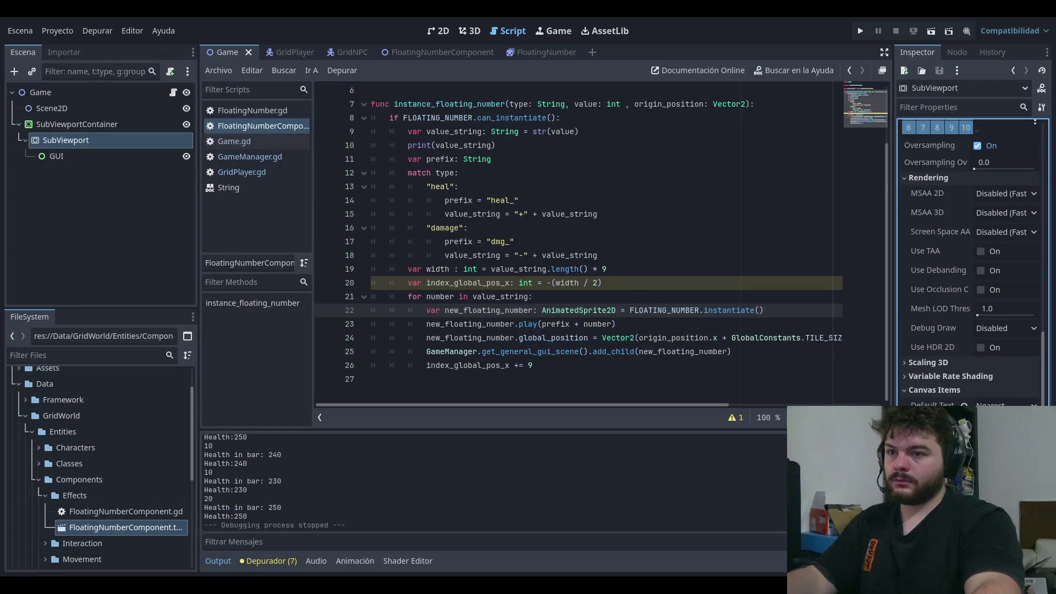
key("ctrl+z")
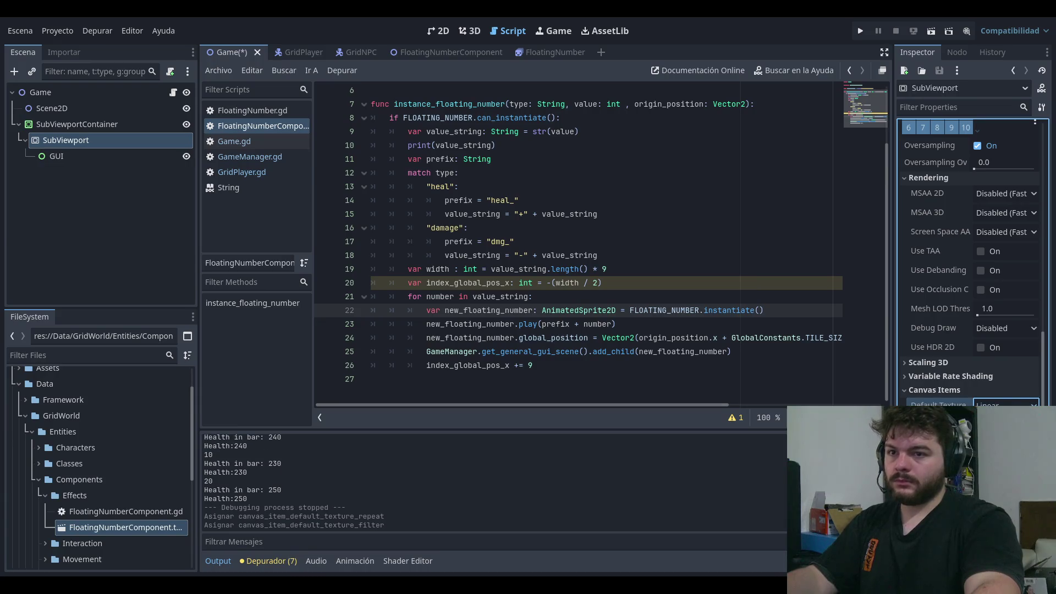
key("F5")
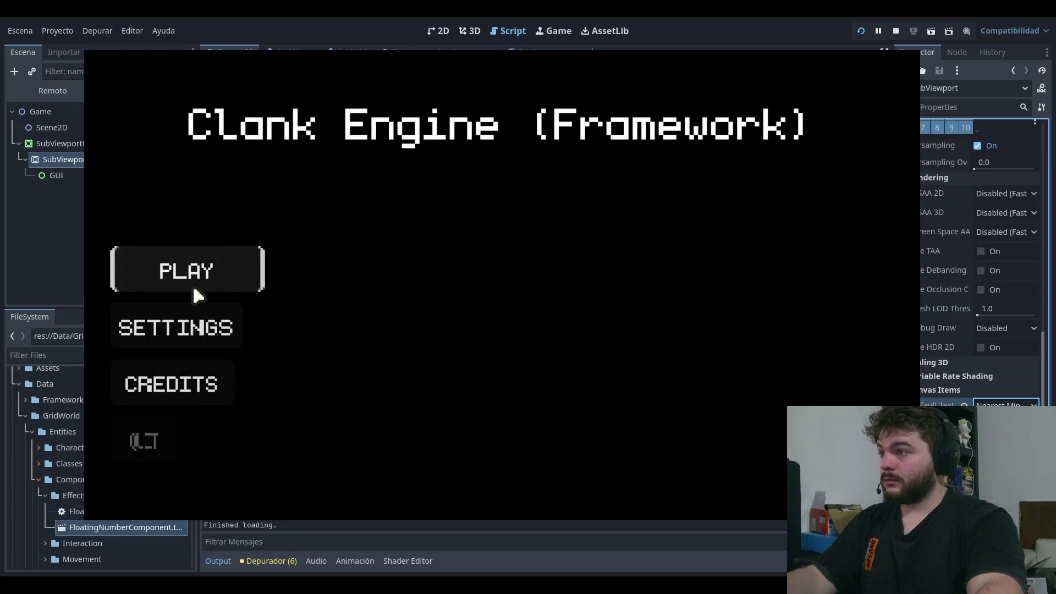
left_click(228, 285)
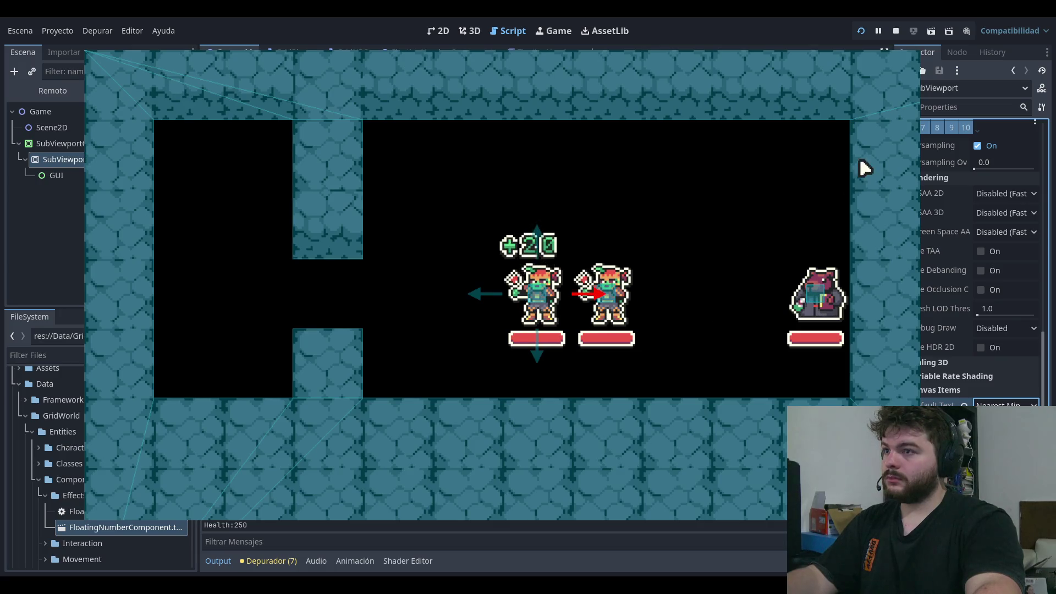
left_click(895, 30)
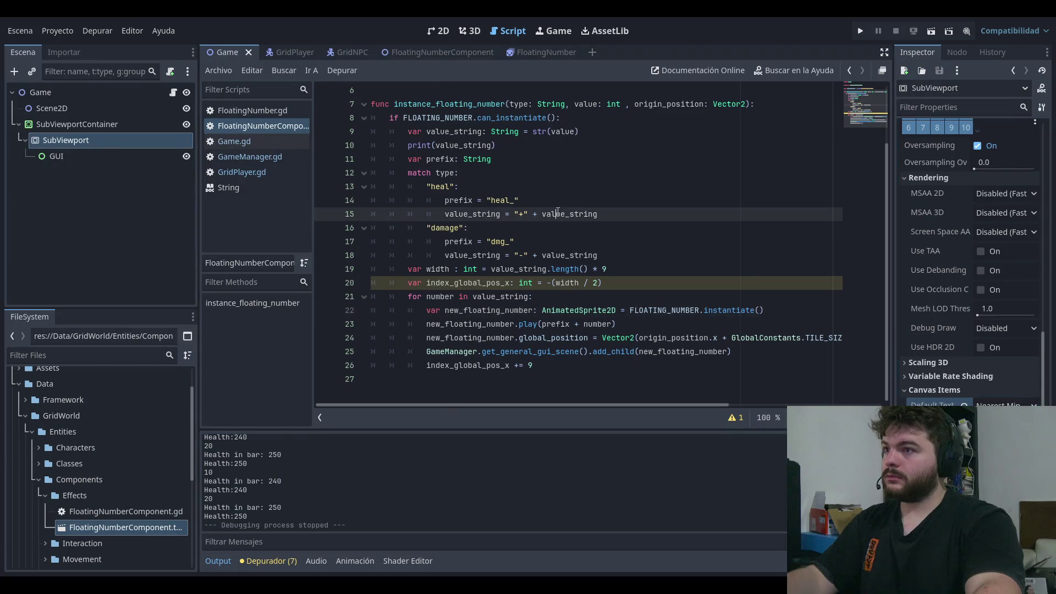
left_click(697, 269)
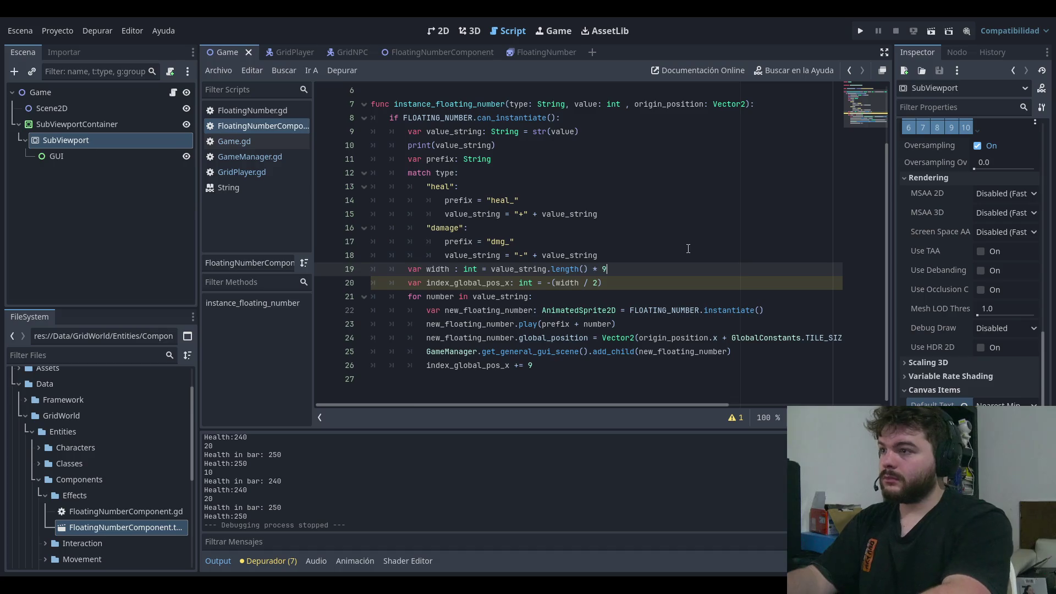
key("Down")
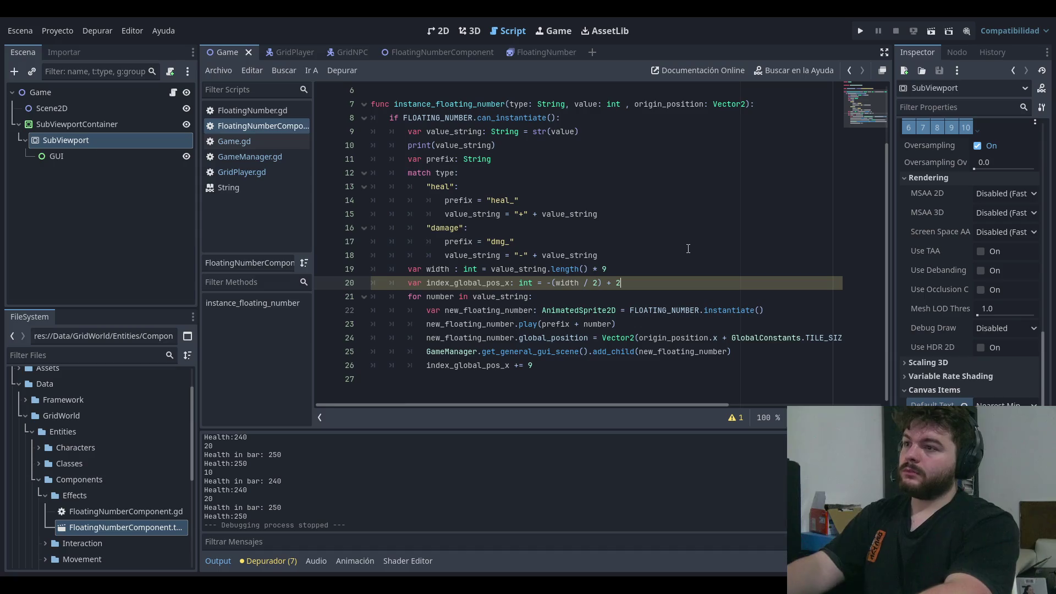
type("2")
left_click(861, 32)
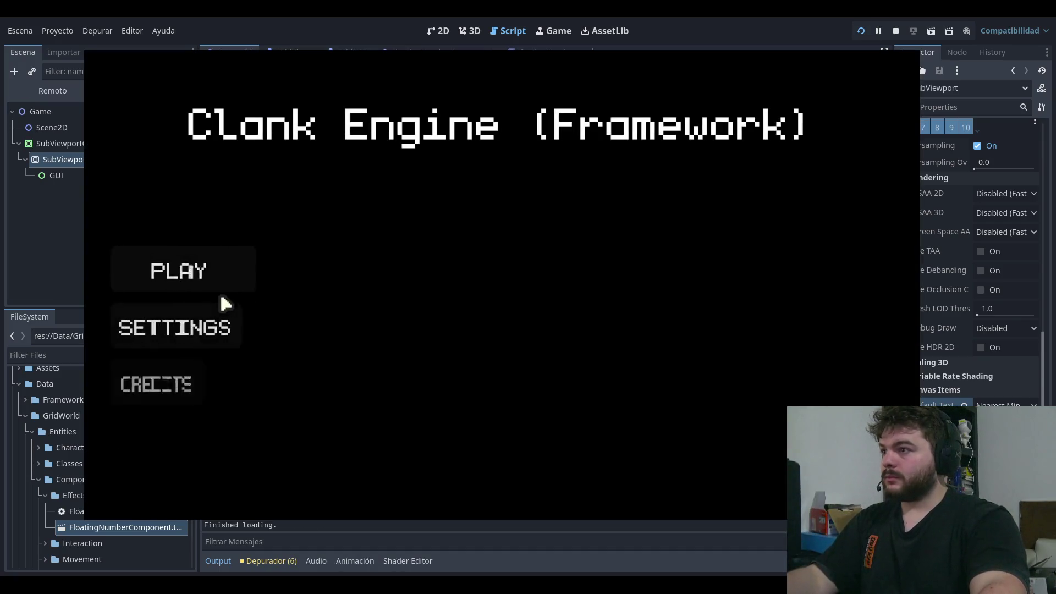
left_click(179, 269)
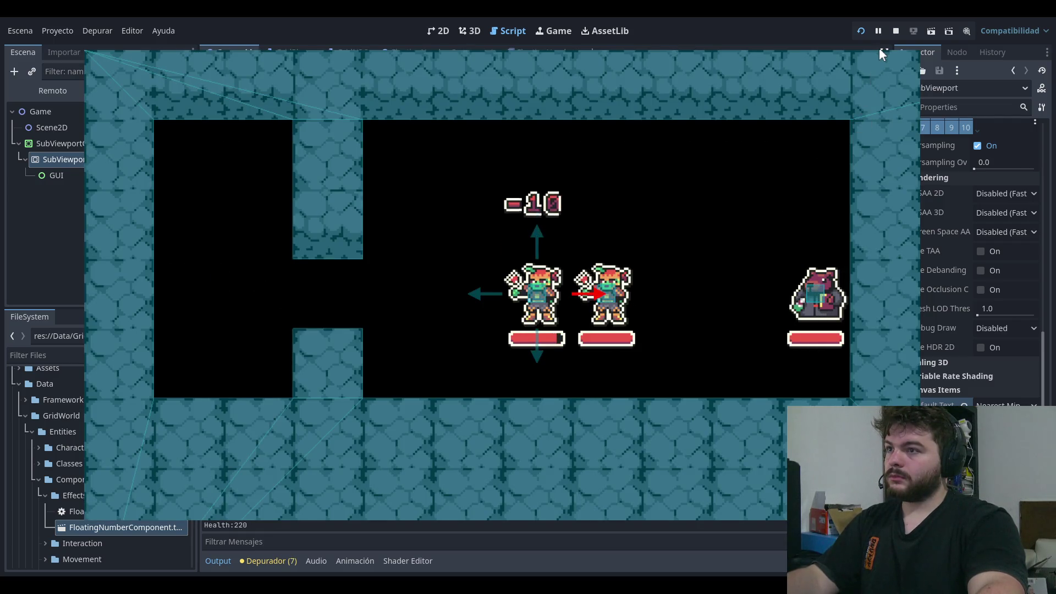
left_click(895, 31)
key("ctrl+z")
key("ctrl+z")
key("ctrl+shift+z")
left_click(736, 194)
left_click(1005, 404)
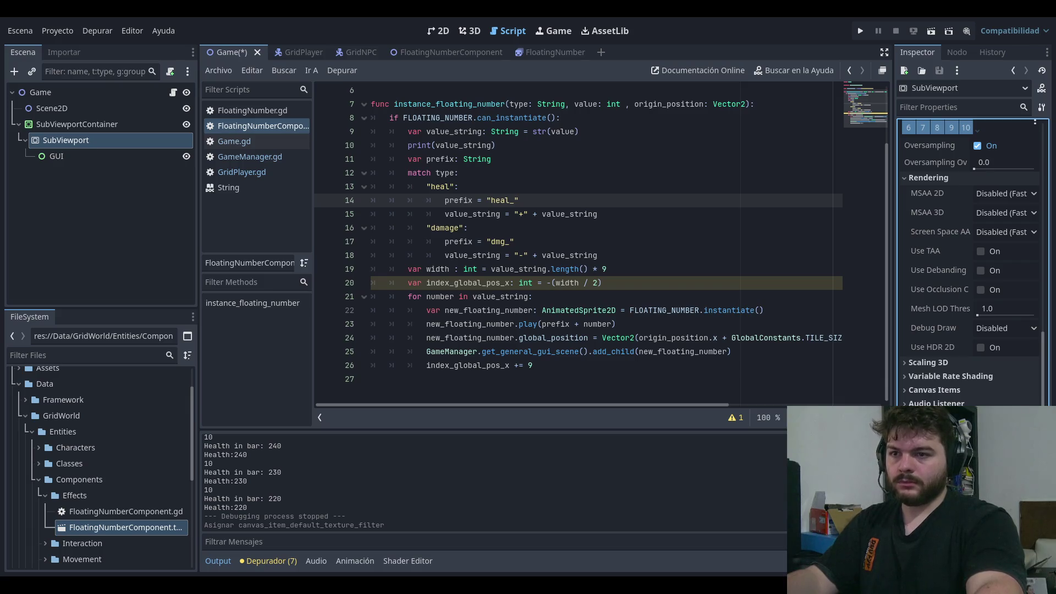
Step: Save, then inspect the SubViewport's Render Target, leaving Size 2D Override at 0×0
key("Down")
key("Down")
key("Down")
key("ctrl+s")
left_click(81, 156)
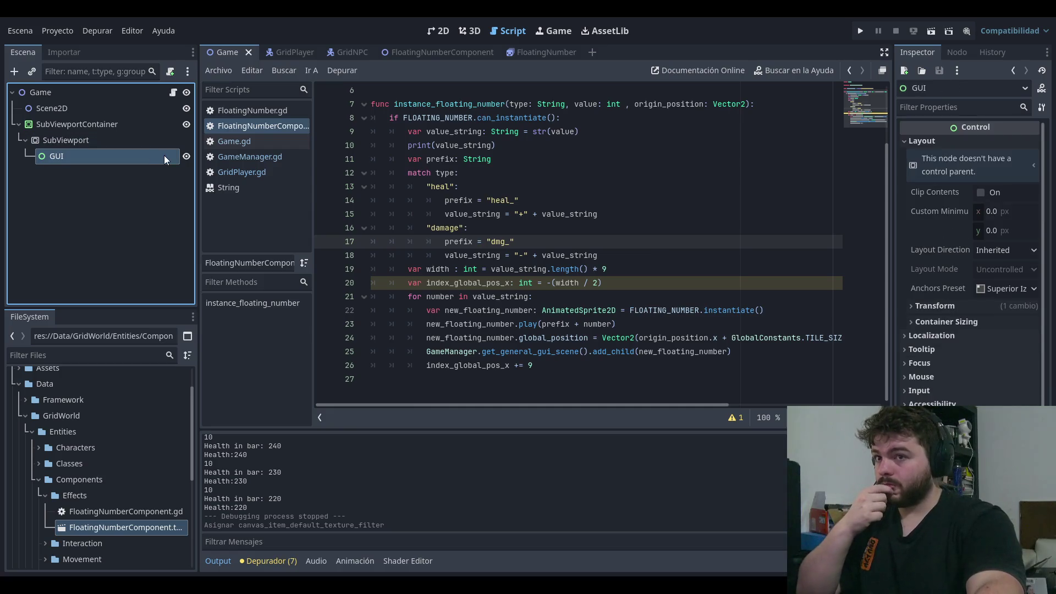
left_click(57, 142)
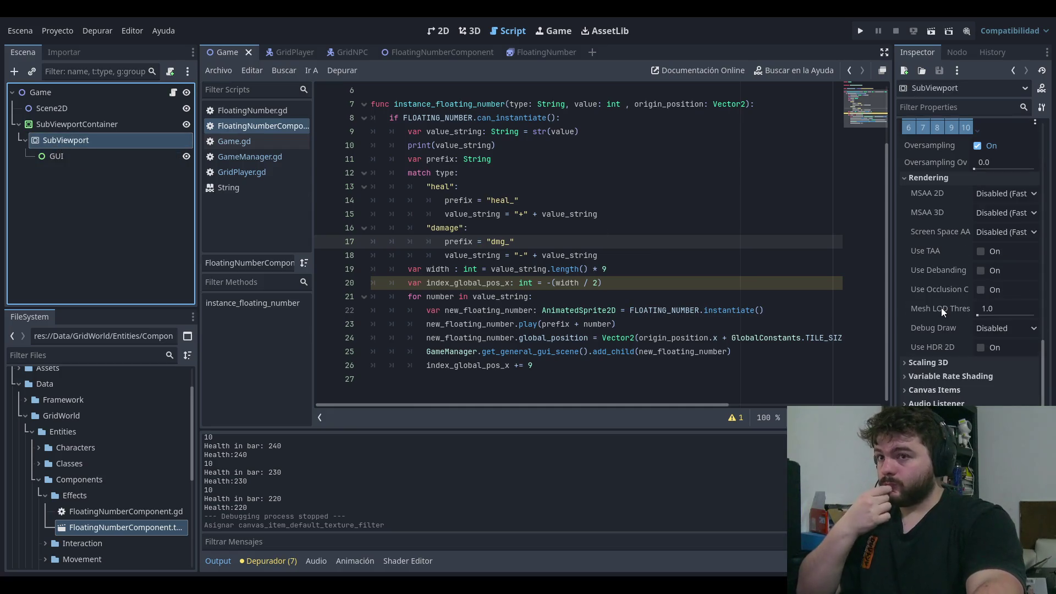
scroll(942, 311, "up", 5)
left_click(908, 341)
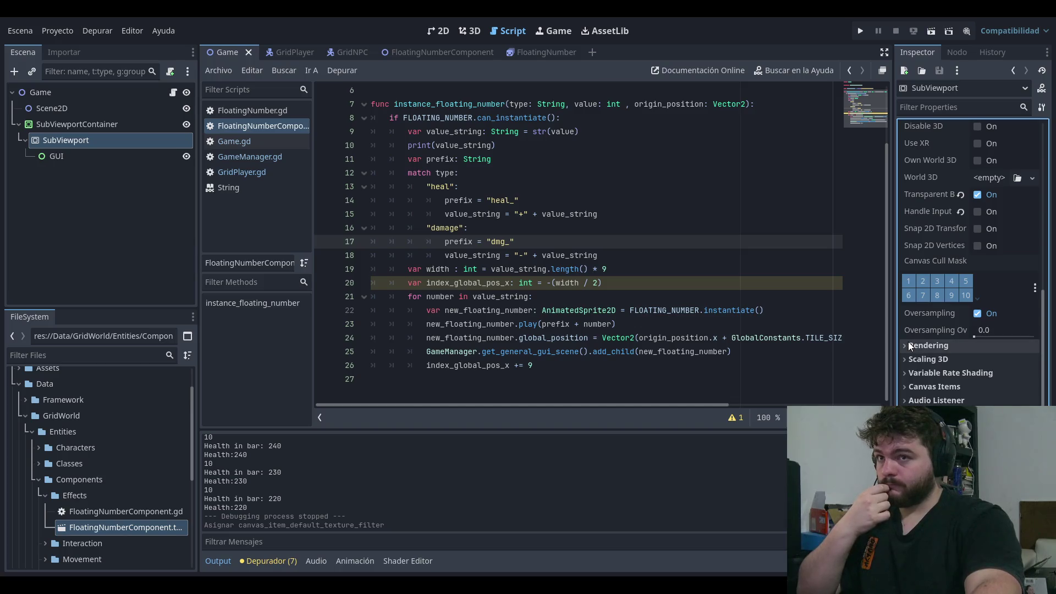
scroll(939, 272, "up", 4)
scroll(939, 272, "up", 2)
left_click(921, 370)
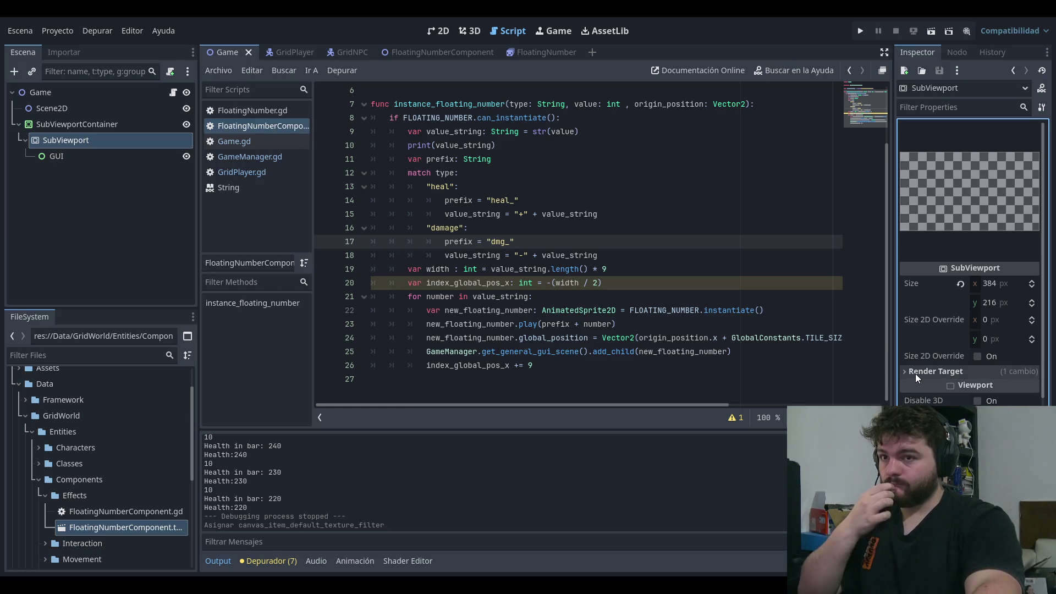
left_click(1010, 322)
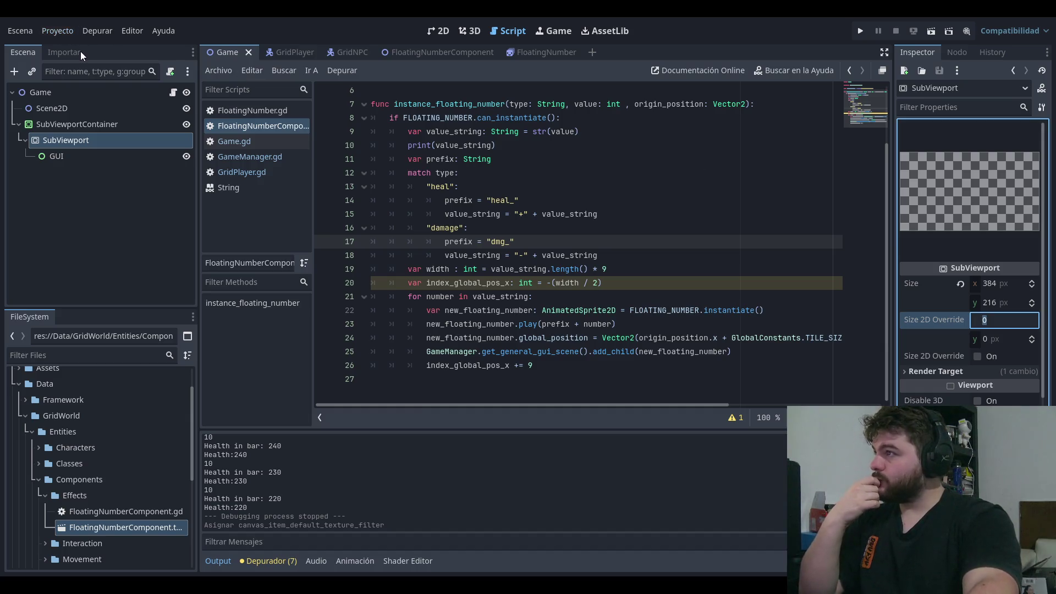
left_click(687, 324)
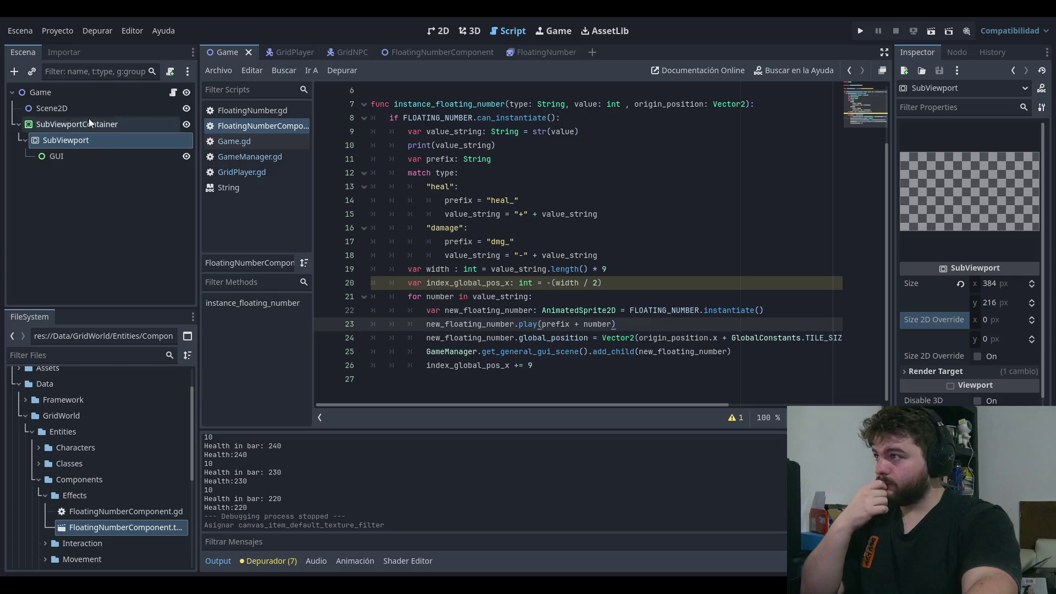
Step: Inspect the Scene2D node, then the GUI node's Control properties
left_click(81, 105)
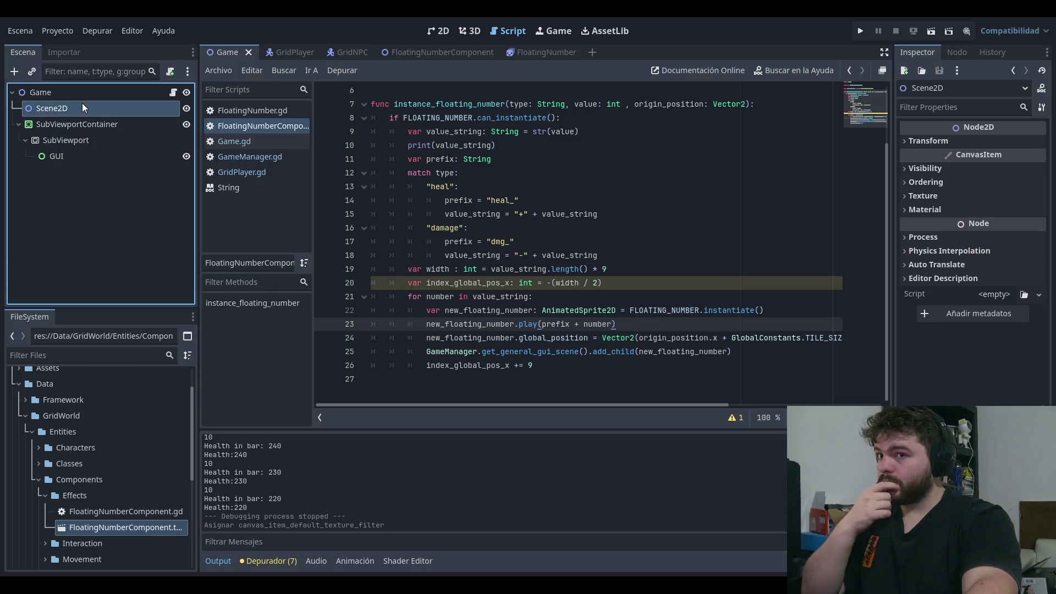
left_click(65, 158)
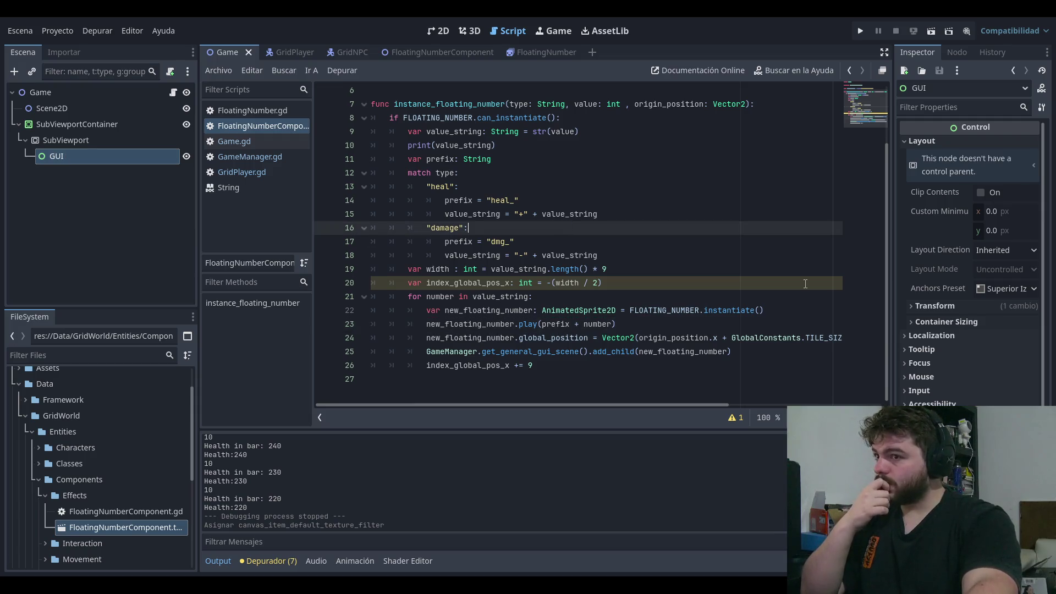
left_click(715, 118)
left_click(767, 103)
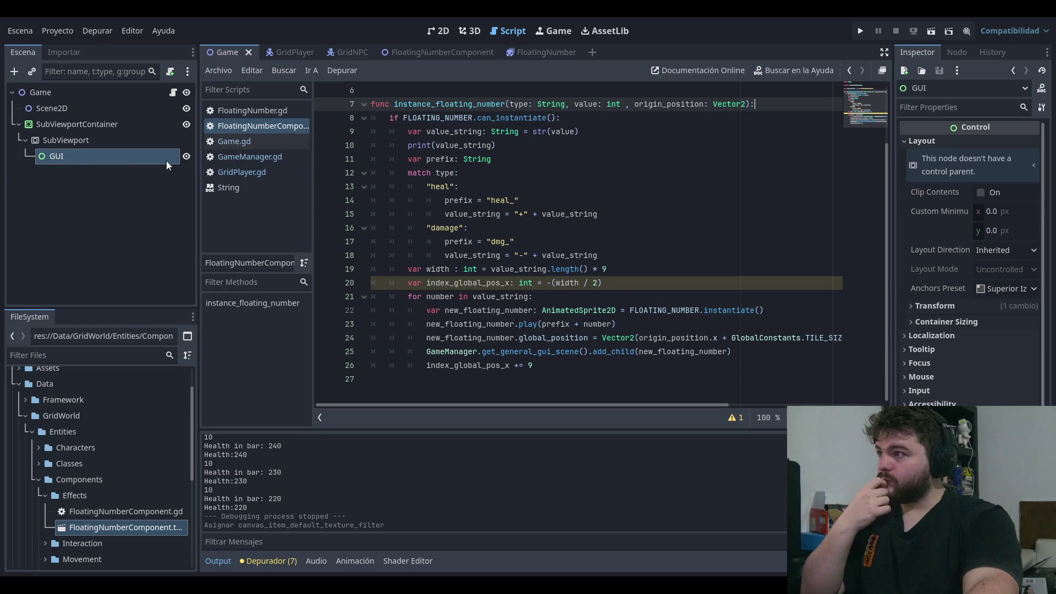
Step: Replace get_general_gui_scene with get_current_2d_scene on line 25, then playtest and stop
left_click(610, 255)
double_click(560, 352)
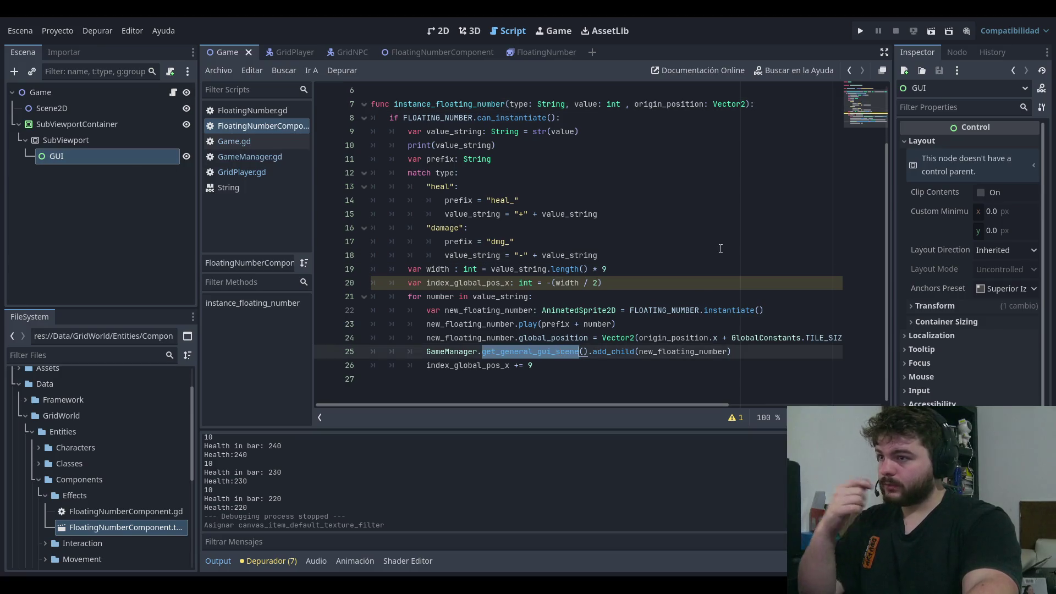
type("get_cu")
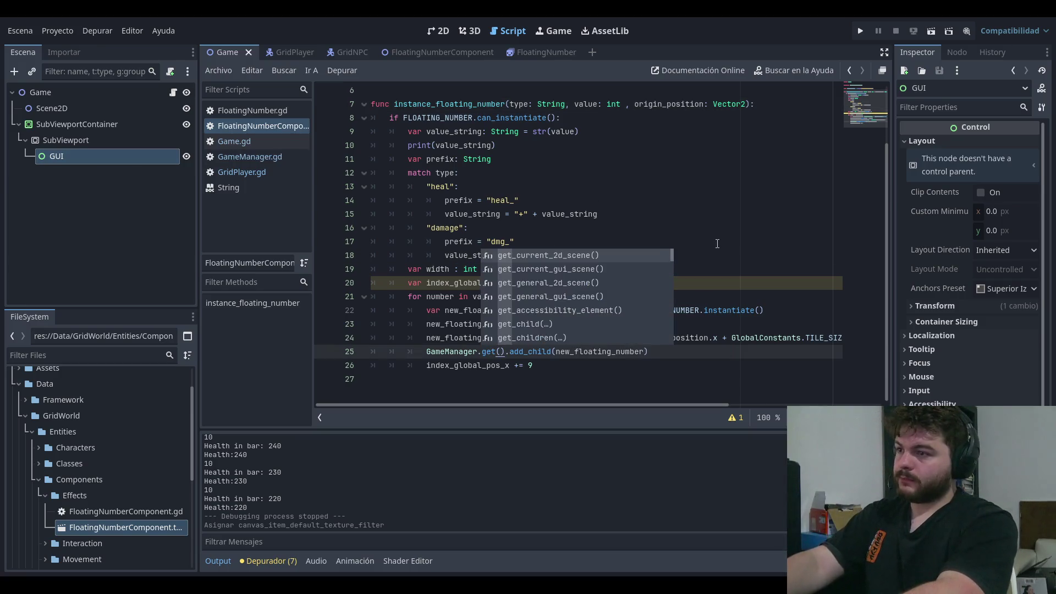
key("Return")
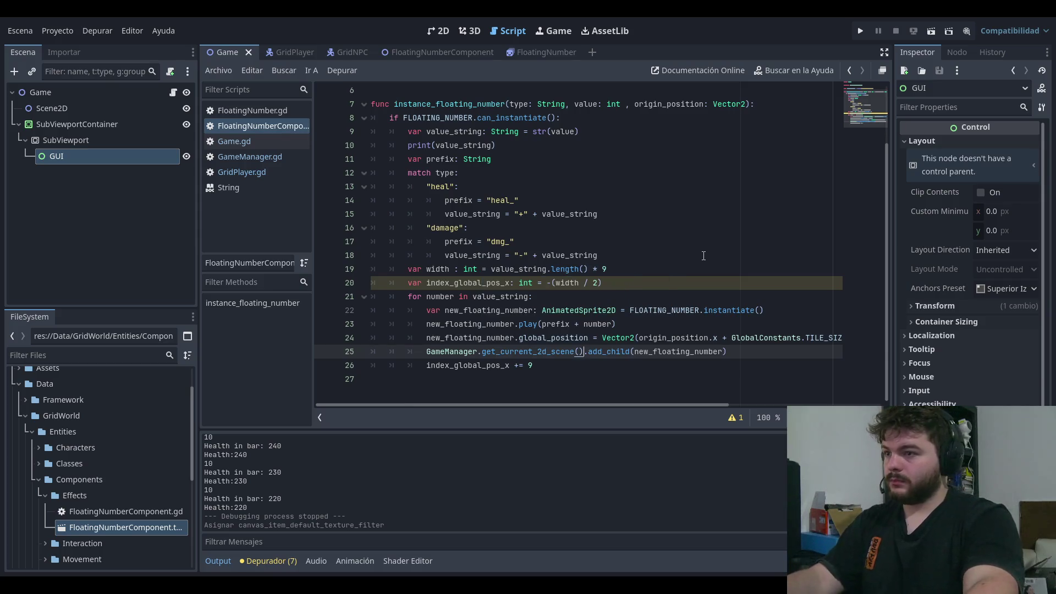
left_click(859, 31)
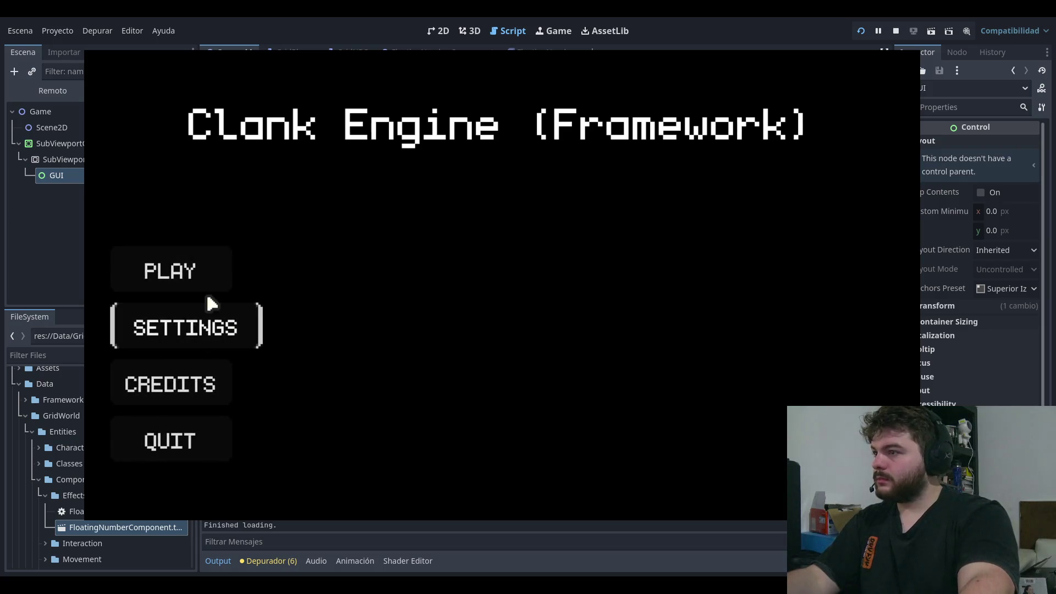
left_click(201, 267)
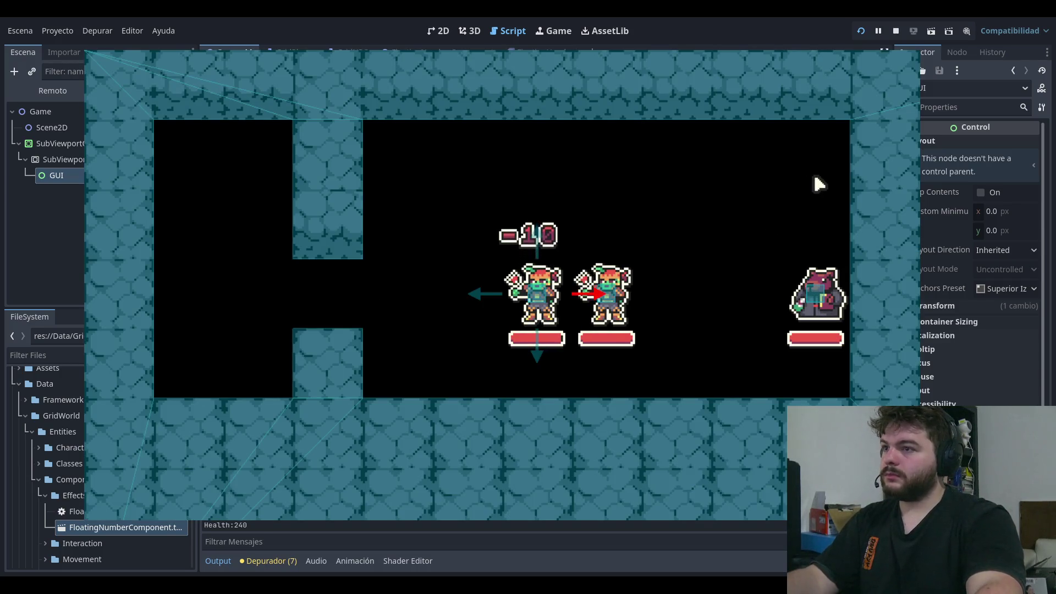
key("F8")
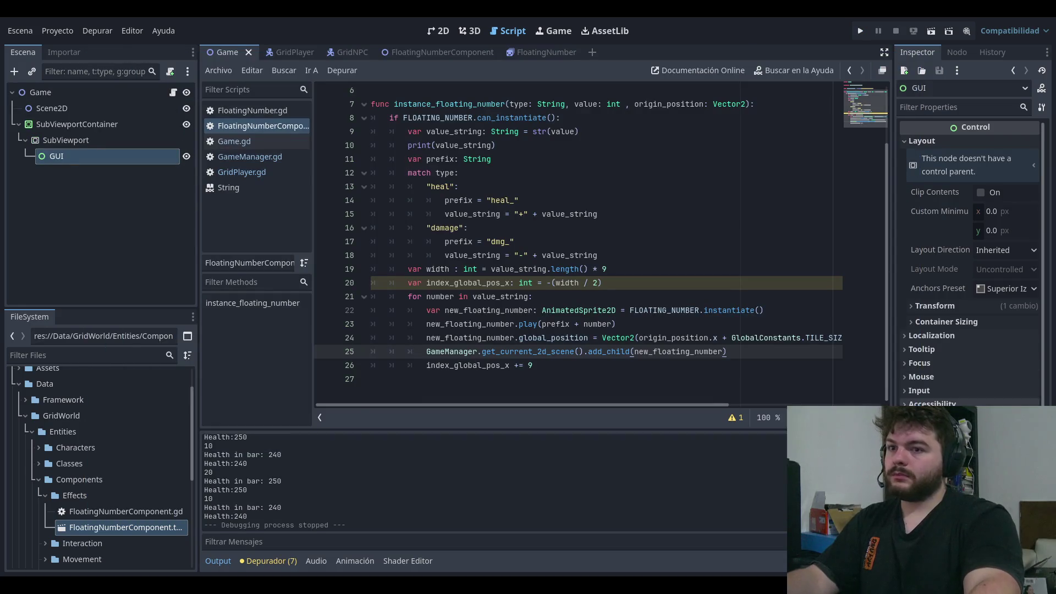
left_click(65, 141)
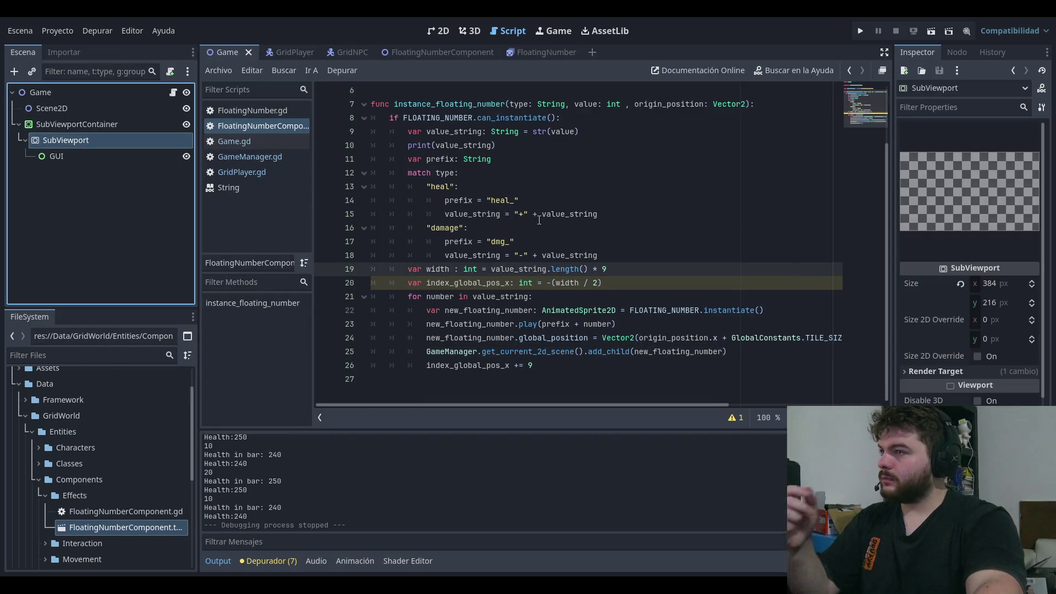
scroll(968, 344, "down", 4)
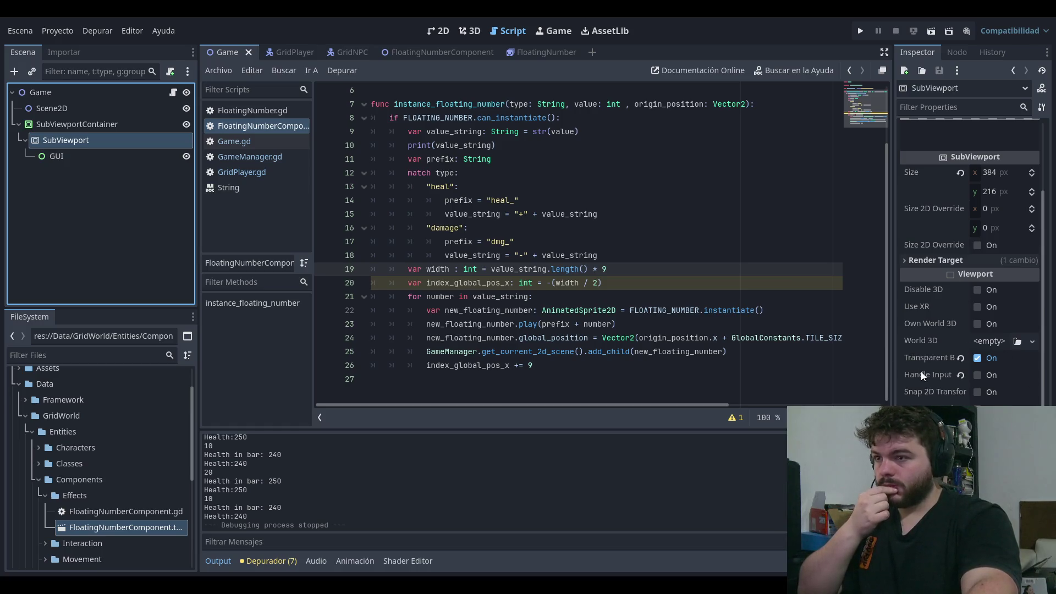
scroll(921, 371, "down", 5)
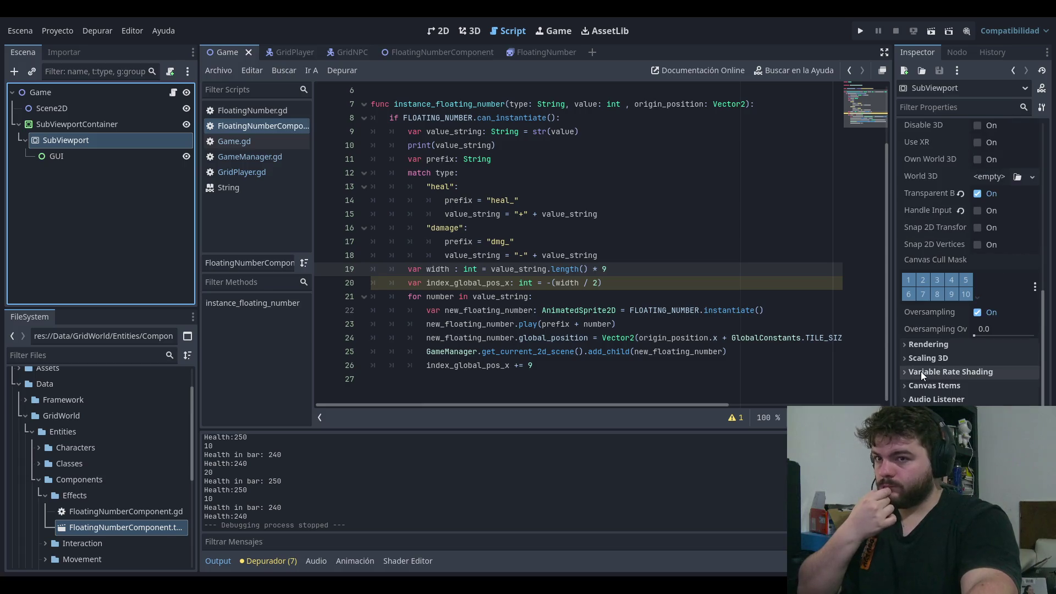
left_click(913, 388)
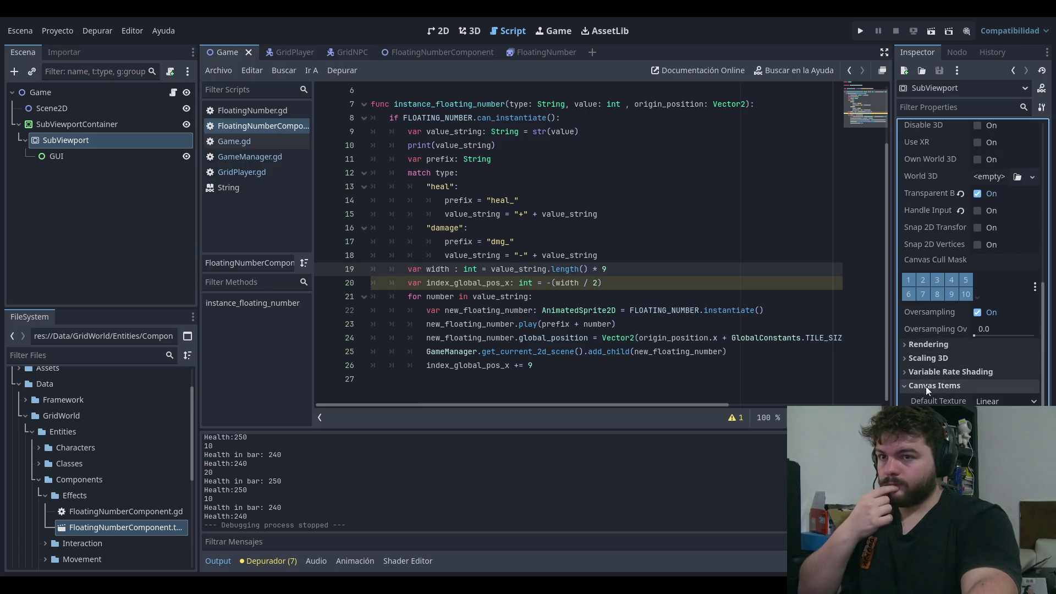
left_click(921, 373)
left_click(927, 359)
left_click(932, 359)
left_click(942, 344)
scroll(955, 362, "down", 2)
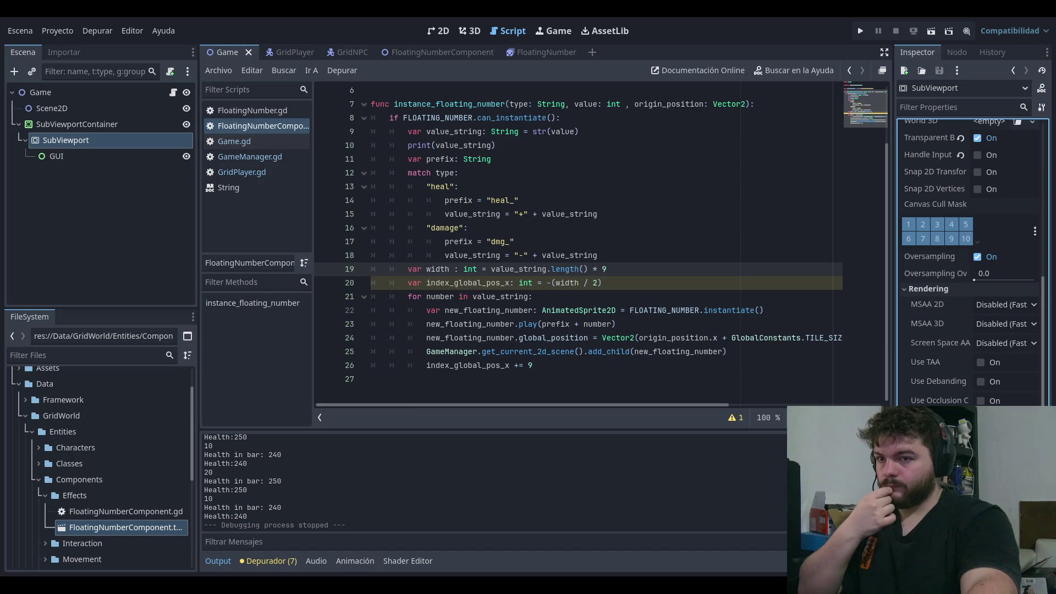
left_click(914, 289)
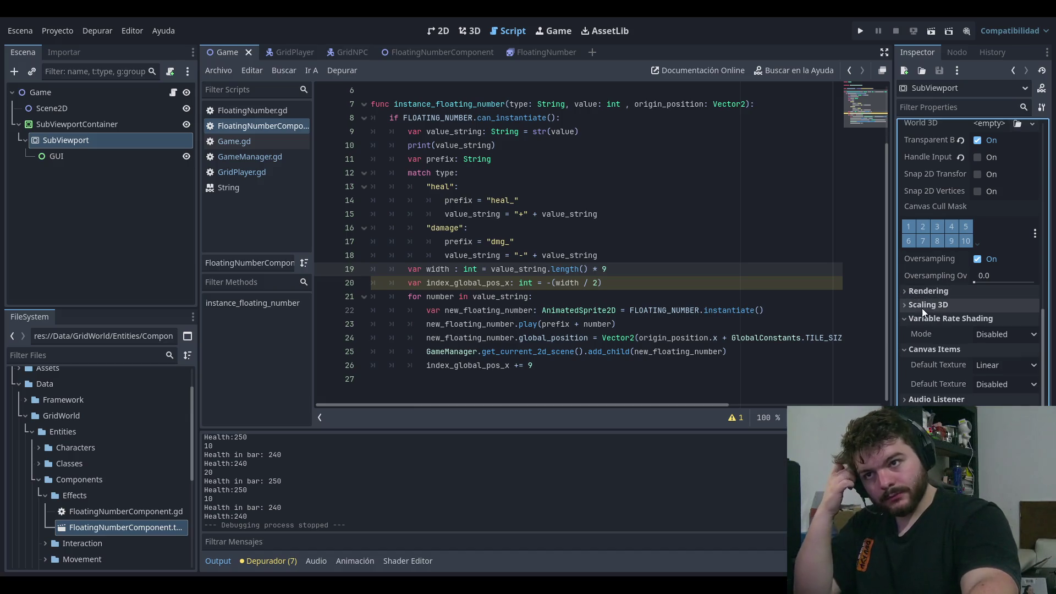
left_click(949, 317)
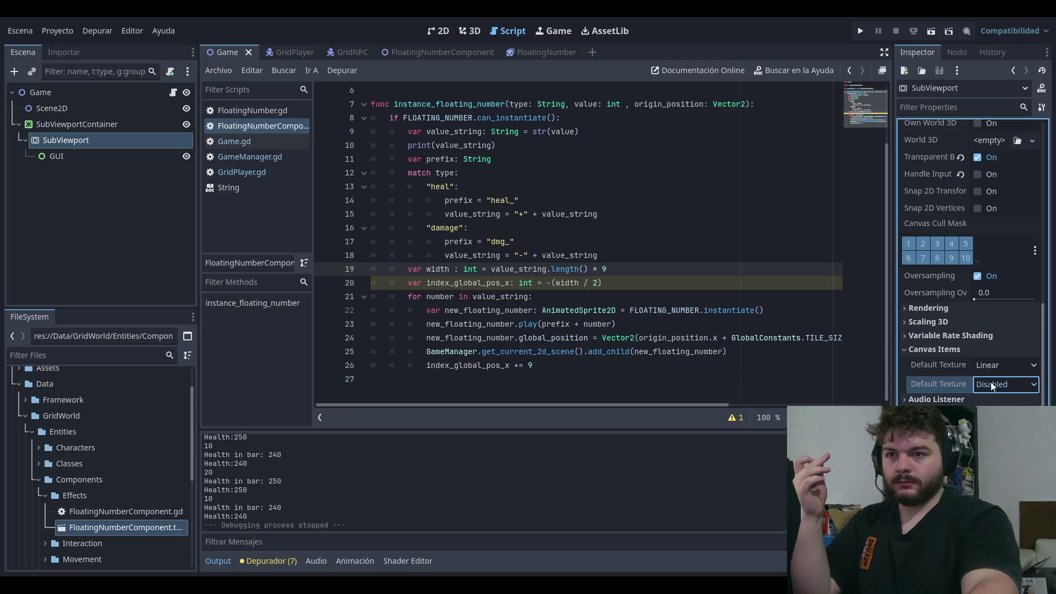
left_click(917, 400)
left_click(933, 400)
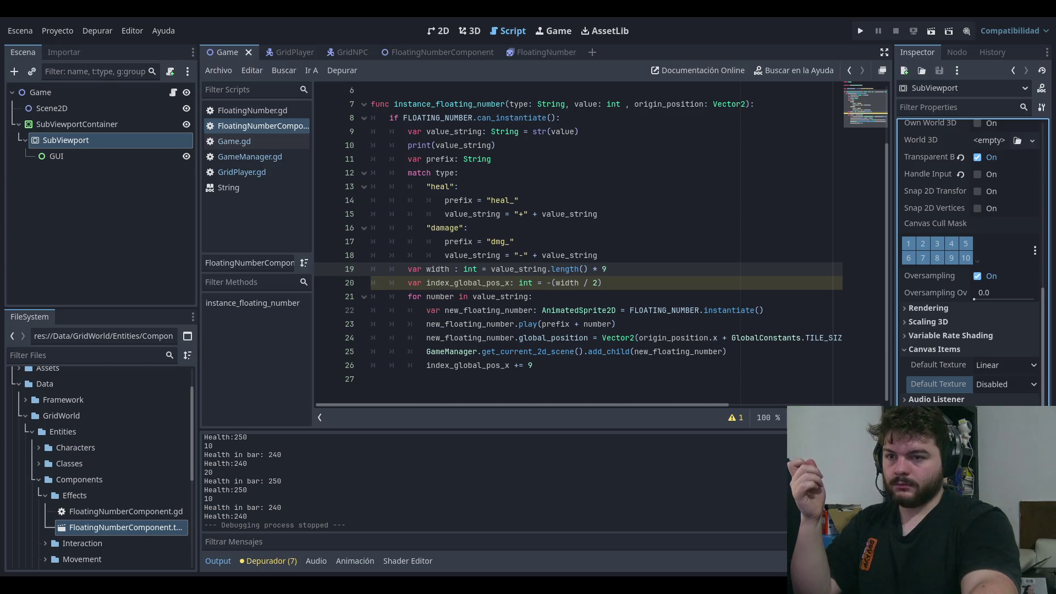
left_click(550, 310)
scroll(970, 247, "up", 5)
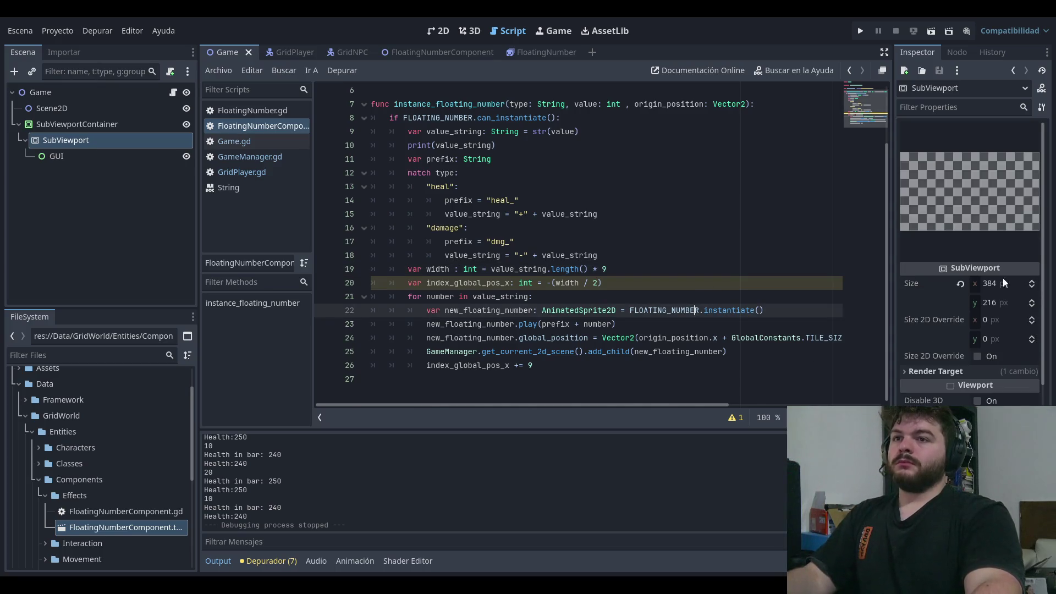
Step: From the floating-number script, launch the game and start playing from the title menu
scroll(587, 220, "up", 2)
left_click(586, 187)
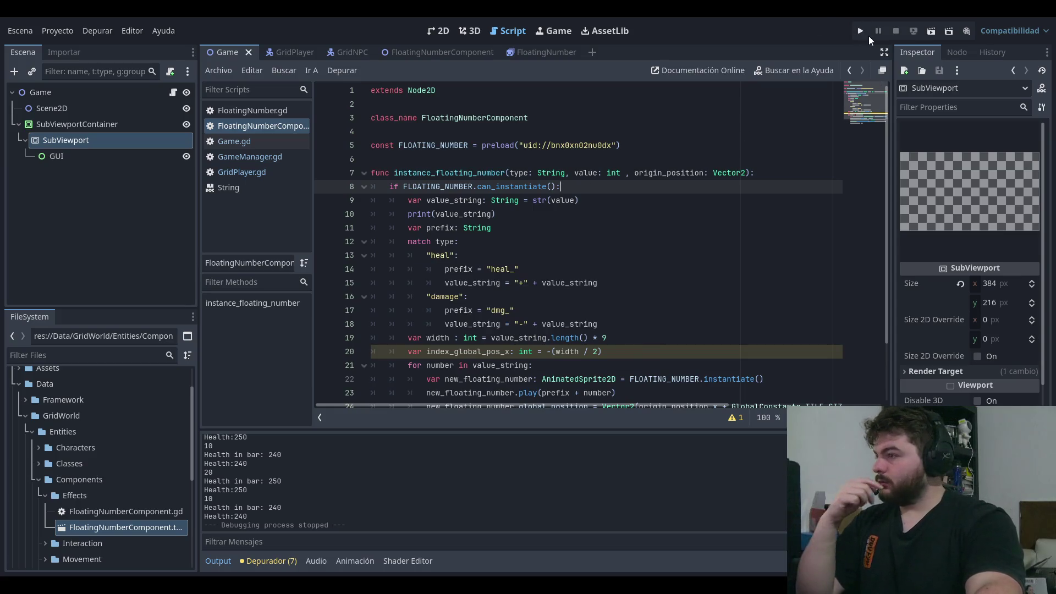
left_click(860, 32)
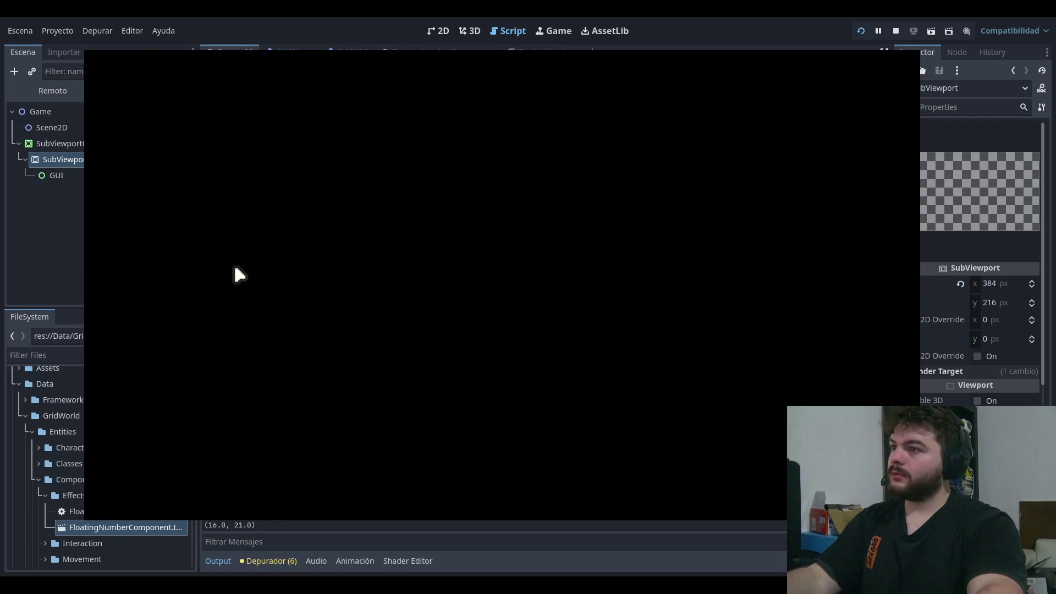
left_click(192, 262)
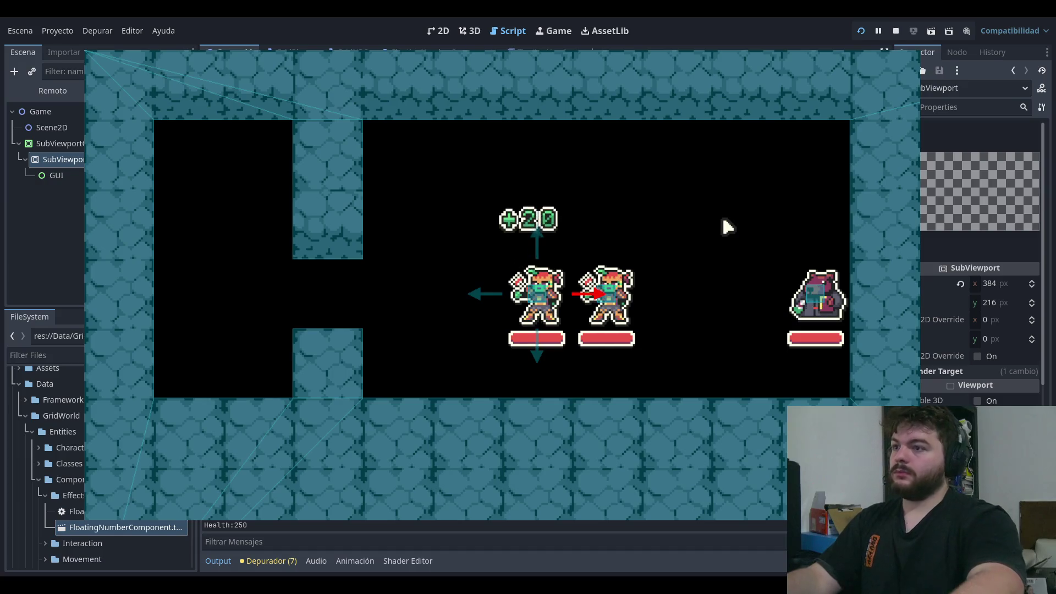
Step: Walk the player over heal and damage tiles to show +20 and -10 numbers, then stop the game
key("Left")
key("Left")
key("Left")
key("Left")
key("Right")
key("Right")
key("Right")
key("Up")
key("Up")
key("Right")
key("Right")
key("Down")
key("Down")
key("Down")
key("Left")
key("Left")
key("Left")
key("Up")
key("Up")
key("Right")
key("Right")
key("Right")
key("Down")
key("Left")
key("Left")
key("Left")
key("Up")
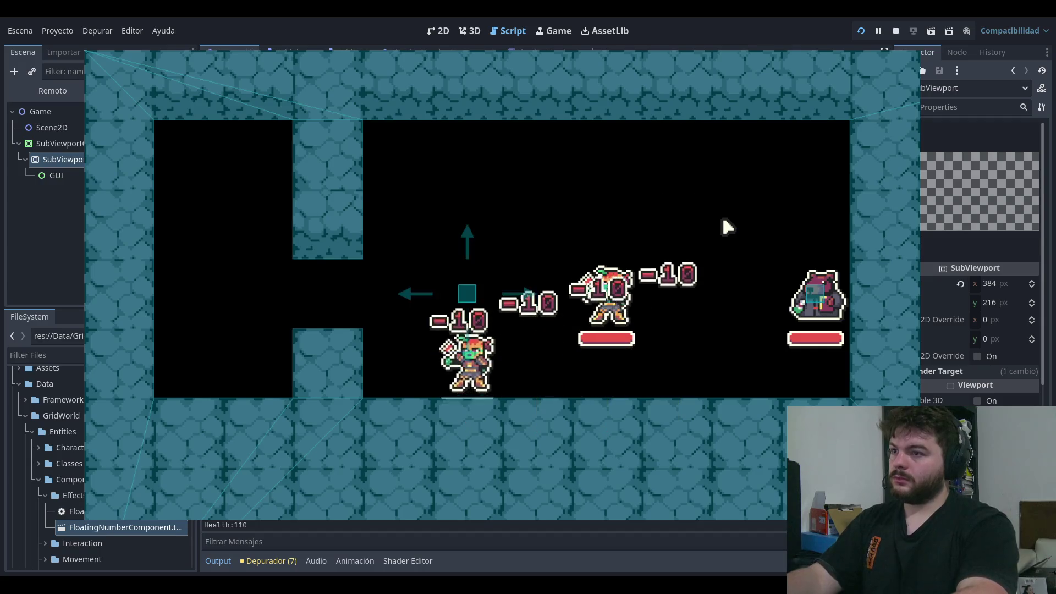
key("Up")
key("Left")
key("Down")
key("Left")
key("Left")
key("Up")
key("Up")
key("Left")
key("Down")
key("Right")
key("Right")
key("Right")
key("Right")
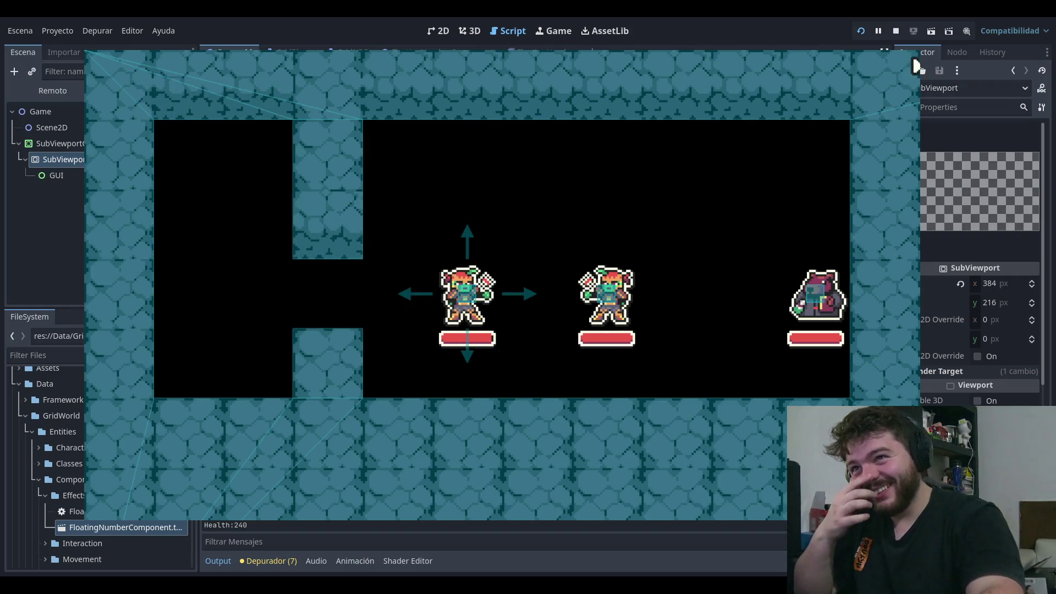
left_click(896, 31)
key("Up")
key("Up")
key("Up")
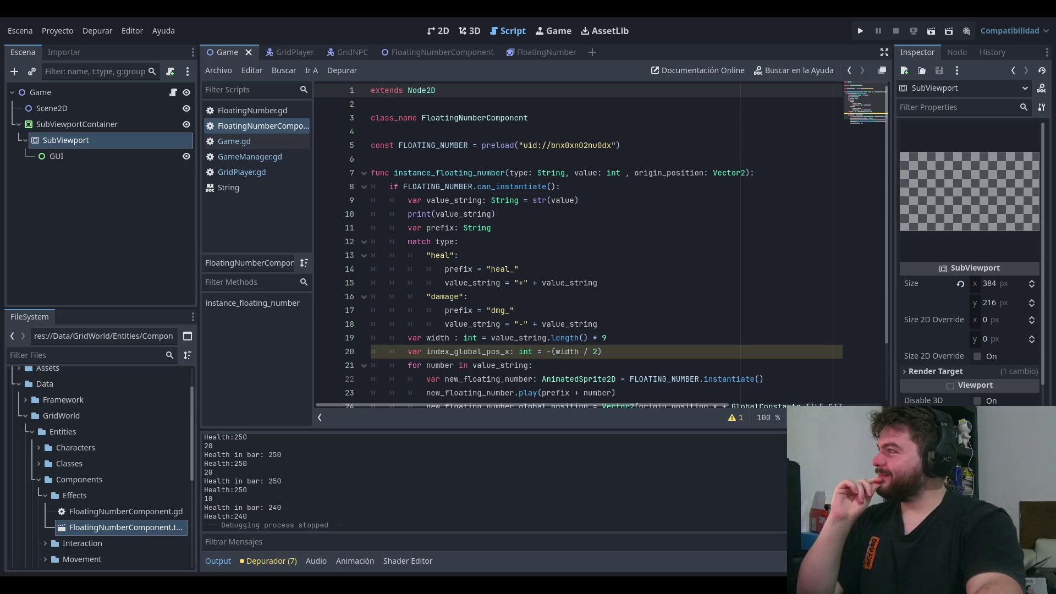
Step: Review the damage branch, heal prefix, value string and value-to-text lines of the script
left_click(725, 303)
left_click(703, 273)
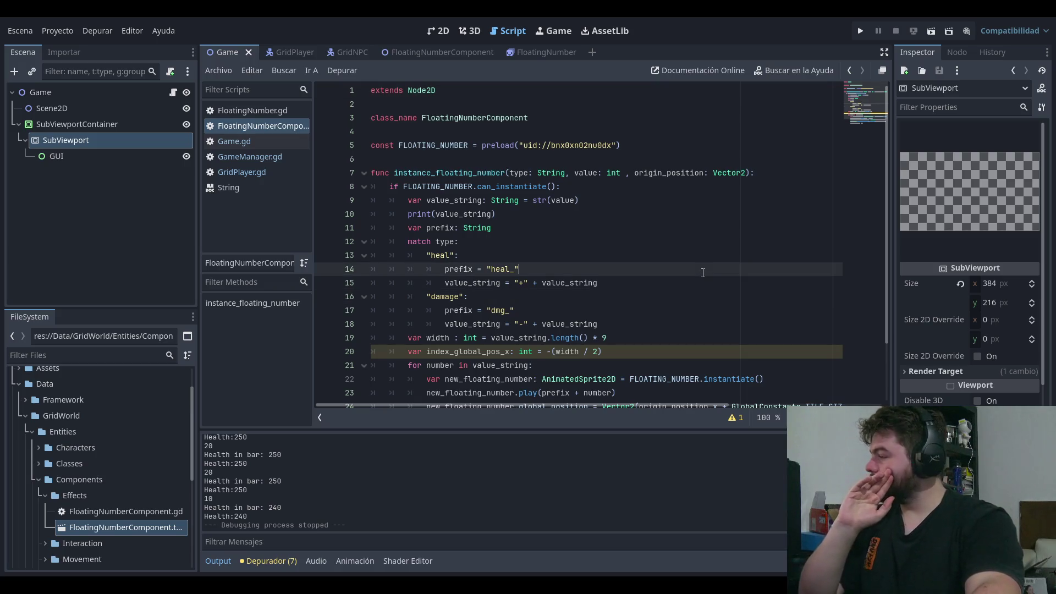
left_click(603, 281)
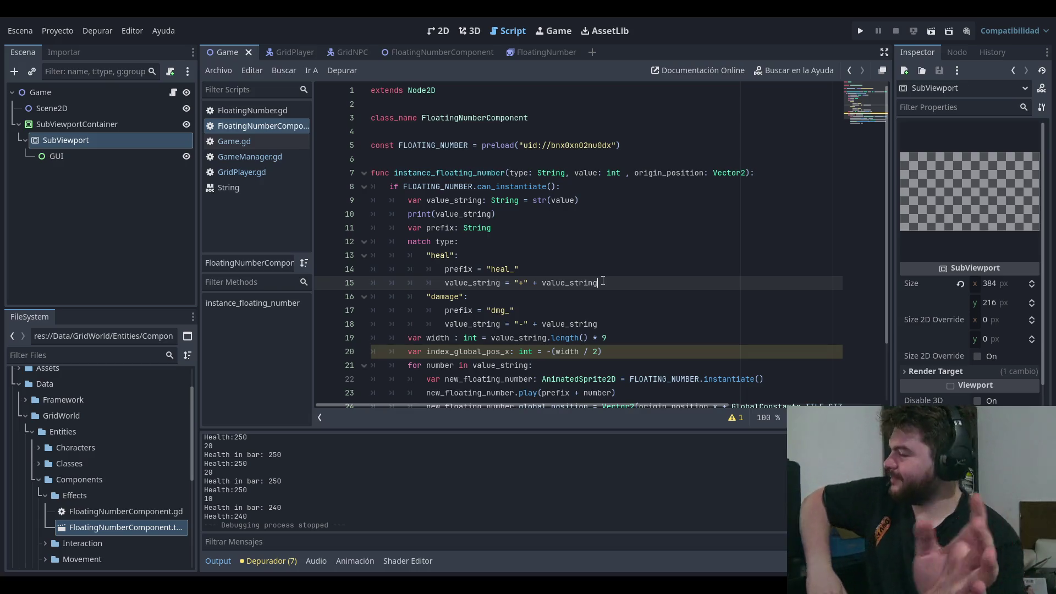
left_click(667, 194)
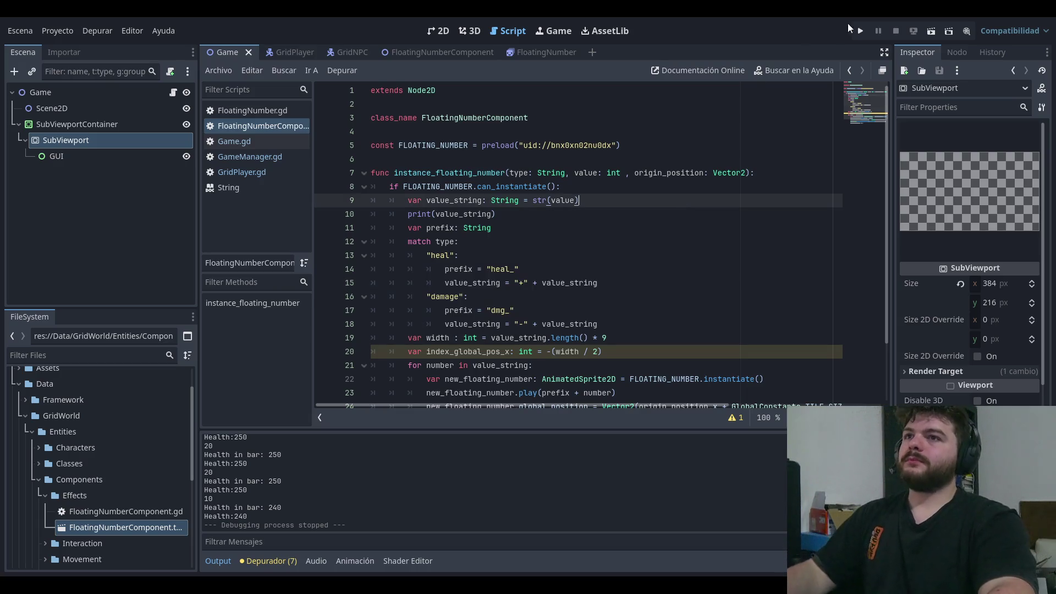
Step: Playtest again on damage tiles, stop the game, and select width's int type
left_click(861, 31)
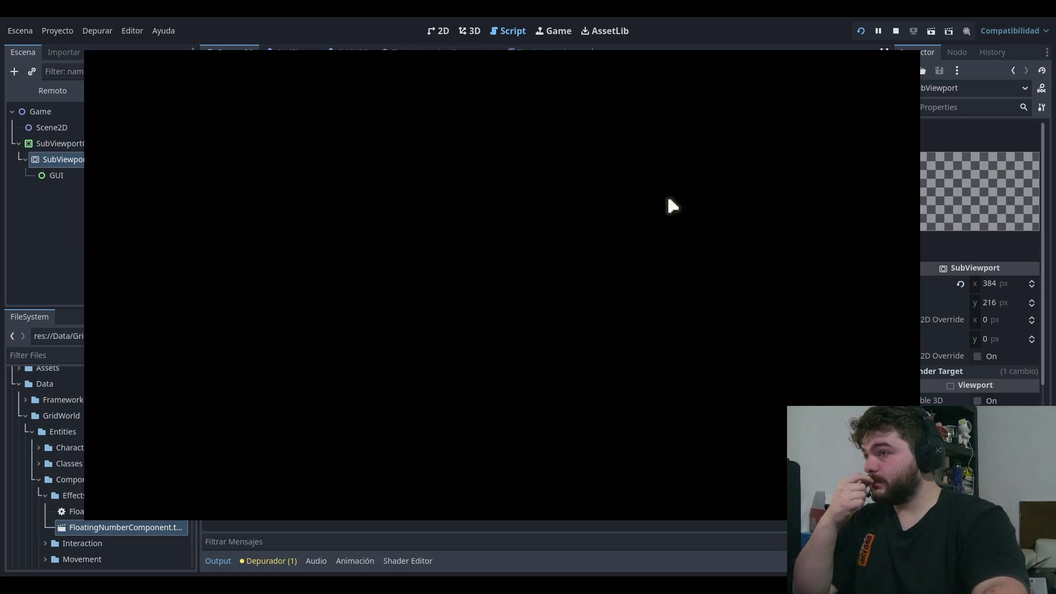
left_click(201, 292)
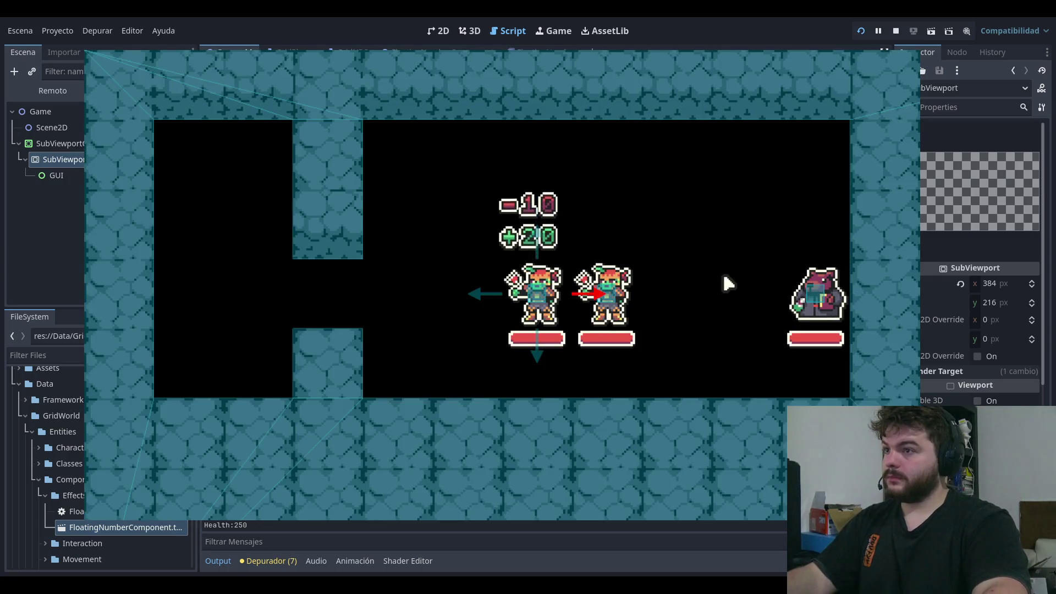
key("Left")
key("Left")
key("Right")
key("Right")
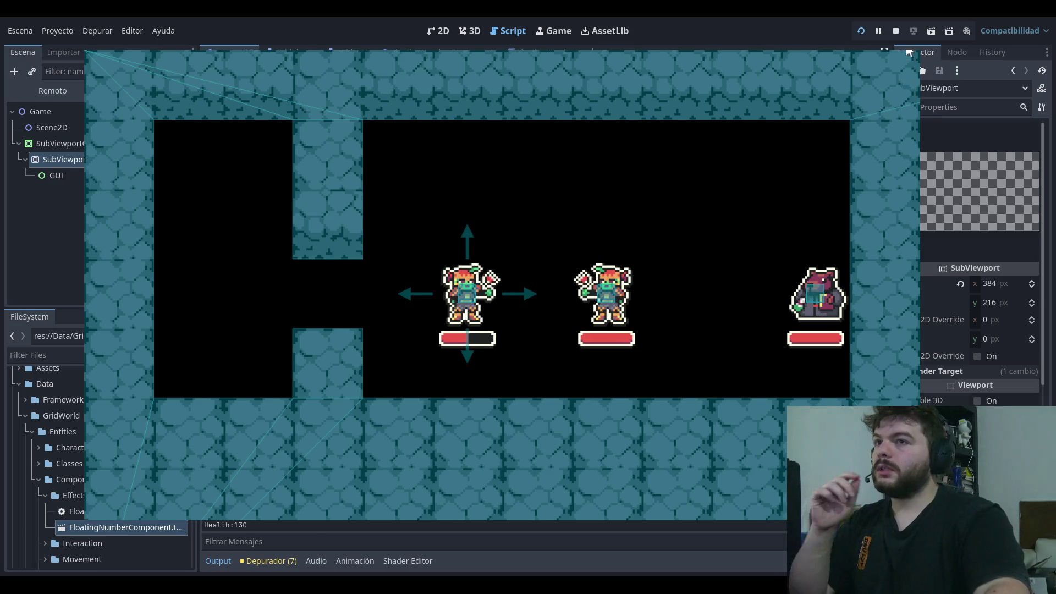
key("F8")
double_click(470, 338)
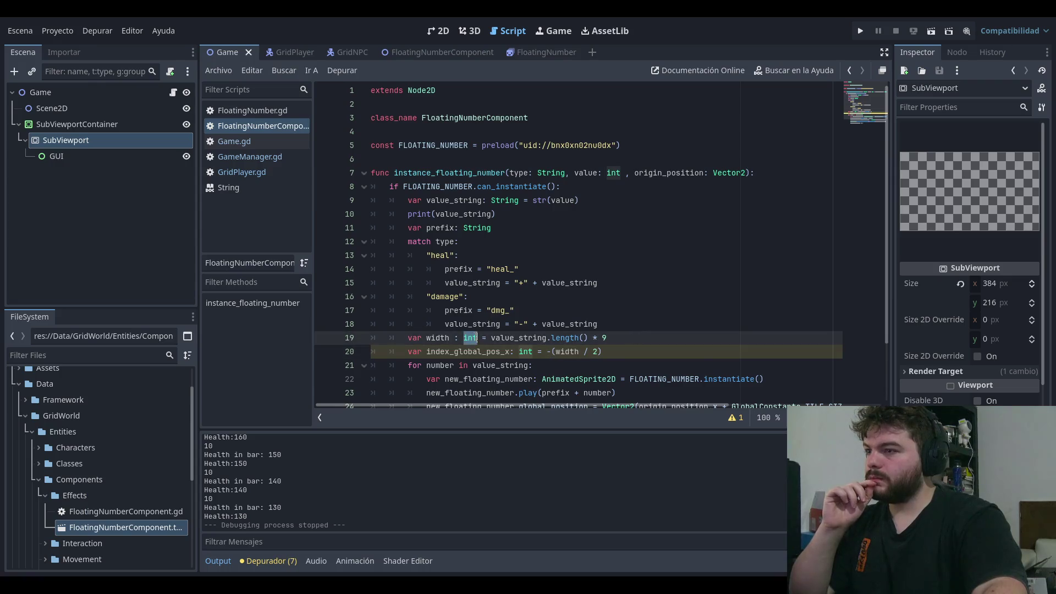
Step: Test-run the game with the 8.9 multiplier and stop it
scroll(692, 272, "down", 2)
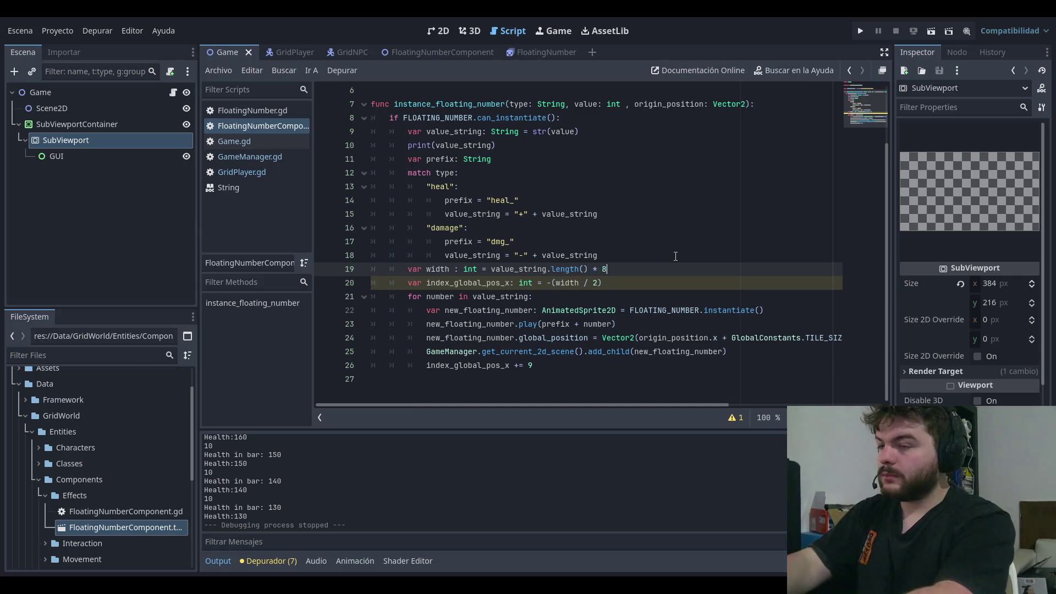
left_click(866, 31)
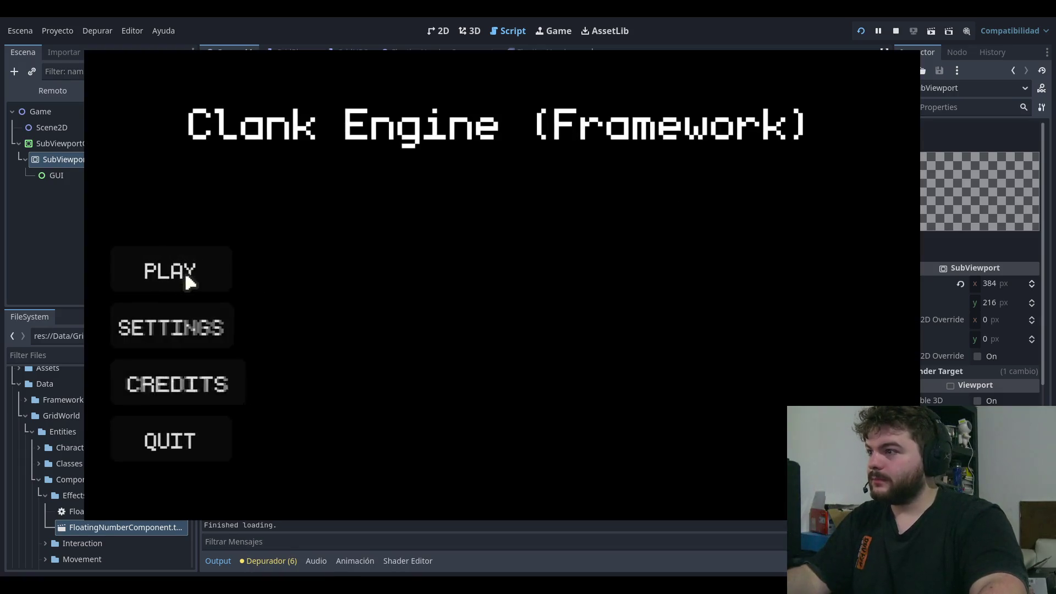
left_click(188, 281)
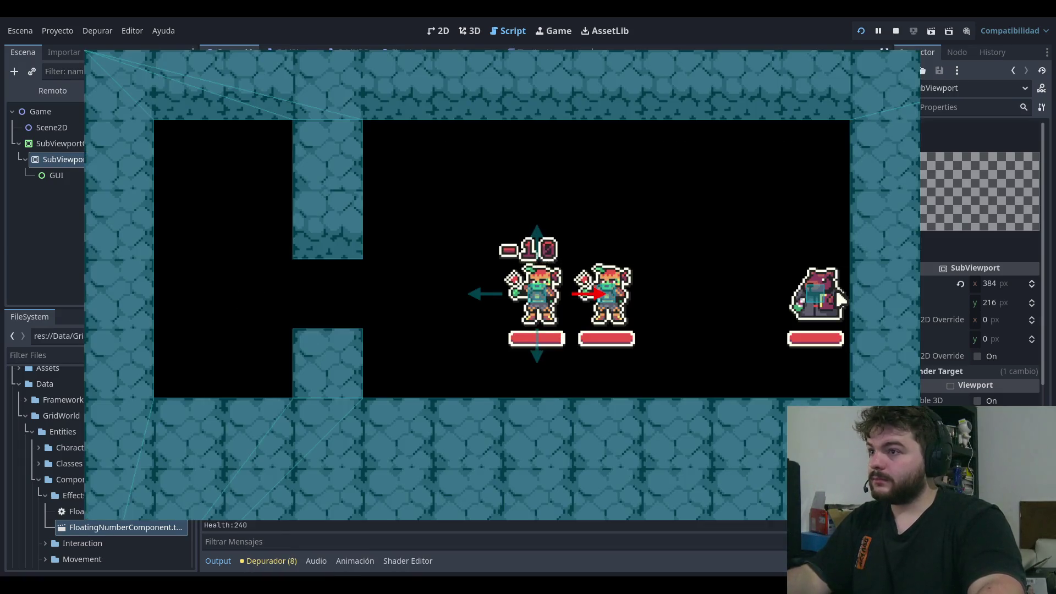
key("F8")
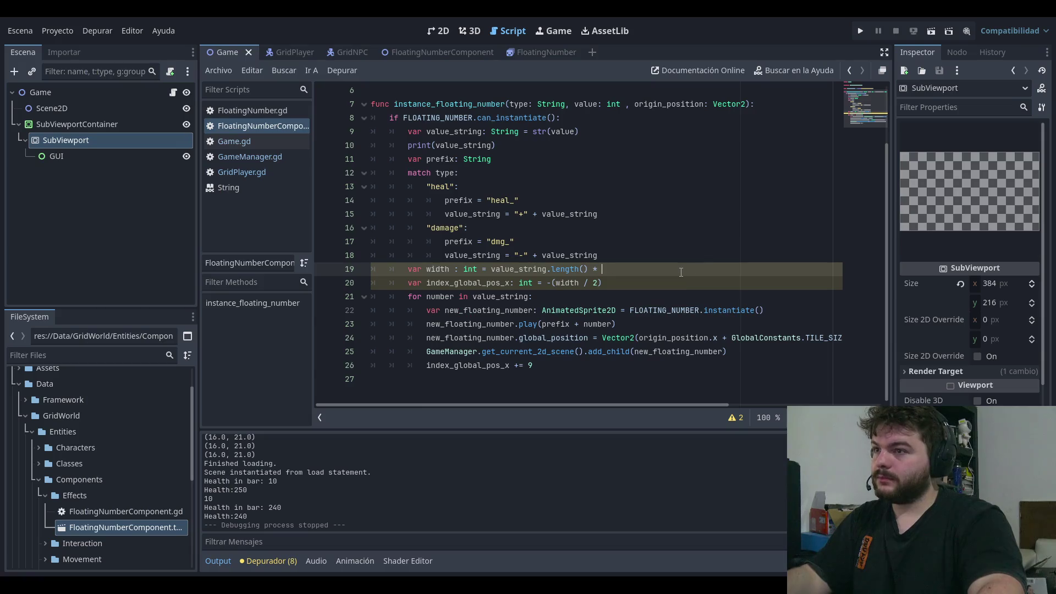
Step: Change the width variable's type hint from int to float
double_click(471, 269)
key("BackSpace")
key("BackSpace")
key("Delete")
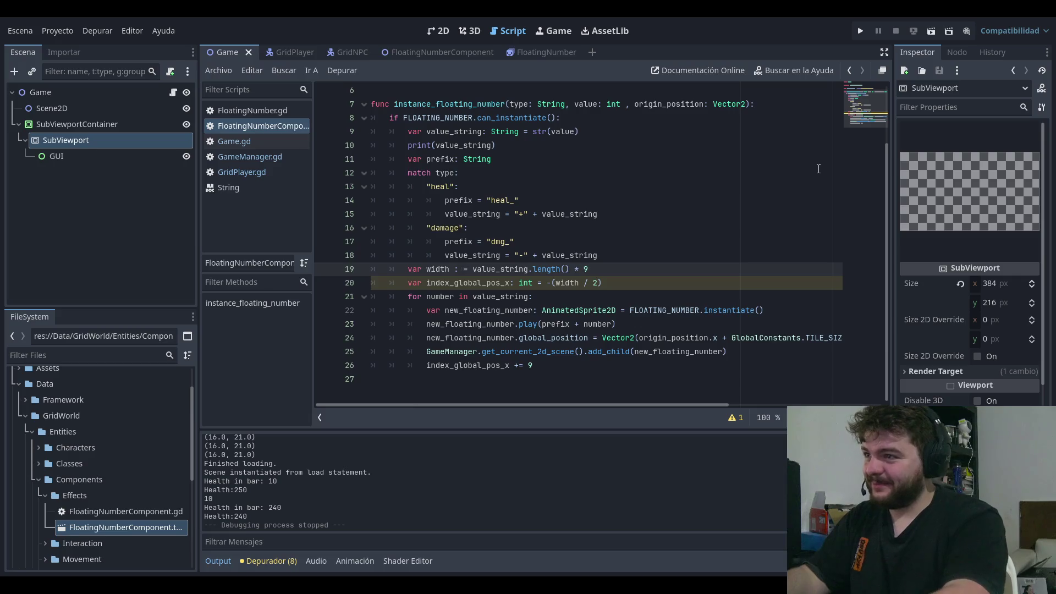
type("float")
key("Escape")
Step: Retype index_global_pos_x as float and launch the game again
key("Down")
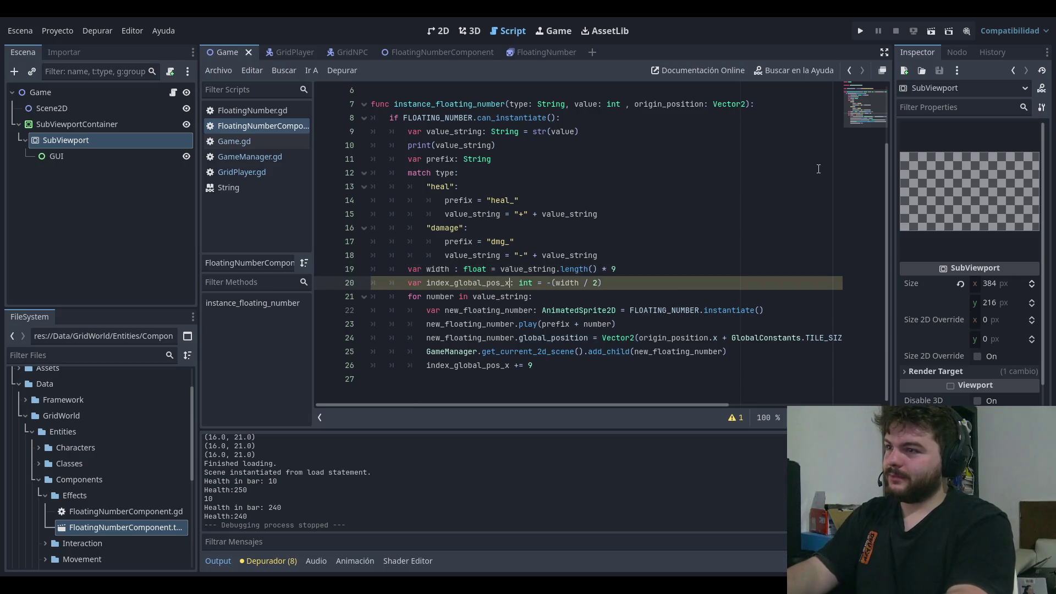
type("float")
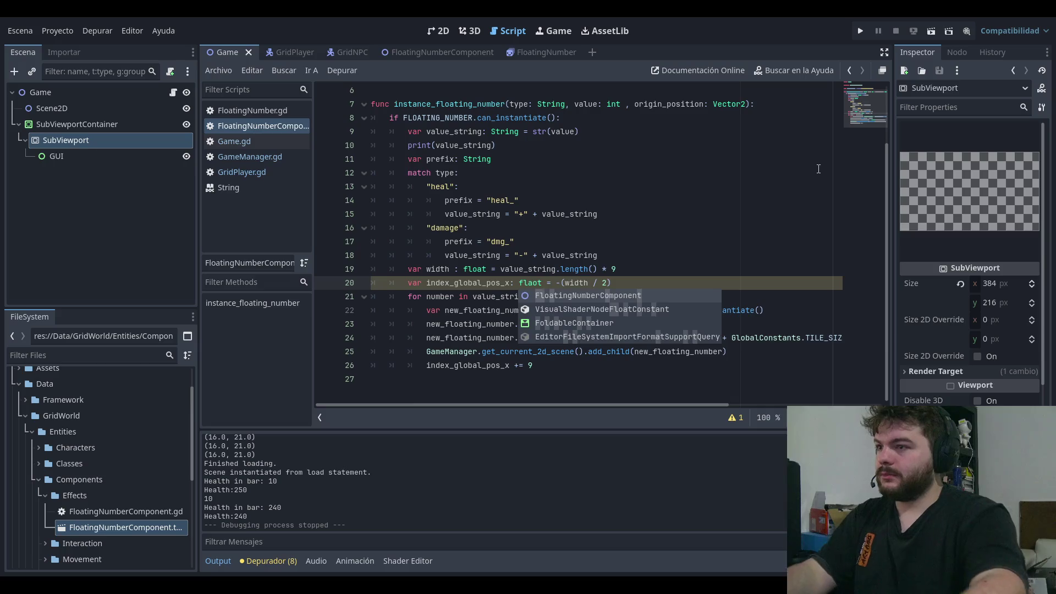
key("Escape")
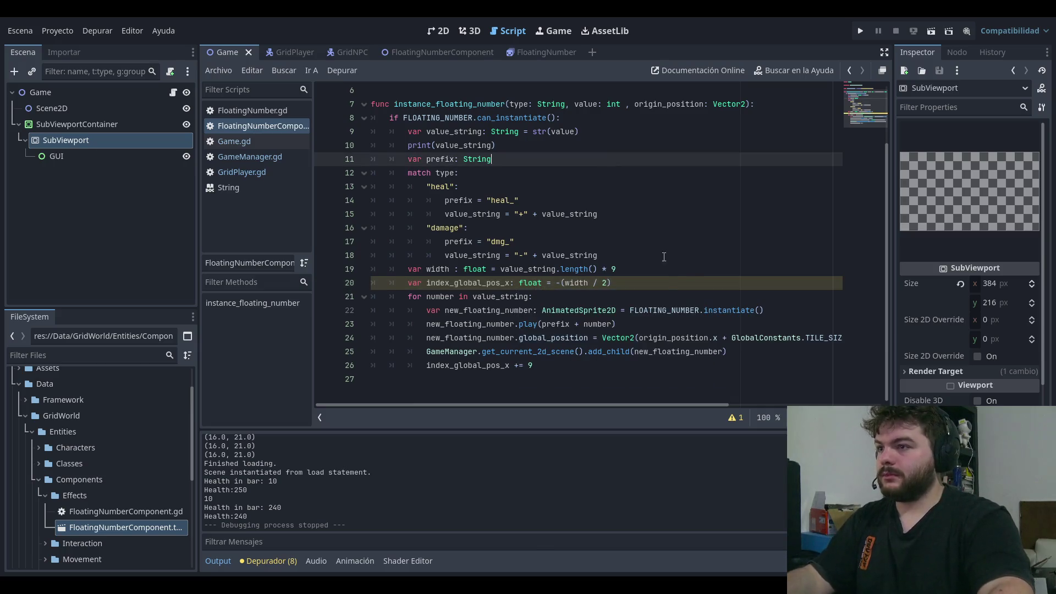
key("Up")
key("End")
key("Up")
key("Down")
key("Down")
key("Up")
key("Up")
key("Down")
key("Down")
key("Up")
key("Up")
key("Down")
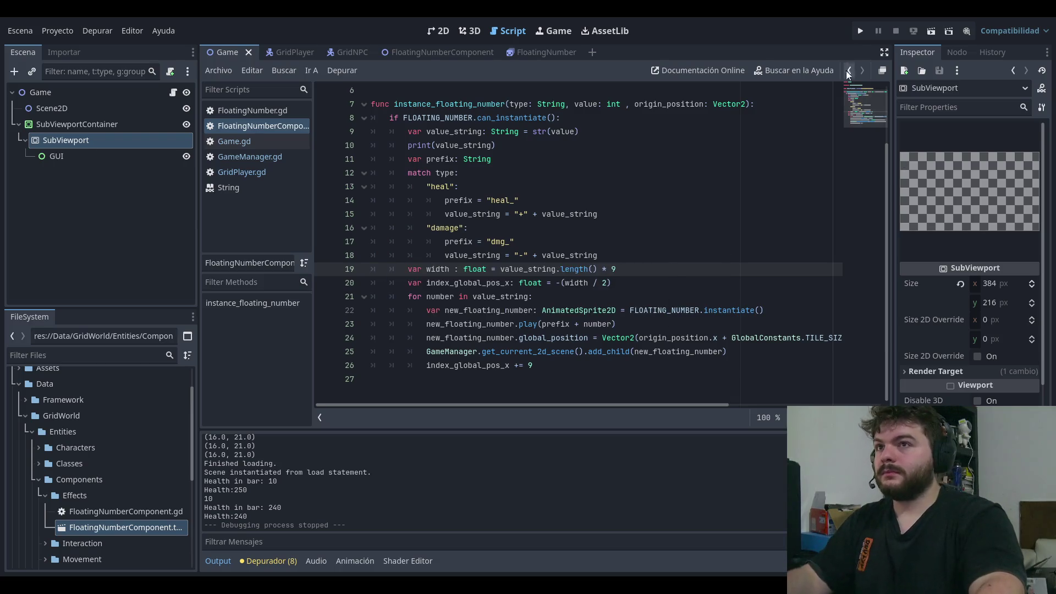
left_click(856, 33)
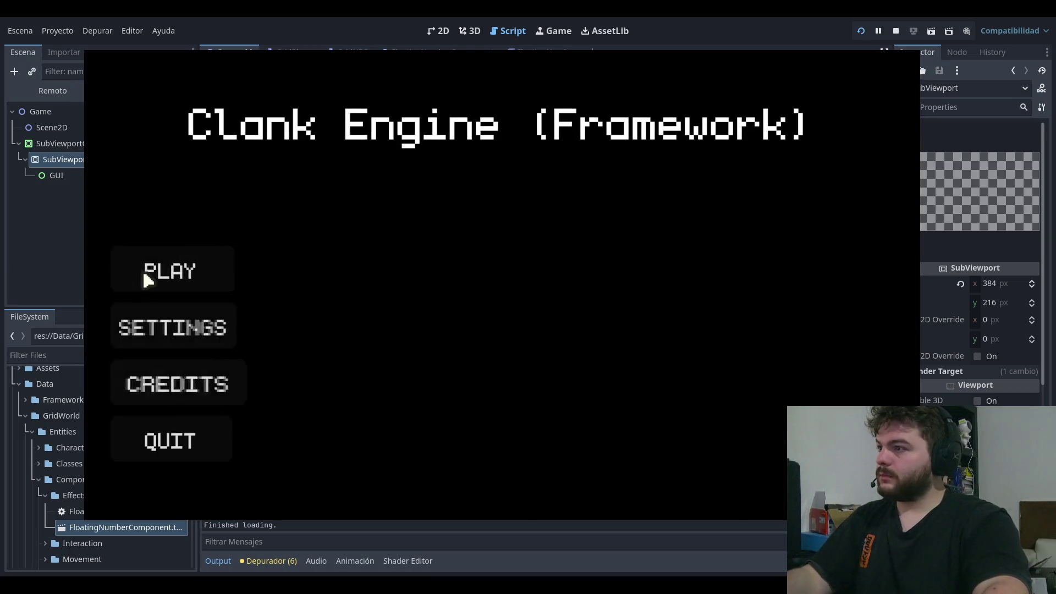
Step: Check the float version, then set the width multiplier to 8 and playtest it twice
left_click(144, 269)
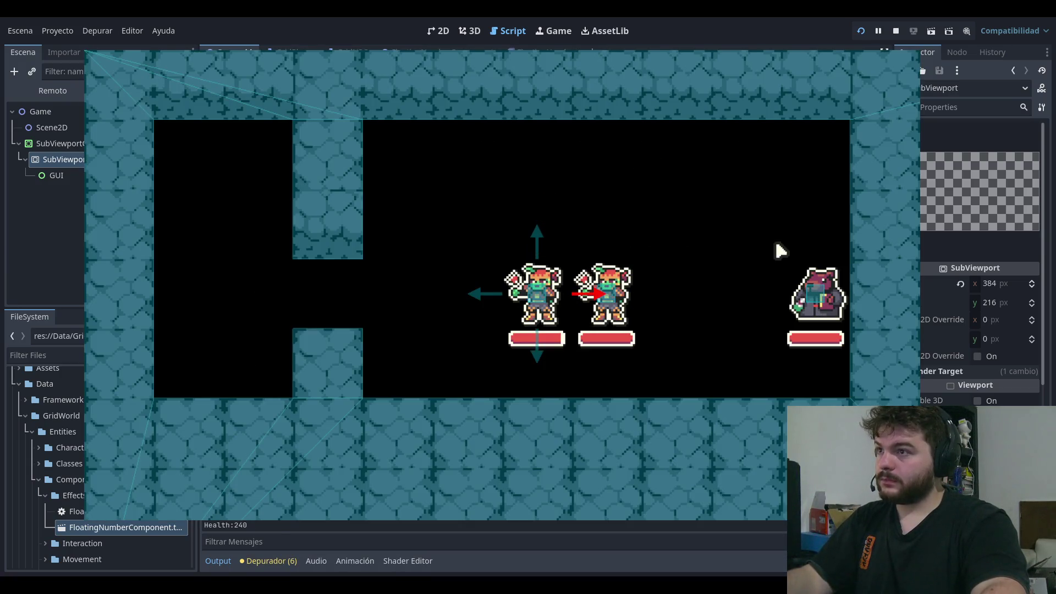
key("Left")
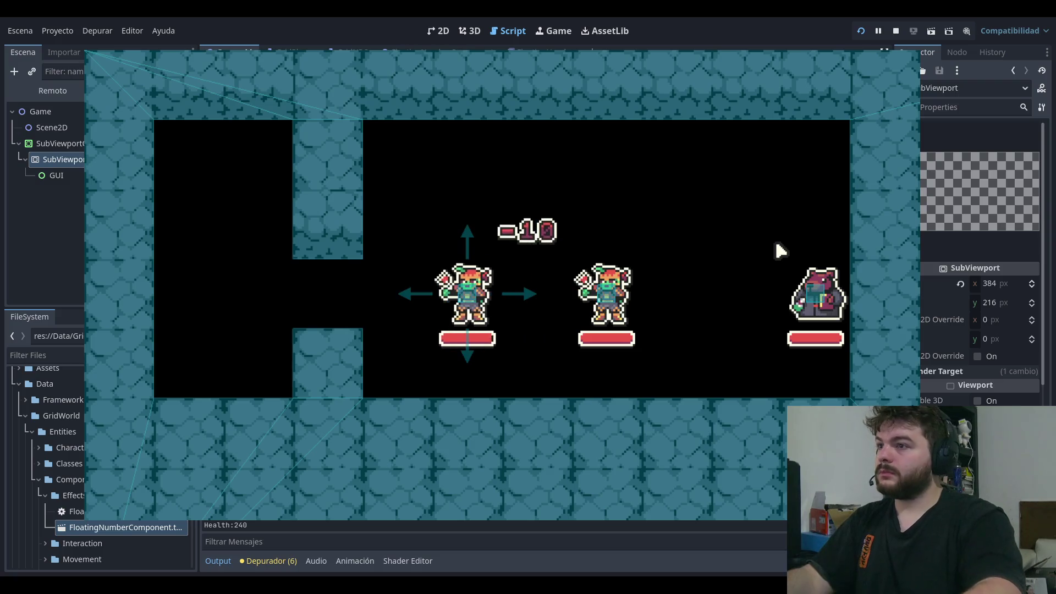
key("F8")
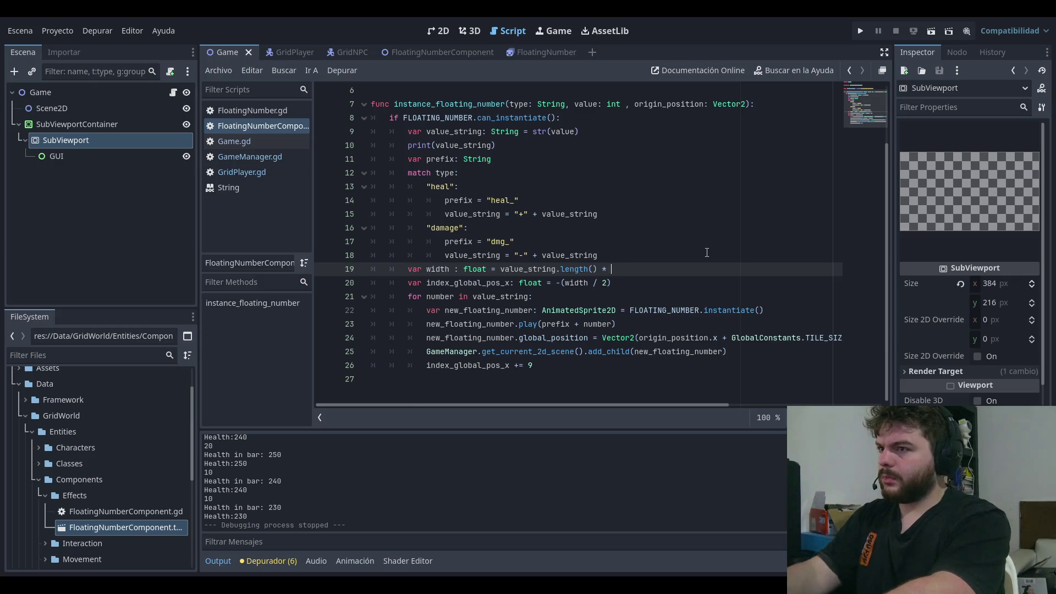
type("8")
left_click(859, 32)
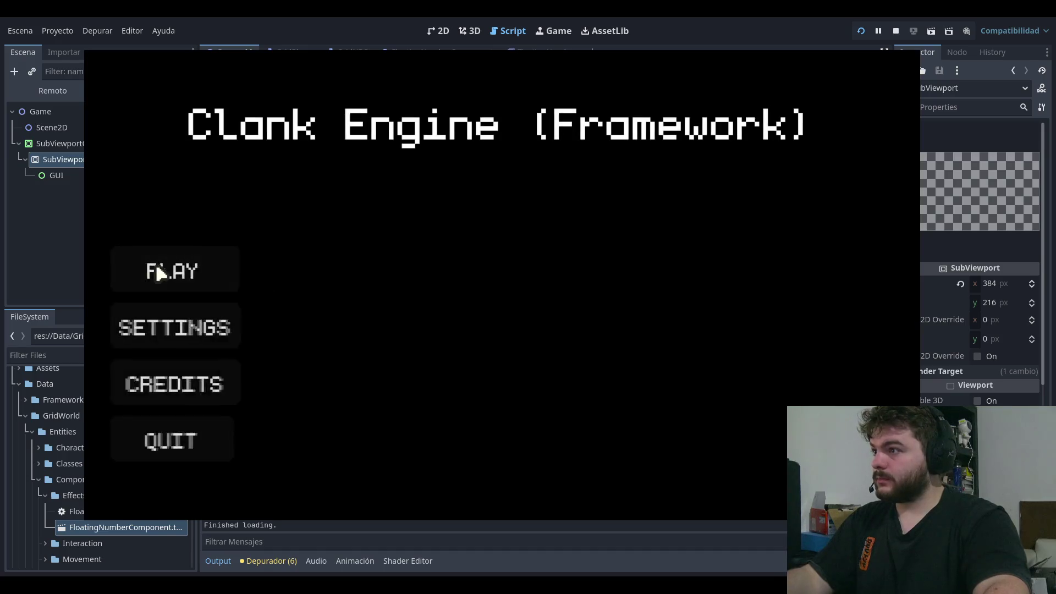
left_click(154, 268)
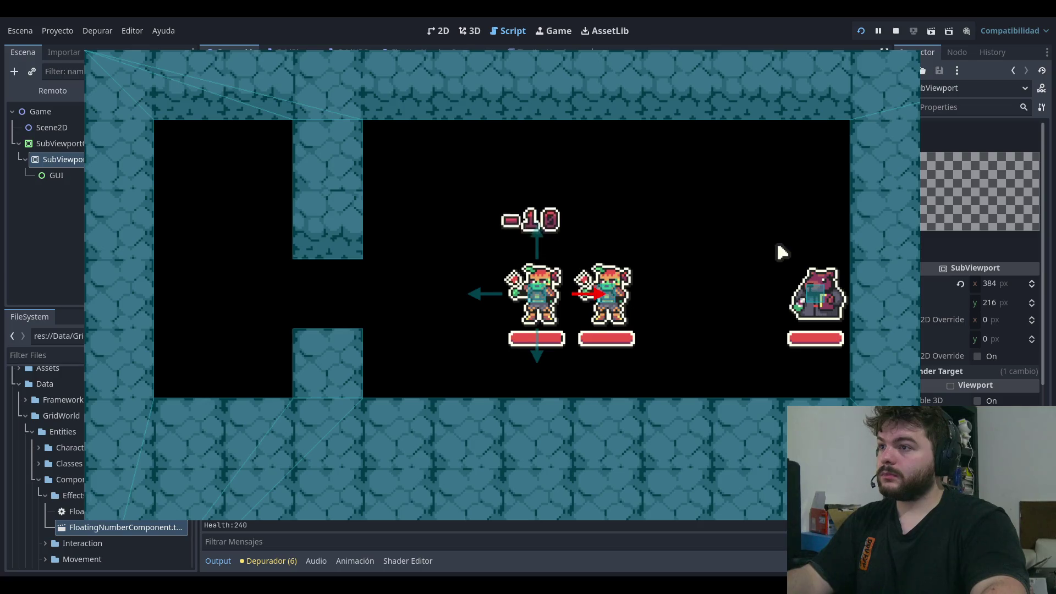
key("F8")
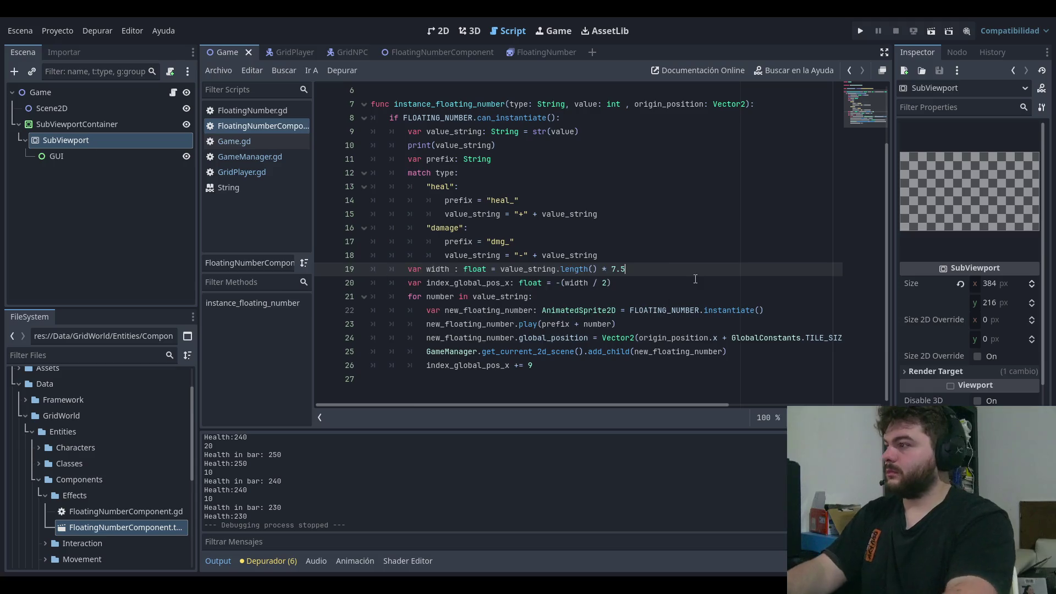
left_click(861, 32)
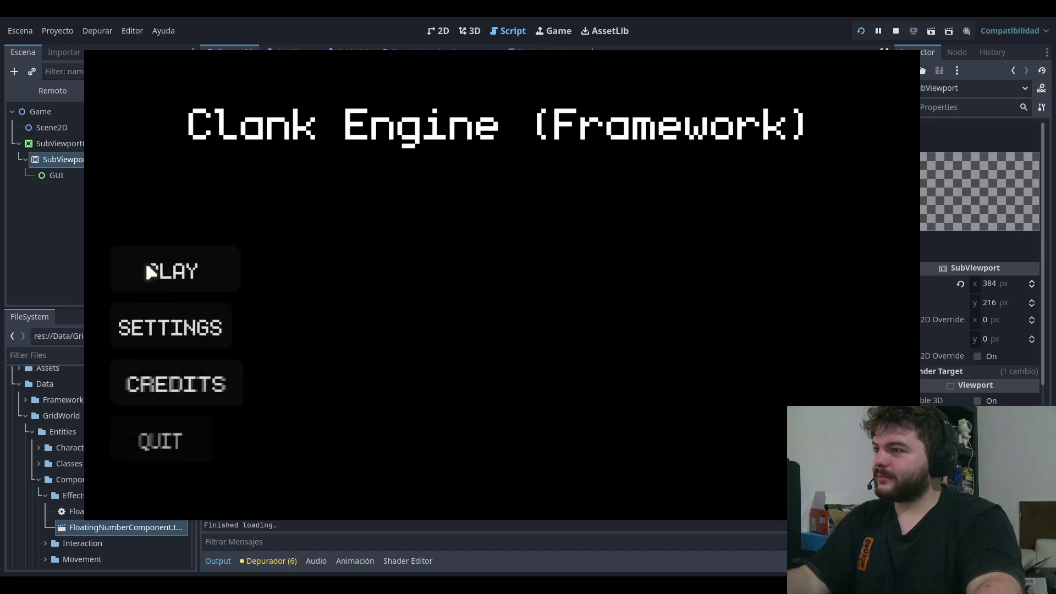
left_click(147, 267)
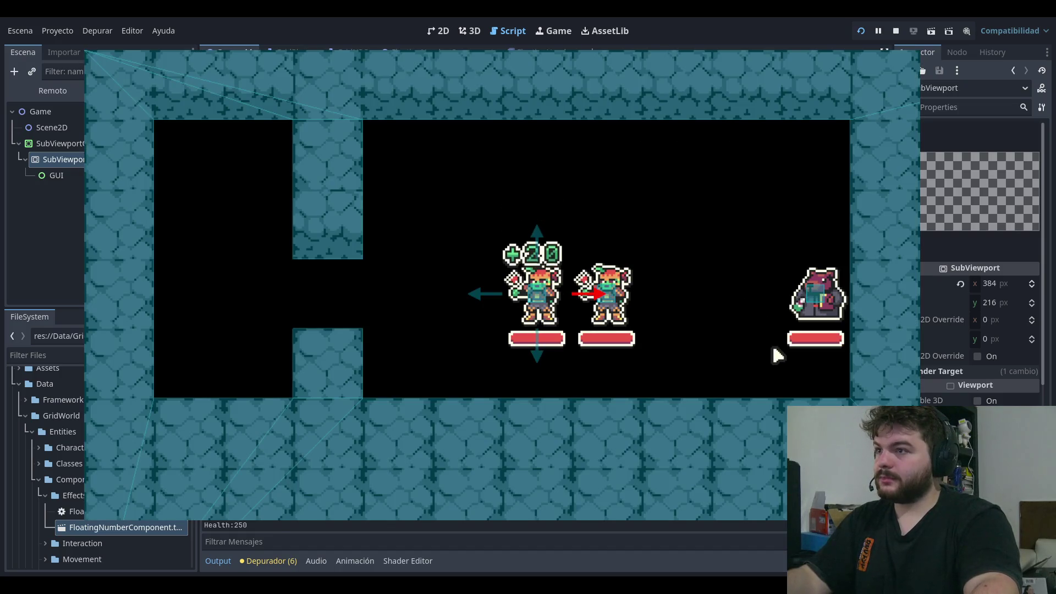
key("F8")
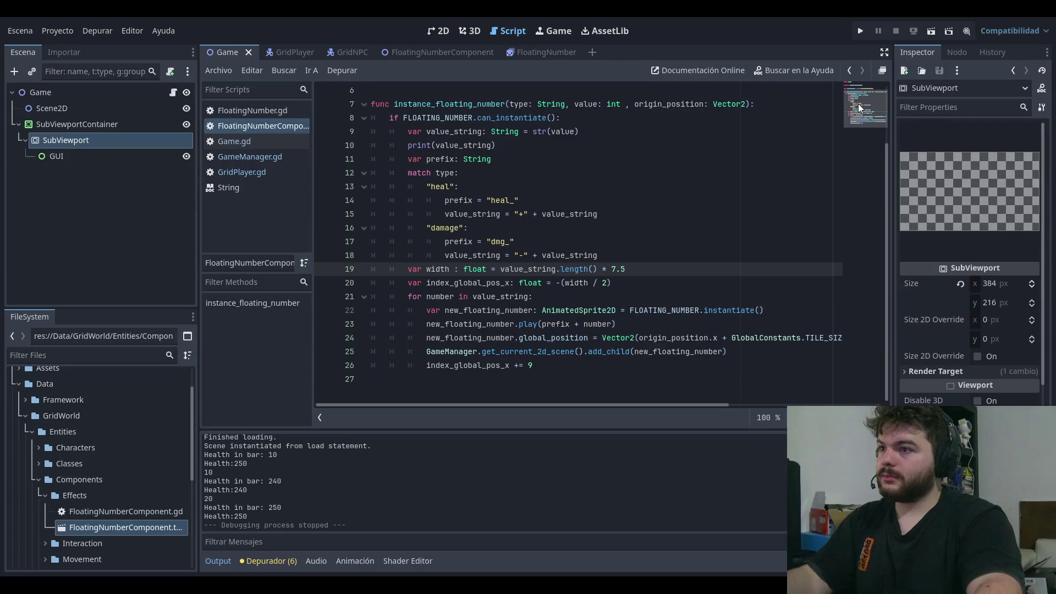
Step: Playtest again, change the width multiplier to 5, and test-run it
left_click(860, 31)
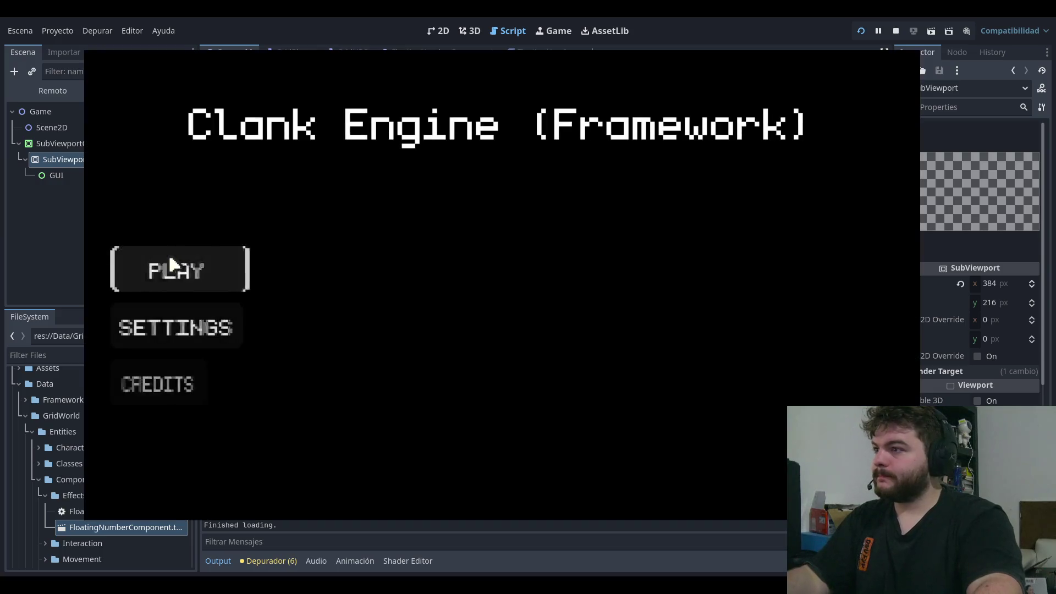
left_click(172, 265)
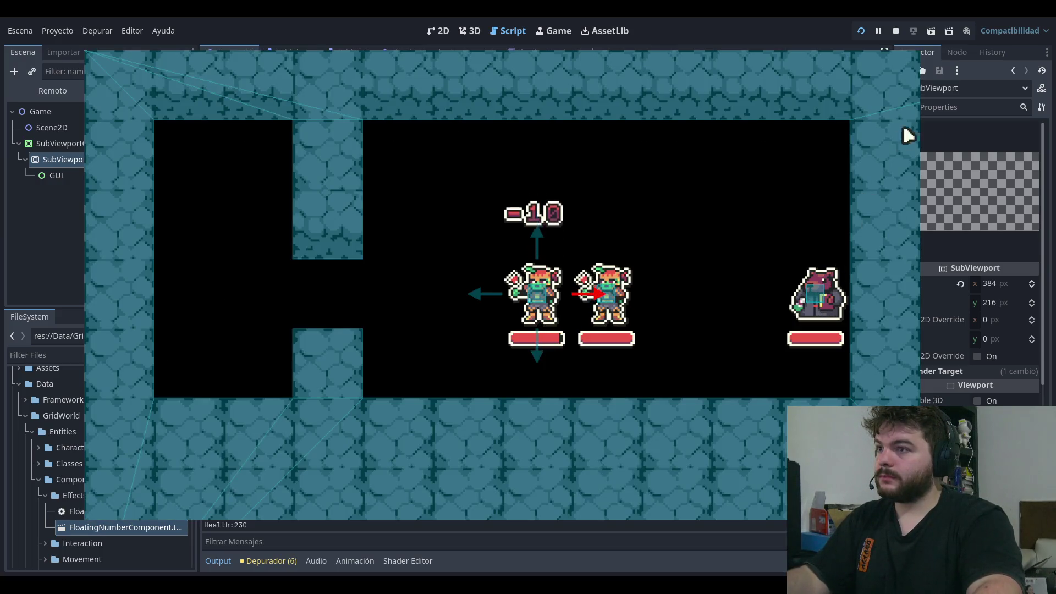
left_click(896, 31)
key("BackSpace")
type("5")
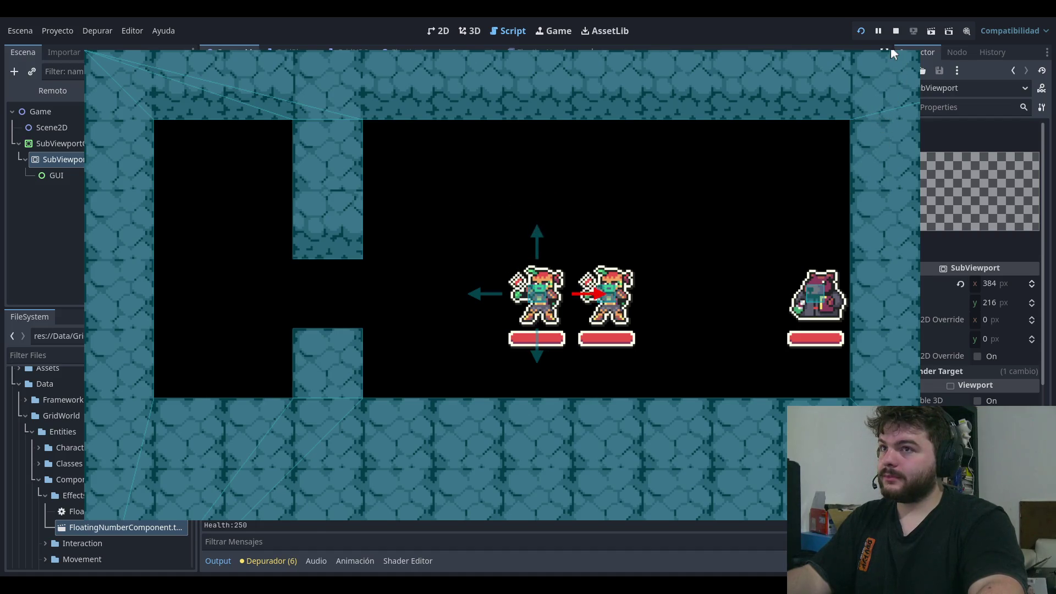
left_click(895, 31)
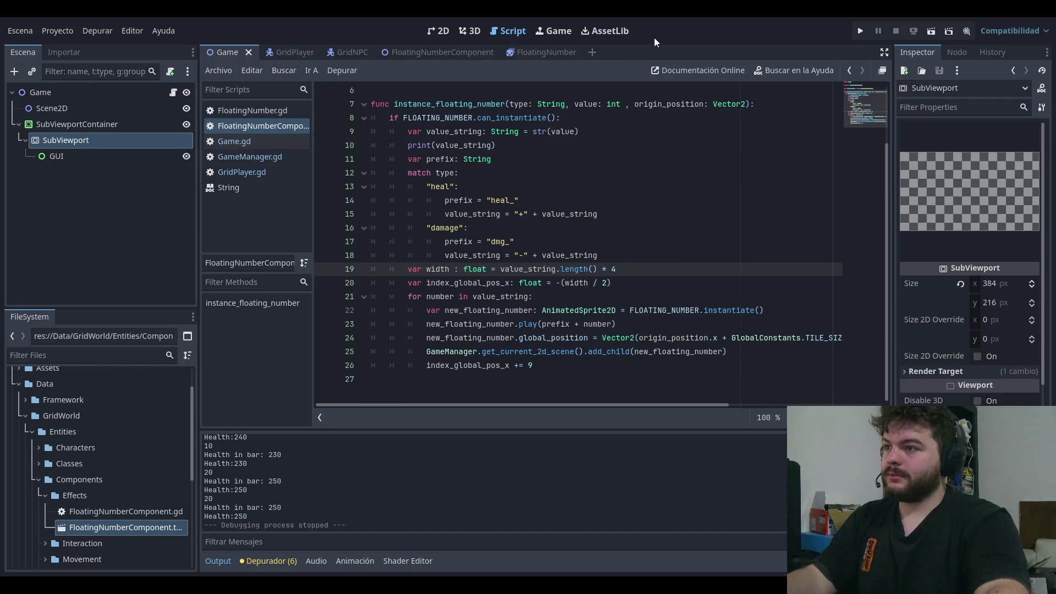
left_click(860, 30)
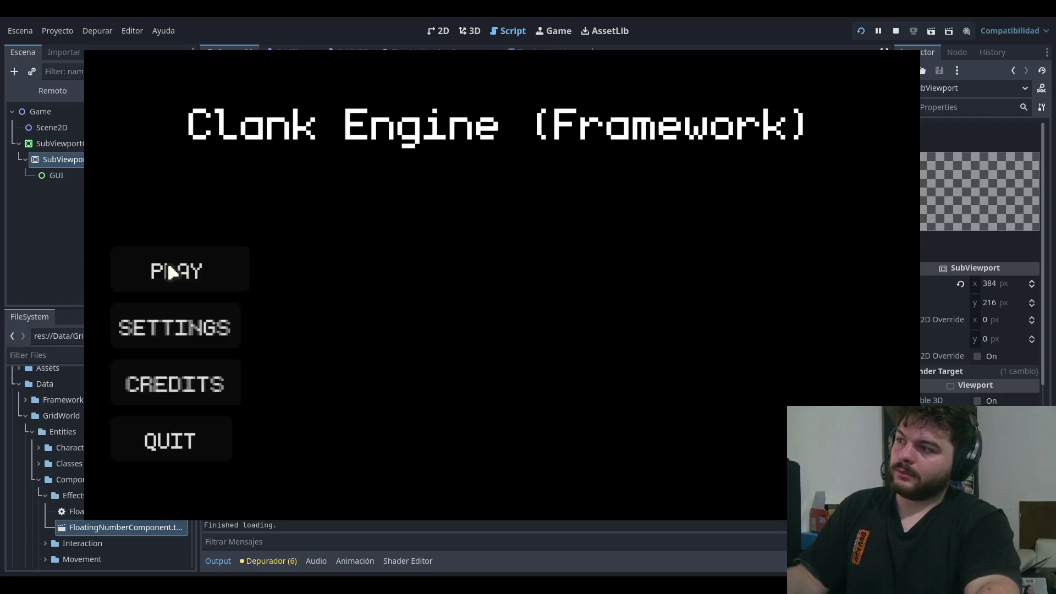
left_click(170, 269)
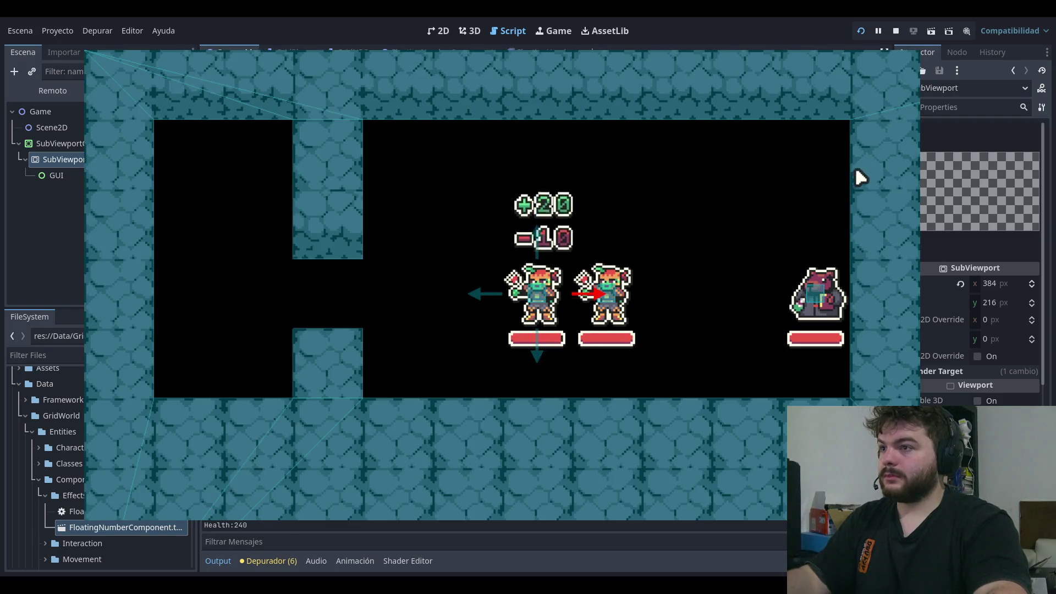
left_click(906, 62)
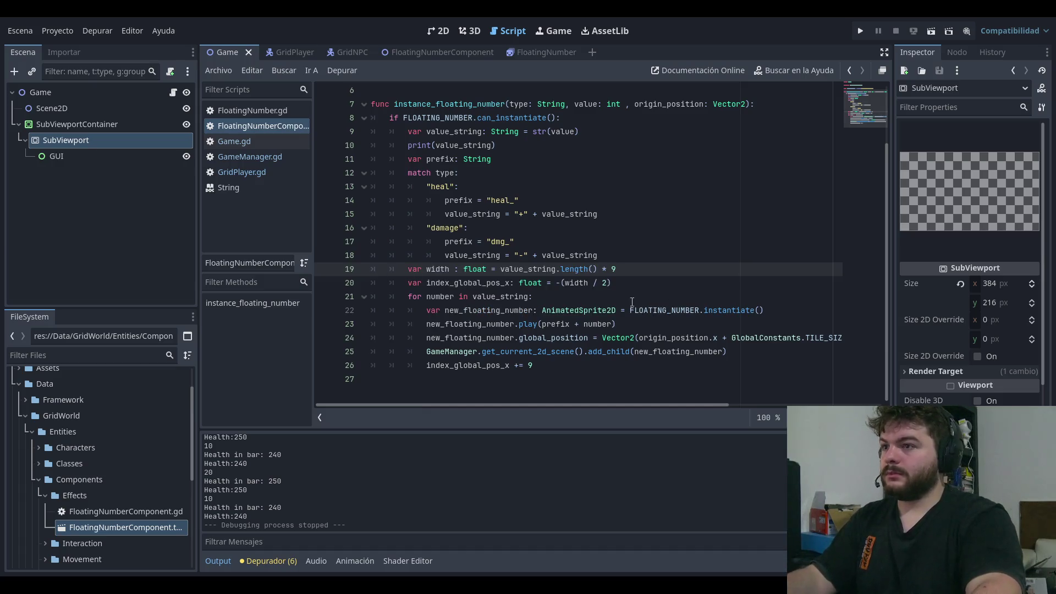
Step: Run another test after editing line 20, stop it, and return to line 19
left_click(657, 290)
left_click(860, 31)
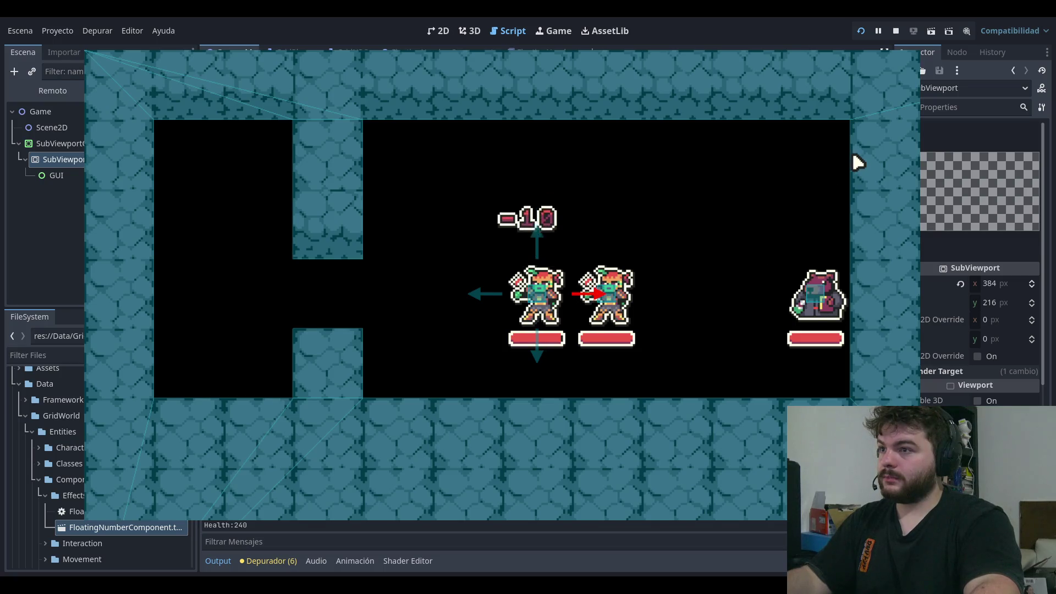
left_click(907, 52)
left_click(654, 273)
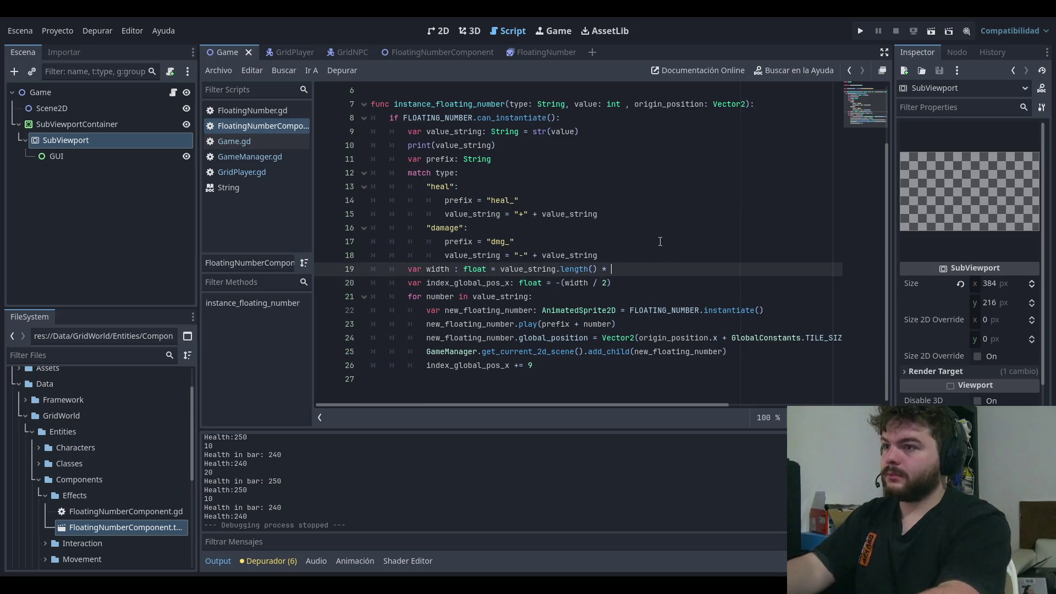
Step: Playtest an extra left offset appended to line 20 by triggering a damage number
left_click(744, 275)
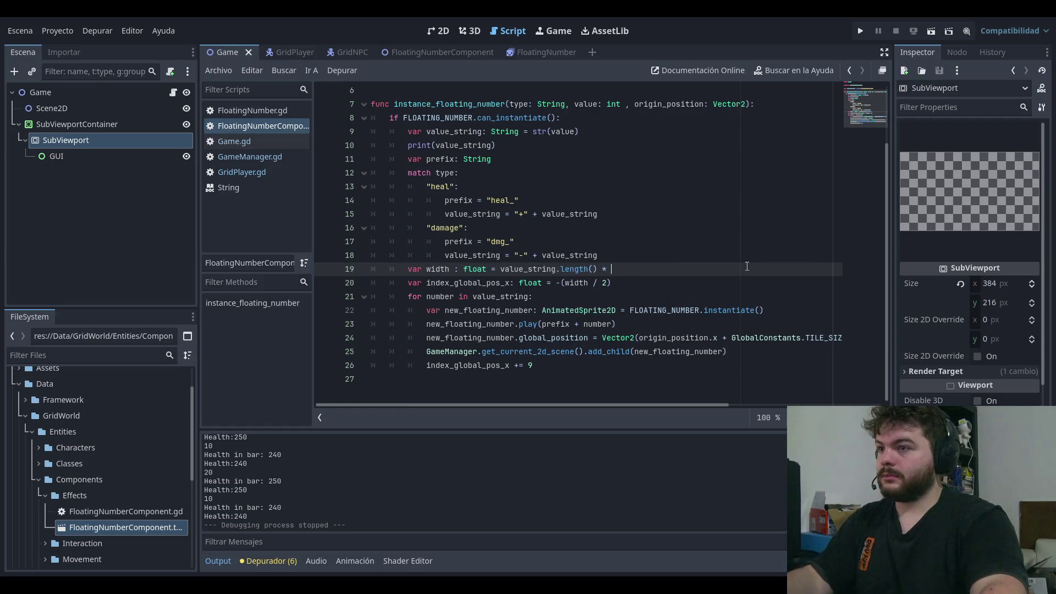
type("9")
key("Down")
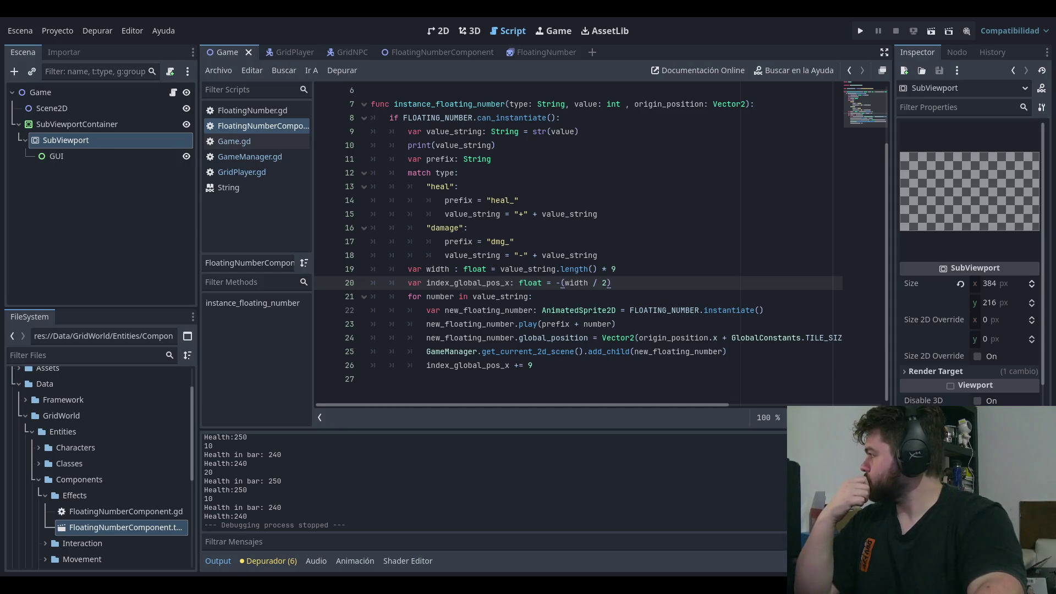
key("End")
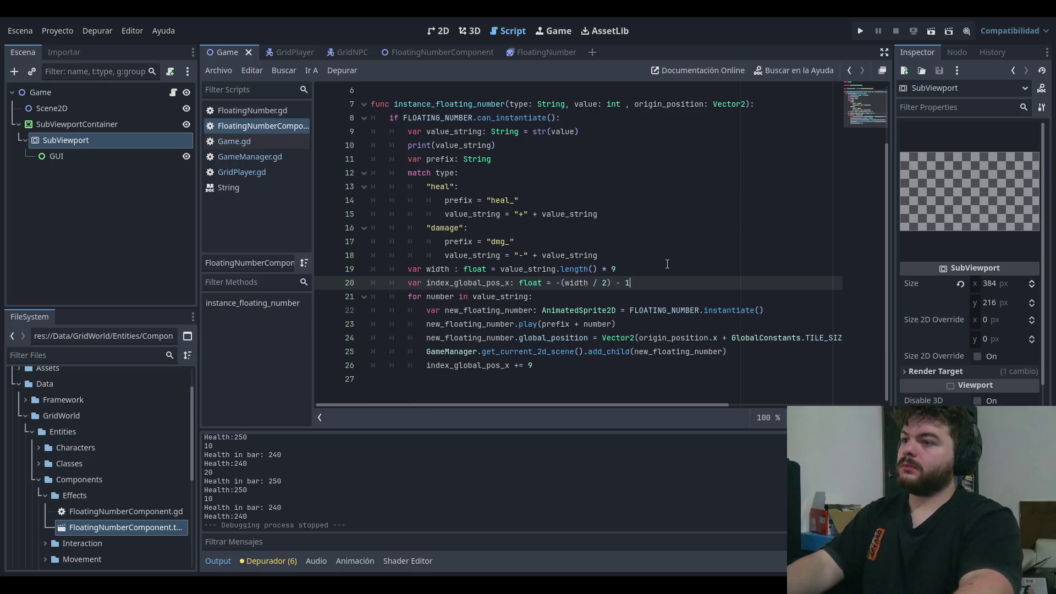
left_click(856, 36)
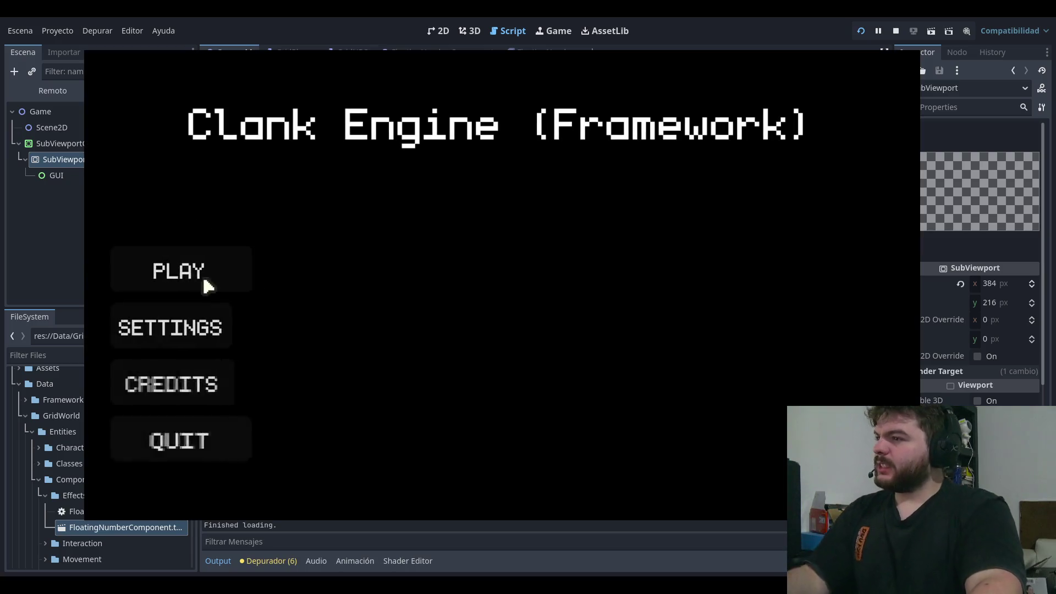
left_click(207, 283)
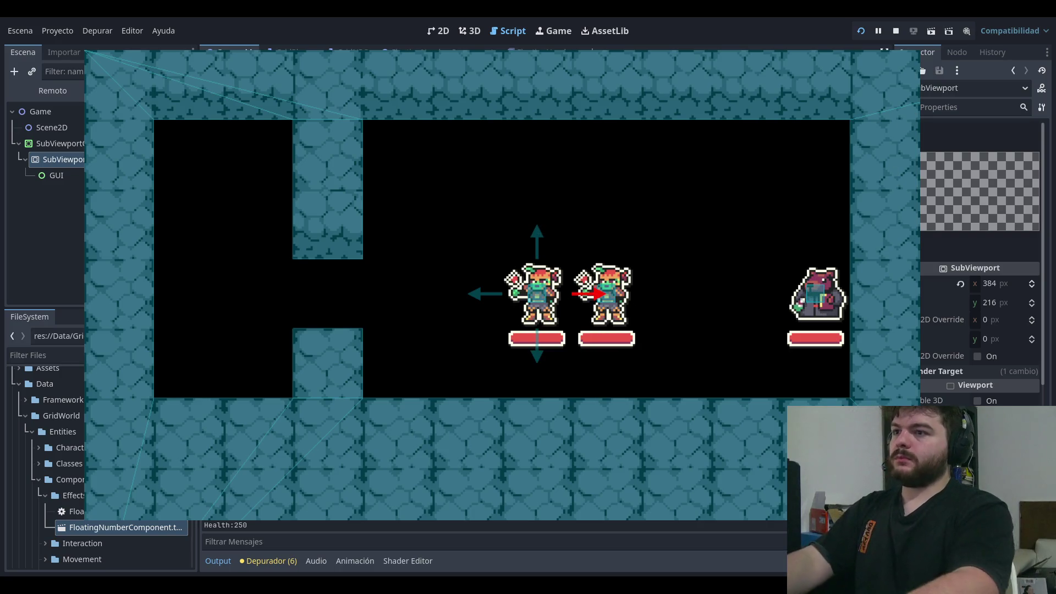
left_click(667, 358)
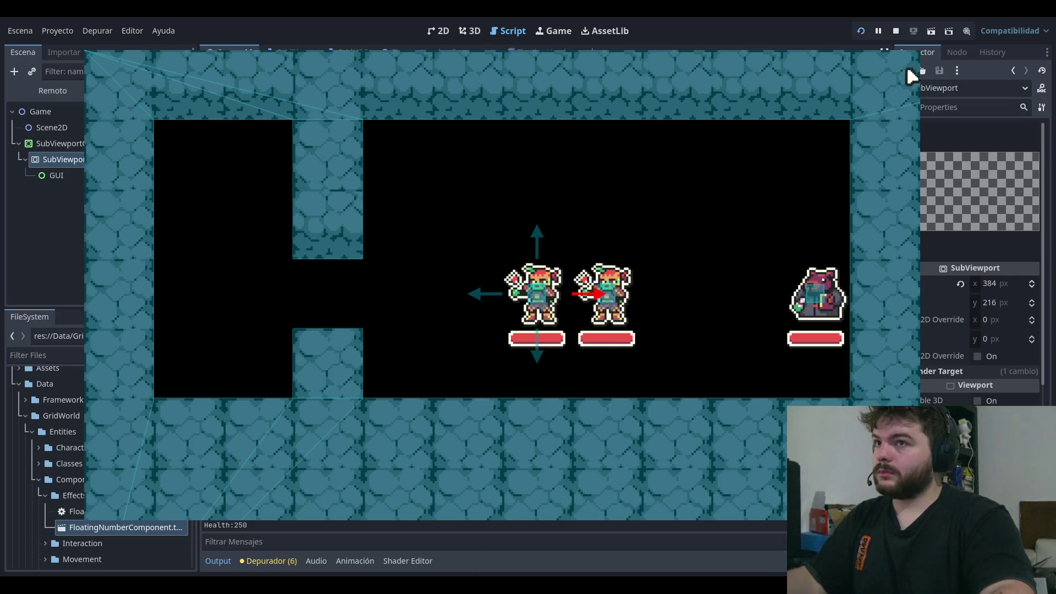
left_click(895, 31)
Step: Change the offset to '- 4' and test it, then delete the extra offset from line 20
key("BackSpace")
type("4")
left_click(861, 31)
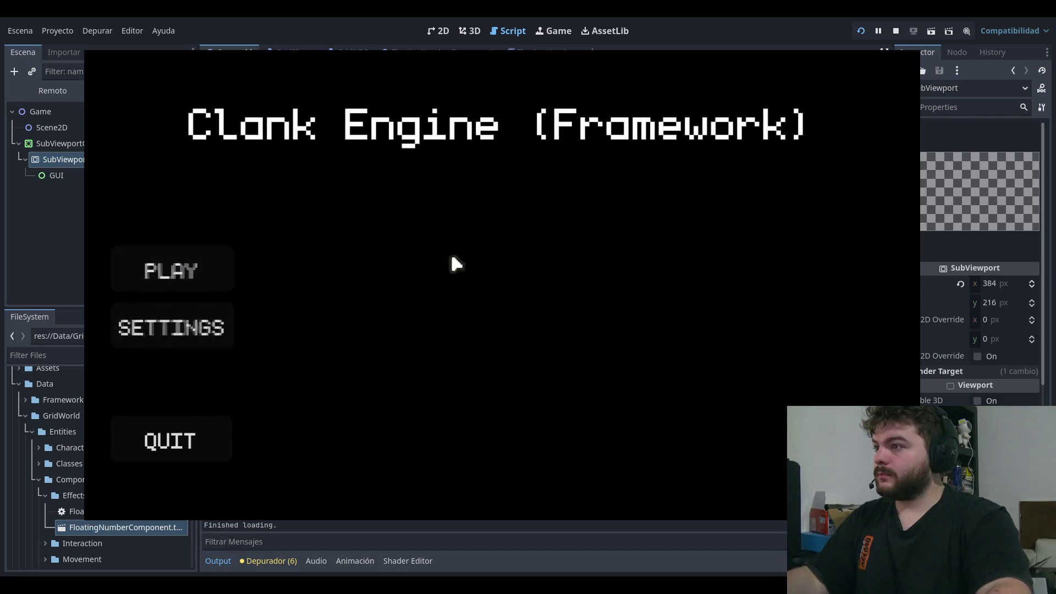
key("Return")
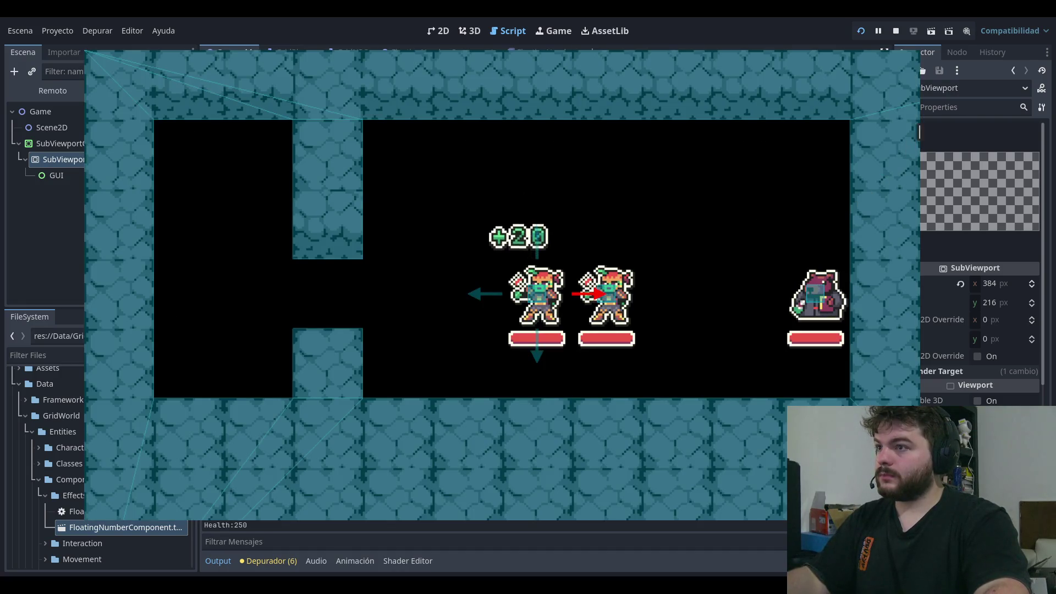
left_click(896, 31)
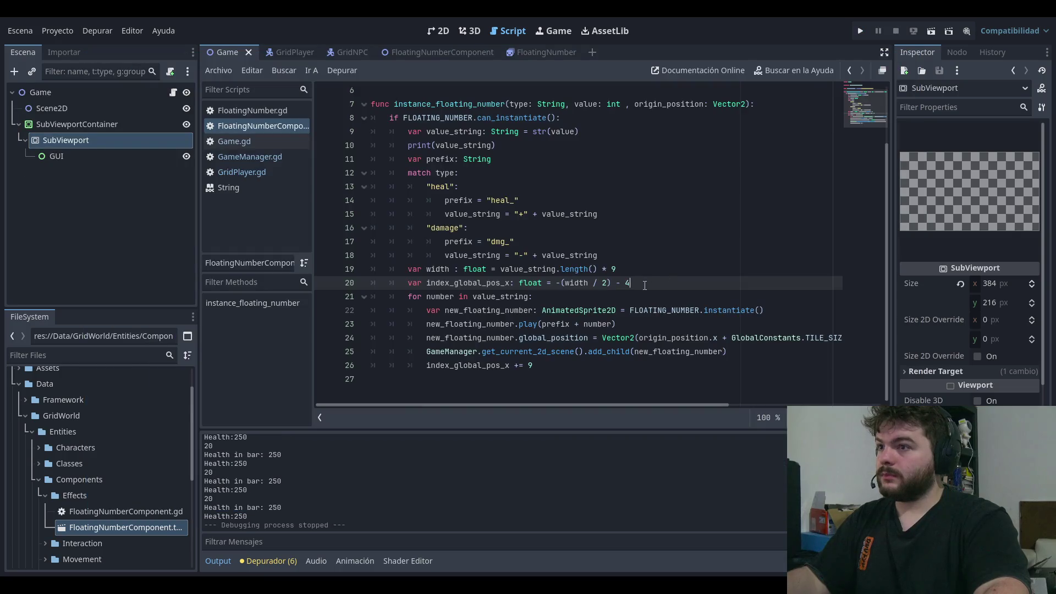
left_click_drag(628, 282, 618, 290)
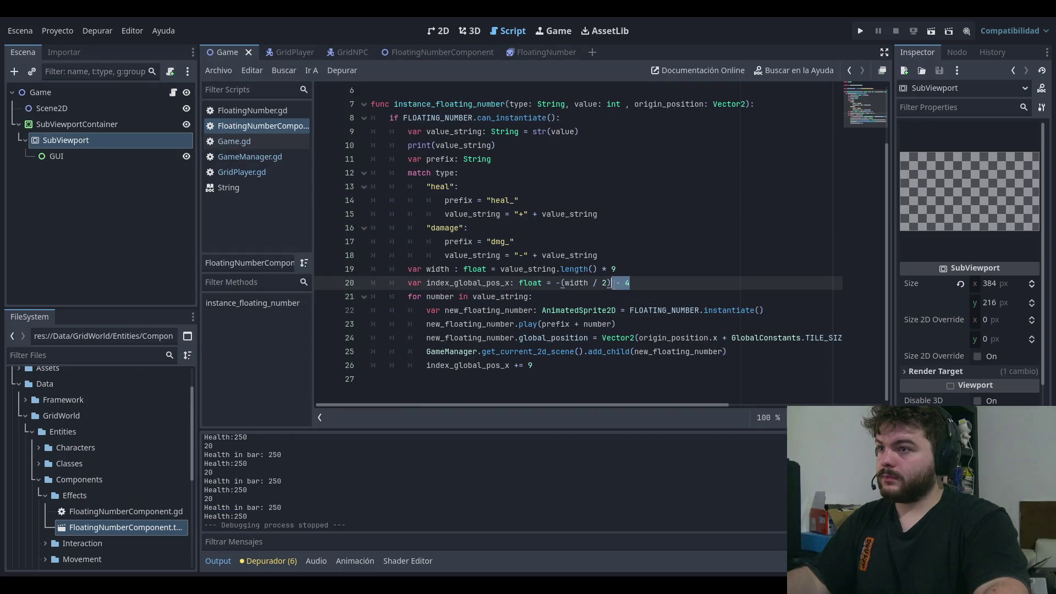
key("BackSpace")
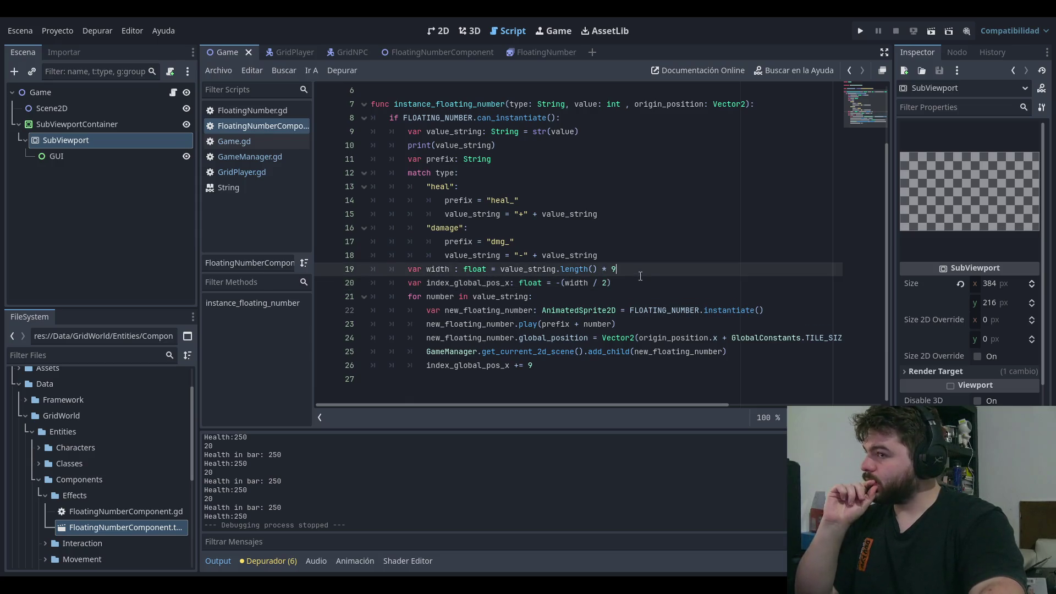
left_click(662, 268)
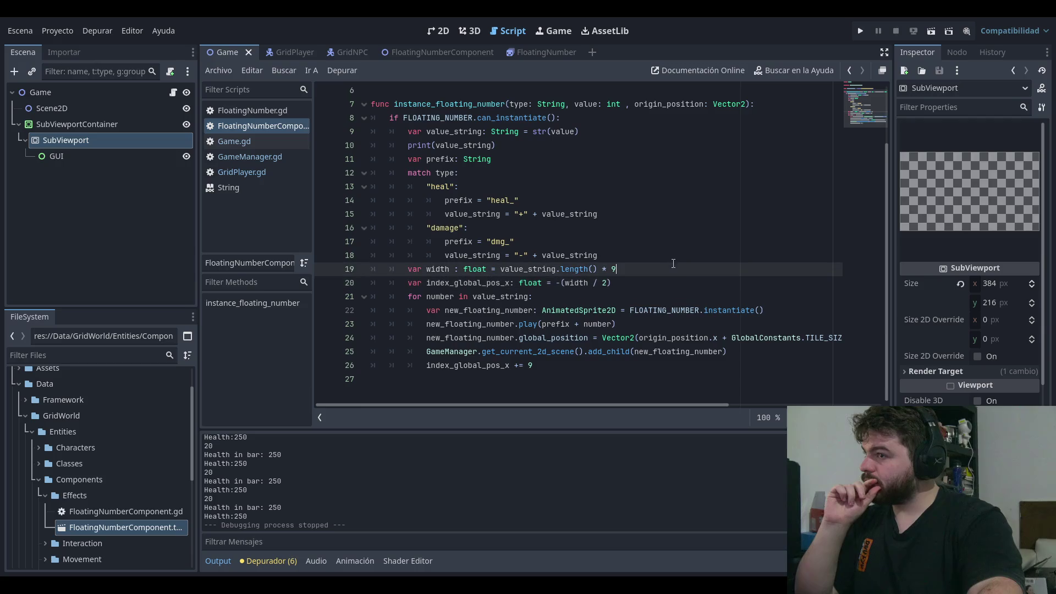
key("Down")
key("Up")
key("Down")
key("Up")
key("Down")
key("Up")
key("Down")
key("Up")
key("Down")
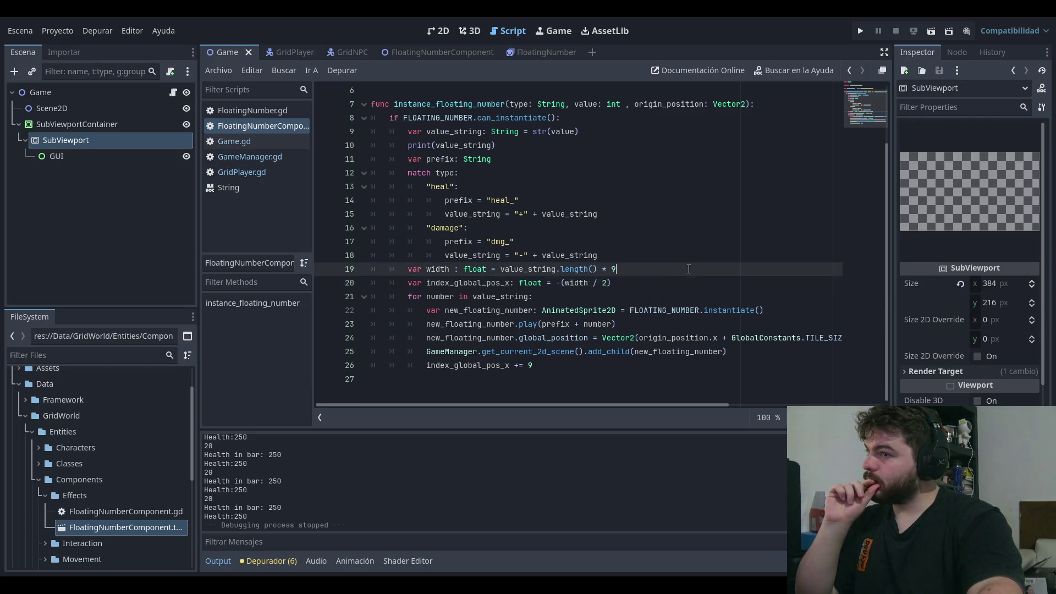
key("Up")
key("Down")
key("Up")
key("Down")
key("Up")
key("Down")
key("Up")
key("Down")
key("Up")
key("Down")
key("Up")
key("Down")
key("Up")
key("Down")
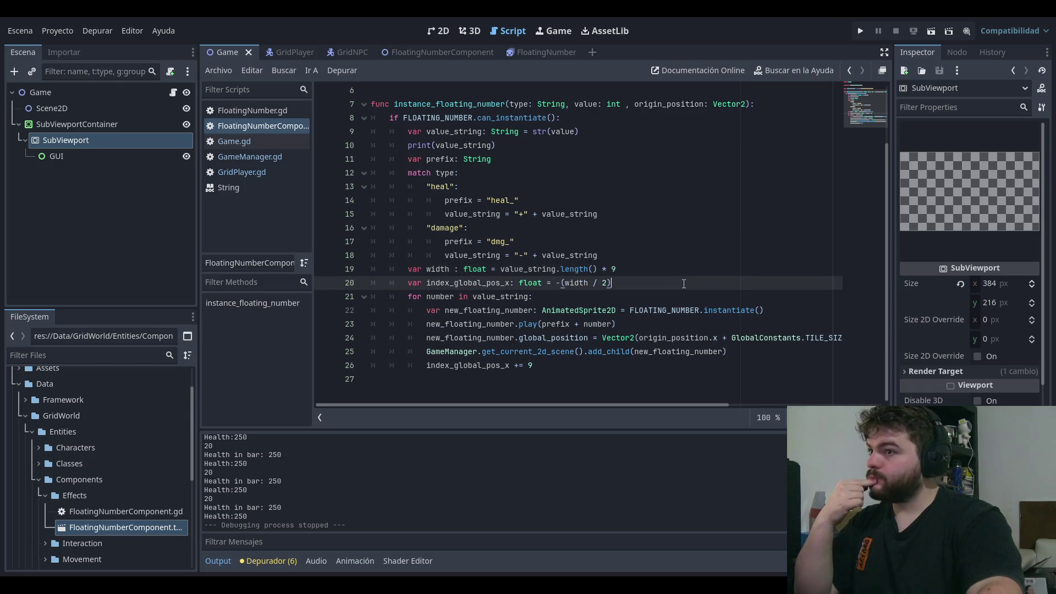
key("Up")
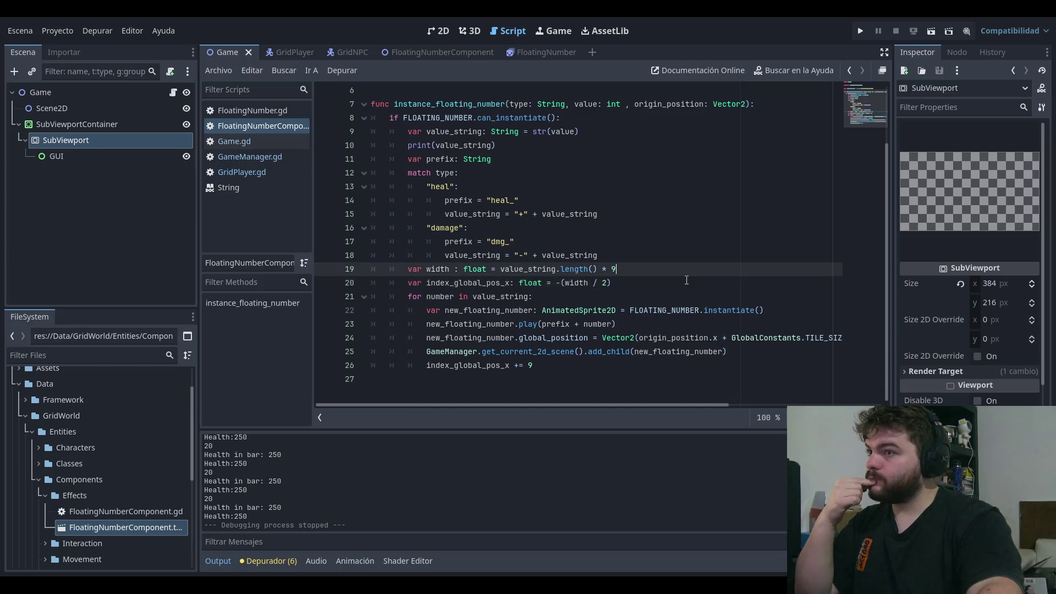
key("Down")
key("Up")
key("Down")
key("Up")
key("Down")
key("Up")
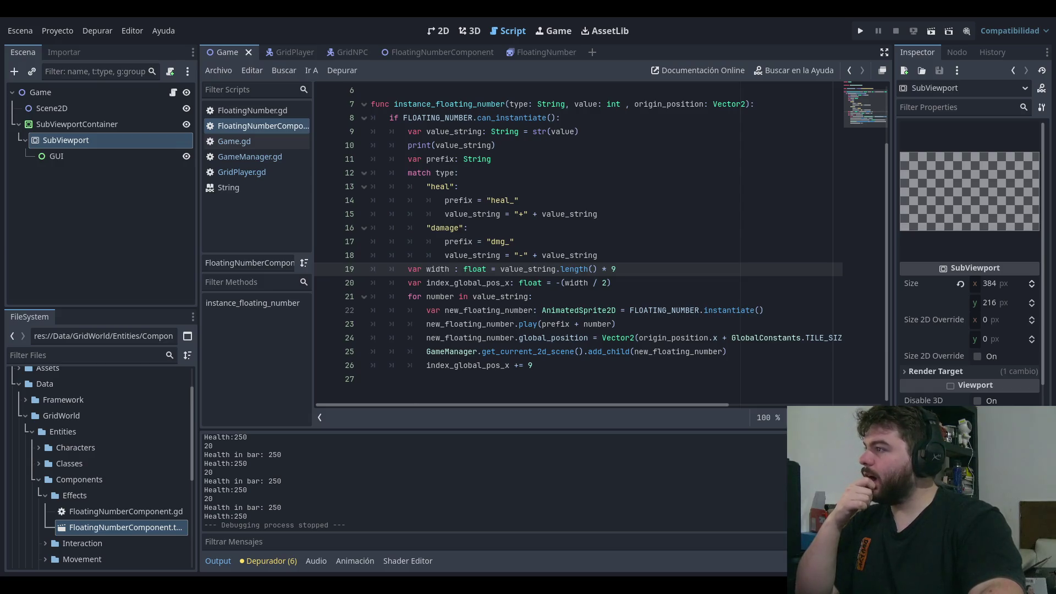
left_click(557, 241)
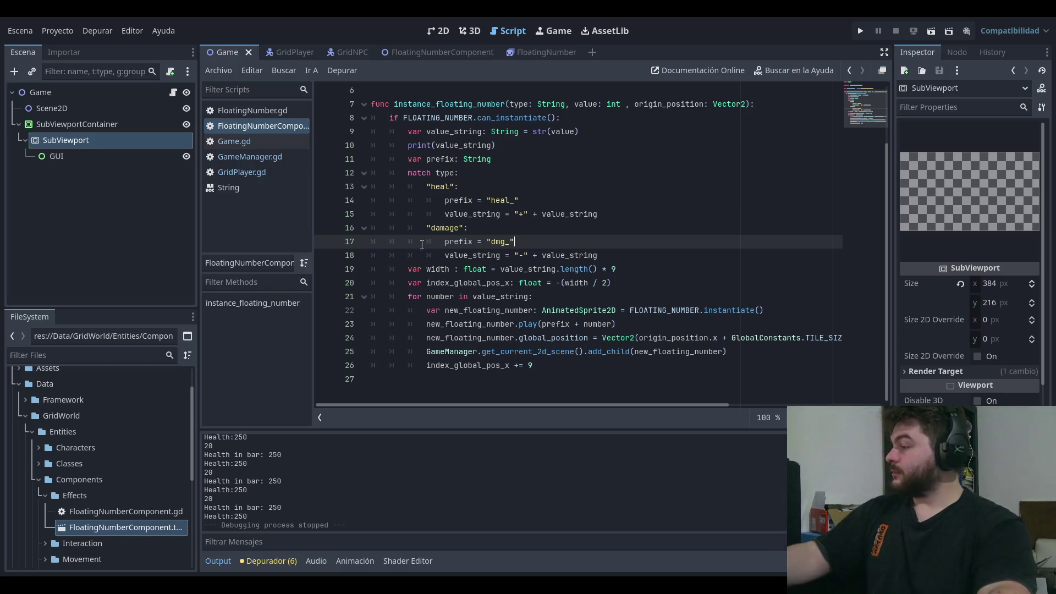
left_click(715, 126)
key("Up")
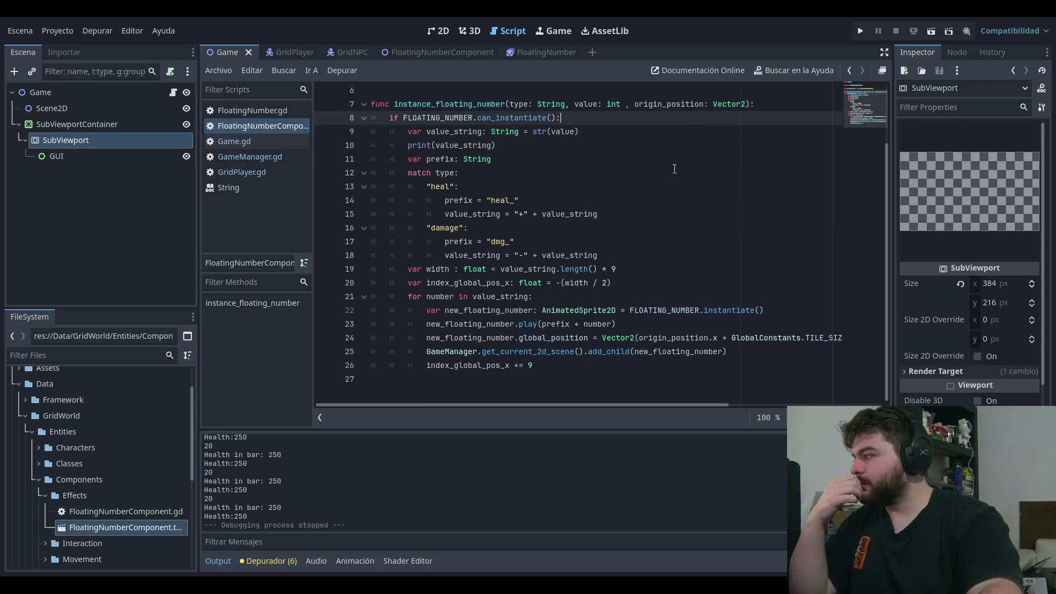
left_click(656, 199)
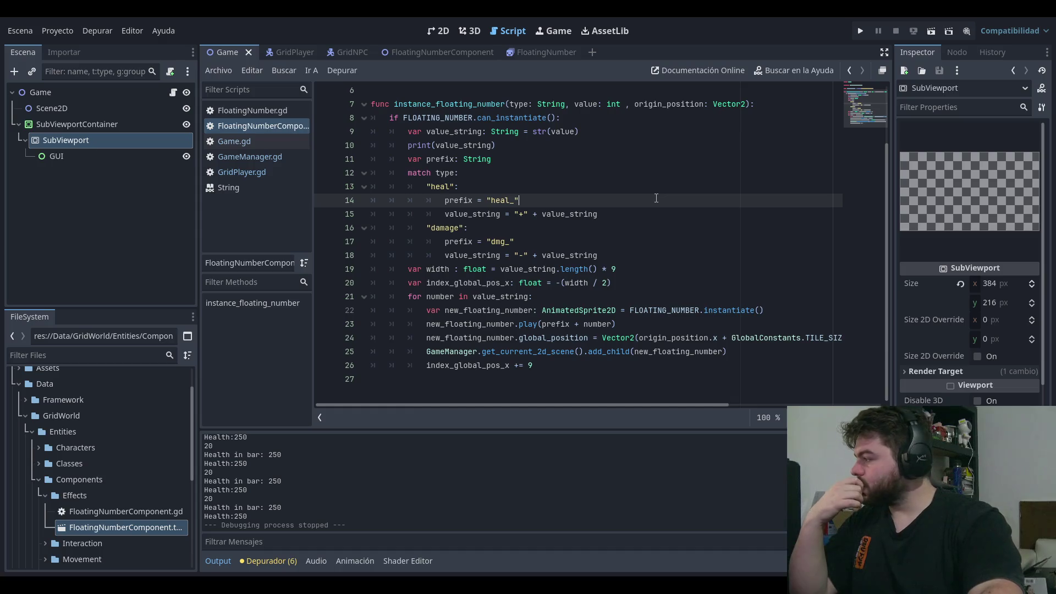
key("Down")
key("Down")
key("Down")
key("shift+Up")
key("shift+Up")
key("shift+Up")
left_click(578, 203)
left_click(582, 380)
left_click(582, 363)
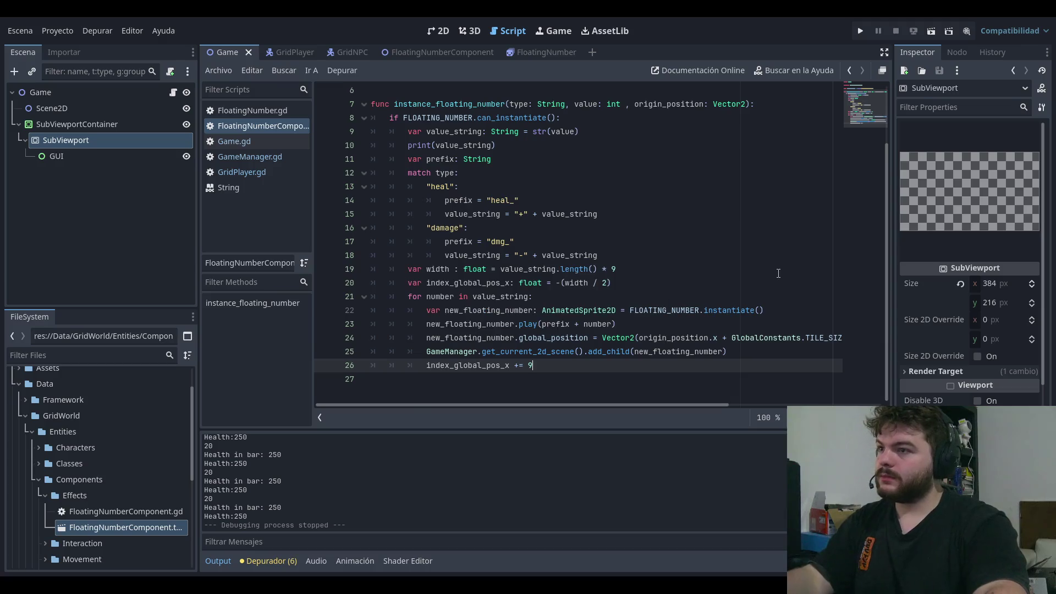
Step: Run the game and move the character one tile left to show the +20 heal number
left_click(861, 32)
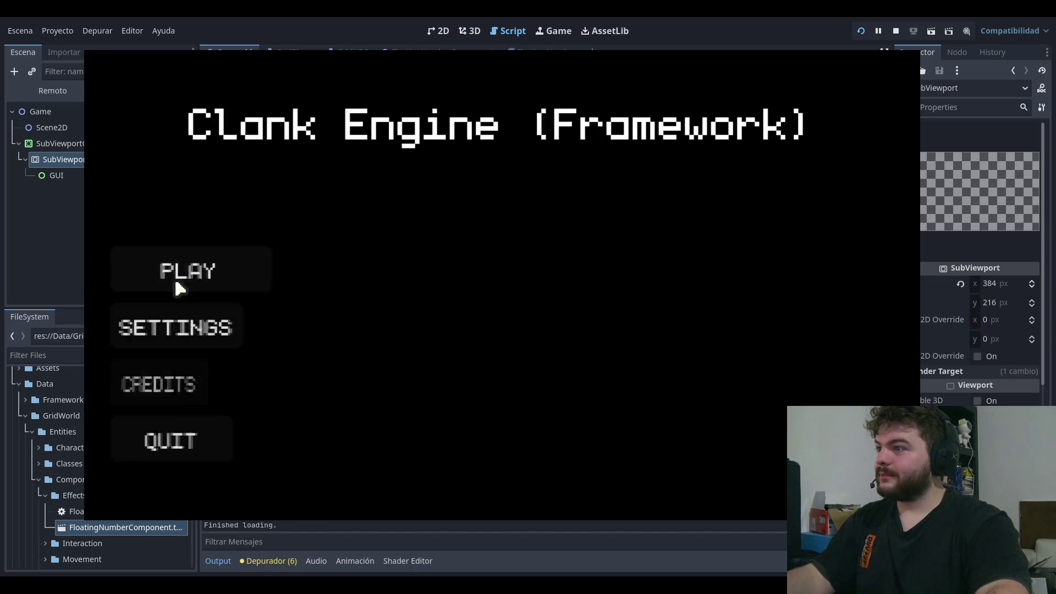
left_click(292, 266)
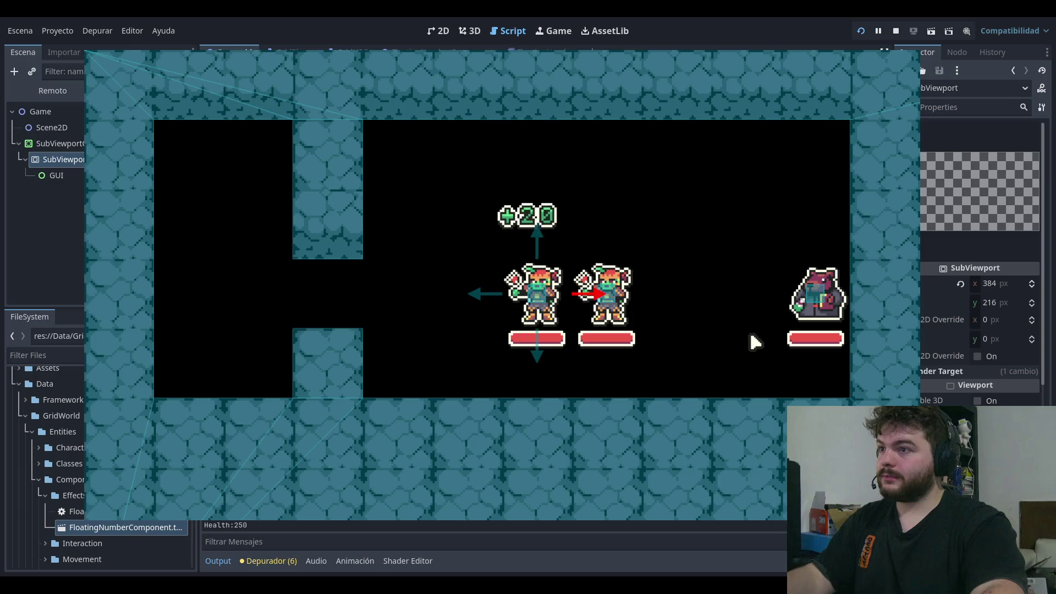
key("Left")
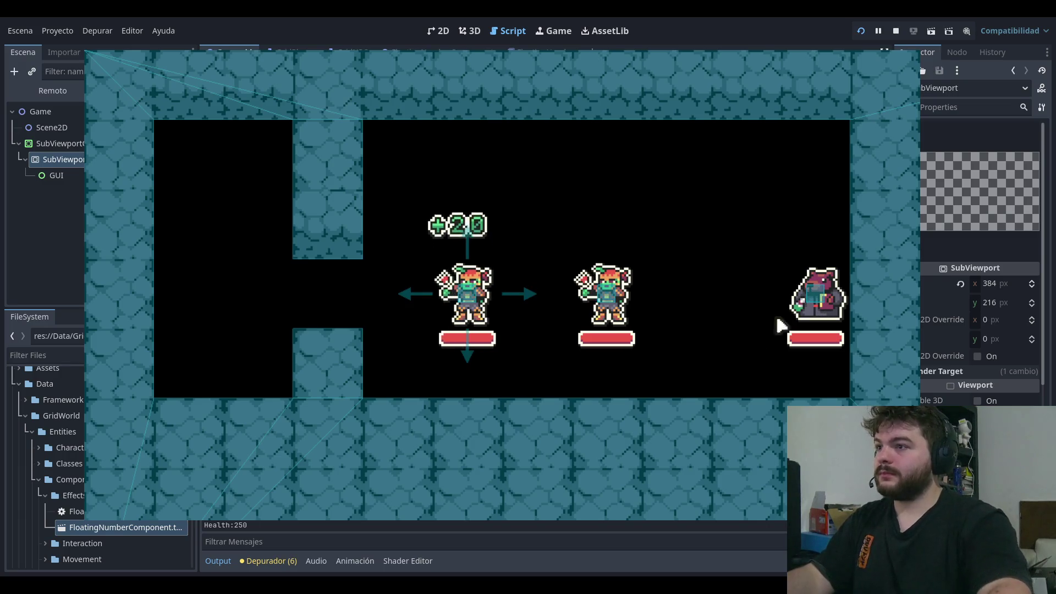
left_click(896, 30)
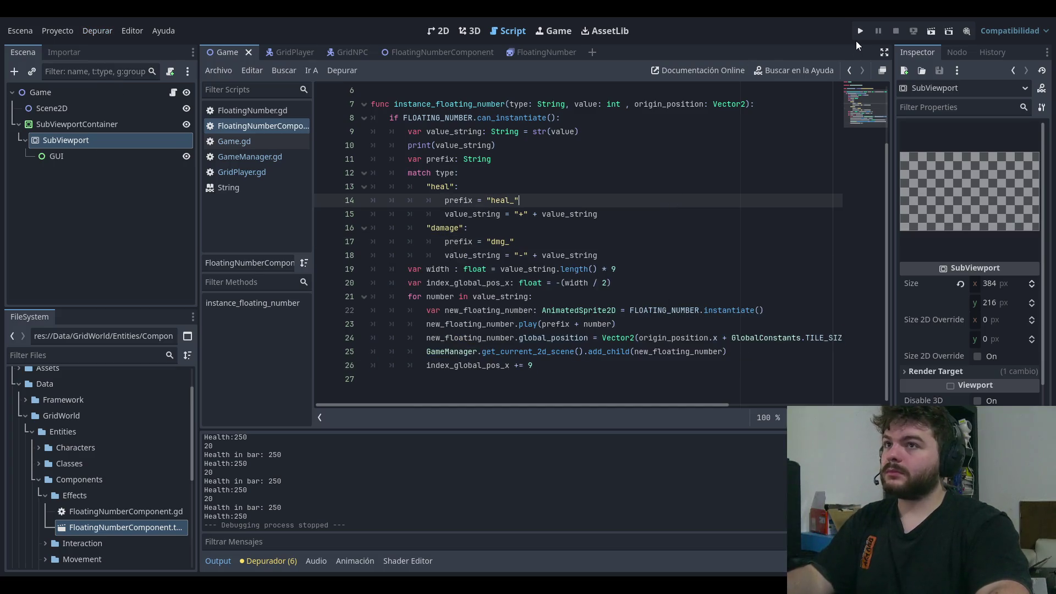
Step: Relaunch the game into the grey dungeon level, close it, and return to the width line
left_click(858, 32)
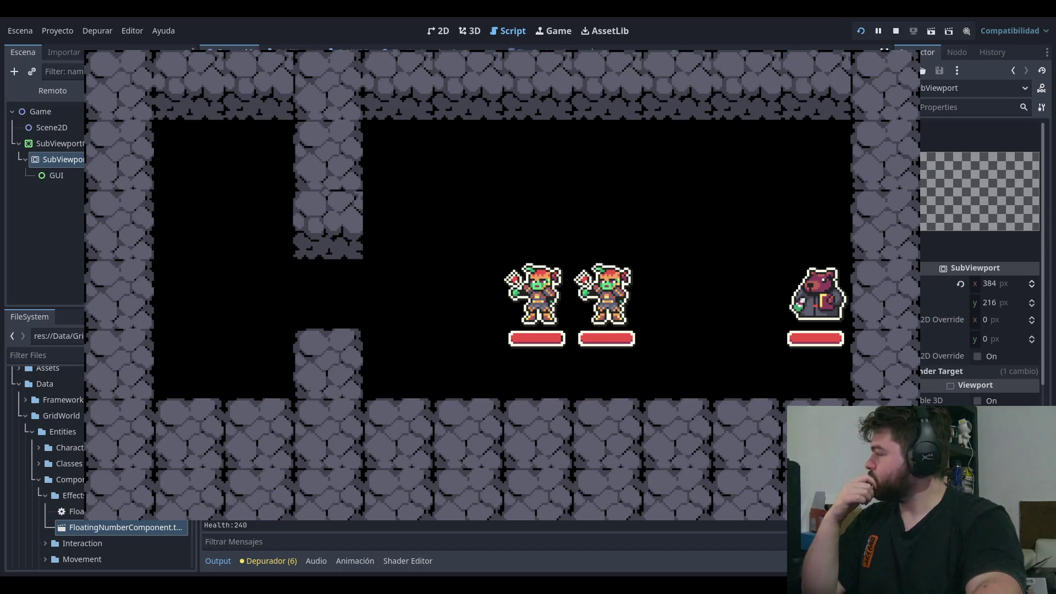
key("F8")
left_click(656, 267)
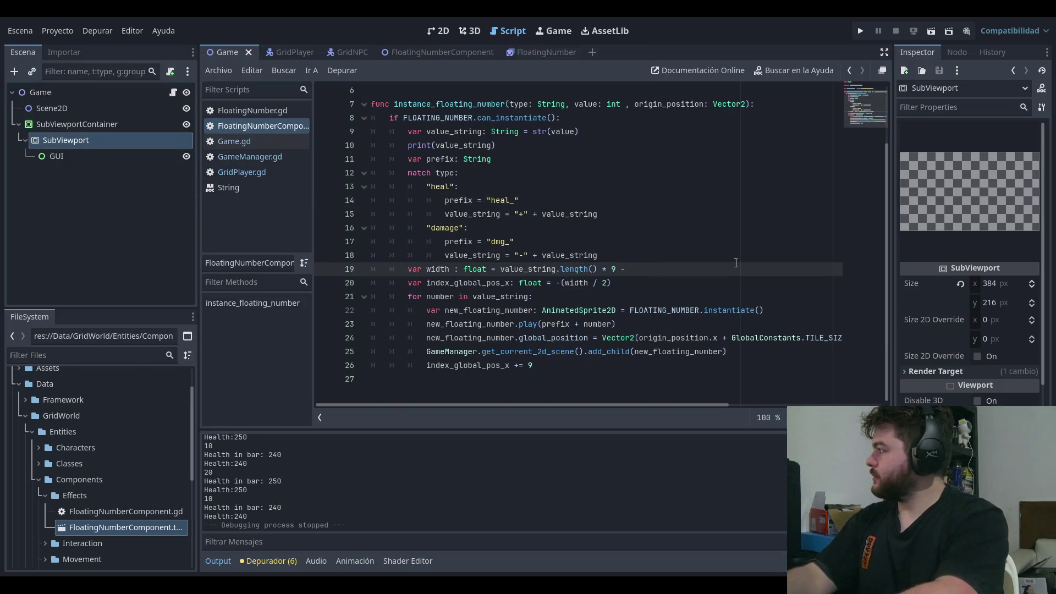
type("5")
left_click(860, 31)
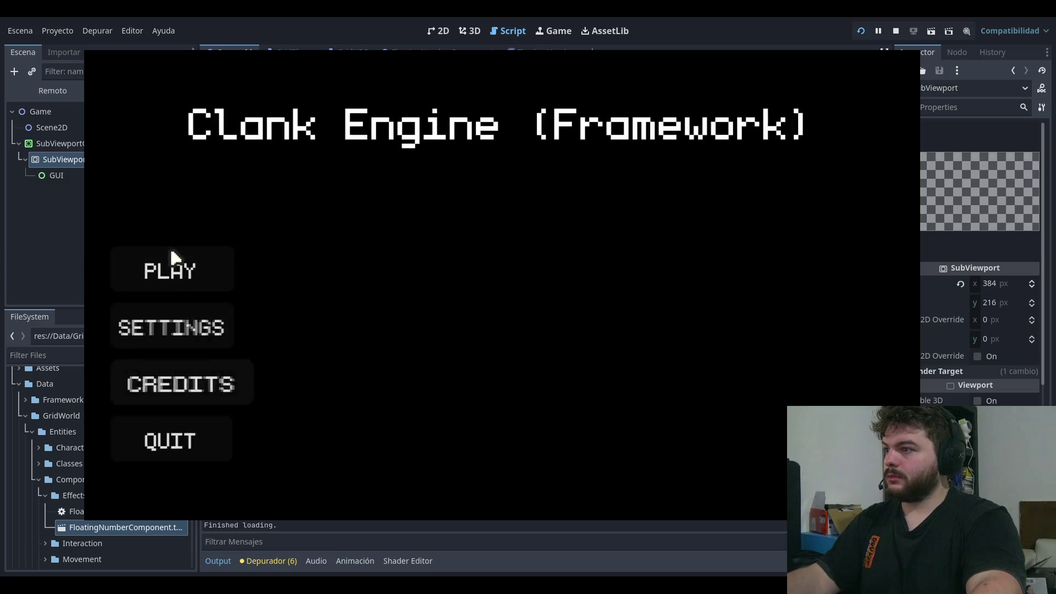
left_click(172, 258)
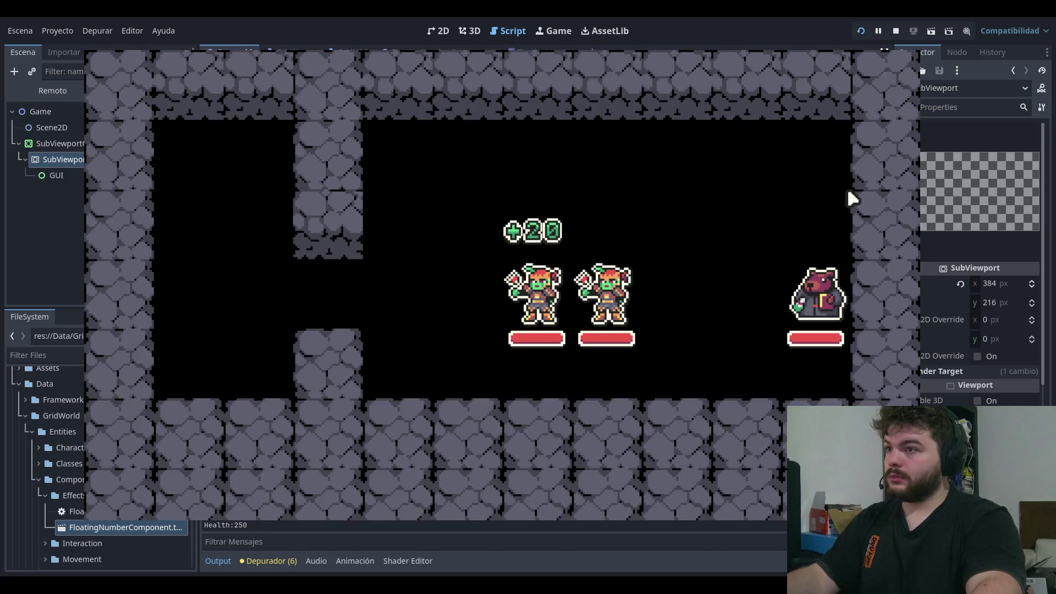
left_click(895, 31)
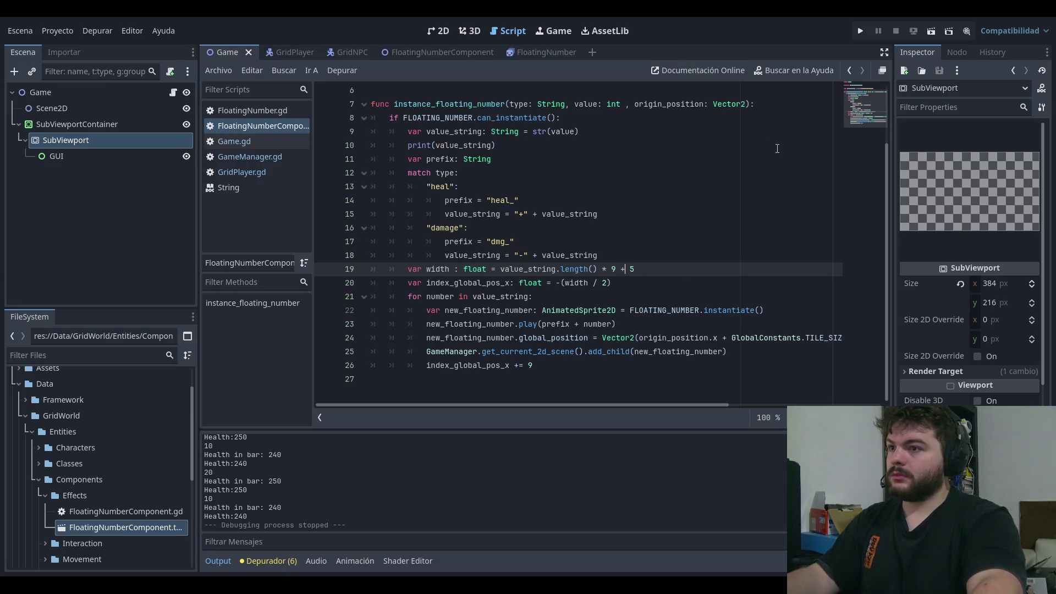
key("End")
key("BackSpace")
type("16")
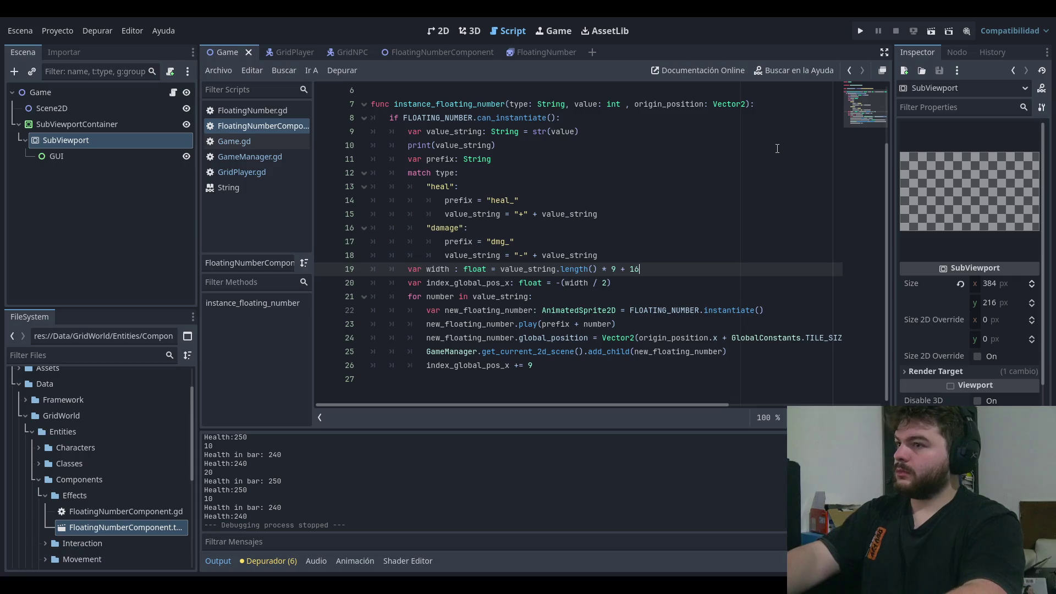
key("Escape")
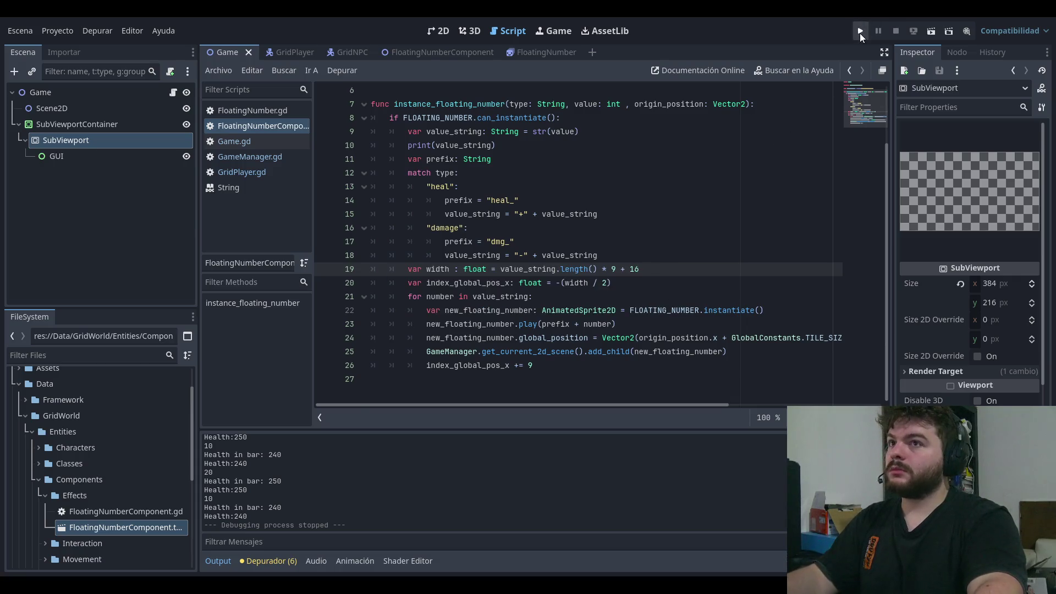
left_click(860, 31)
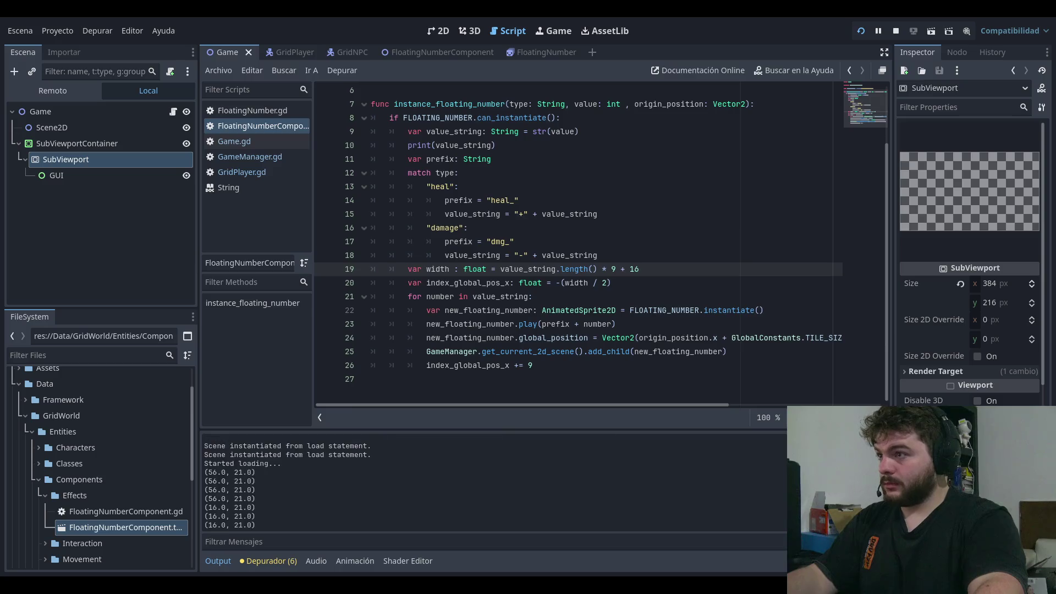
key("Return")
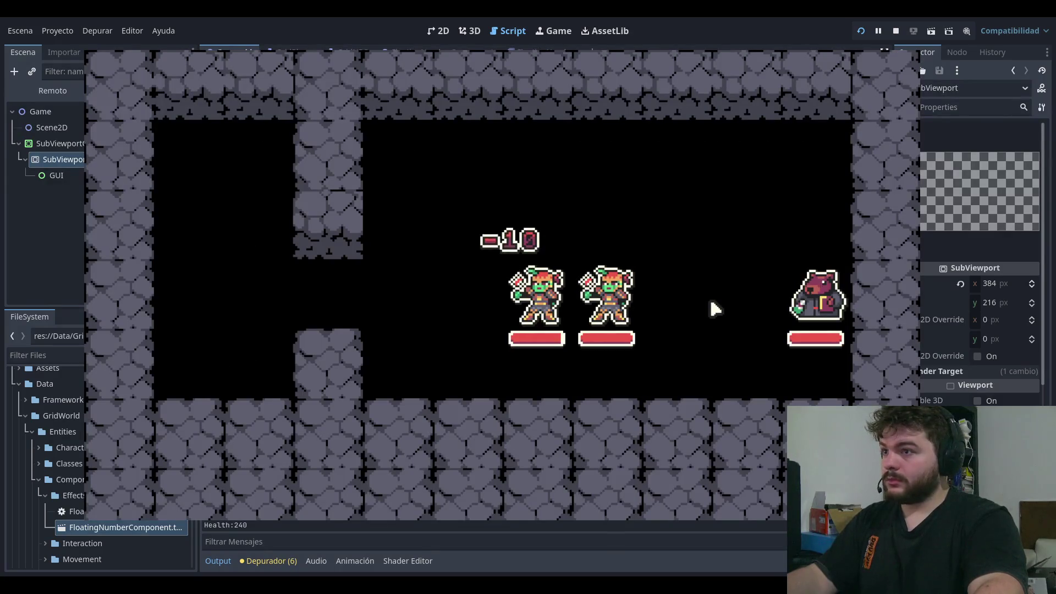
key("F8")
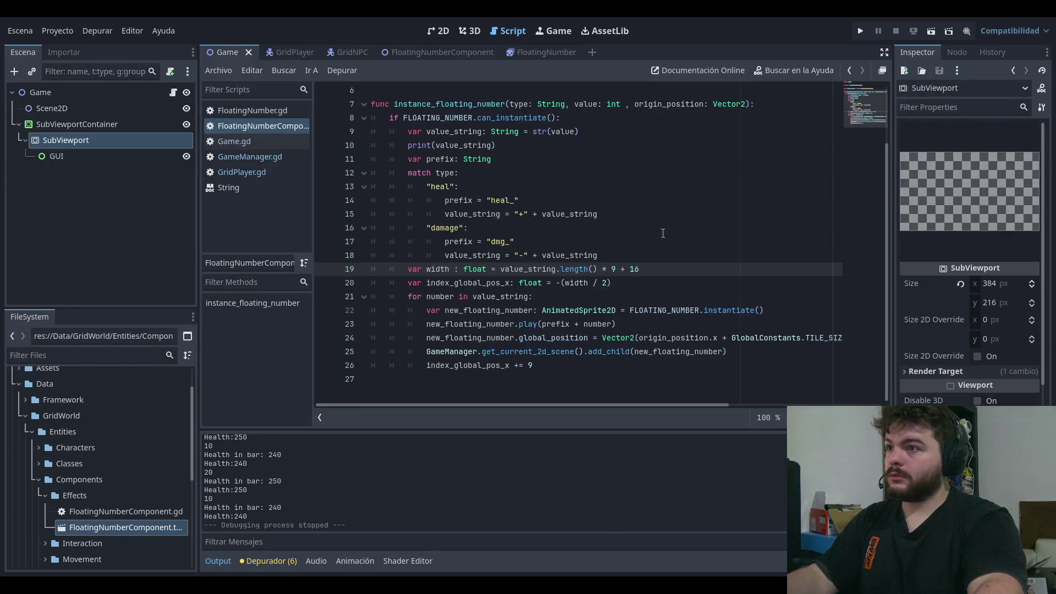
key("BackSpace")
key("BackSpace")
key("BackSpace")
key("BackSpace")
key("Escape")
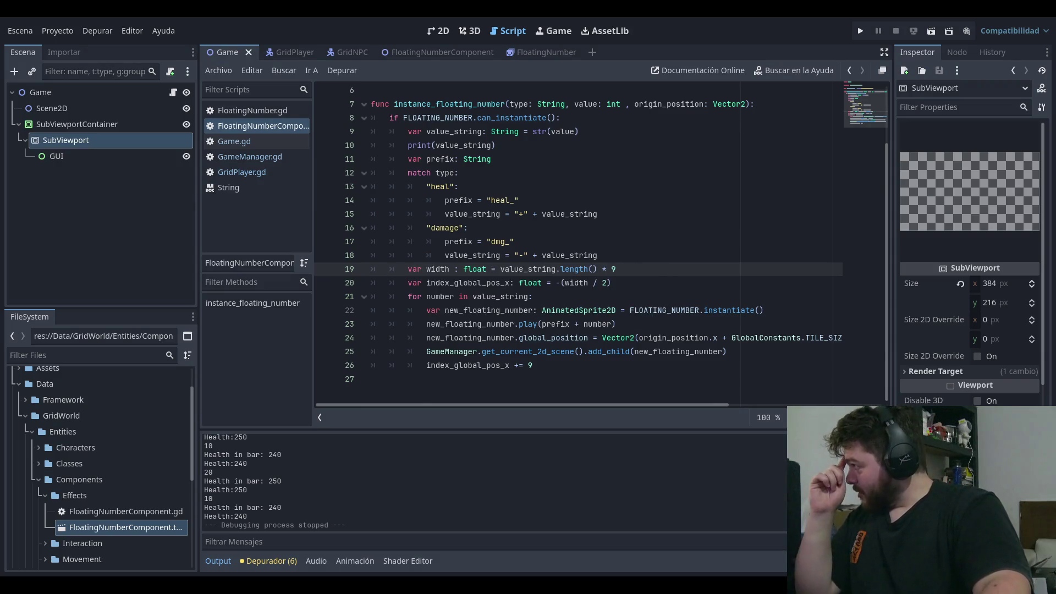
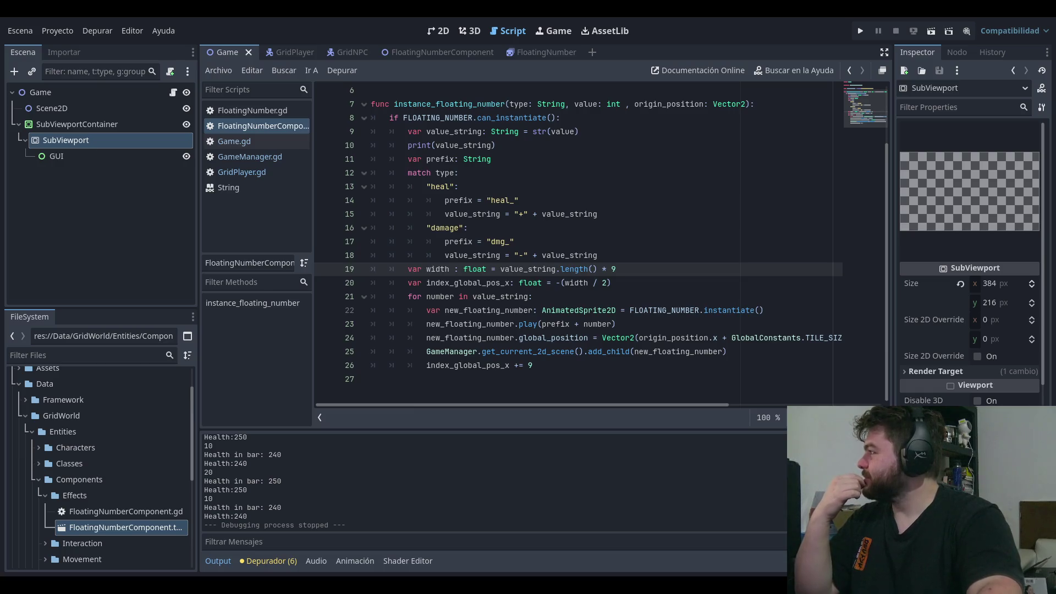
Step: Delete the spacing value 9 from line 26's 'index_global_pos_x += 9' increment
left_click(619, 366)
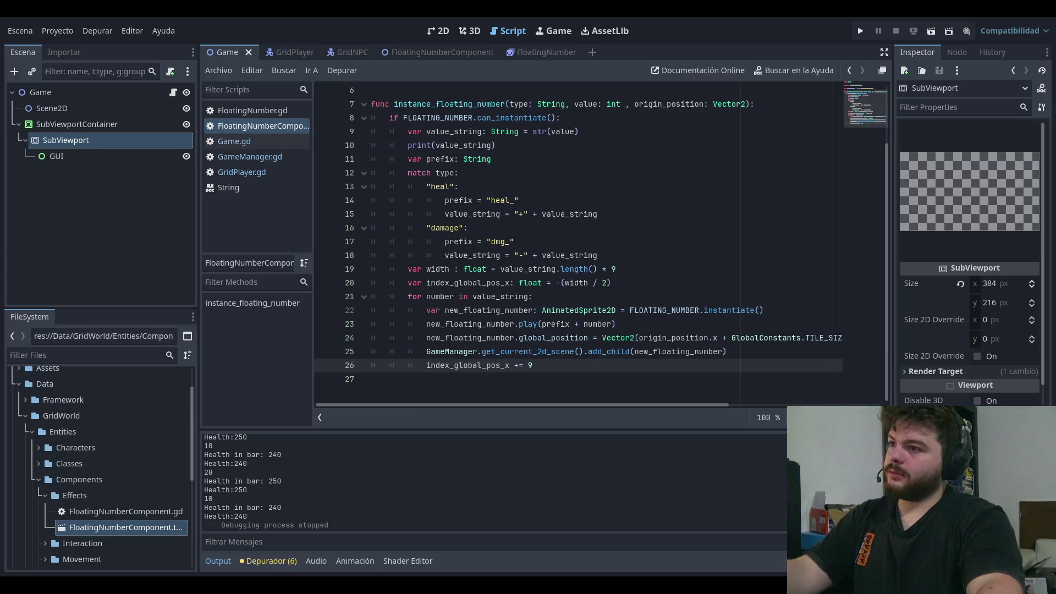
left_click(550, 283)
left_click(540, 363)
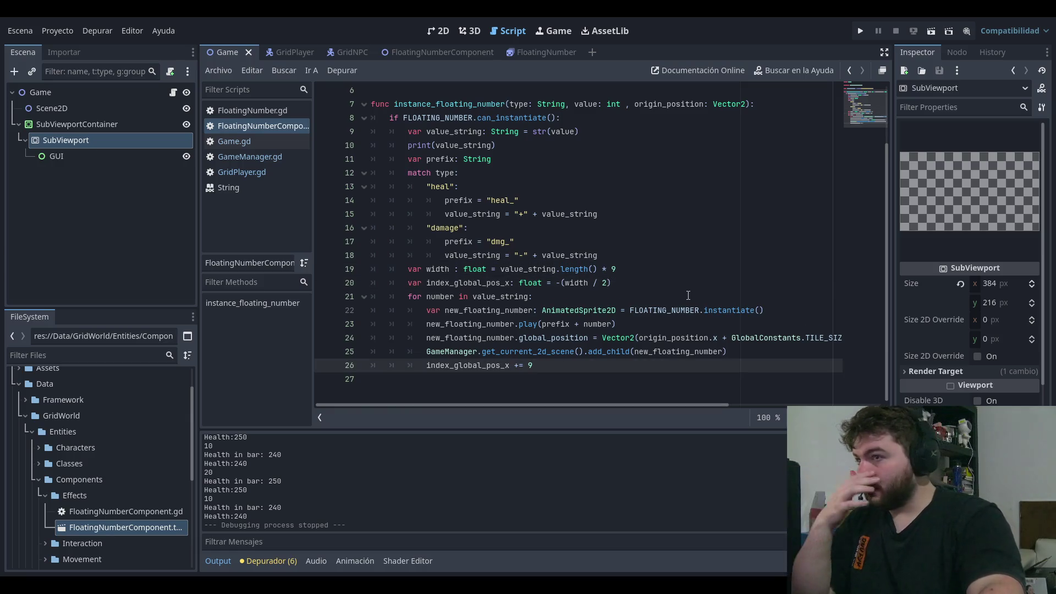
key("BackSpace")
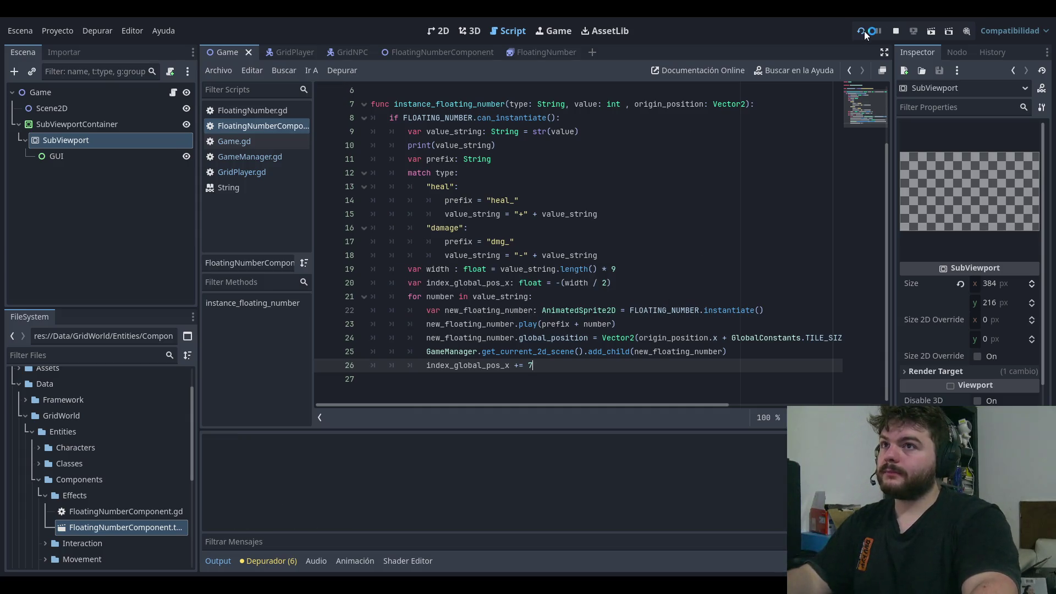
Step: Play-test the game twice from the title menu to check the new digit spacing
left_click(861, 30)
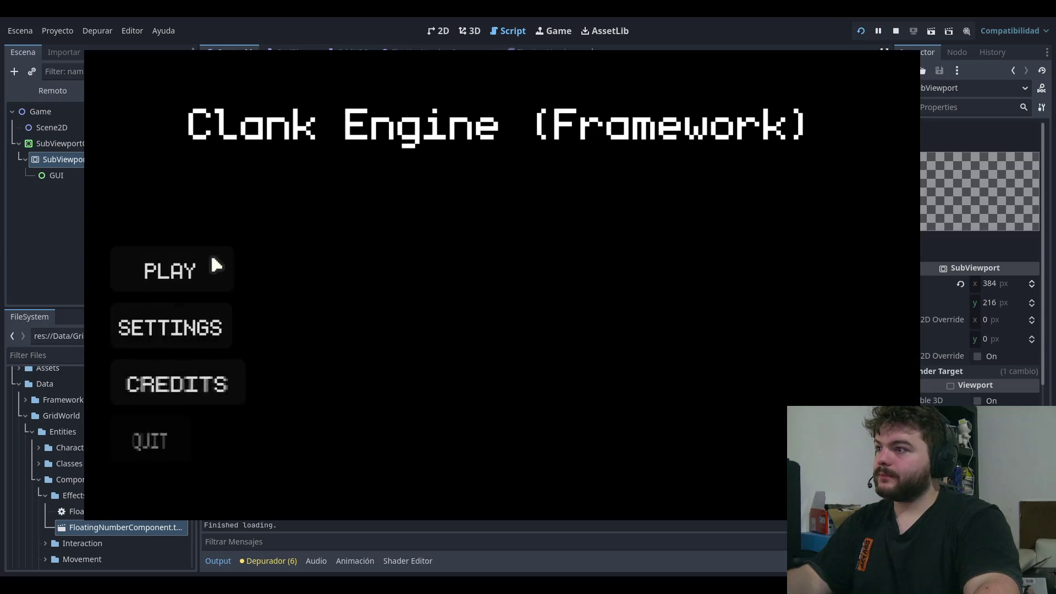
left_click(216, 265)
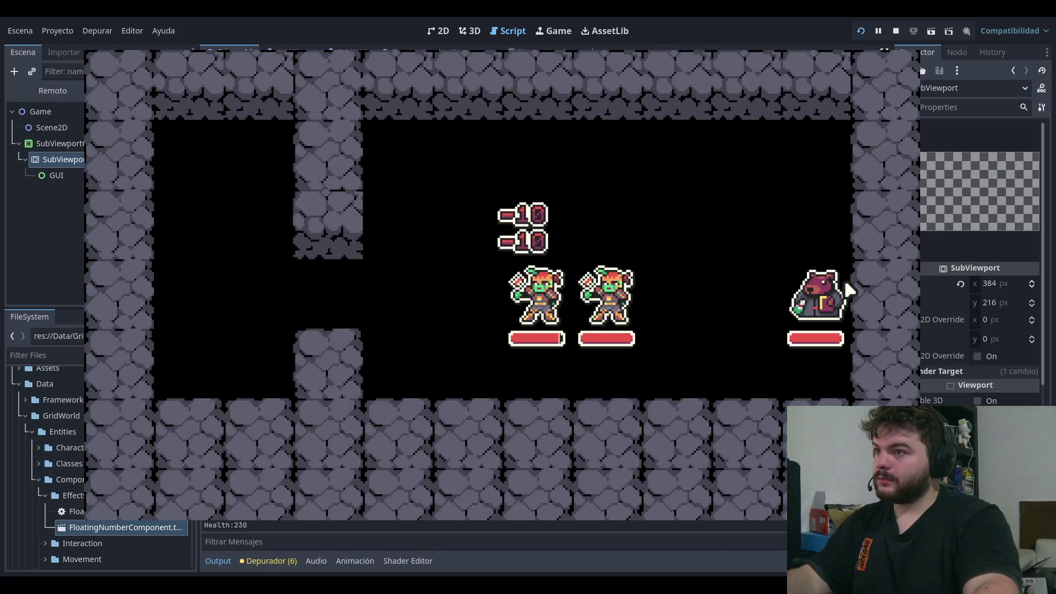
left_click(896, 30)
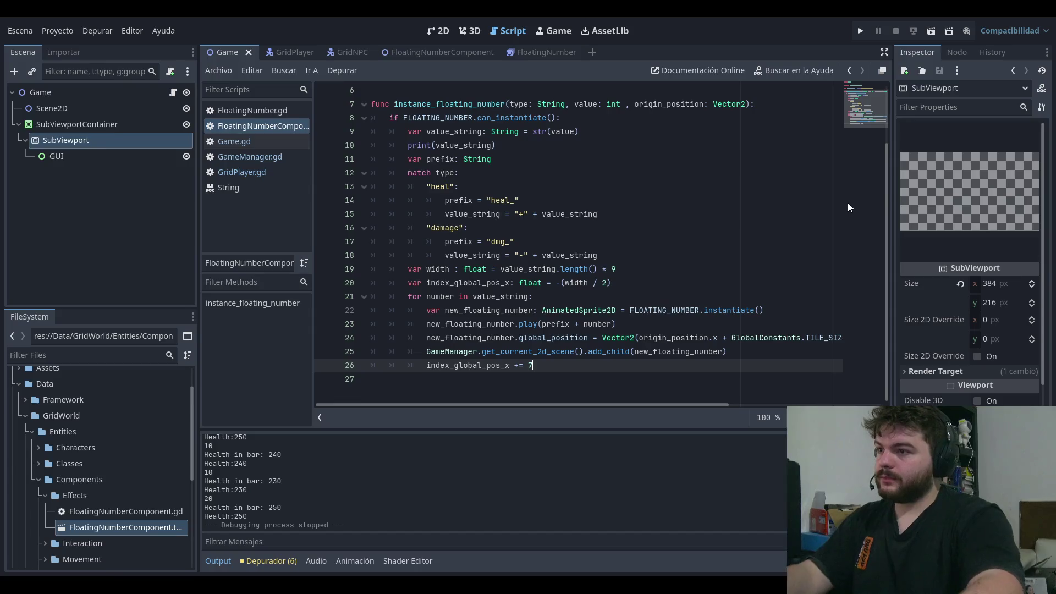
key("F5")
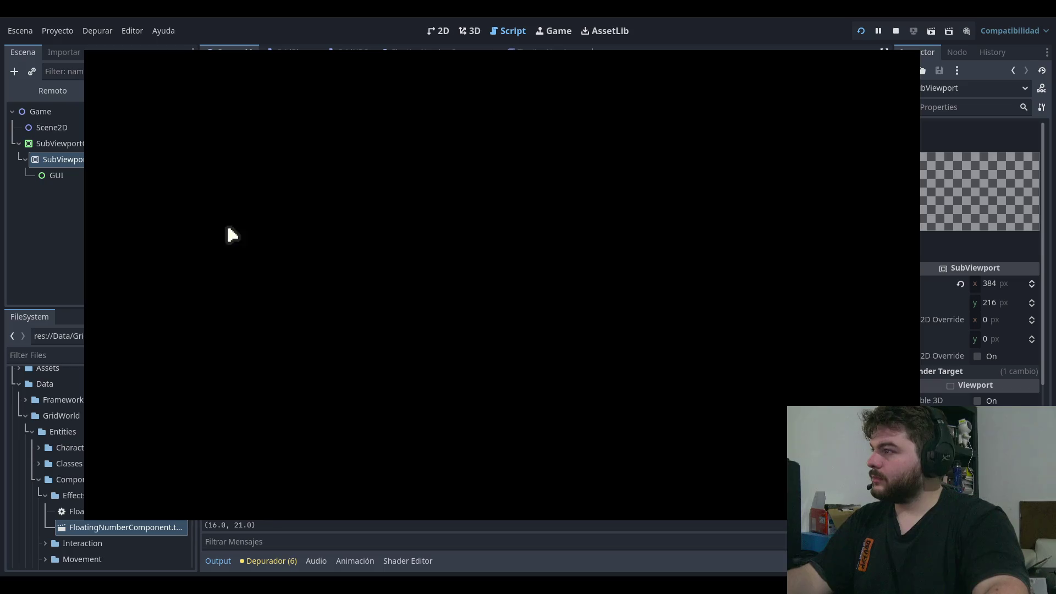
left_click(169, 266)
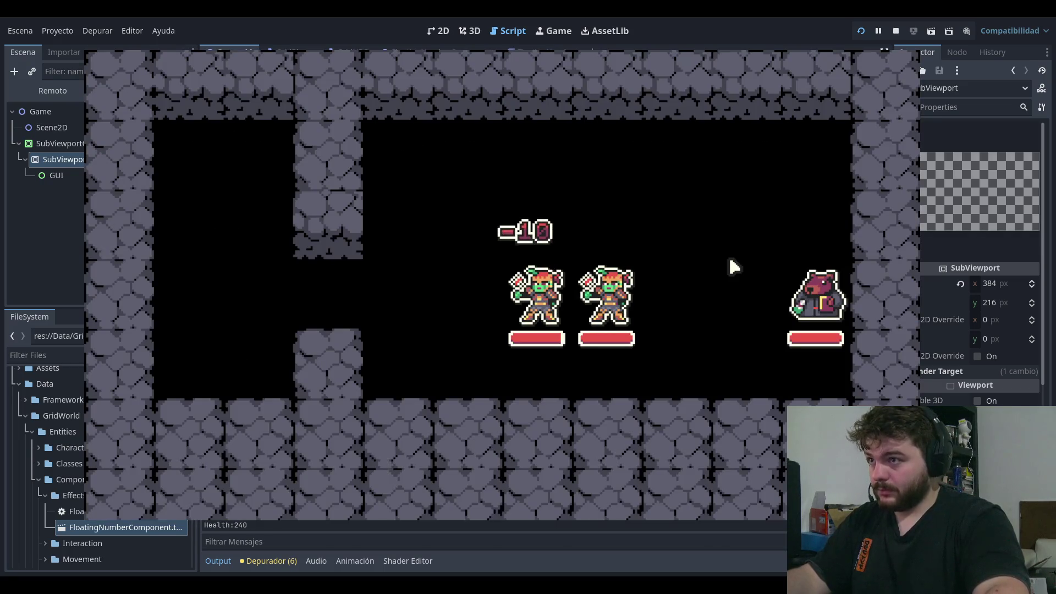
key("F8")
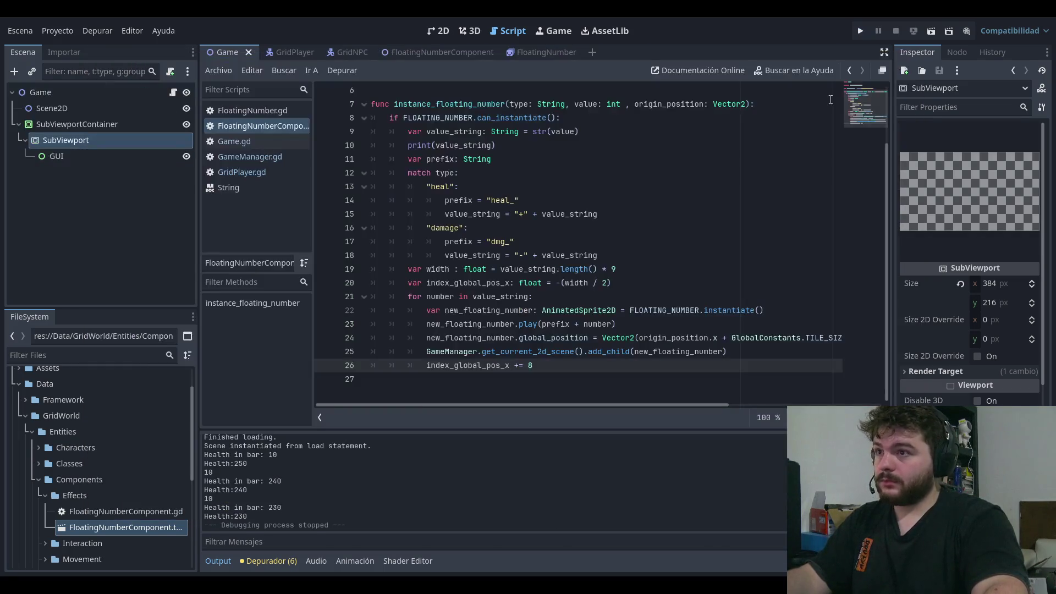
Step: Set line 26's spacing step to 9 and play-test the damage numbers
key("BackSpace")
type("9")
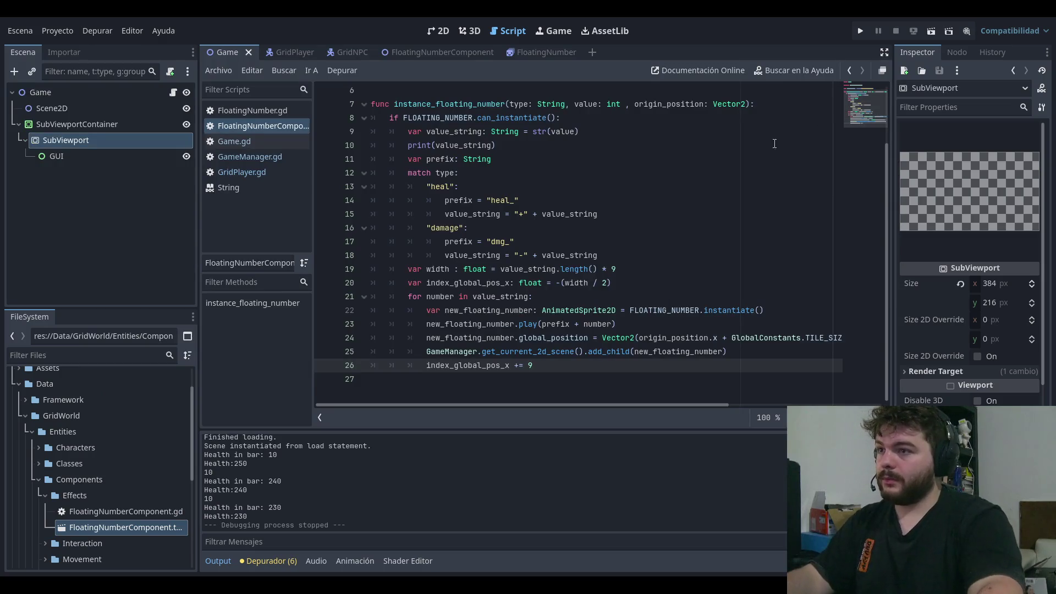
left_click(859, 31)
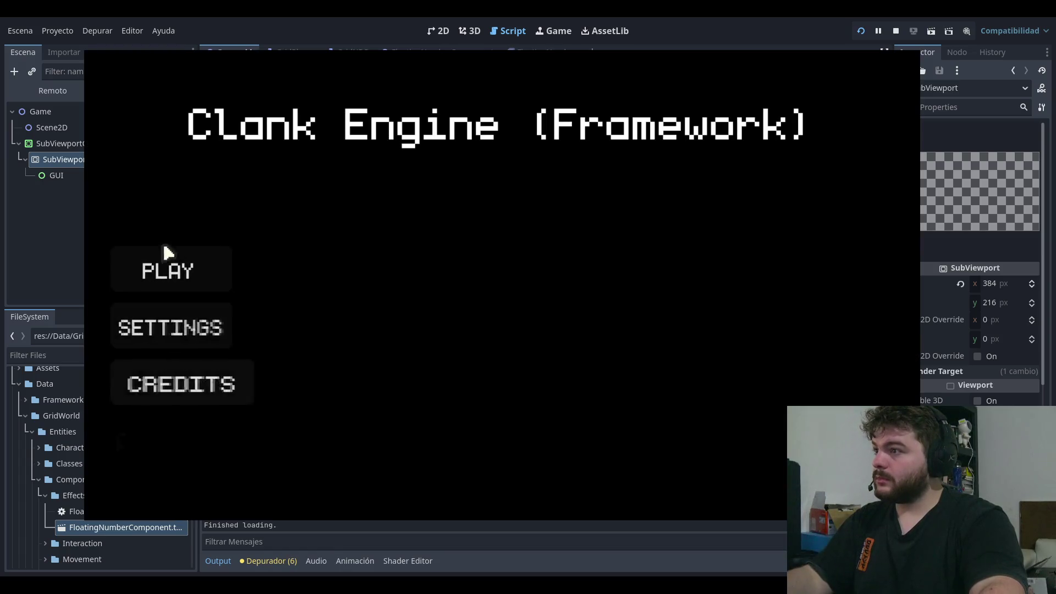
left_click(164, 268)
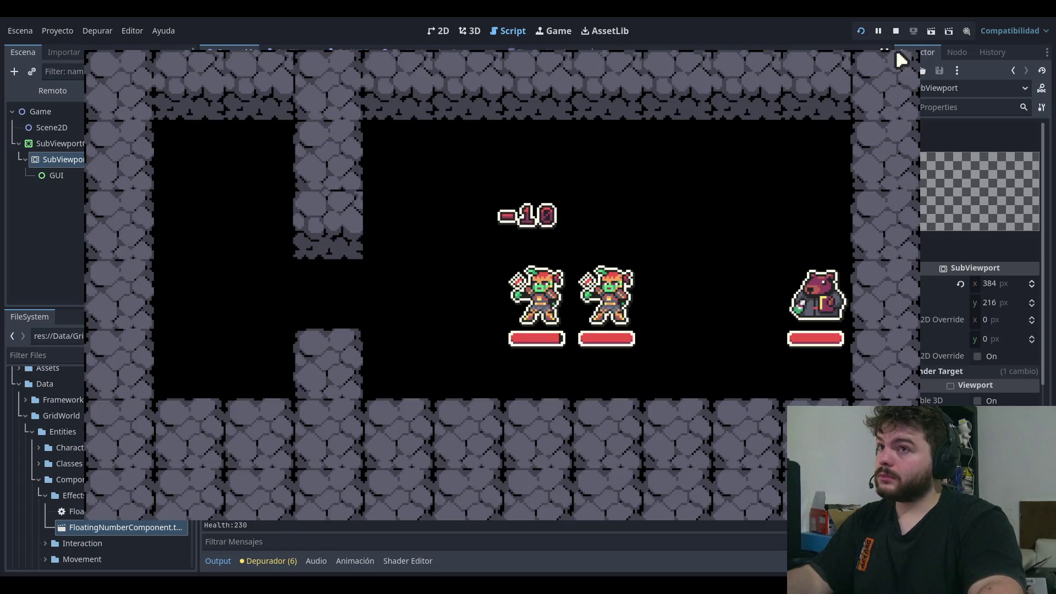
left_click(895, 31)
Step: Change the spacing step to 8.5 and play-test the -10 popup again
left_click(610, 279)
left_click(610, 362)
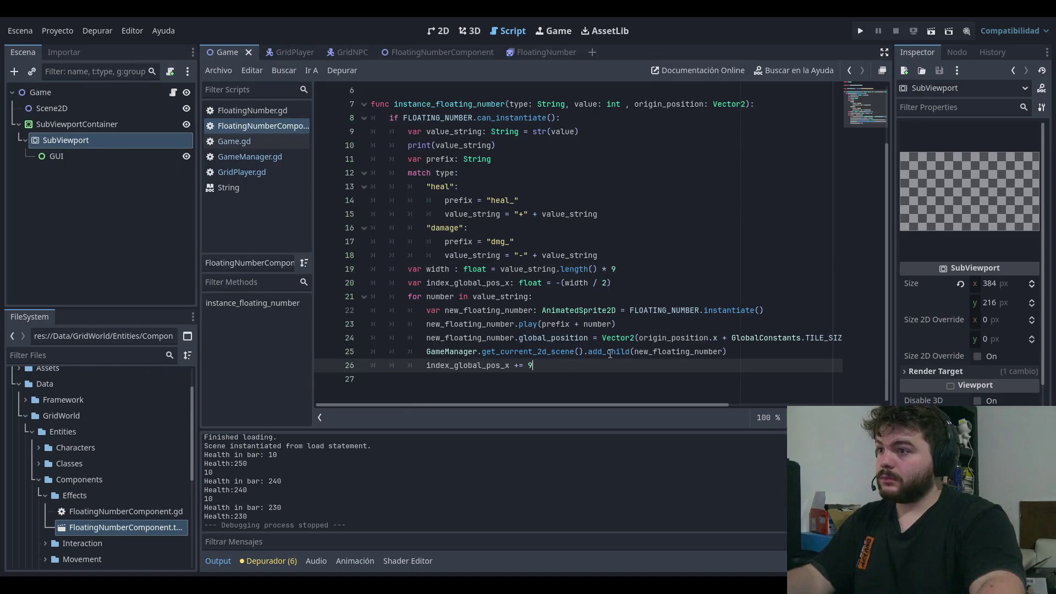
key("BackSpace")
type("8")
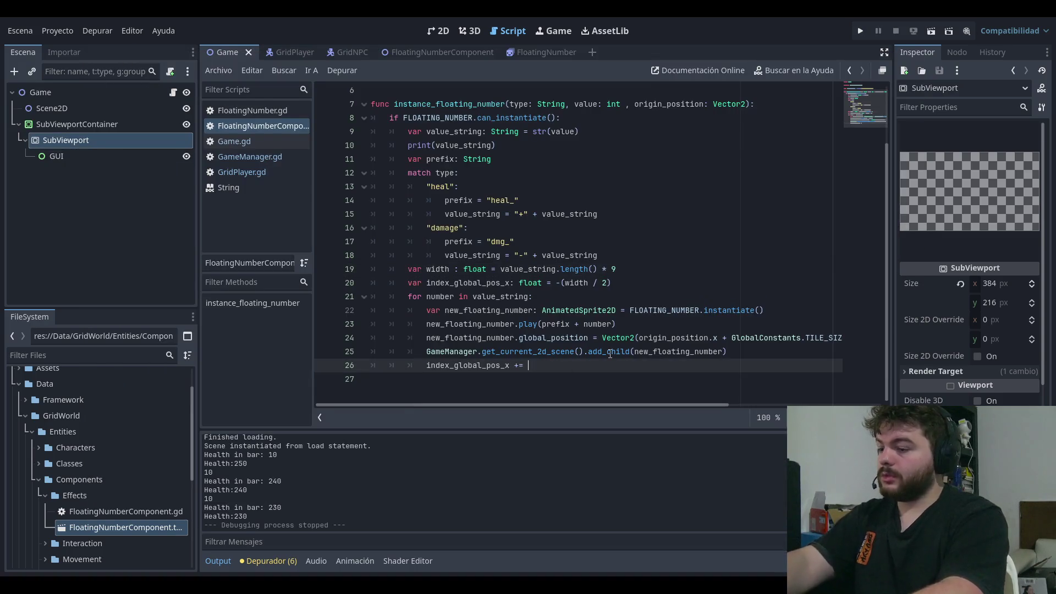
type(".5")
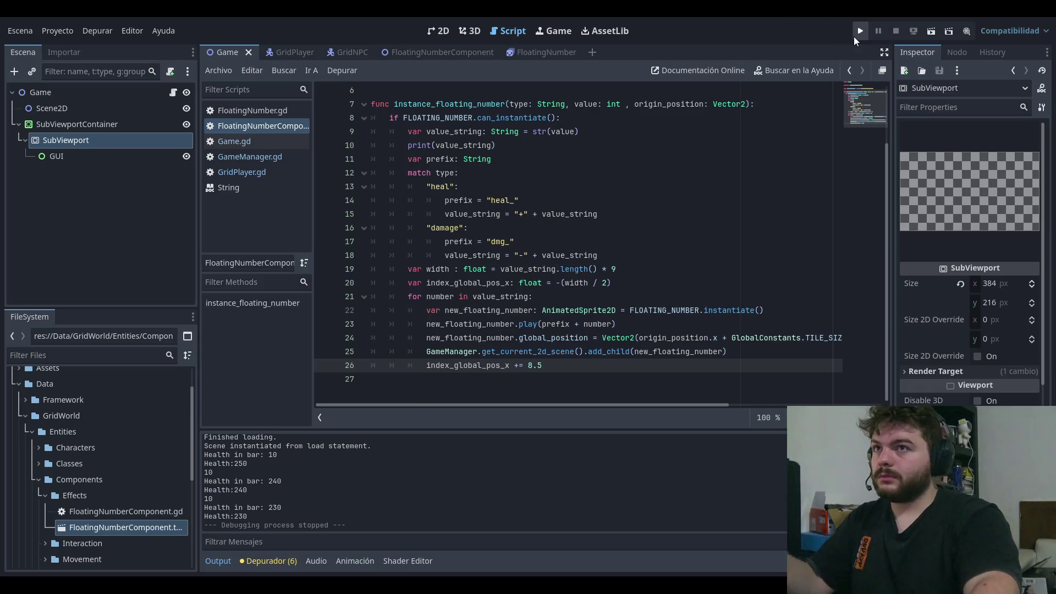
left_click(857, 33)
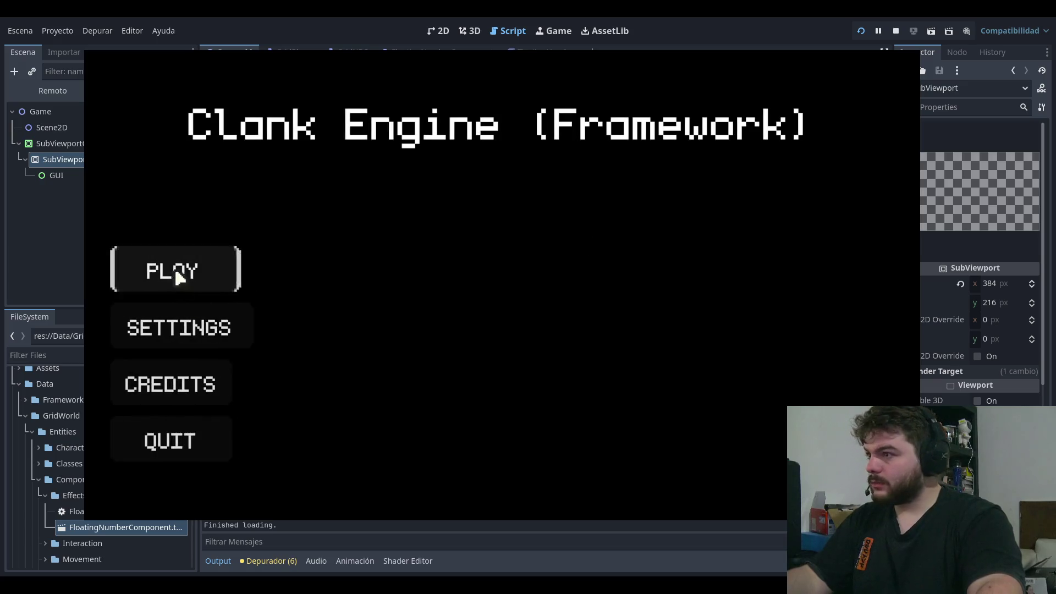
left_click(174, 268)
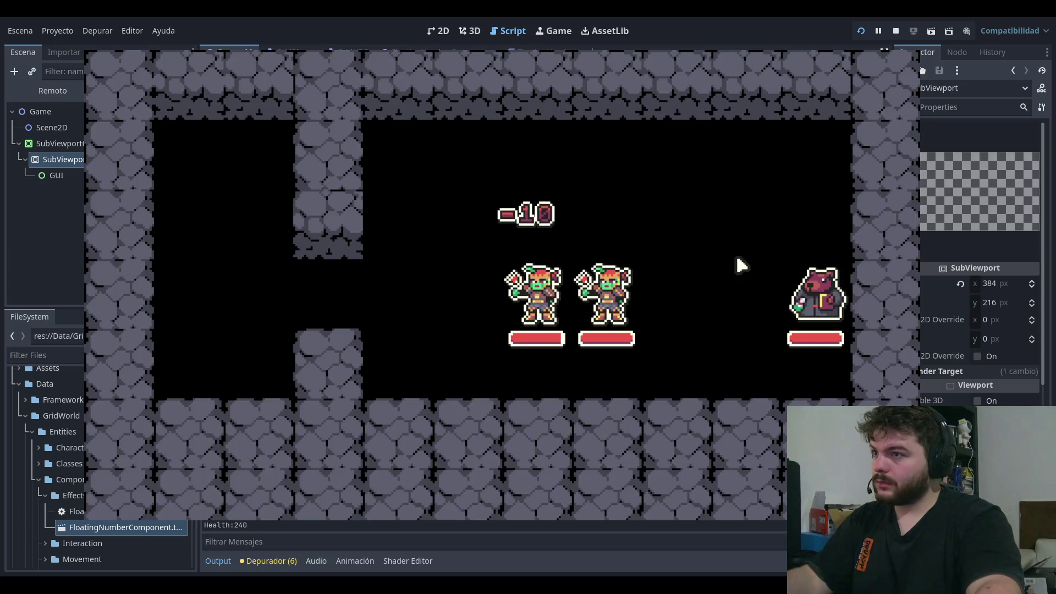
left_click(895, 31)
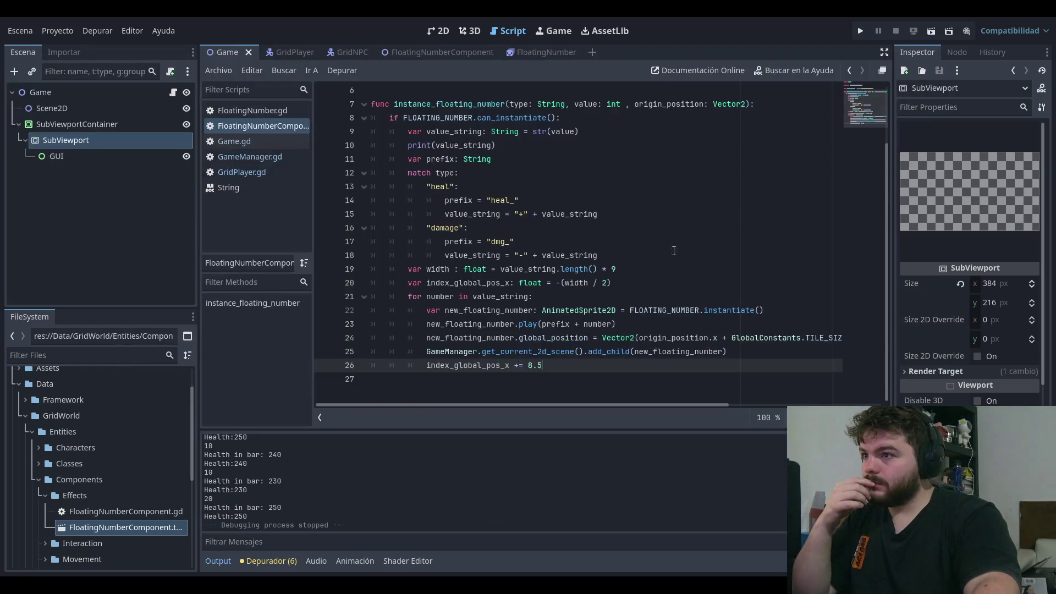
Step: Drop the trailing 5 from the 8.5 spacing value and test-run the game
key("BackSpace")
type("9")
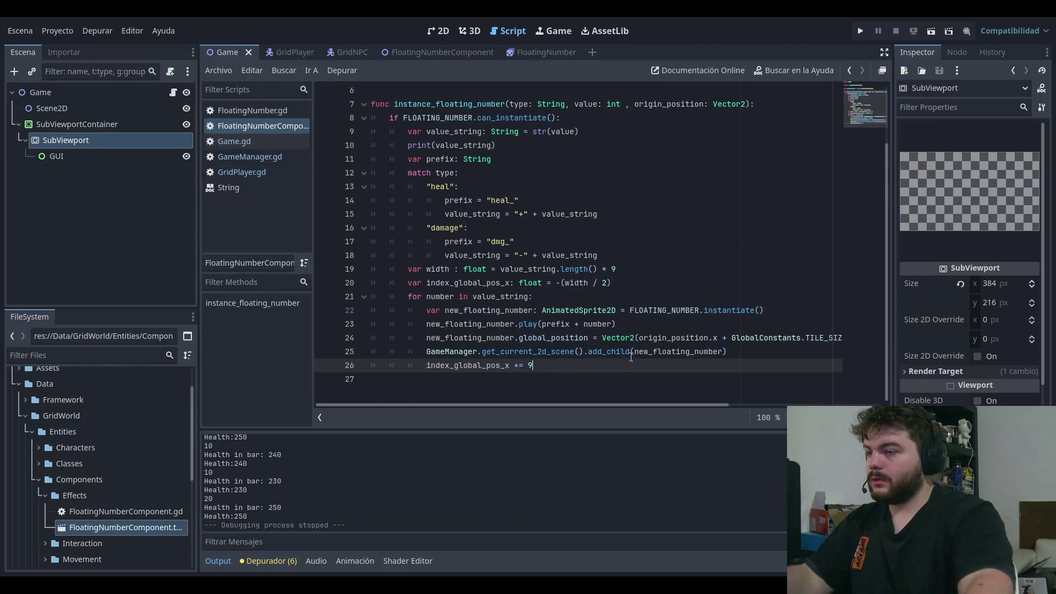
left_click(703, 266)
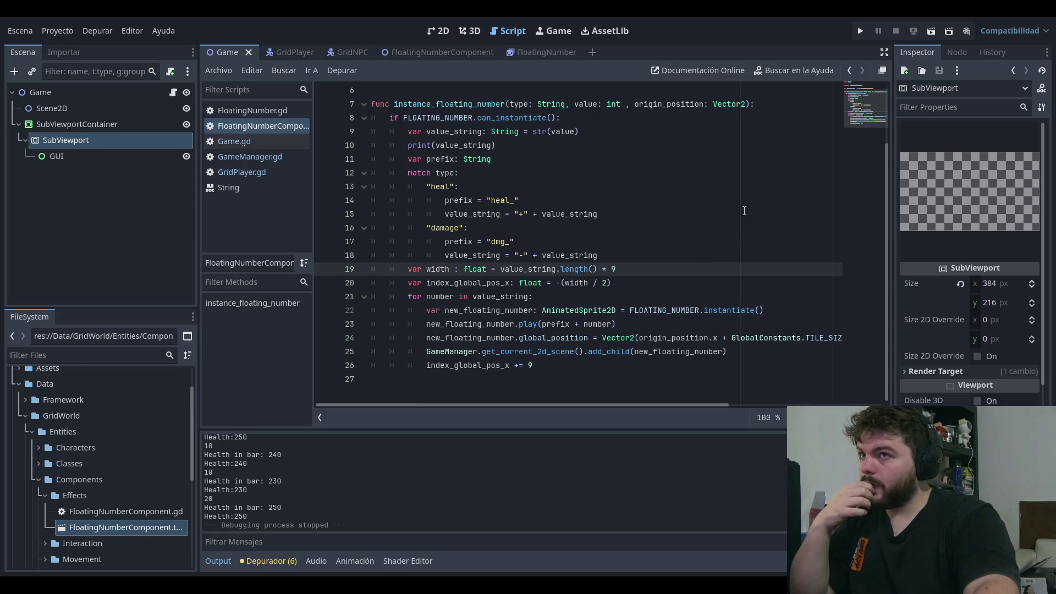
left_click(567, 370)
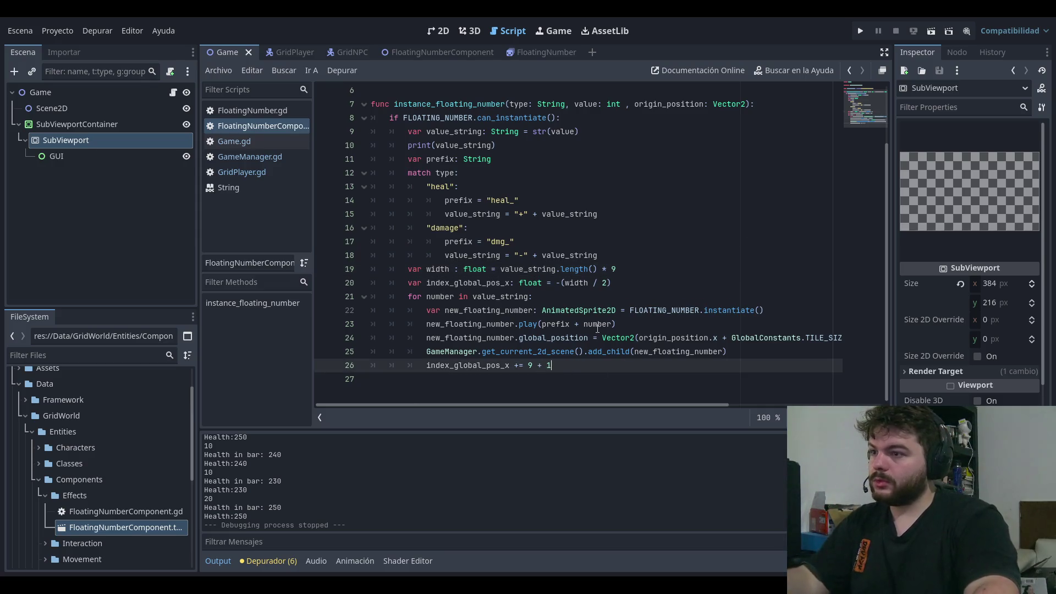
key("F5")
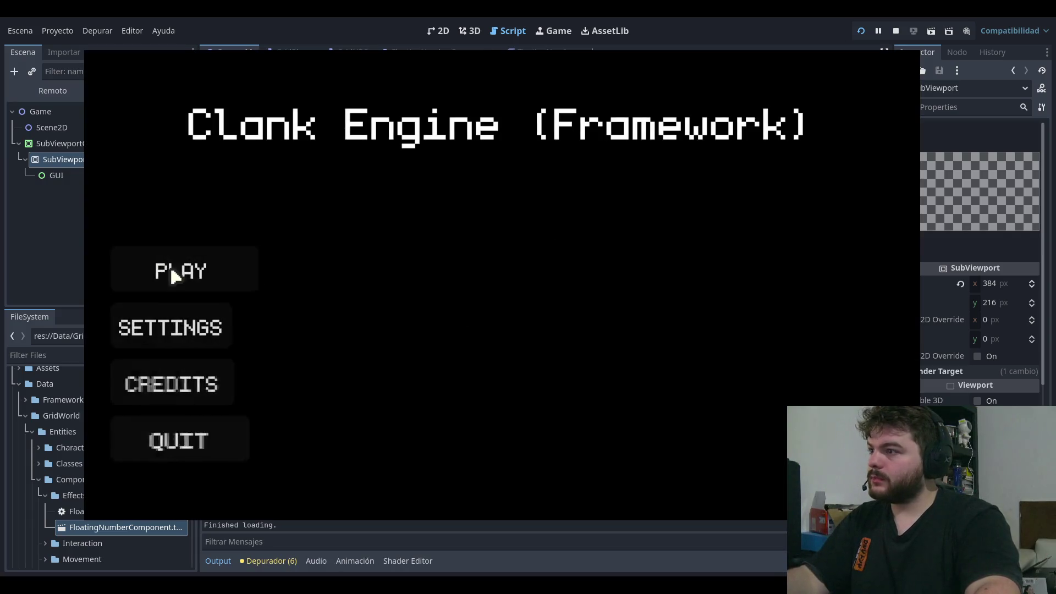
left_click(173, 276)
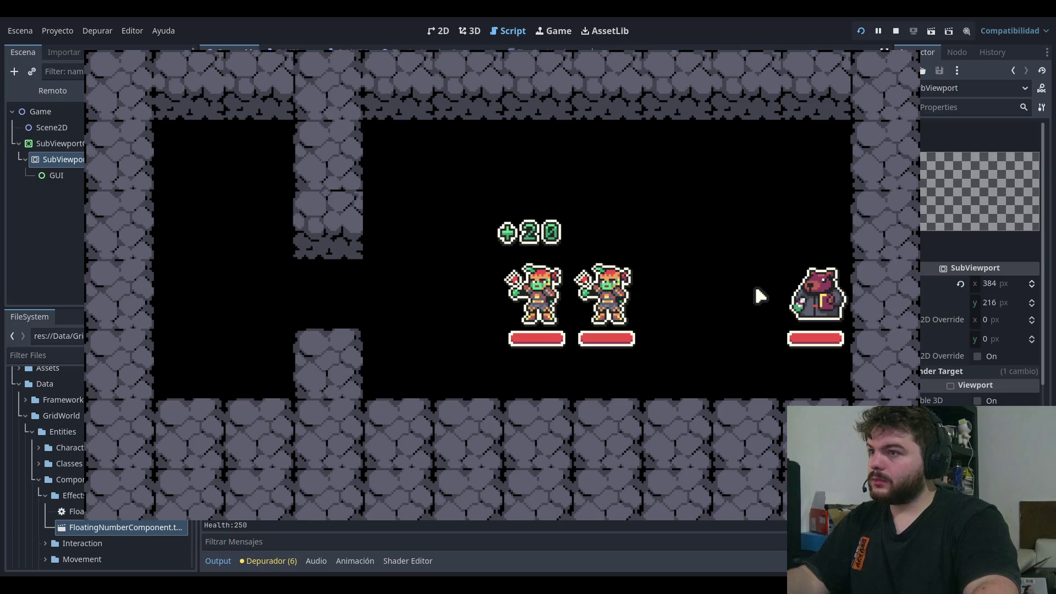
key("F8")
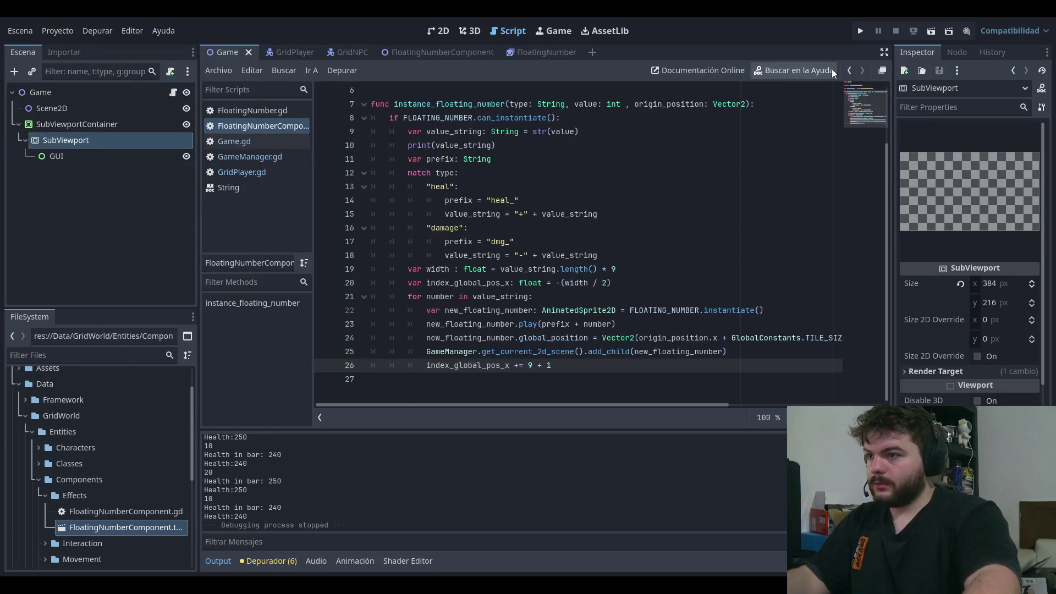
Step: Remove the extra 1 so spacing is plain 9, then play-test the -10 number
key("BackSpace")
key("BackSpace")
key("BackSpace")
left_click(860, 34)
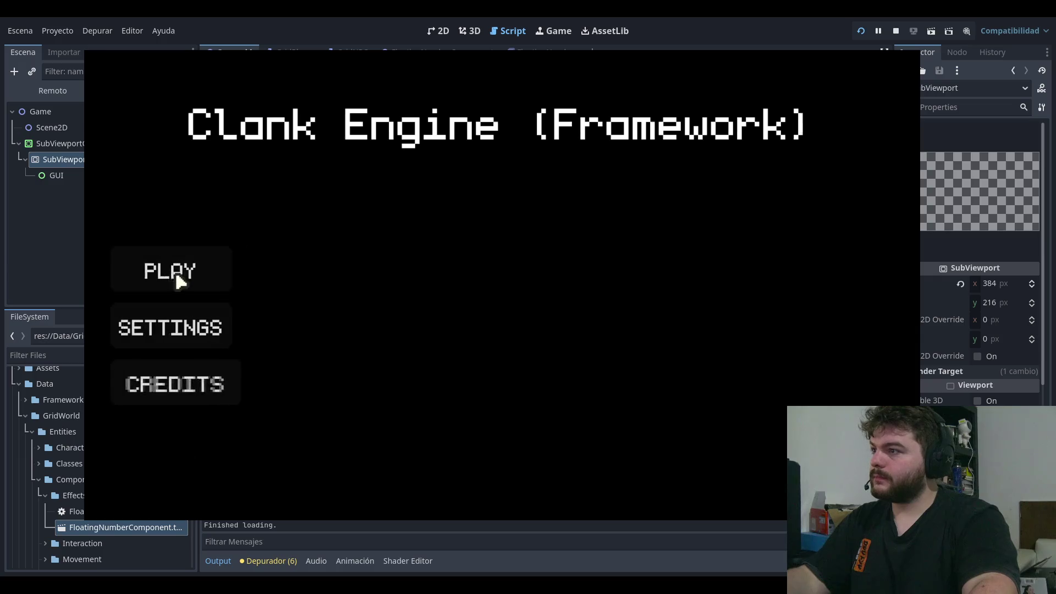
left_click(142, 279)
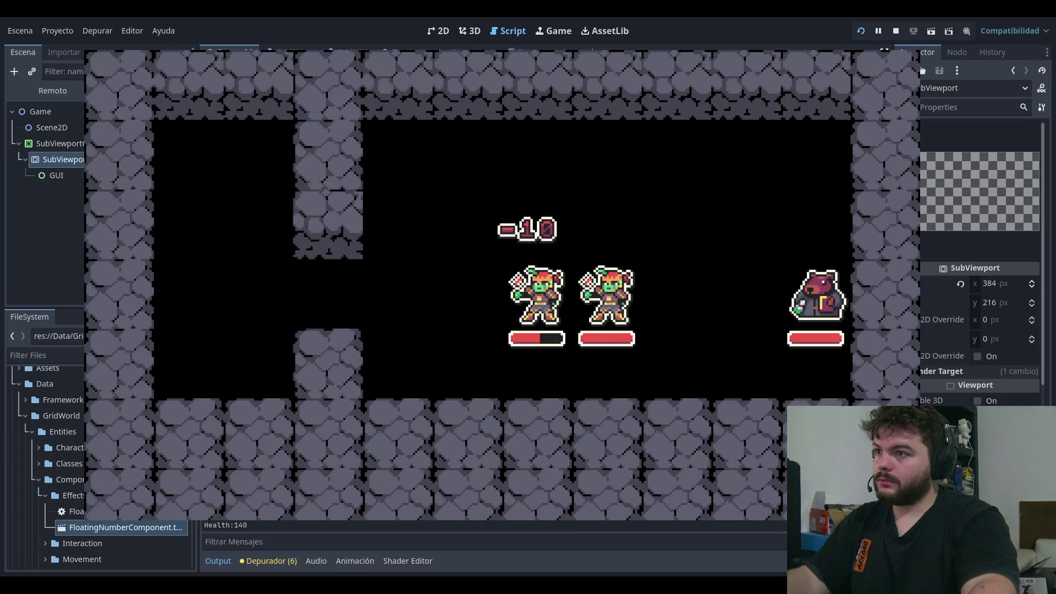
key("F8")
Step: Inspect the width and offset formulas on lines 19–20
left_click_drag(501, 269, 571, 268)
left_click(646, 269)
mouse_move(499, 269)
left_mouse_down()
mouse_move(616, 268)
mouse_move(612, 282)
left_mouse_up()
left_click(616, 269)
left_click(644, 283)
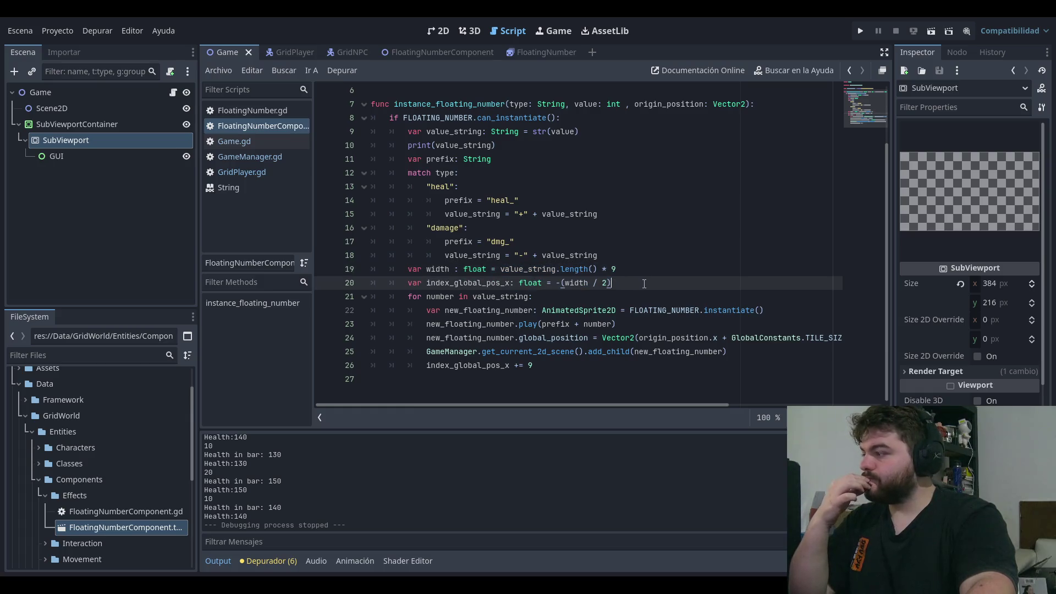
double_click(466, 283)
left_click(612, 282)
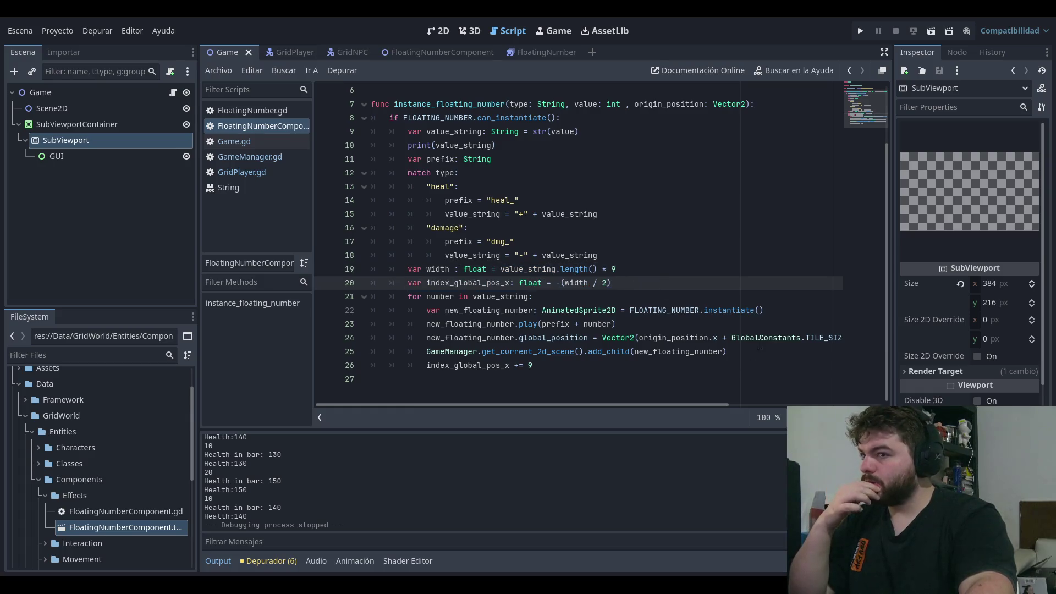
mouse_move(654, 407)
left_mouse_down()
mouse_move(790, 396)
mouse_move(696, 413)
mouse_move(666, 404)
mouse_move(780, 400)
mouse_move(602, 393)
left_mouse_up()
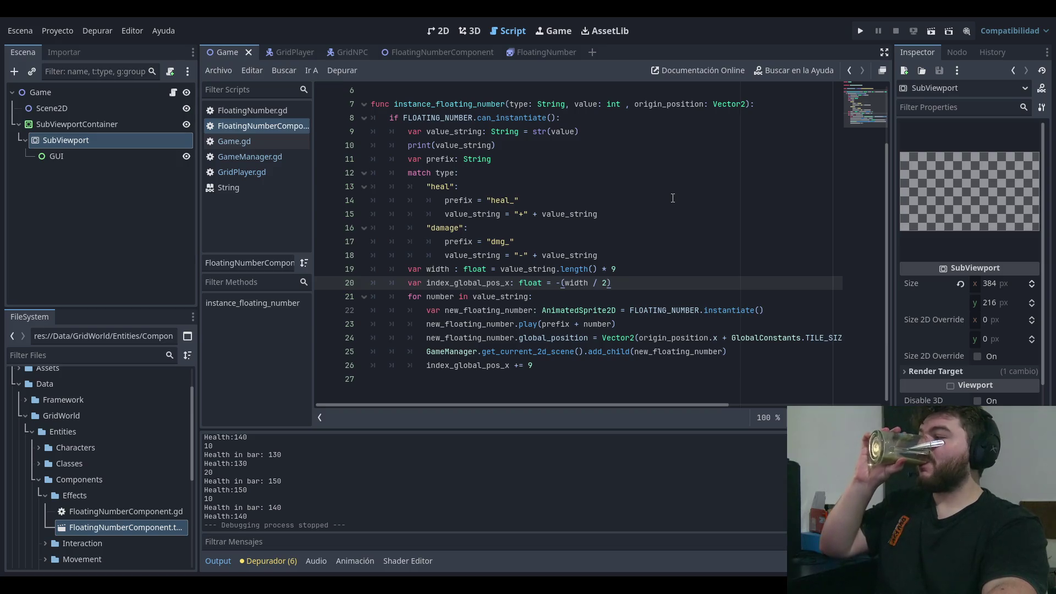
key("Up")
key("Down")
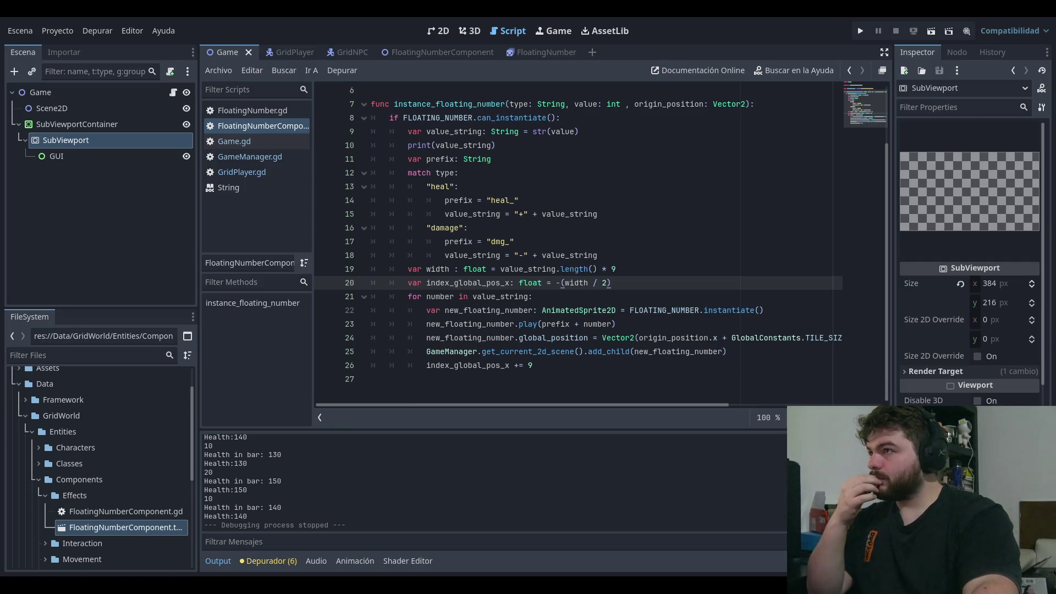
left_click(638, 197)
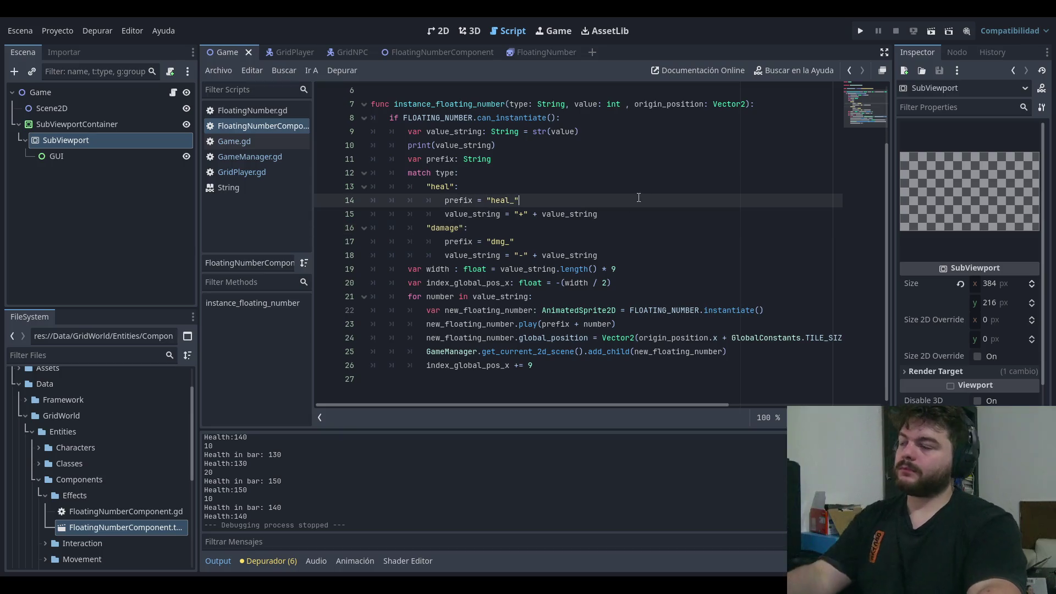
key("ctrl+s")
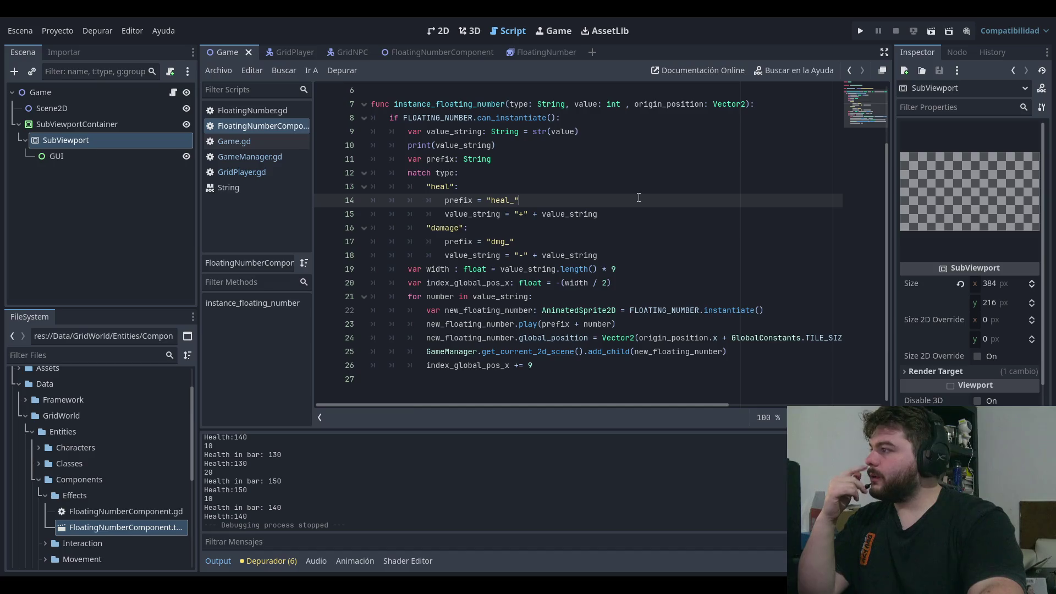
left_click(637, 214)
left_click(634, 271)
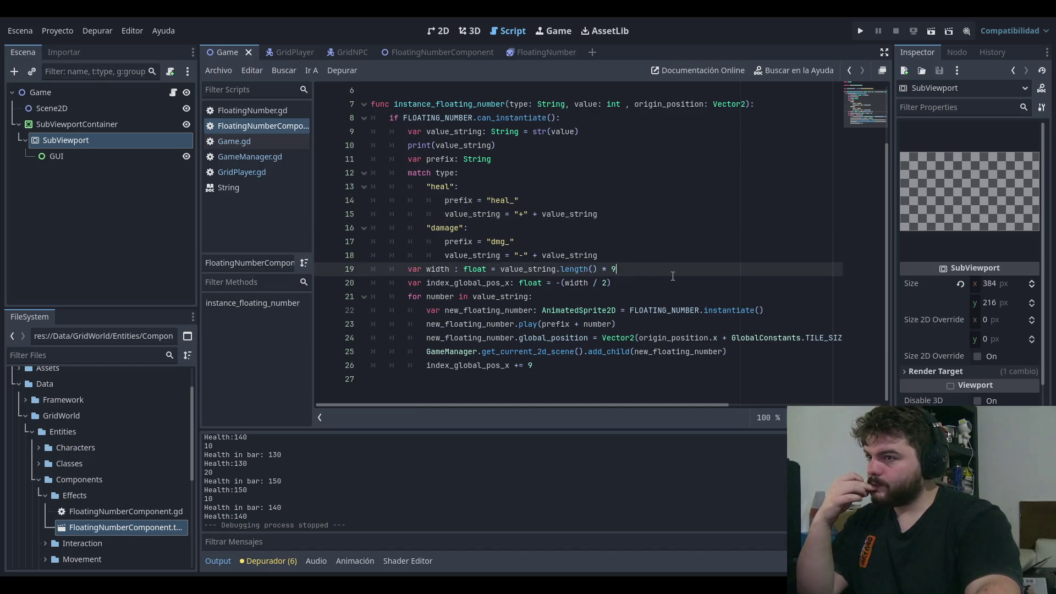
left_click(709, 283)
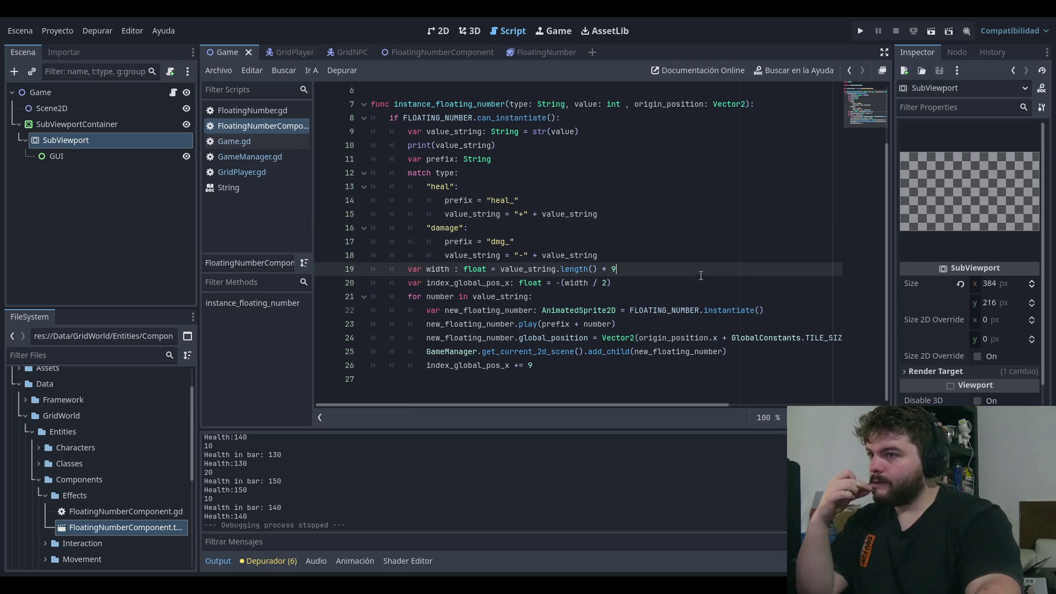
left_click(677, 295)
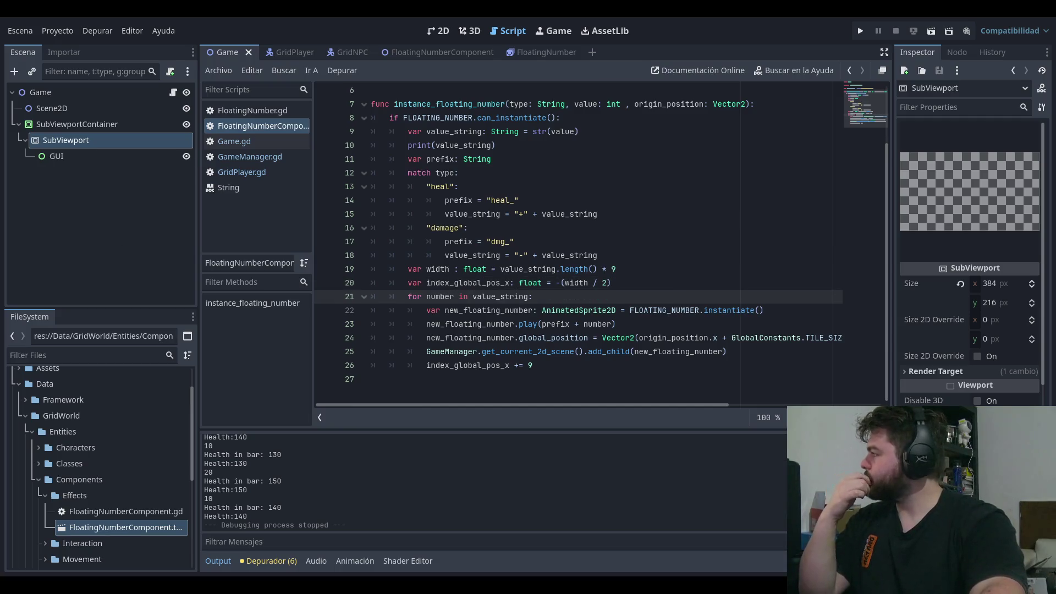
left_click(643, 285)
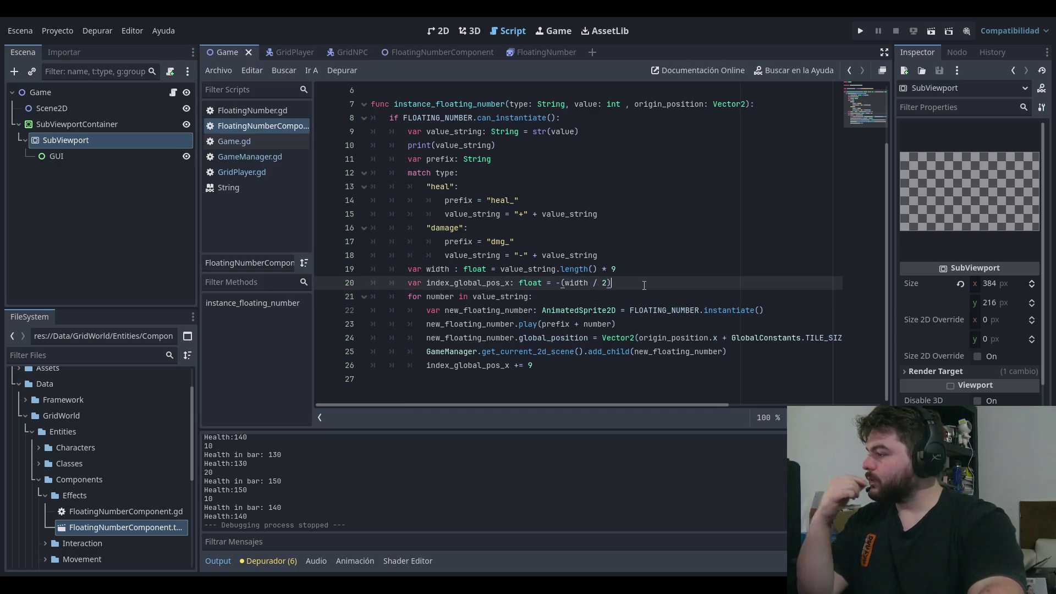
key("Up")
key("Up")
key("Up")
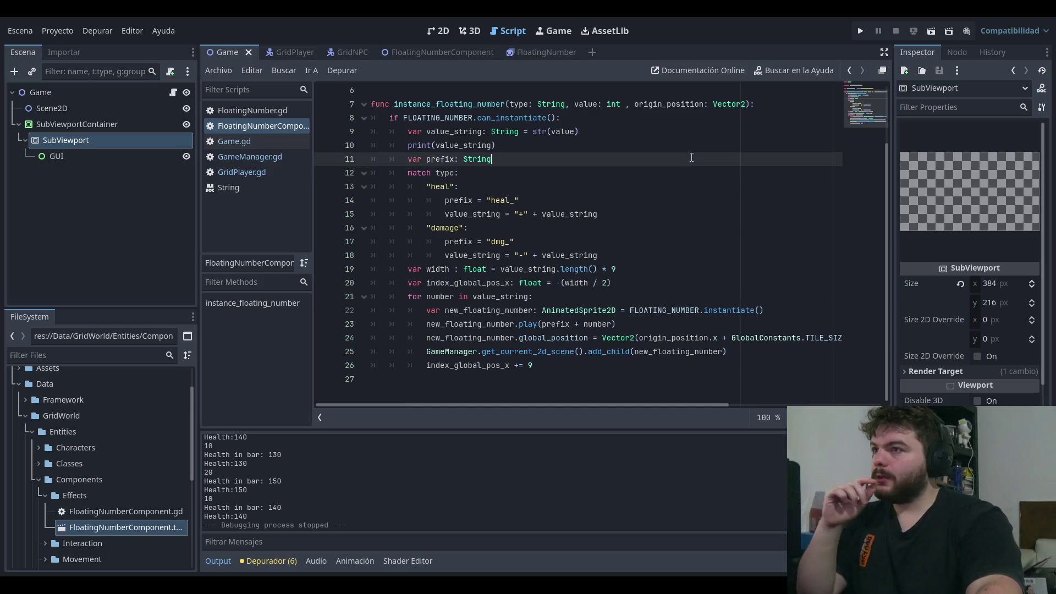
key("Down")
left_click(427, 132)
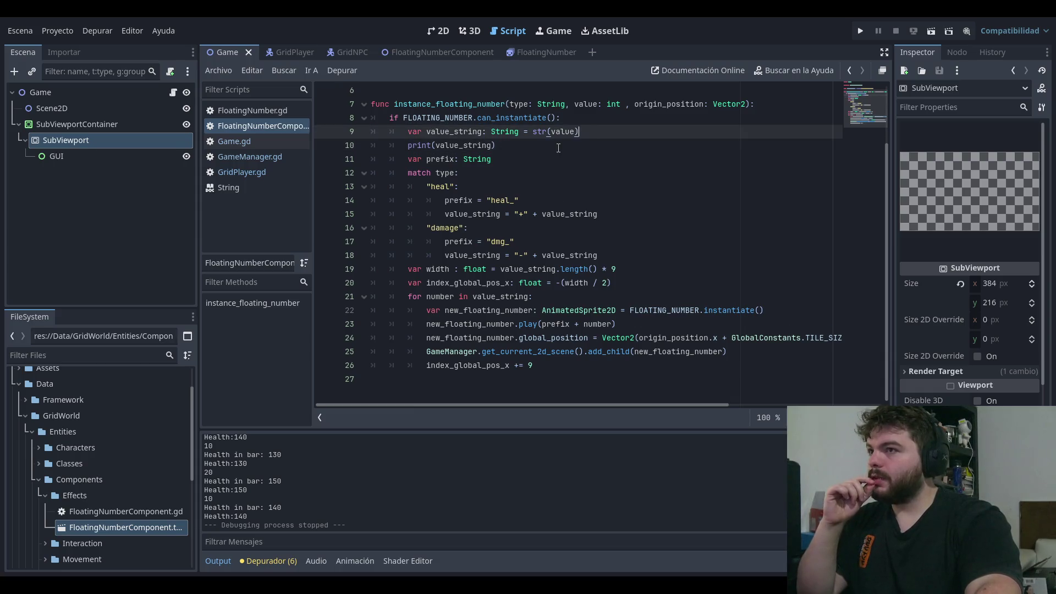
left_click(554, 144)
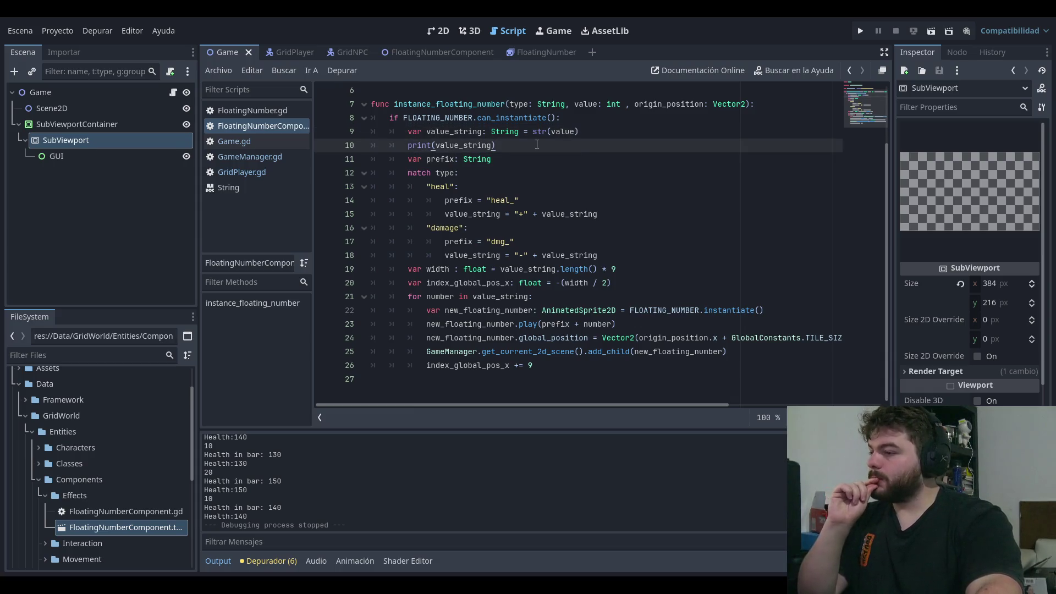
key("Down")
left_click(603, 199)
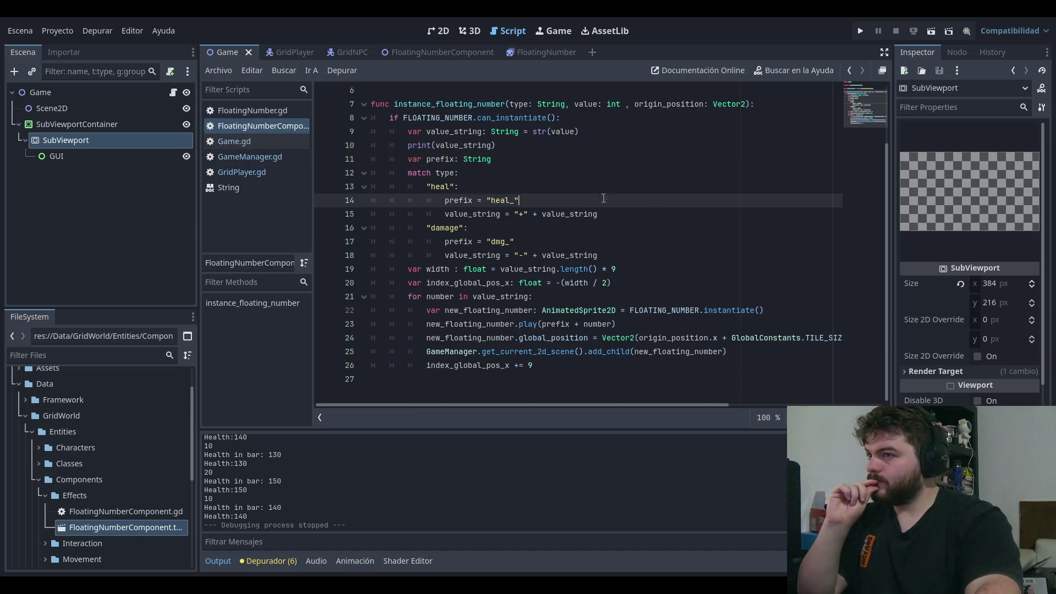
left_click(632, 254)
left_click(649, 201)
left_click(663, 228)
left_click(681, 242)
left_click(665, 211)
left_click(691, 242)
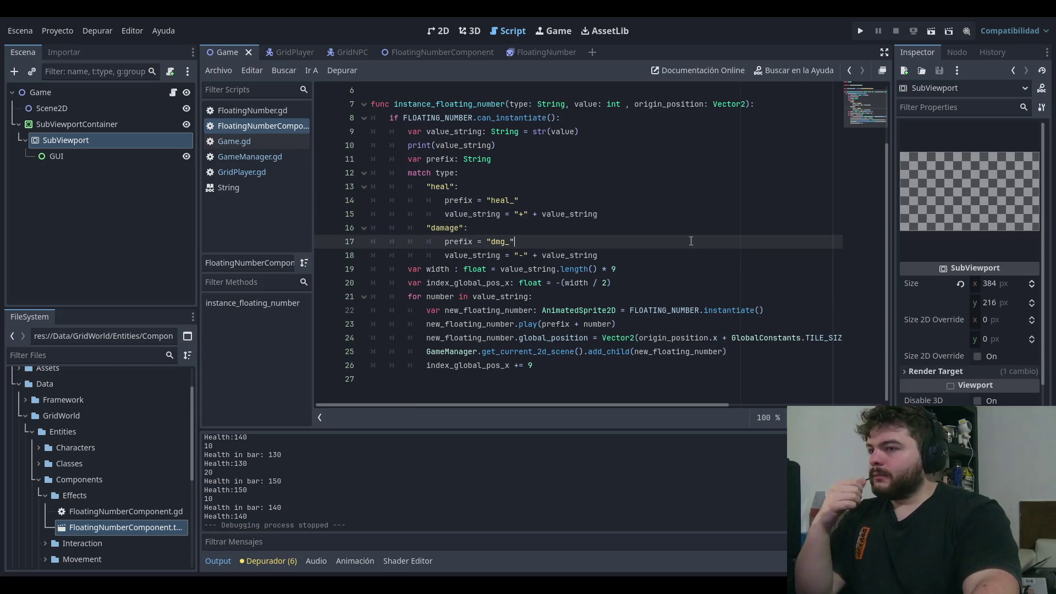
left_click(696, 258)
left_click_drag(447, 269, 651, 268)
left_click(653, 265)
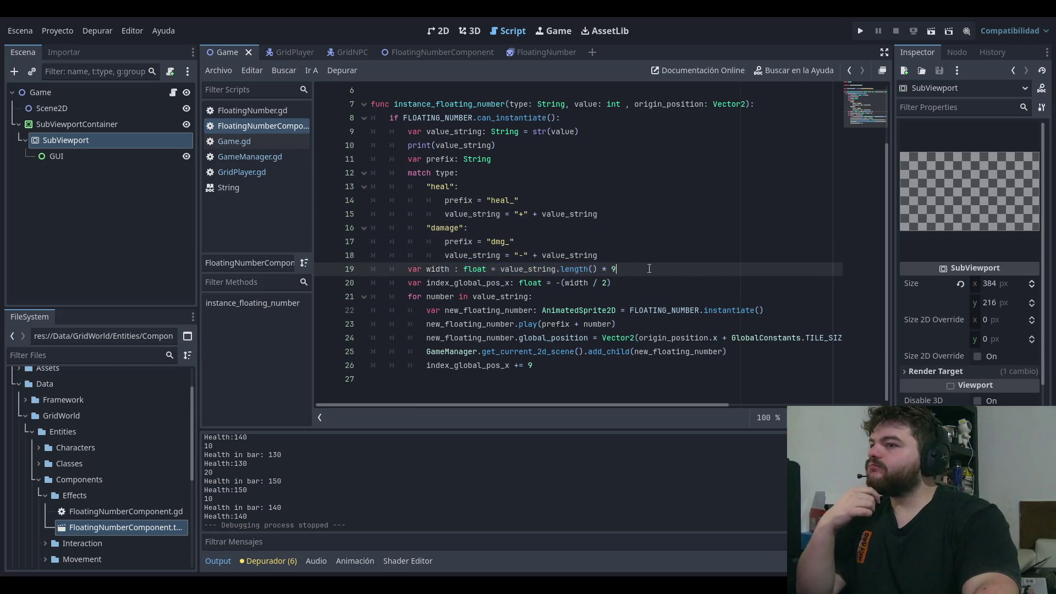
left_click_drag(557, 283, 612, 283)
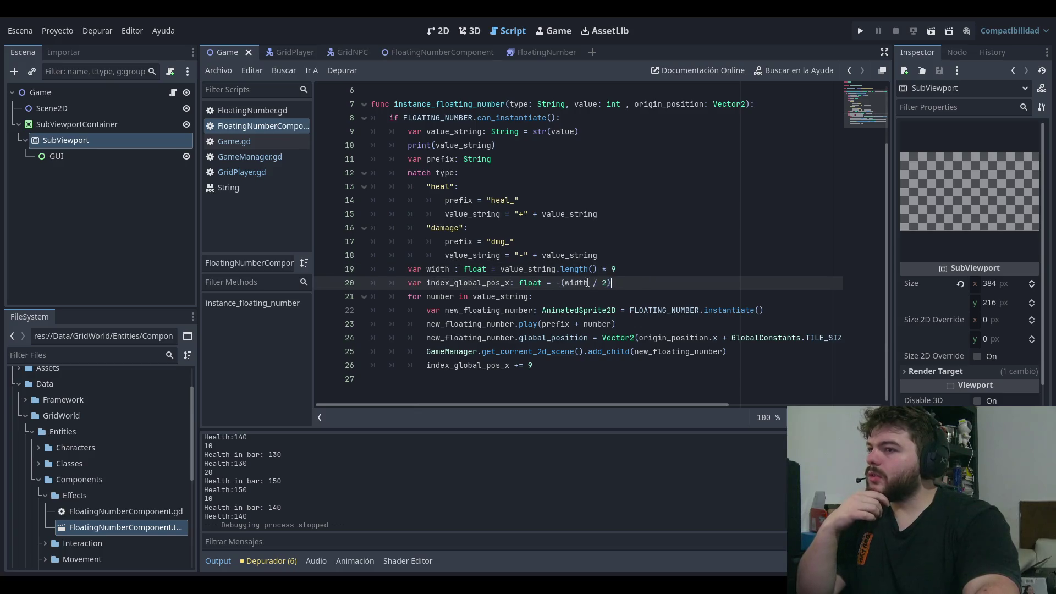
left_click(559, 283)
left_click(607, 298)
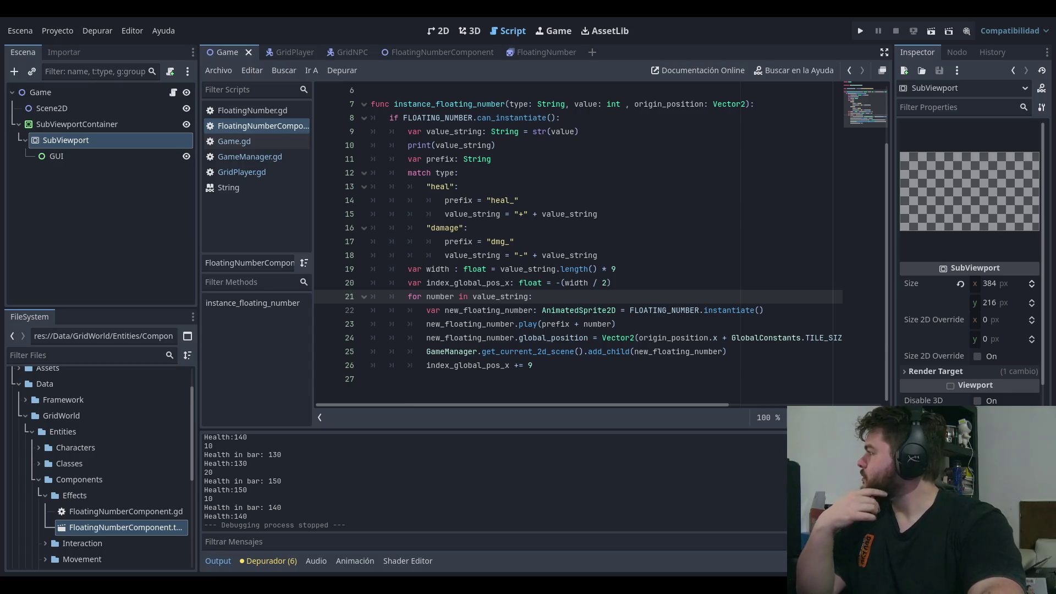
left_click(657, 283)
left_click(667, 271)
type("- 1")
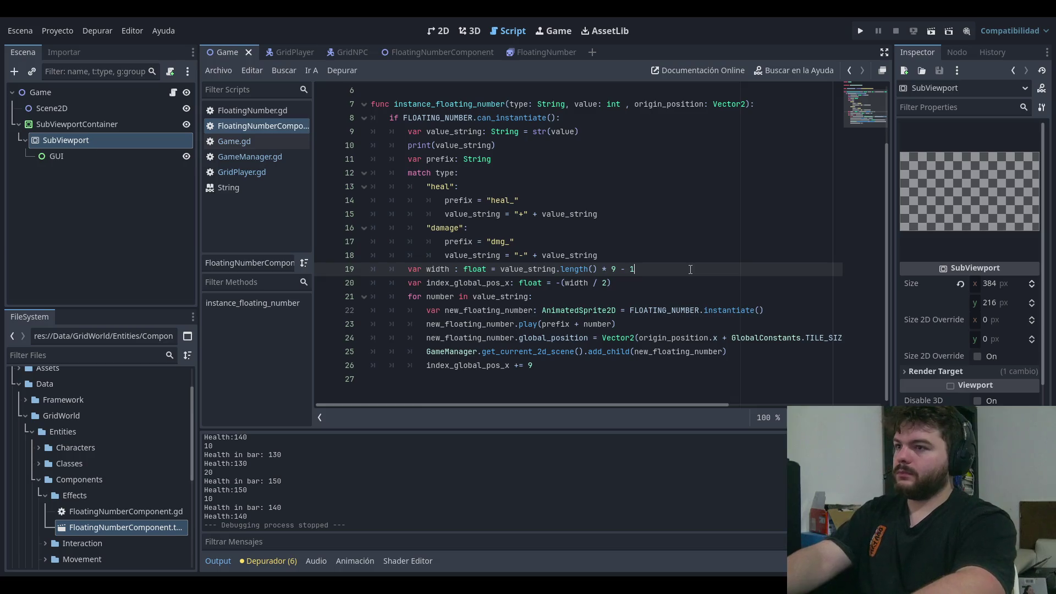
Step: Play-test twice to check the stacked -10 numbers with width value_string.length() * 9
left_click(860, 32)
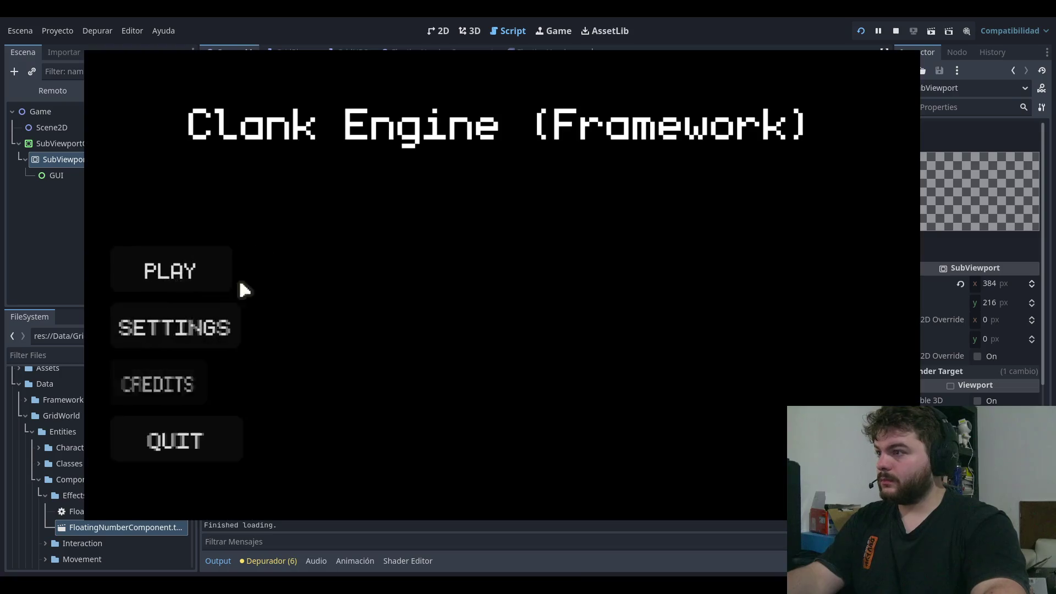
left_click(236, 285)
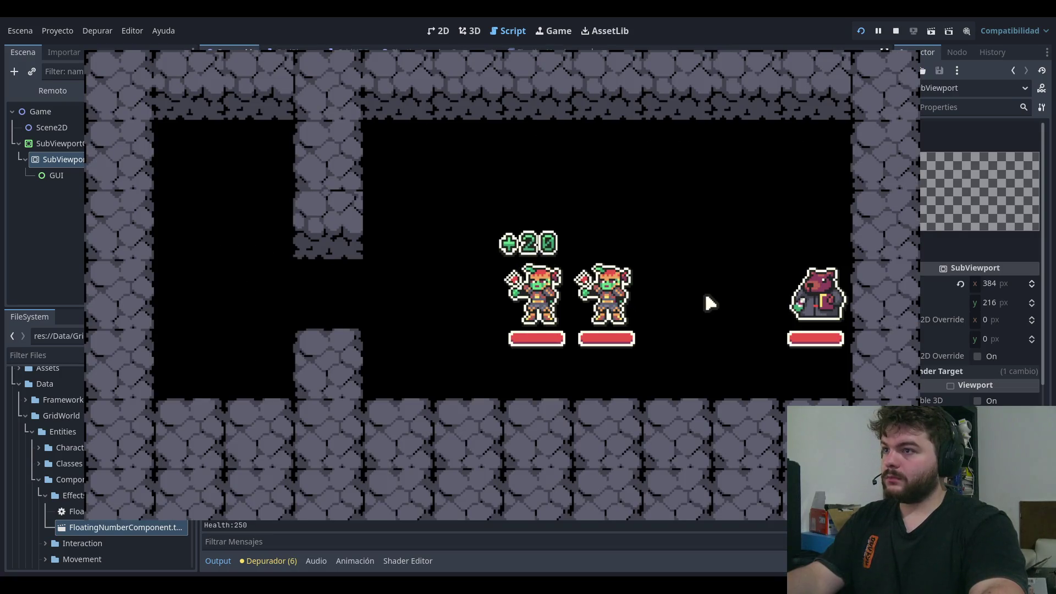
left_click(896, 31)
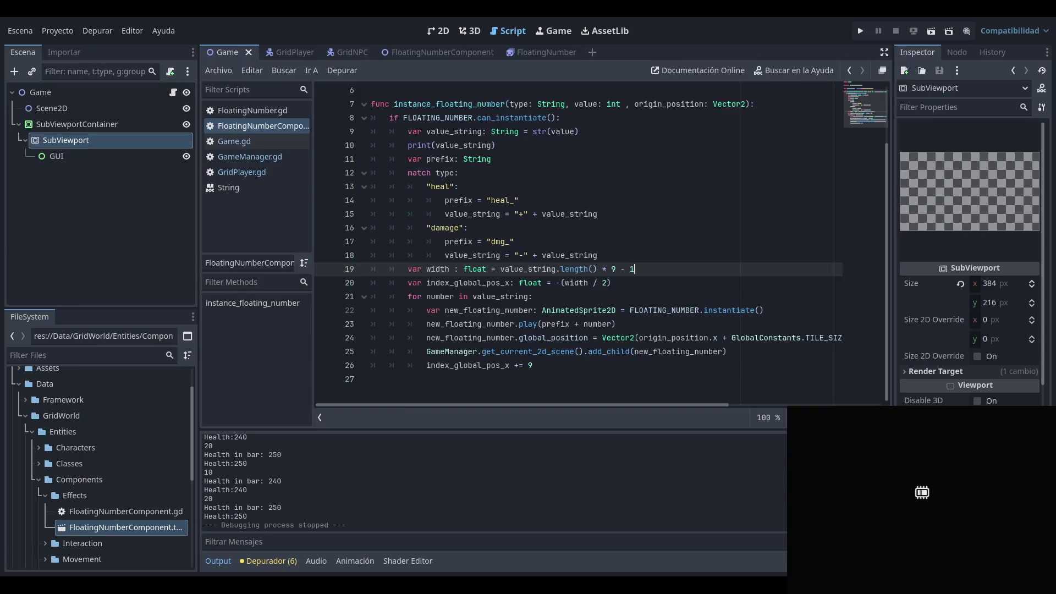
left_click(656, 219)
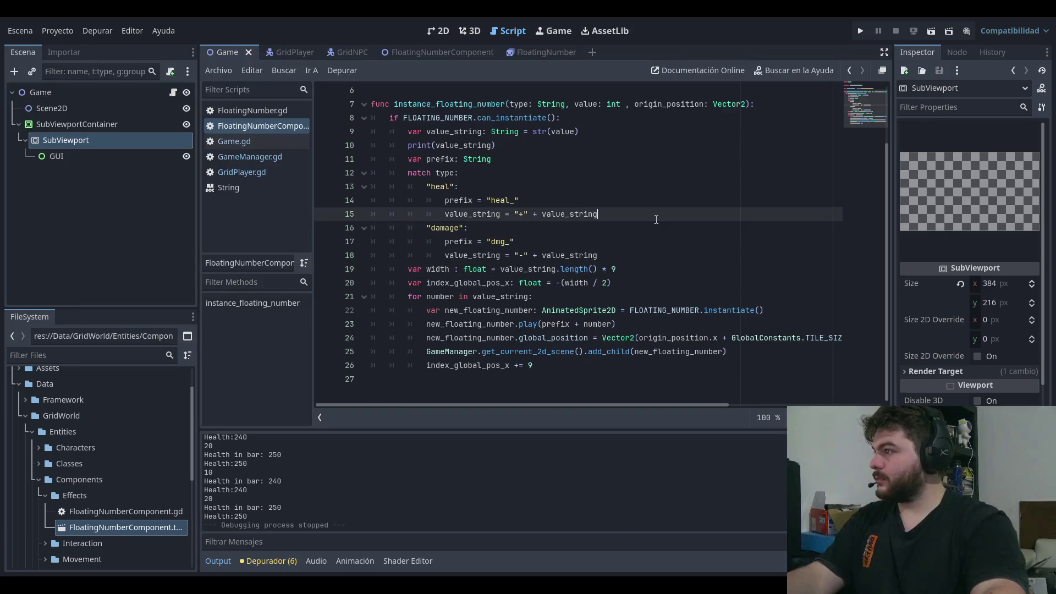
left_click(859, 29)
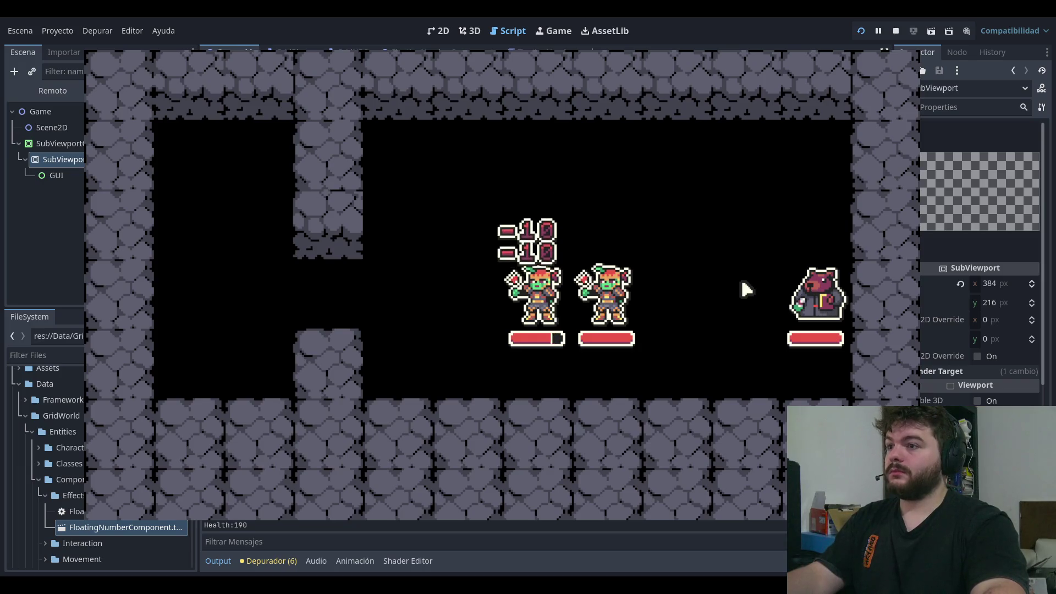
key("F8")
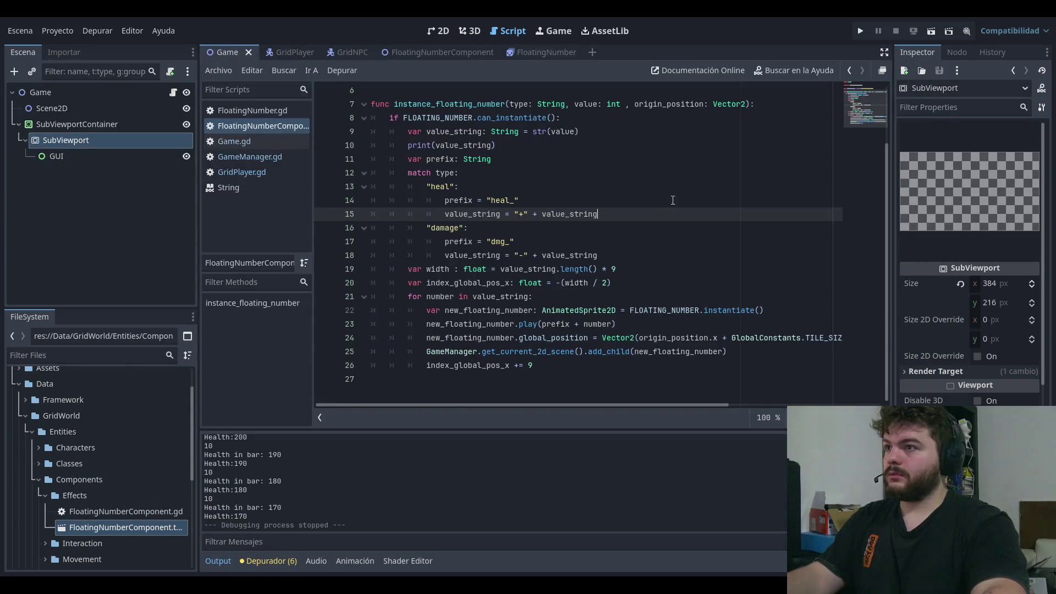
Step: Inspect the heal_+ sprite's size in the FloatingNumber scene's 2D view
left_click(526, 54)
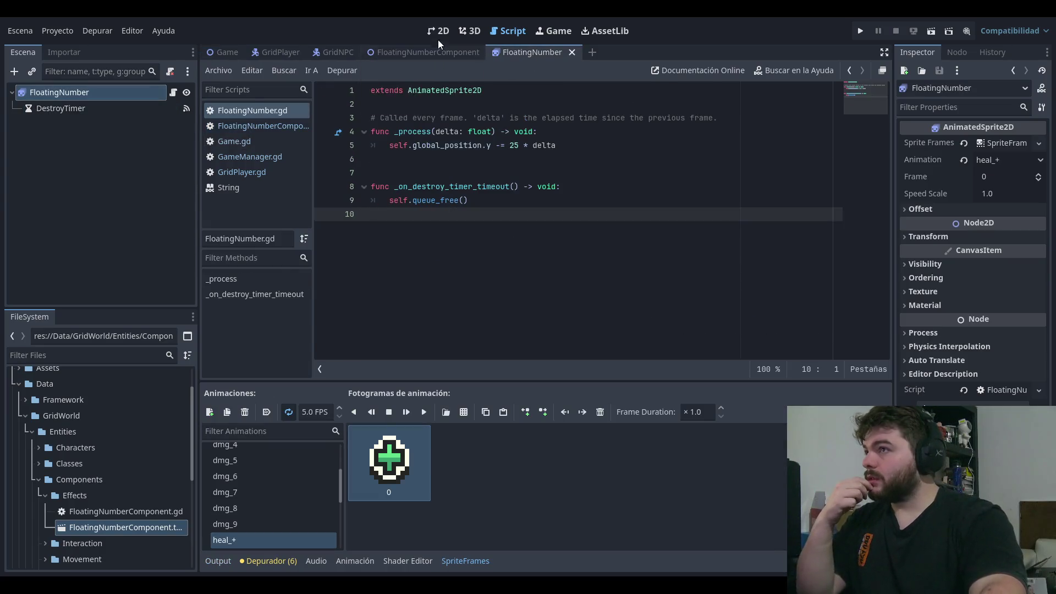
left_click(438, 31)
scroll(407, 194, "up", 2)
scroll(407, 194, "down", 3)
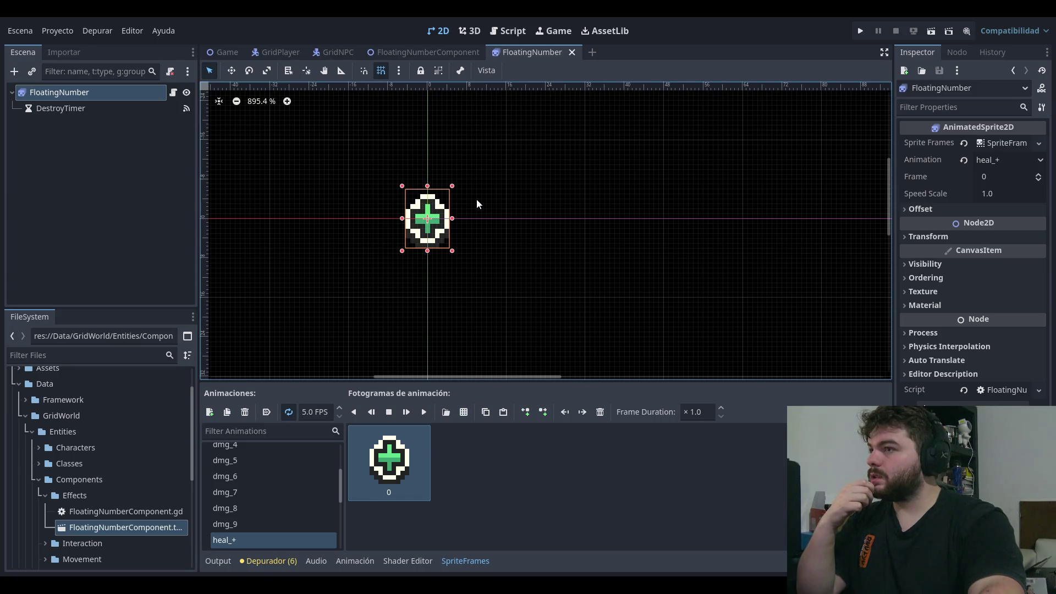
scroll(510, 194, "down", 1)
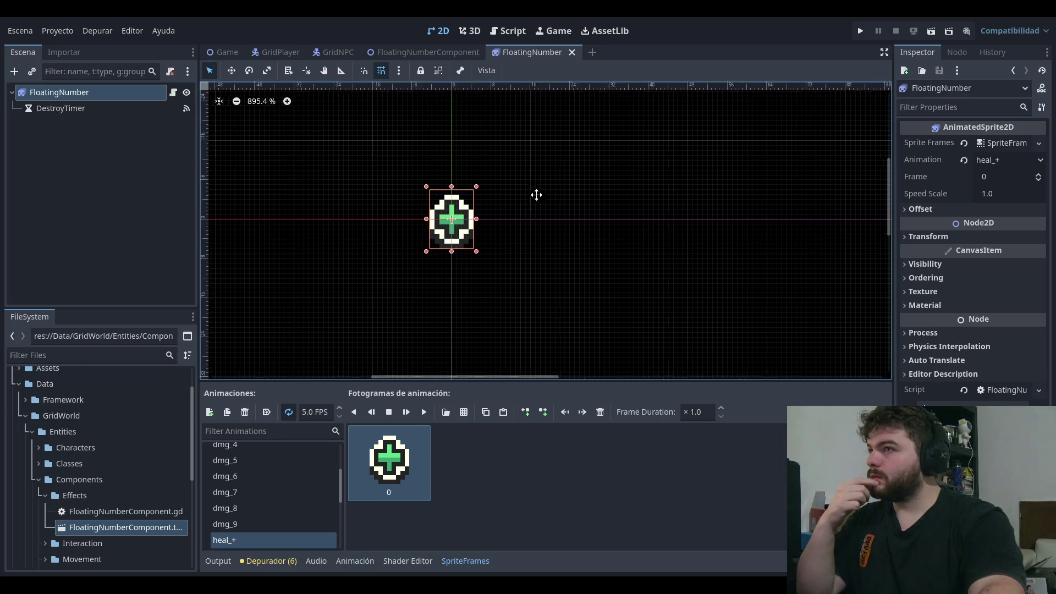
left_click(592, 186)
scroll(593, 186, "up", 1)
Step: Close the FloatingNumber scene tab
left_click(421, 52)
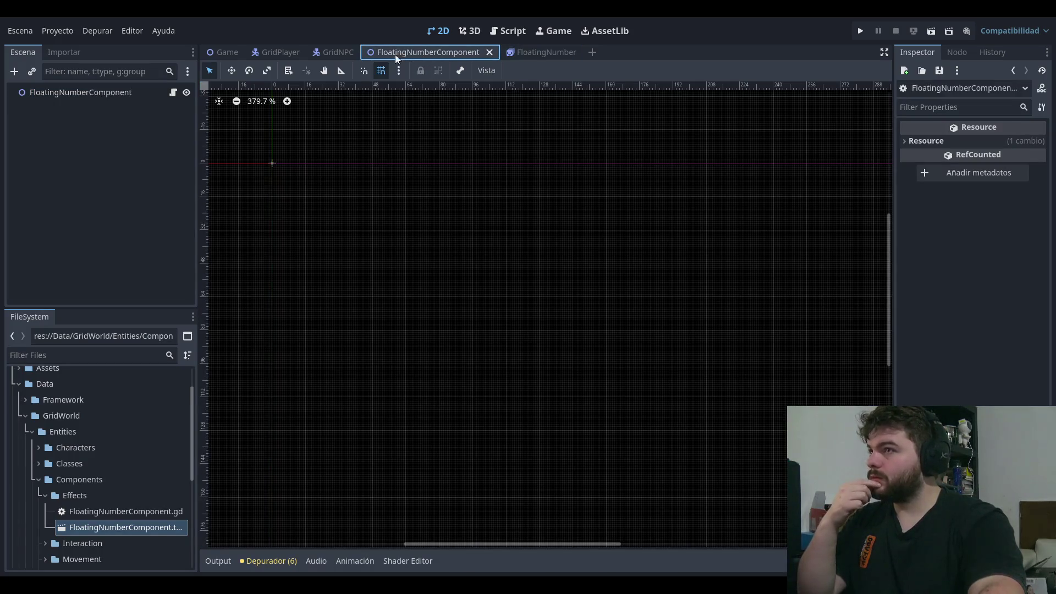
left_click(326, 51)
left_click(533, 53)
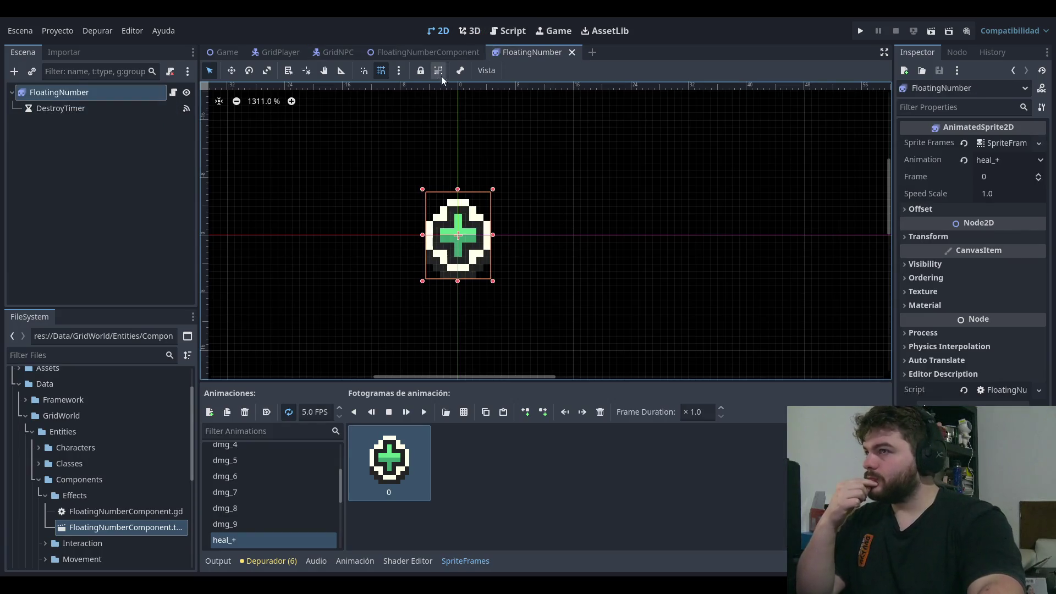
middle_click(544, 49)
Step: Bring up the GridNPC scene in the 2D view and save it
left_click(326, 51)
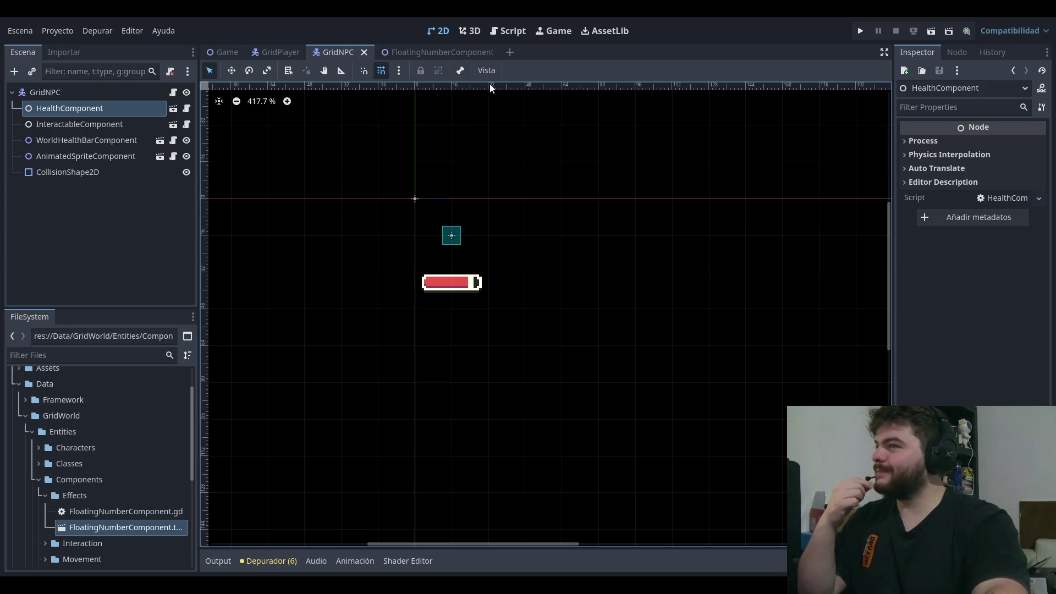
left_click(508, 31)
left_click(438, 31)
key("ctrl+s")
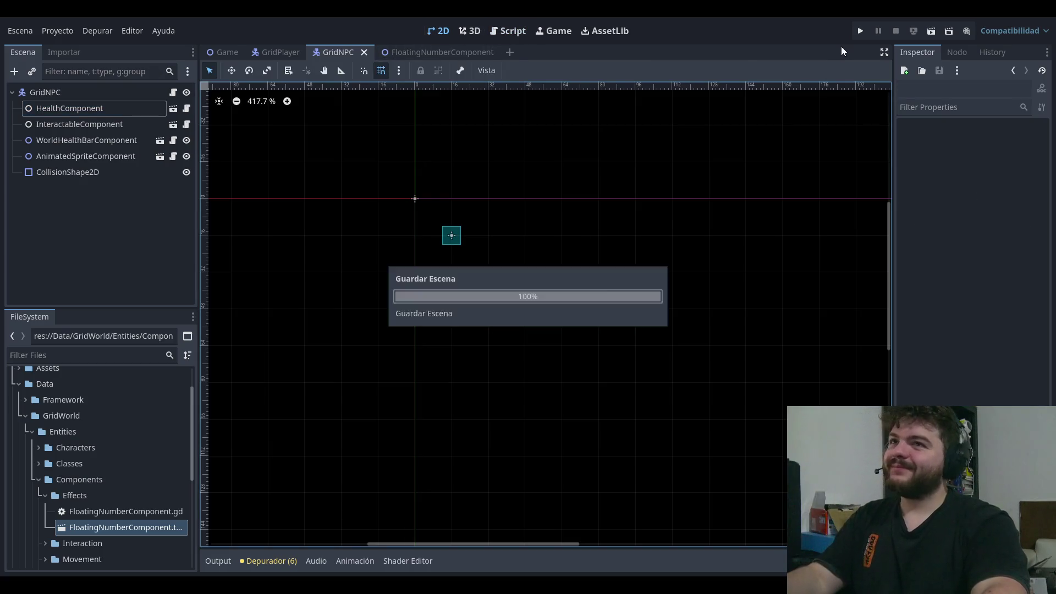
Step: Play the dungeon, walking left to take -10 damage and right to heal +20
left_click(860, 31)
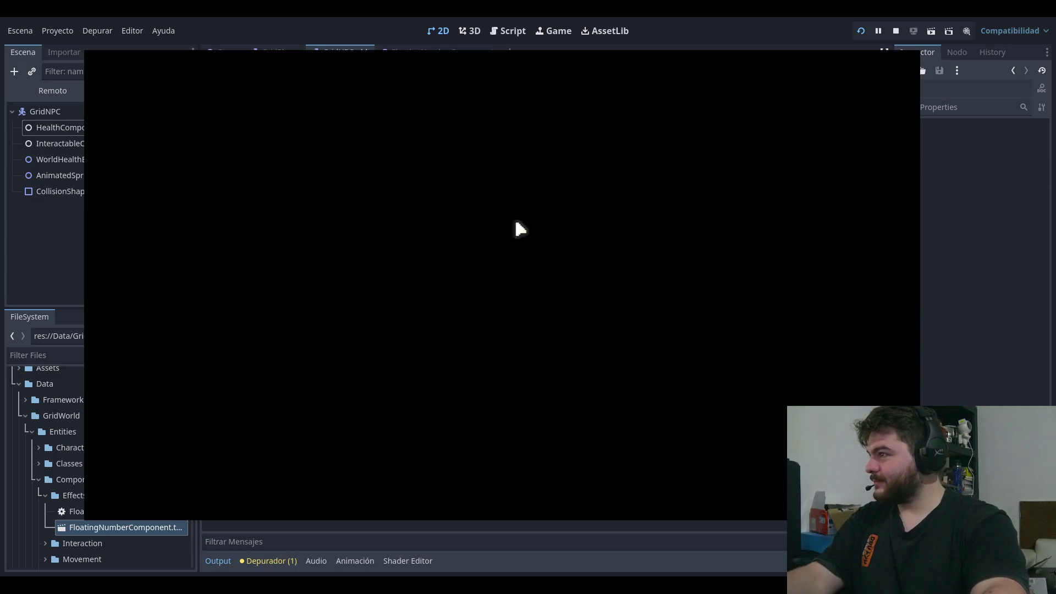
key("Return")
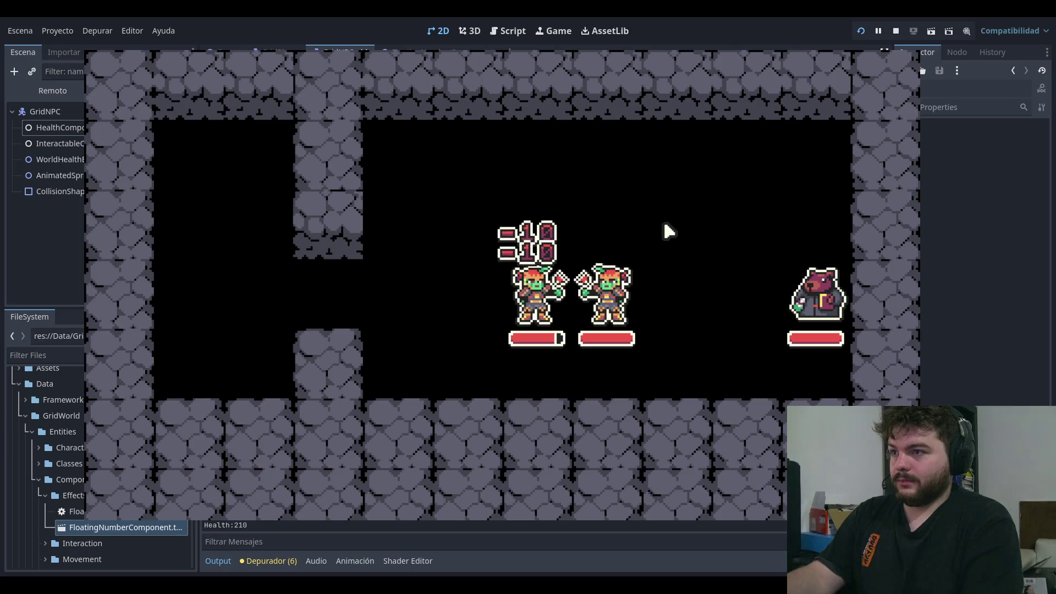
key("Left")
key("Left")
key("Left")
key("Right")
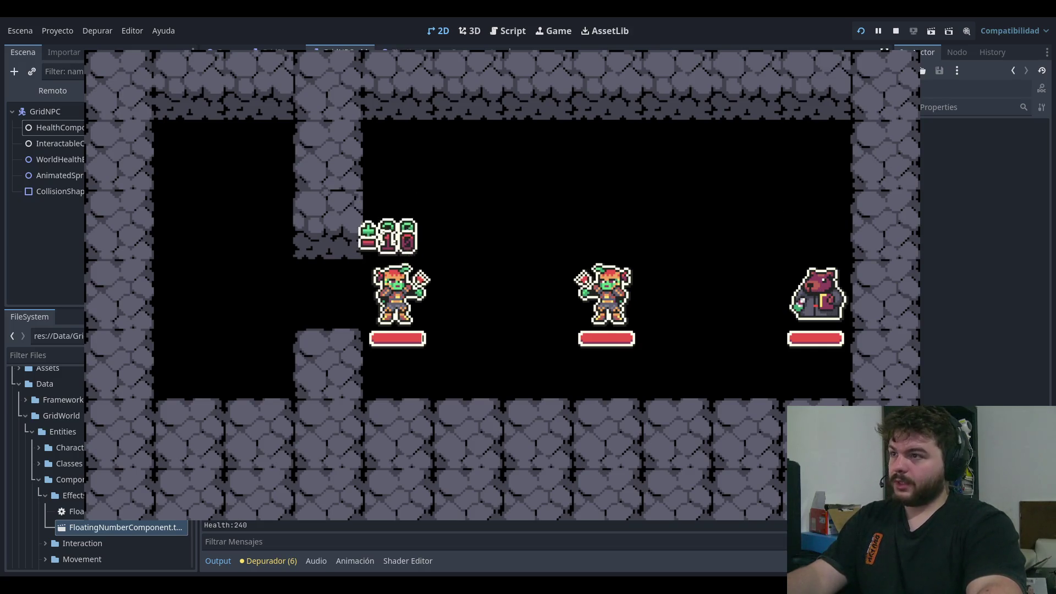
key("F8")
left_click(500, 32)
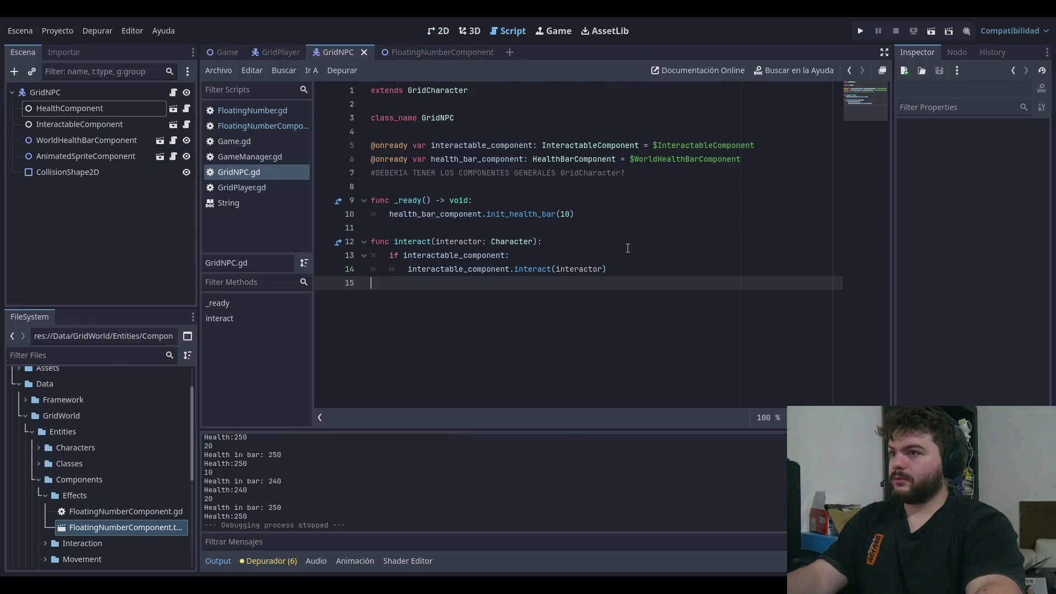
Step: Open FloatingNumberComponent.gd and go to the spacing value on line 26
left_click(258, 156)
left_click(260, 141)
middle_click(259, 141)
middle_click(260, 141)
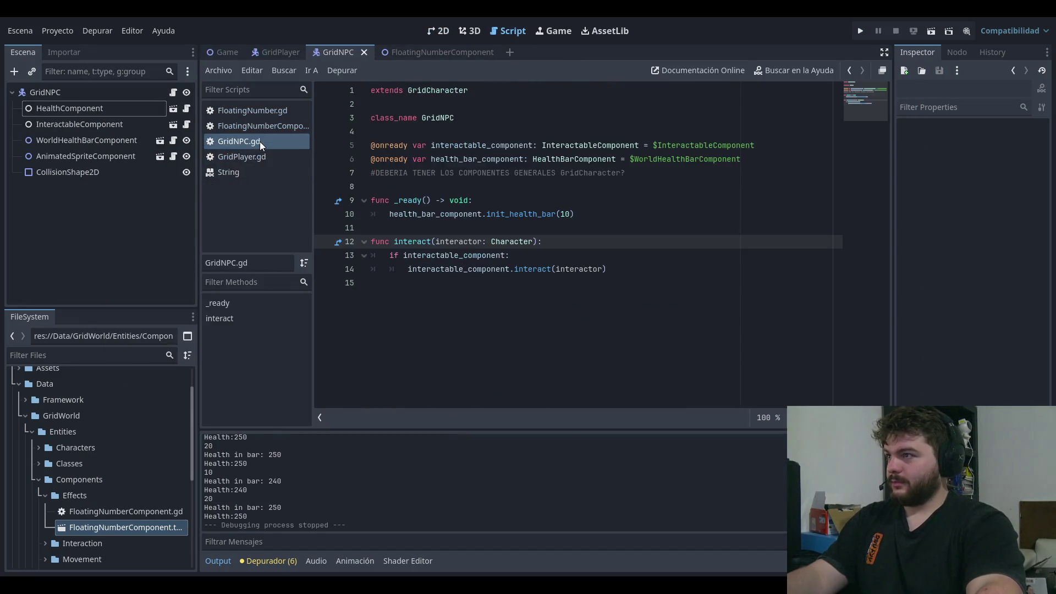
left_click(273, 116)
left_click(278, 126)
left_click(679, 324)
left_click(629, 364)
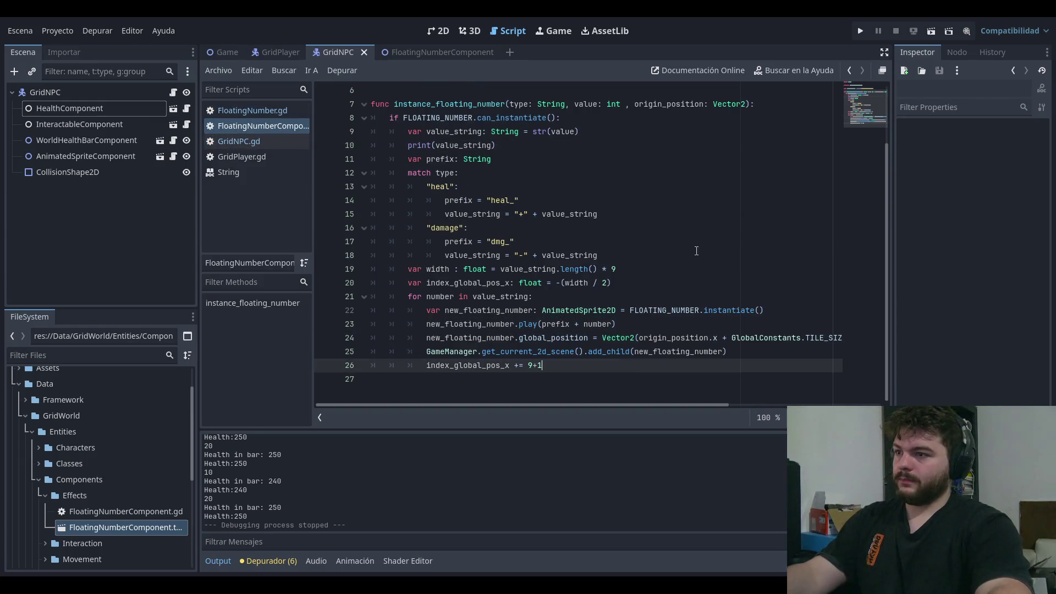
Step: Test-run the game twice to review the current digit spacing
left_click(861, 31)
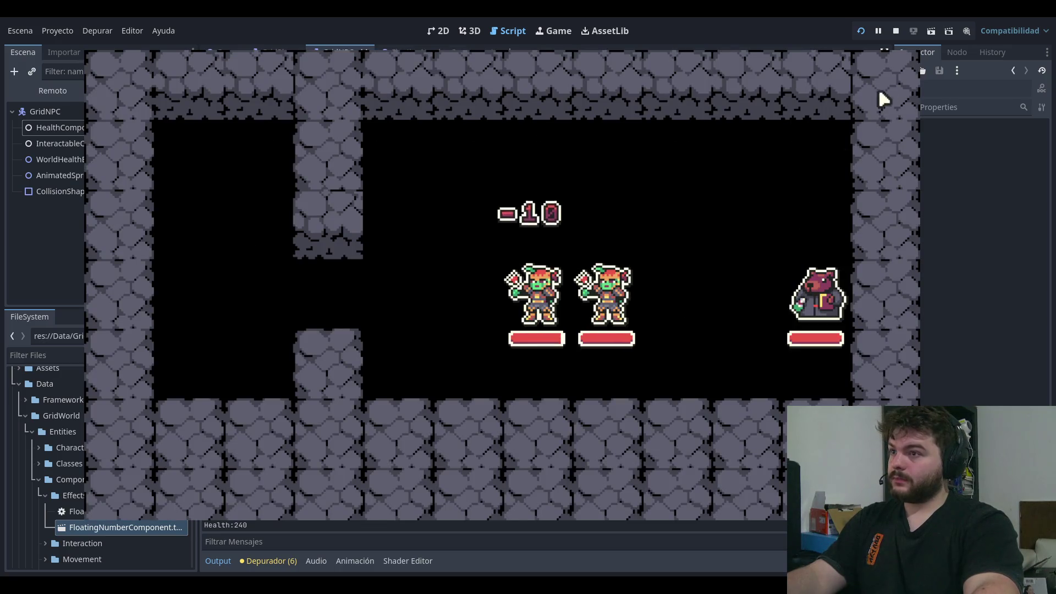
left_click(896, 32)
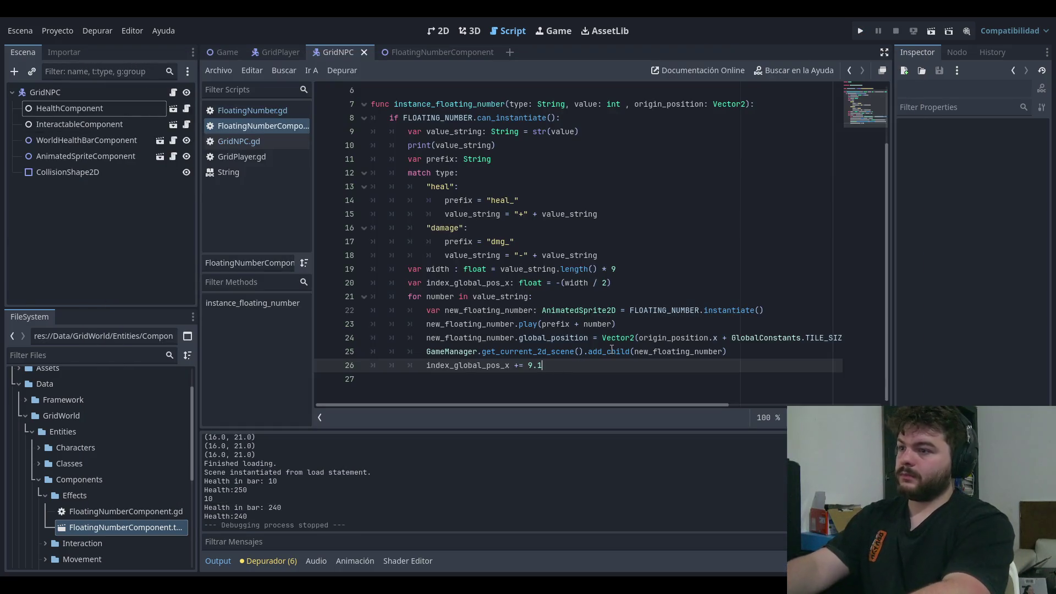
left_click(860, 31)
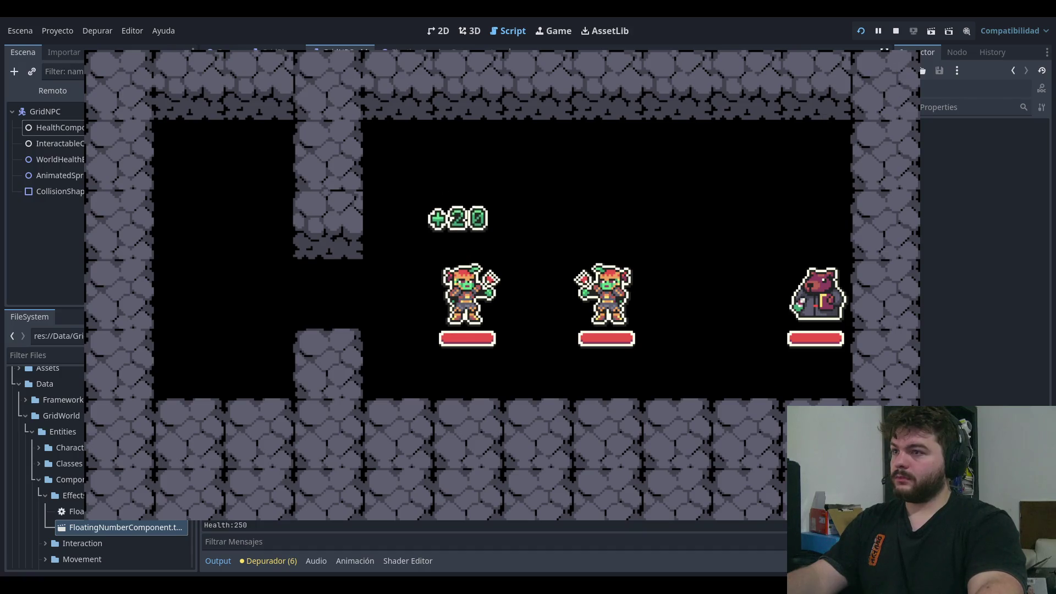
left_click(896, 31)
Step: Change the spacing step to 9.5 and play-test the -10 and +20 popups
key("BackSpace")
type("5")
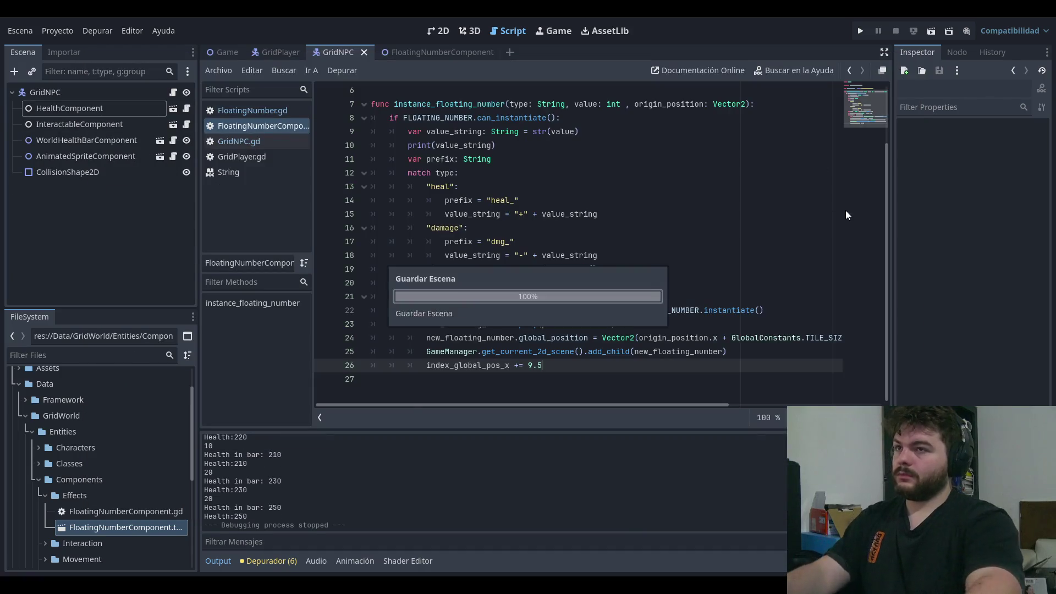
left_click(861, 31)
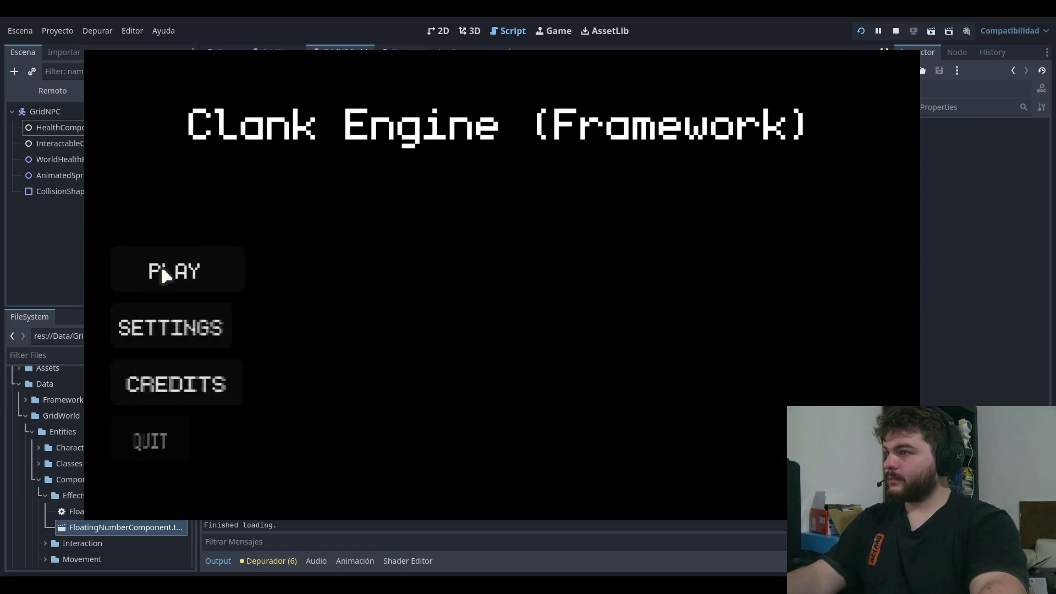
left_click(199, 269)
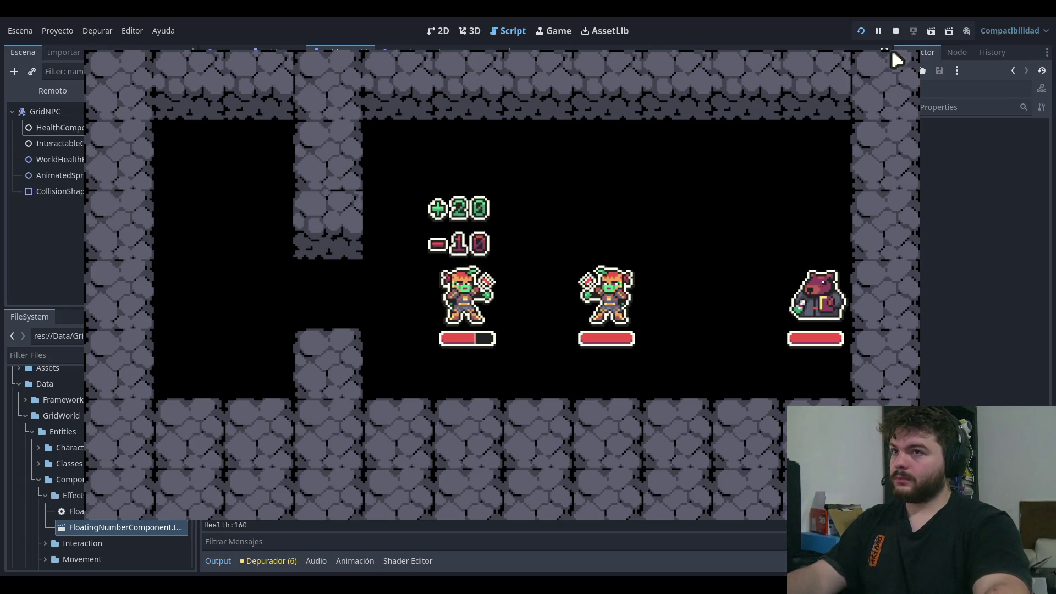
key("F8")
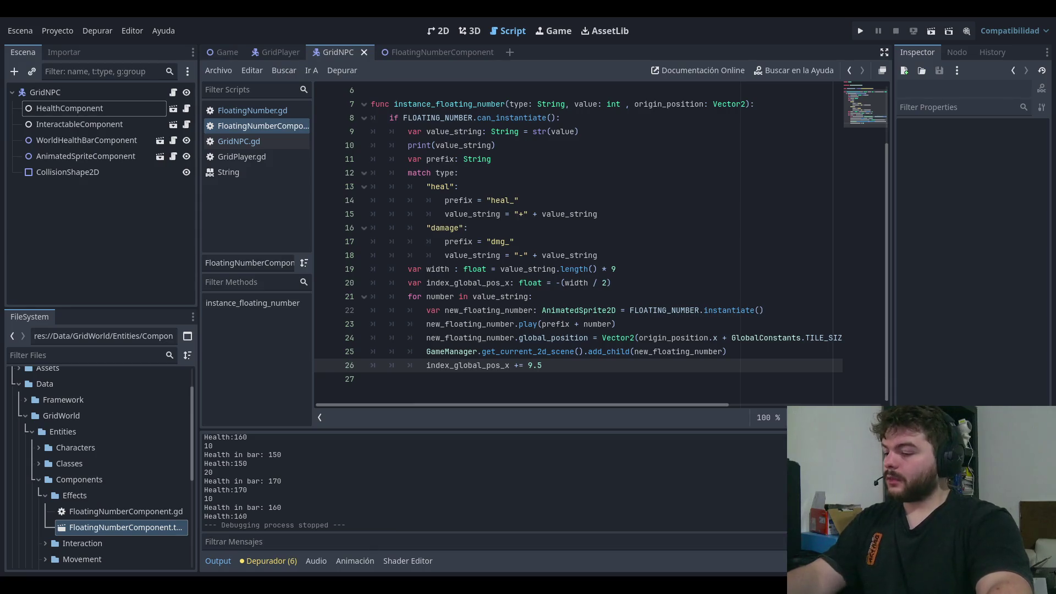